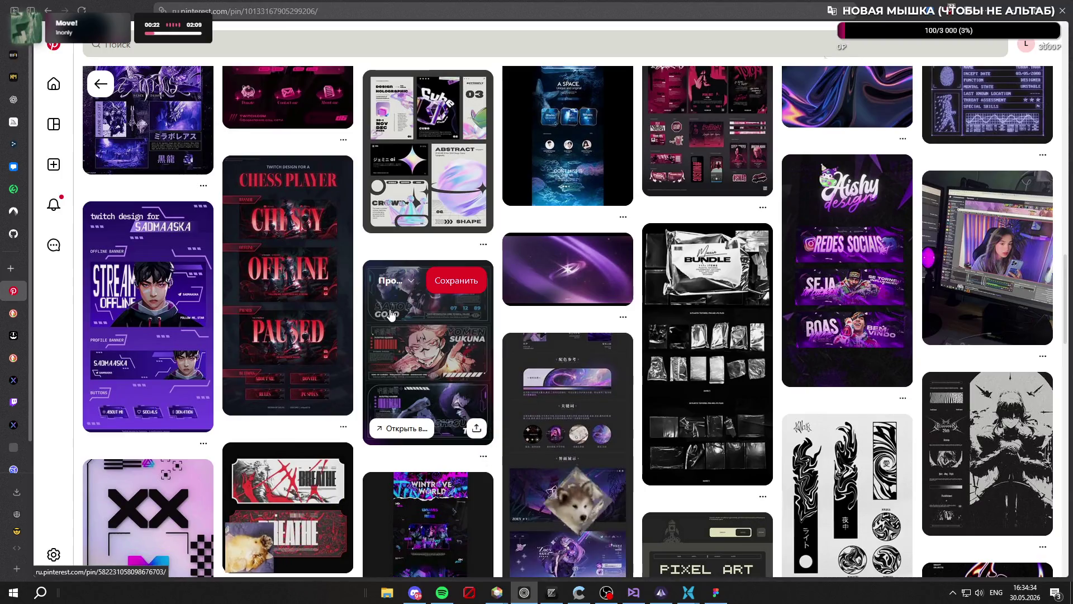
Search Pinterest for 'twitch panels'
{"action": "scroll", "coordinate": [392, 314], "scroll_direction": "up", "scroll_amount": 2}
{"action": "scroll", "coordinate": [392, 315], "scroll_direction": "up", "scroll_amount": 5}
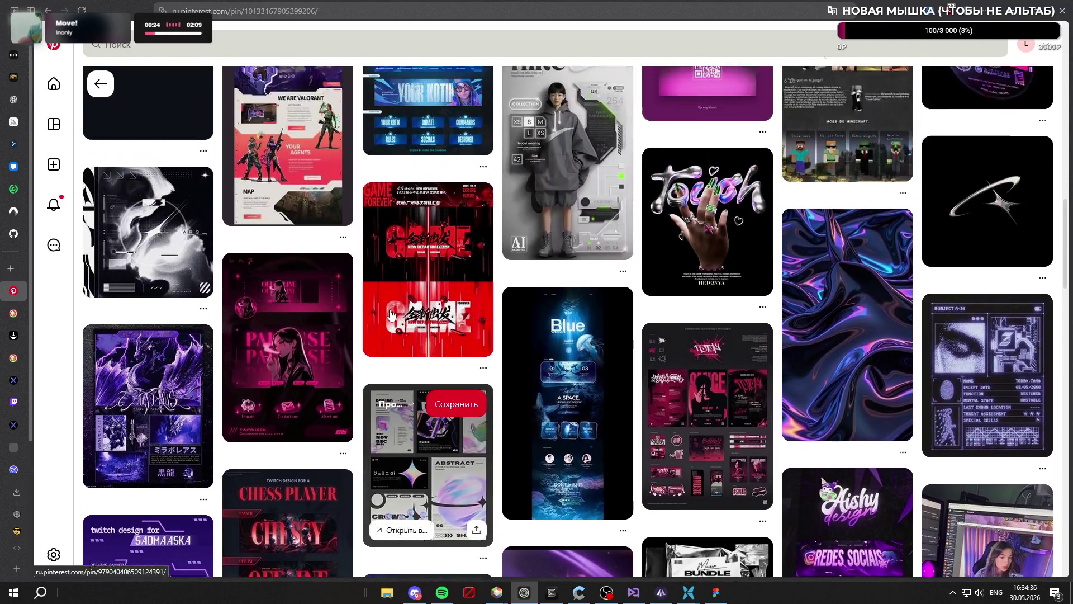
{"action": "scroll", "coordinate": [390, 315], "scroll_direction": "down", "scroll_amount": 4}
{"action": "scroll", "coordinate": [390, 315], "scroll_direction": "up", "scroll_amount": 7}
{"action": "scroll", "coordinate": [385, 315], "scroll_direction": "up", "scroll_amount": 10}
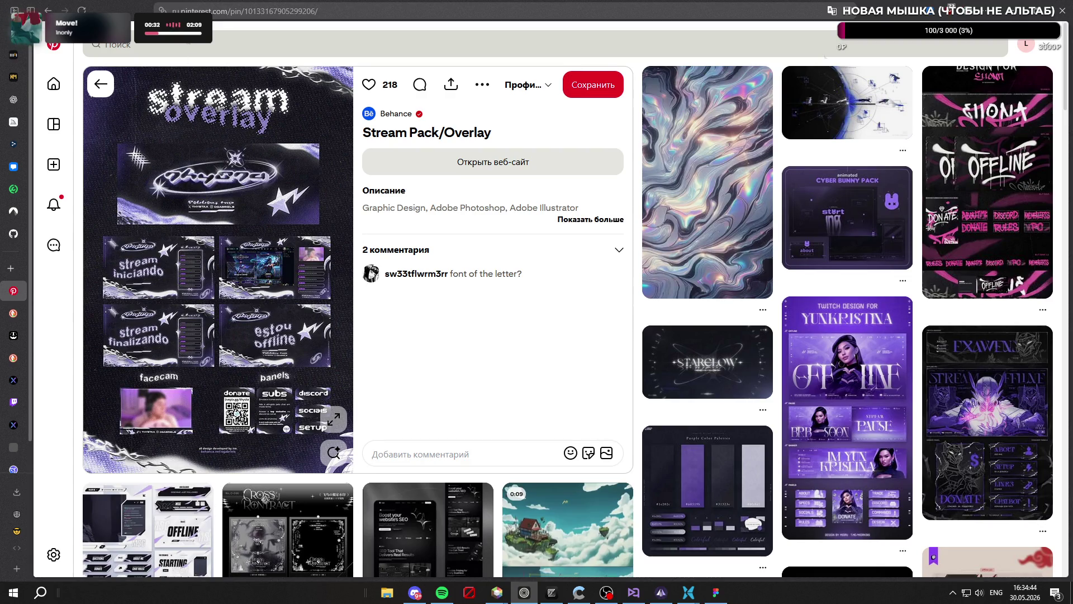
{"action": "left_click", "coordinate": [191, 44]}
{"action": "type", "text": "tw"}
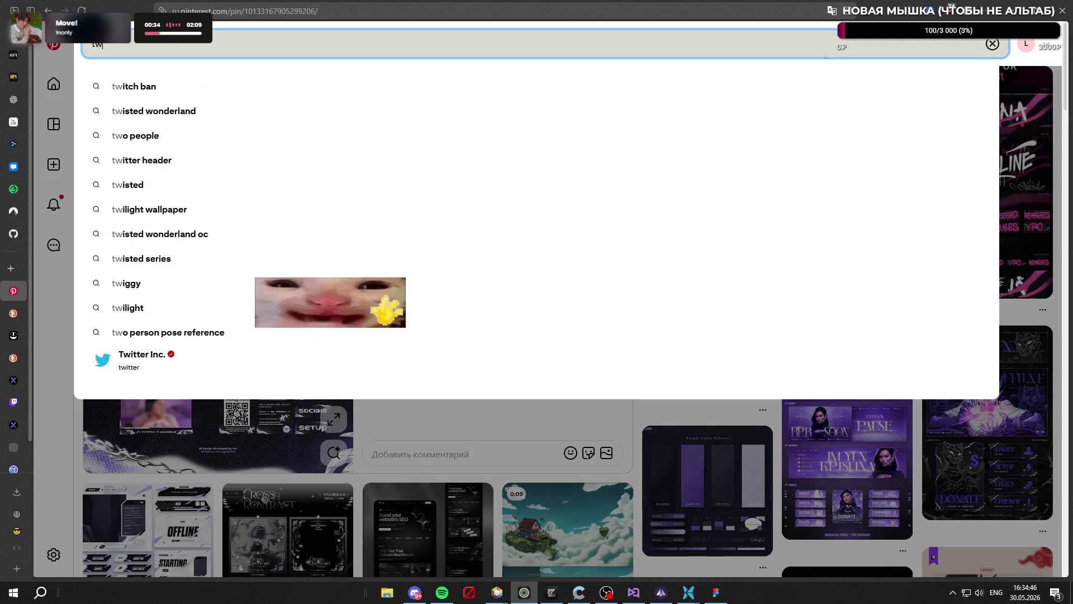
{"action": "type", "text": "itch panels"}
{"action": "key", "text": "Return"}
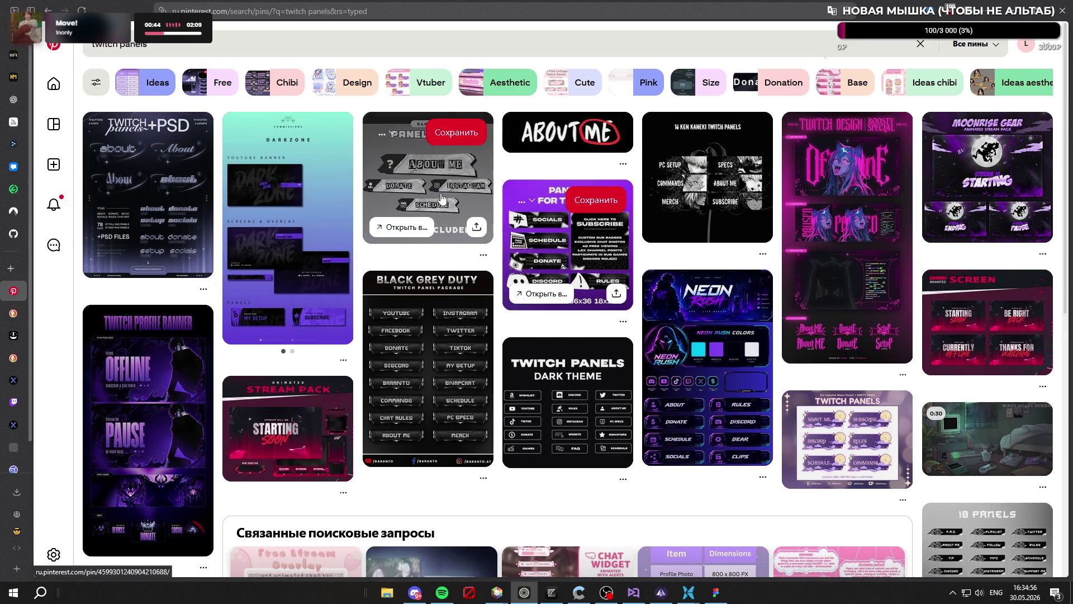
Browse the twitch panels results and reopen the search suggestions
{"action": "scroll", "coordinate": [442, 198], "scroll_direction": "down", "scroll_amount": 4}
{"action": "scroll", "coordinate": [441, 198], "scroll_direction": "down", "scroll_amount": 4}
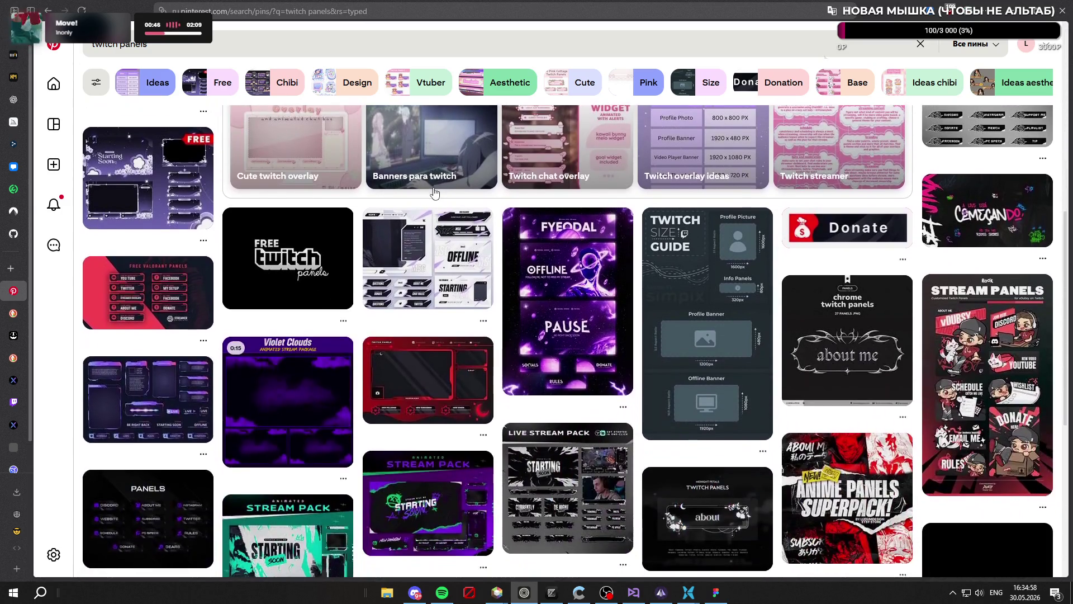
{"action": "scroll", "coordinate": [433, 193], "scroll_direction": "down", "scroll_amount": 3}
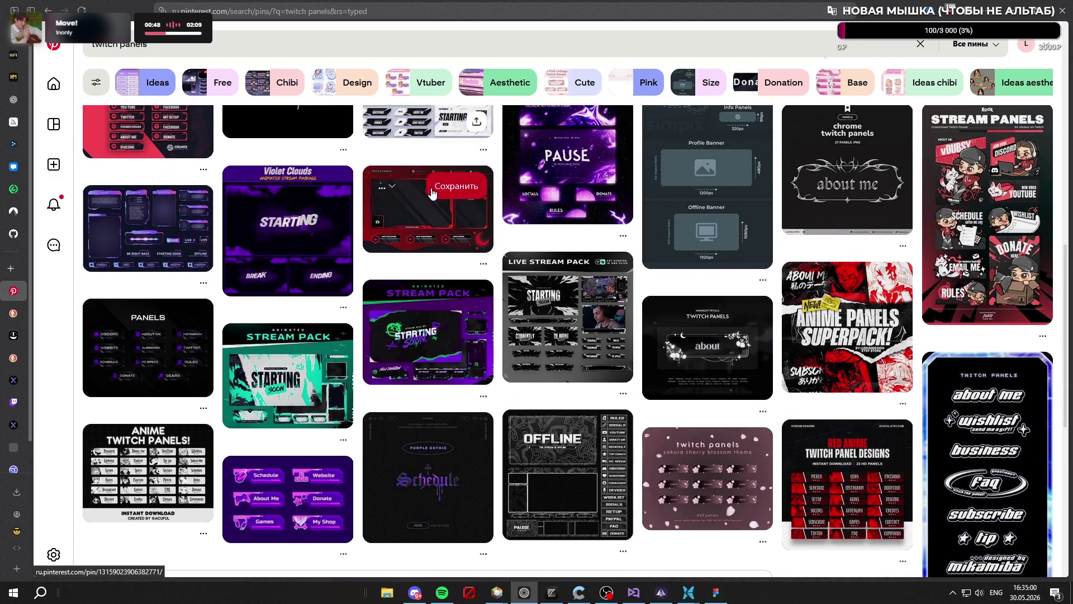
{"action": "scroll", "coordinate": [432, 194], "scroll_direction": "down", "scroll_amount": 5}
{"action": "scroll", "coordinate": [431, 196], "scroll_direction": "down", "scroll_amount": 9}
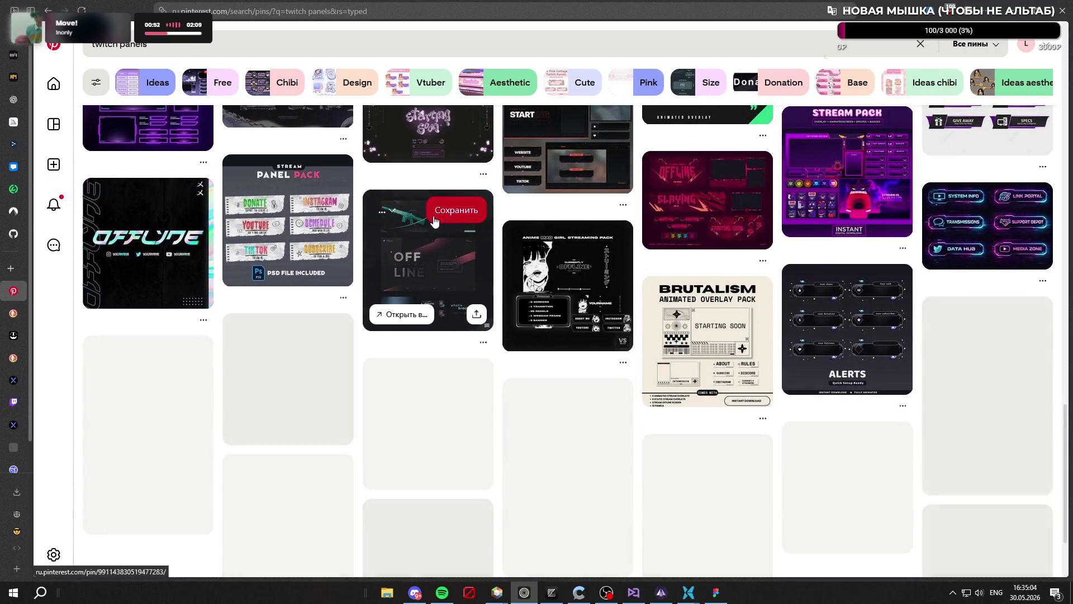
{"action": "scroll", "coordinate": [435, 221], "scroll_direction": "up", "scroll_amount": 9}
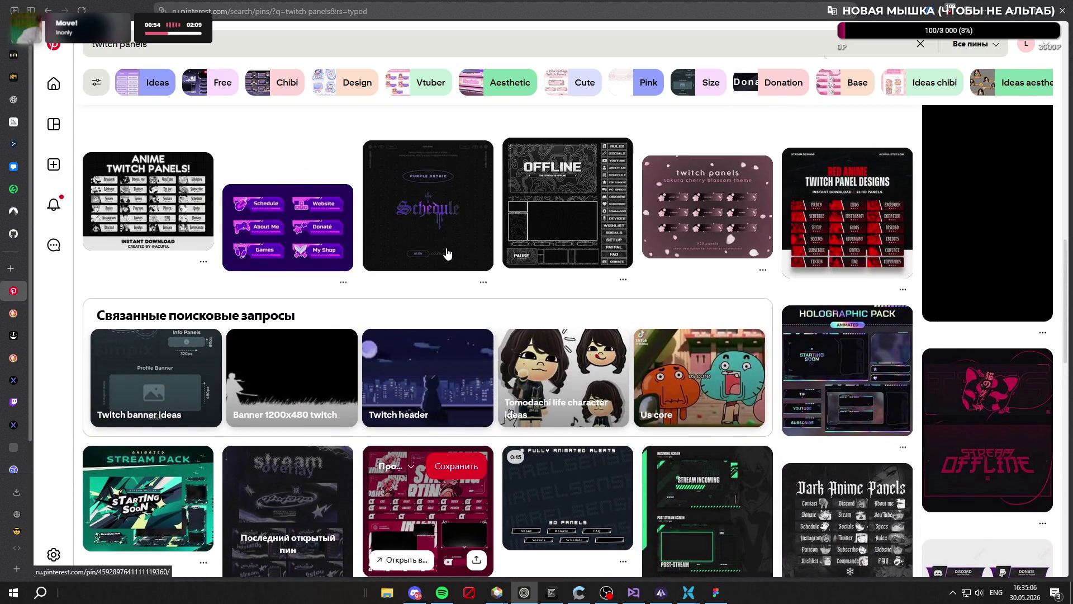
{"action": "scroll", "coordinate": [447, 255], "scroll_direction": "up", "scroll_amount": 10}
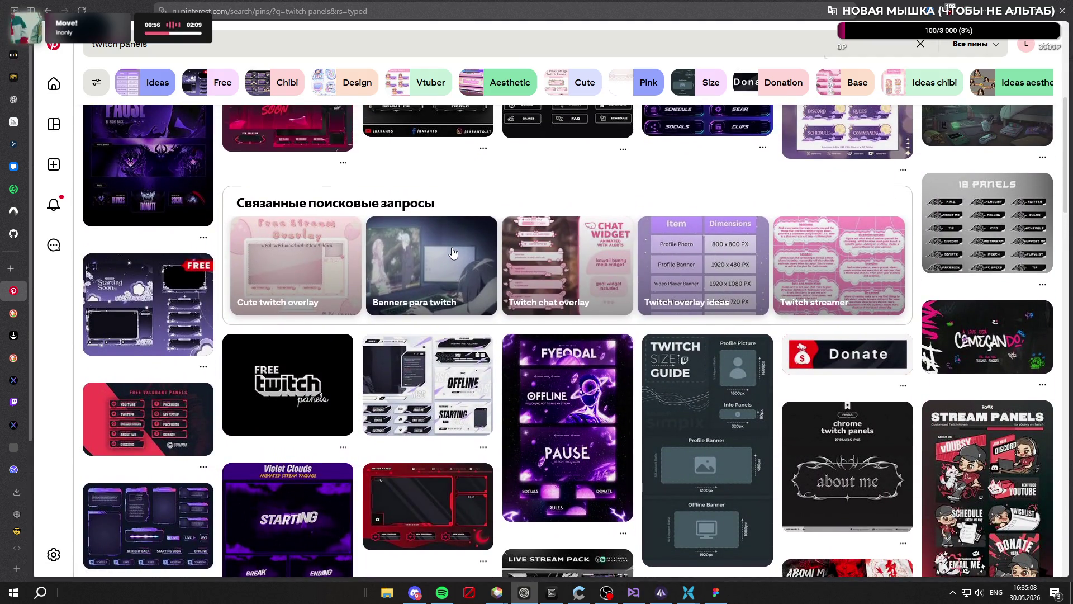
{"action": "scroll", "coordinate": [453, 253], "scroll_direction": "up", "scroll_amount": 6}
{"action": "left_click", "coordinate": [223, 45]}
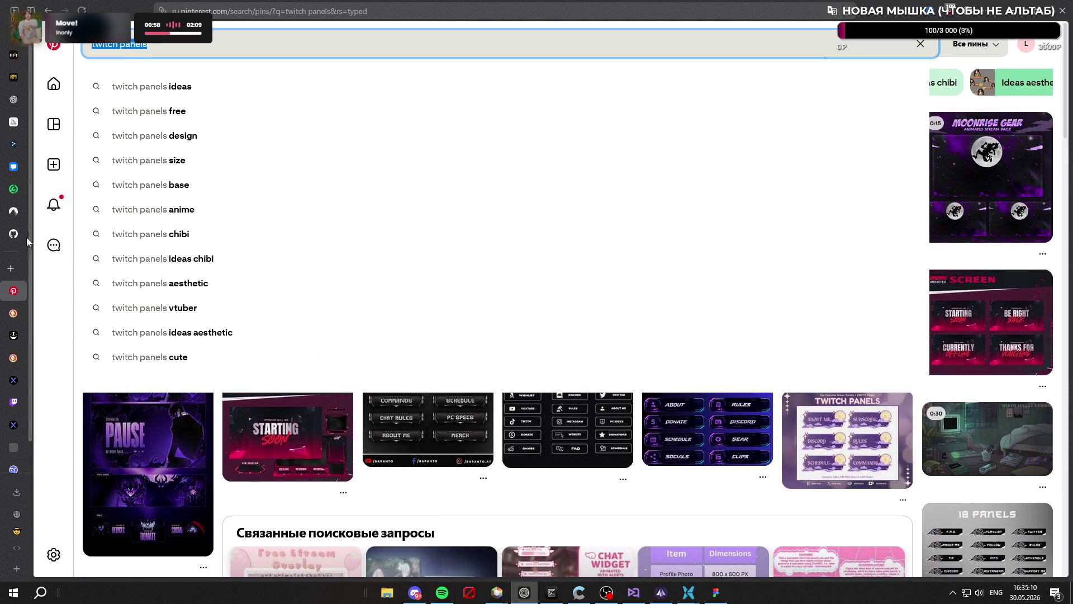
{"action": "key", "text": "ctrl+t"}
{"action": "type", "text": "yandex.ru/"}
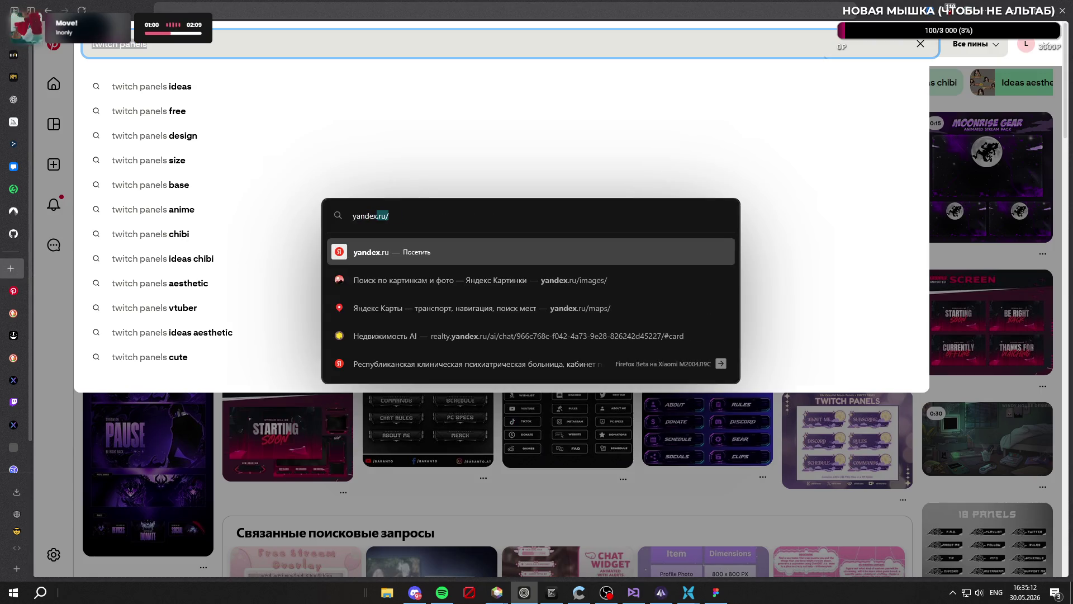
{"action": "key", "text": "Return"}
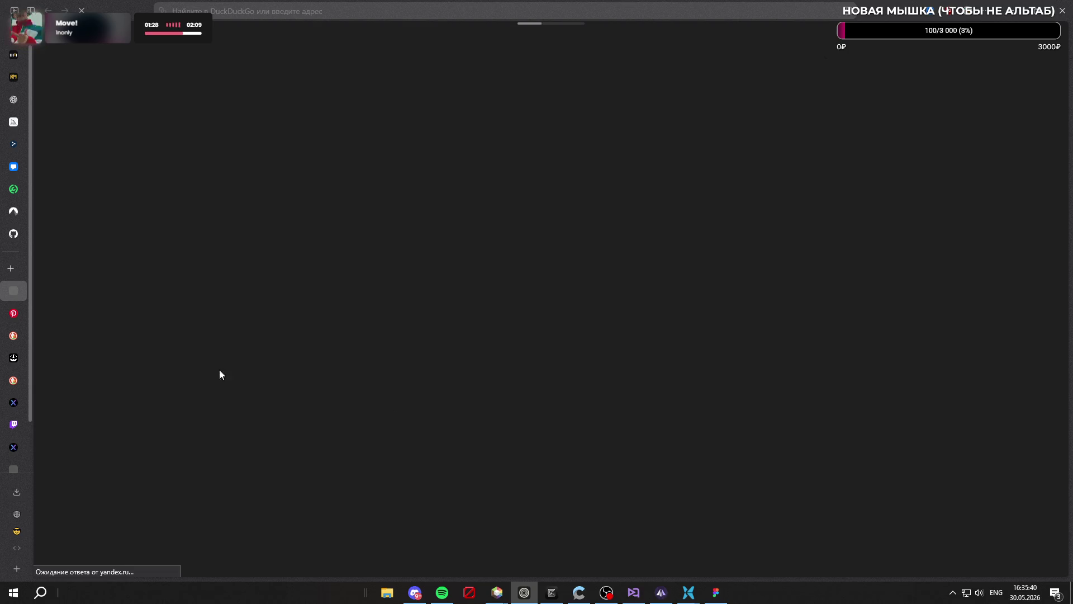
{"action": "left_click", "coordinate": [4, 283]}
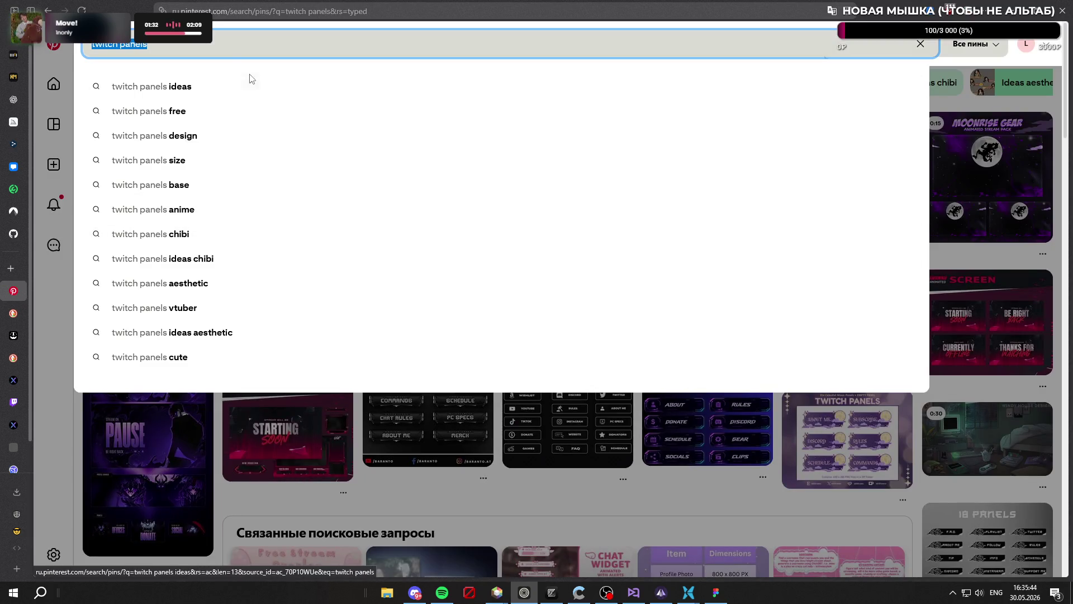
{"action": "left_click", "coordinate": [201, 136]}
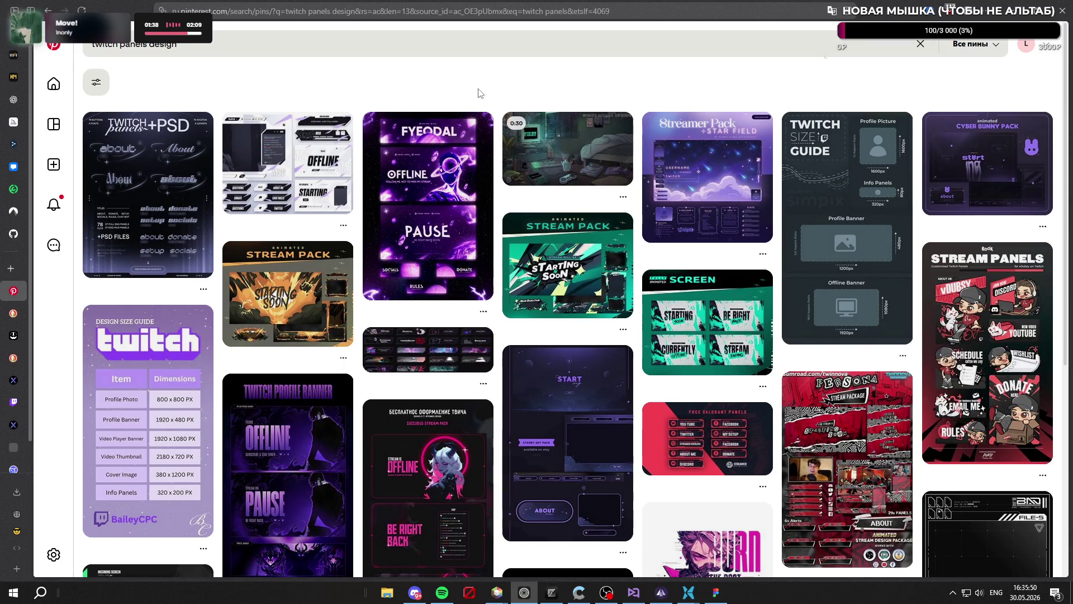
Browse the twitch panels design results, then bring up Spotify showing lyrics for 'Move!'
{"action": "scroll", "coordinate": [473, 98], "scroll_direction": "down", "scroll_amount": 5}
{"action": "scroll", "coordinate": [469, 104], "scroll_direction": "down", "scroll_amount": 5}
{"action": "scroll", "coordinate": [468, 106], "scroll_direction": "down", "scroll_amount": 6}
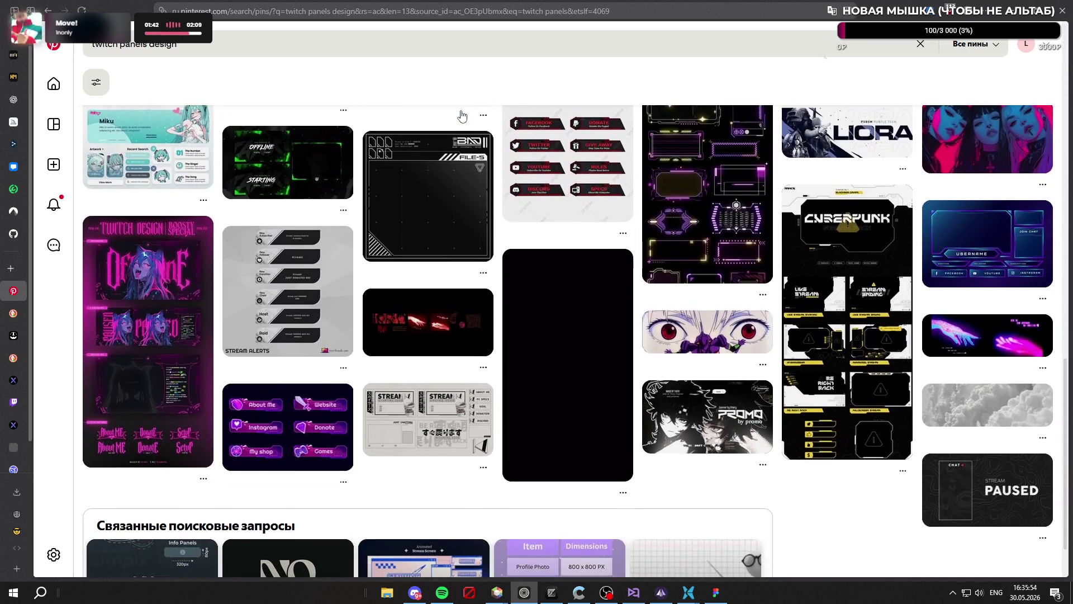
{"action": "scroll", "coordinate": [472, 151], "scroll_direction": "down", "scroll_amount": 4}
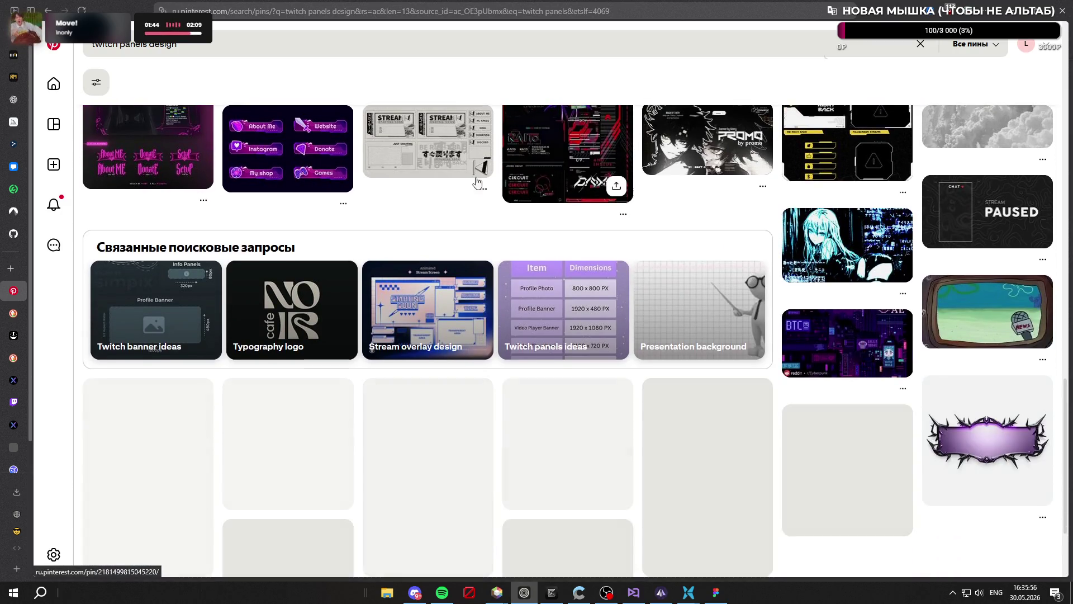
{"action": "scroll", "coordinate": [484, 187], "scroll_direction": "down", "scroll_amount": 3}
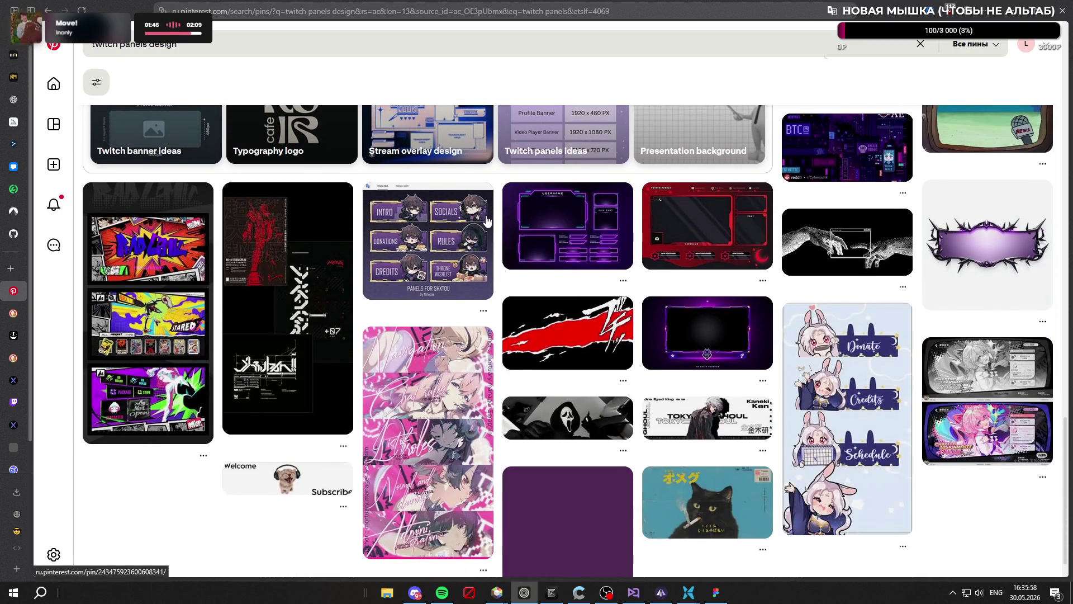
{"action": "scroll", "coordinate": [480, 202], "scroll_direction": "down", "scroll_amount": 5}
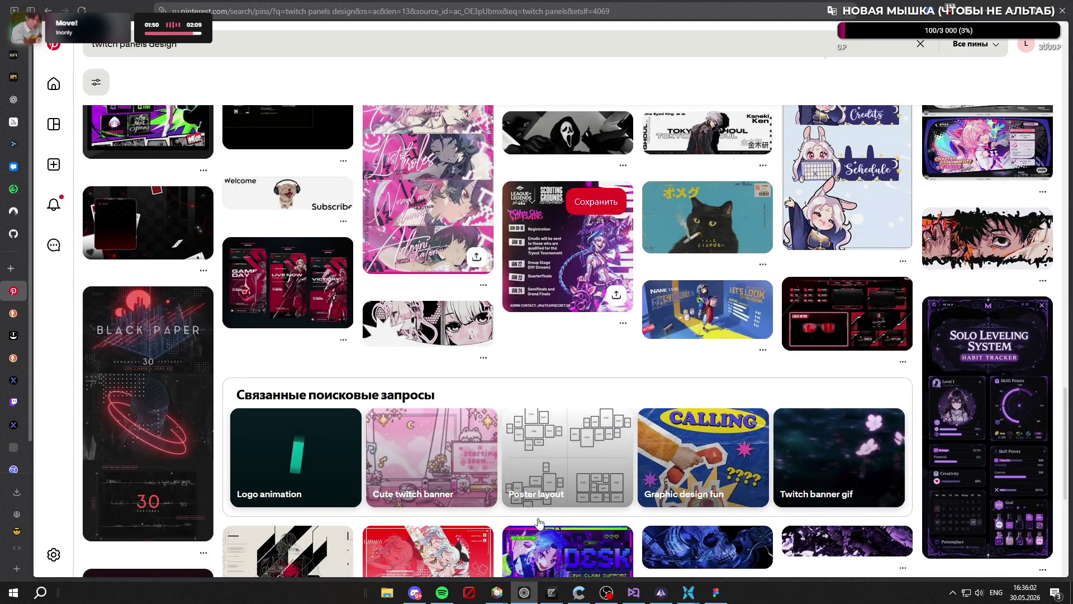
{"action": "left_click", "coordinate": [442, 592]}
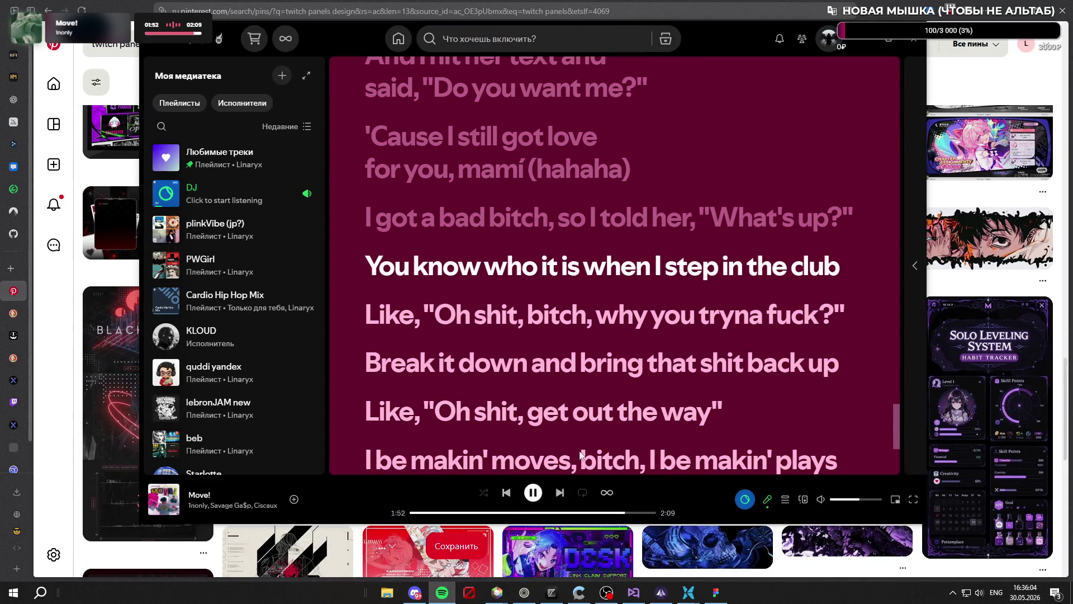
Play Workout Pop Mix ('Hai Yorokonde') in Spotify and minimise the player
{"action": "left_click", "coordinate": [767, 500]}
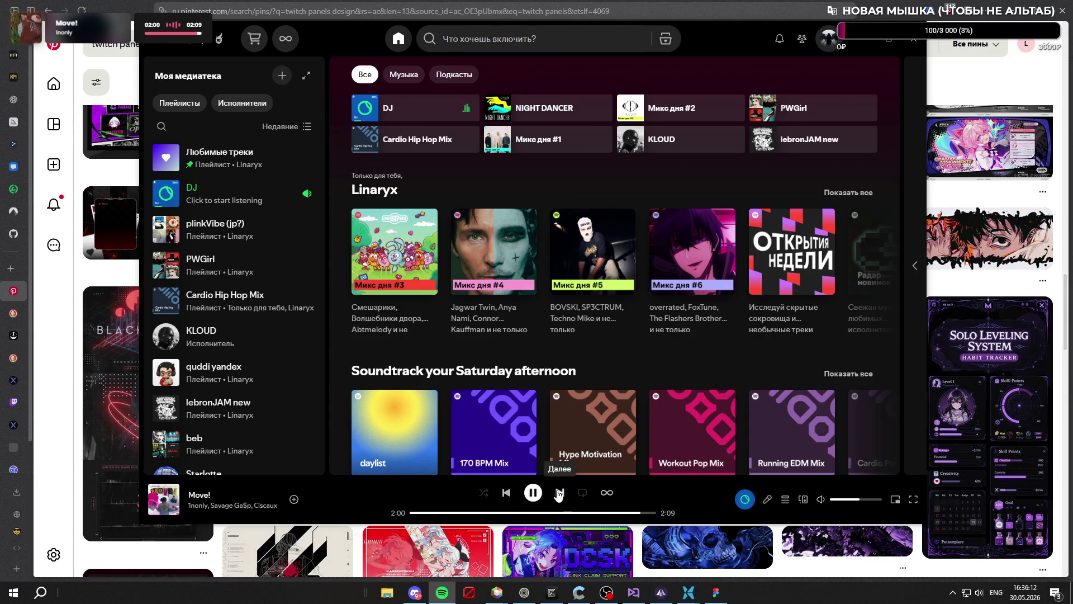
{"action": "left_click", "coordinate": [744, 500]}
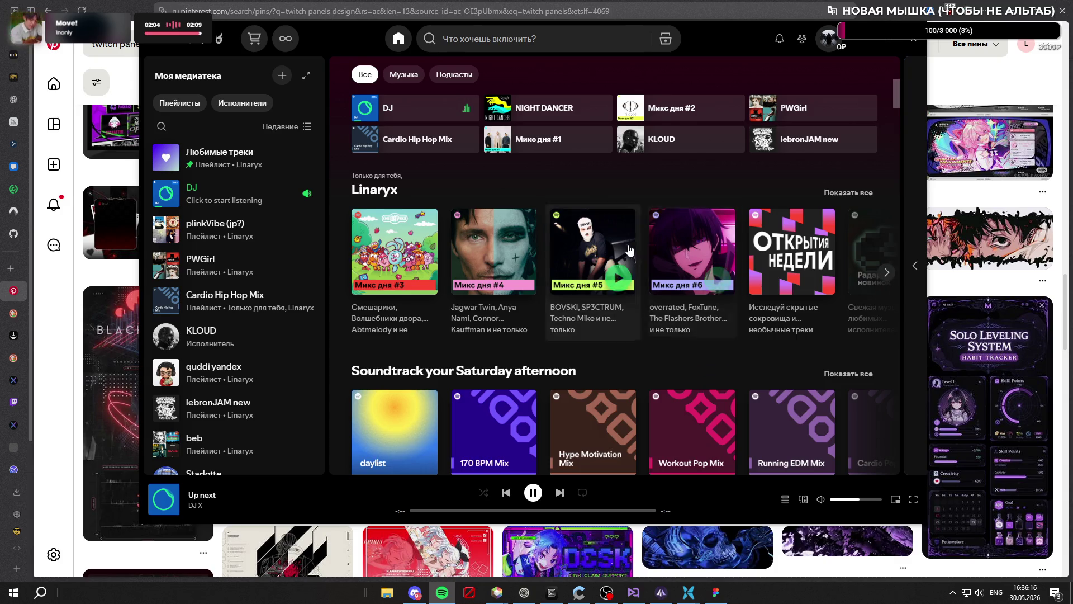
{"action": "scroll", "coordinate": [633, 304], "scroll_direction": "down", "scroll_amount": 3}
{"action": "scroll", "coordinate": [701, 308], "scroll_direction": "up", "scroll_amount": 1}
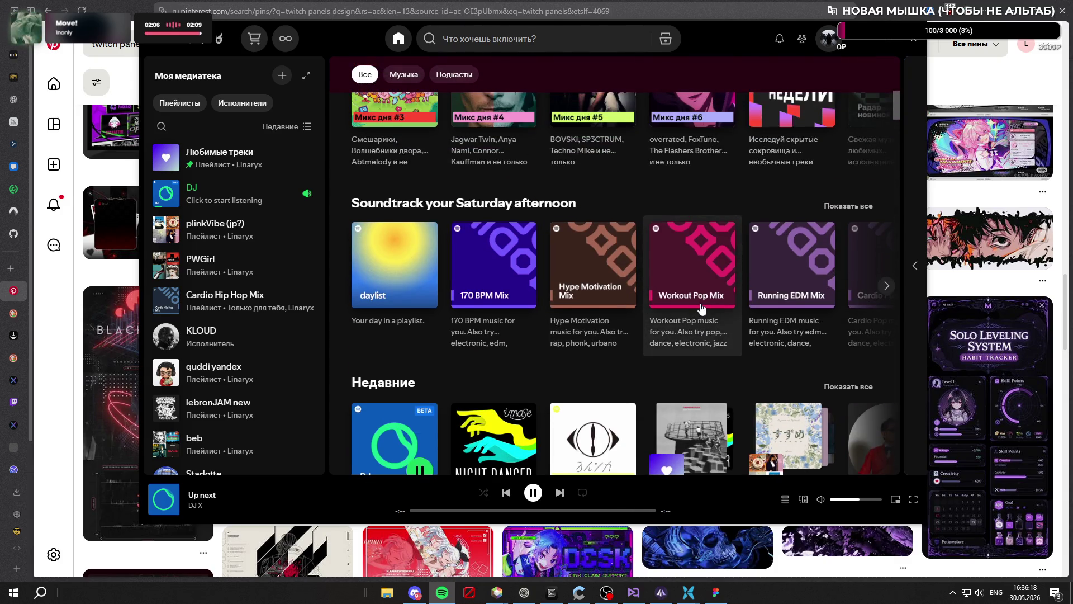
{"action": "left_click", "coordinate": [701, 274]}
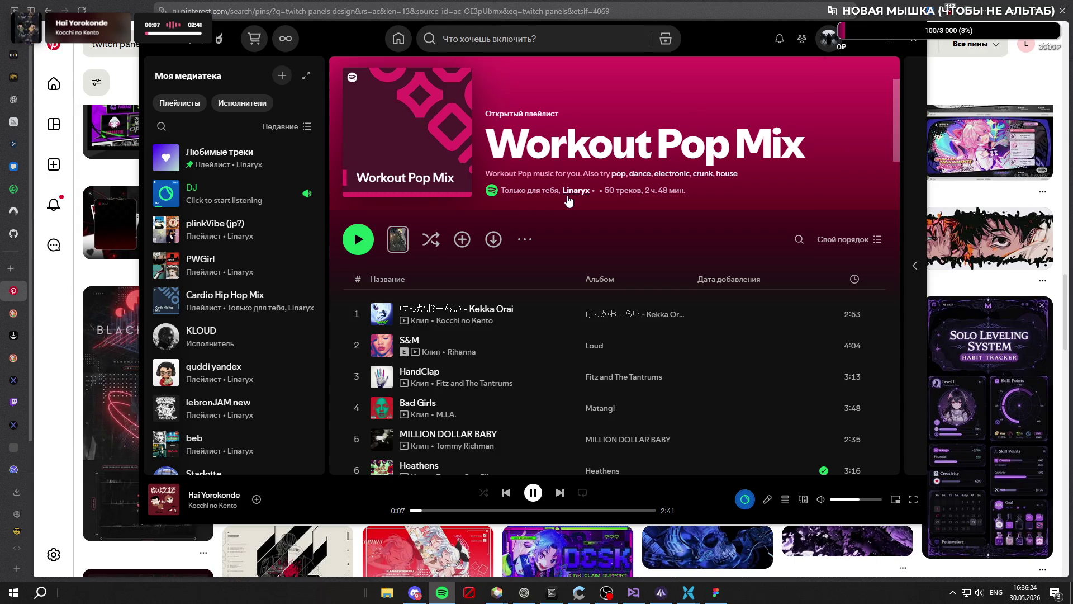
{"action": "left_click", "coordinate": [865, 42]}
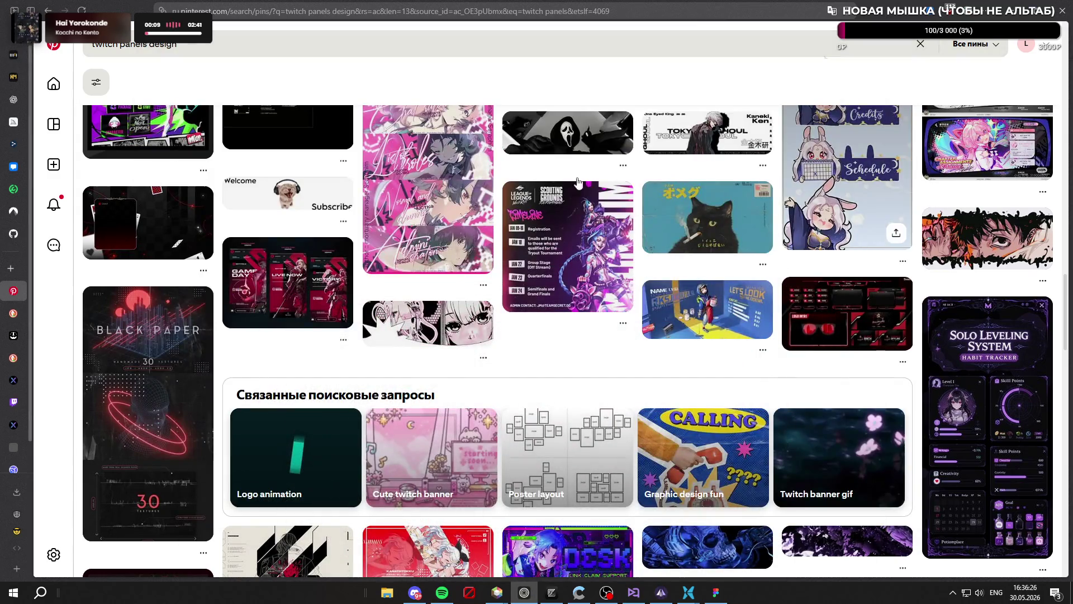
{"action": "scroll", "coordinate": [597, 222], "scroll_direction": "down", "scroll_amount": 5}
{"action": "scroll", "coordinate": [597, 222], "scroll_direction": "down", "scroll_amount": 5}
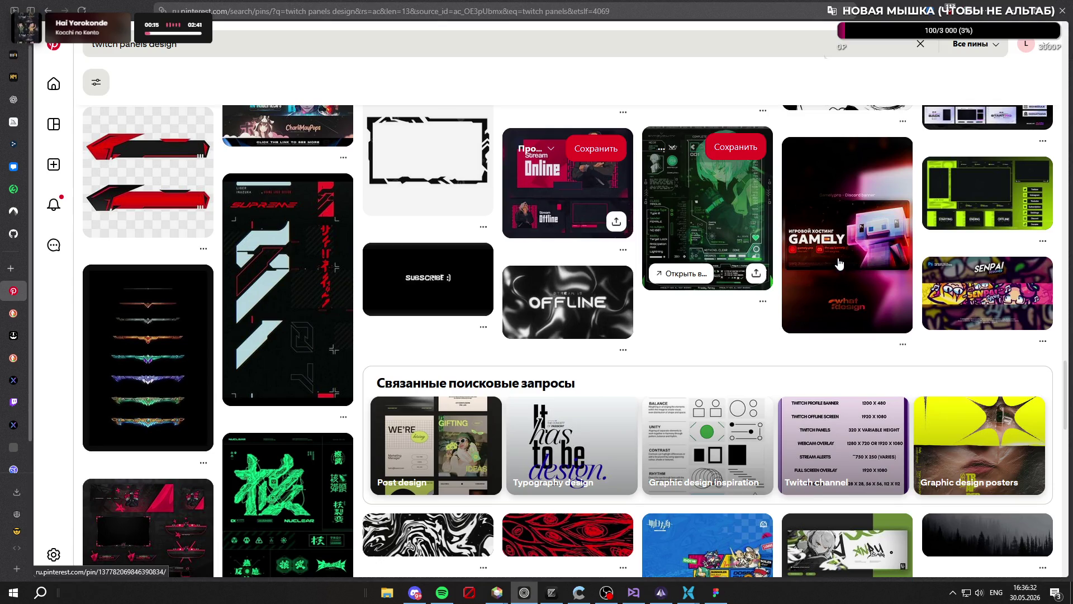
{"action": "mouse_move", "coordinate": [839, 263]}
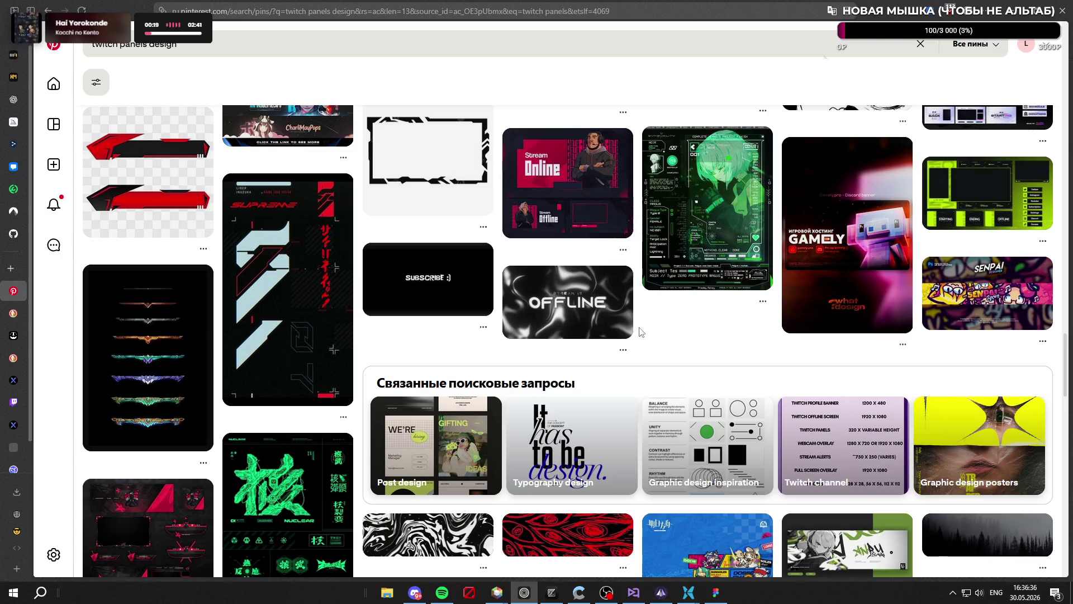
{"action": "scroll", "coordinate": [640, 328], "scroll_direction": "down", "scroll_amount": 5}
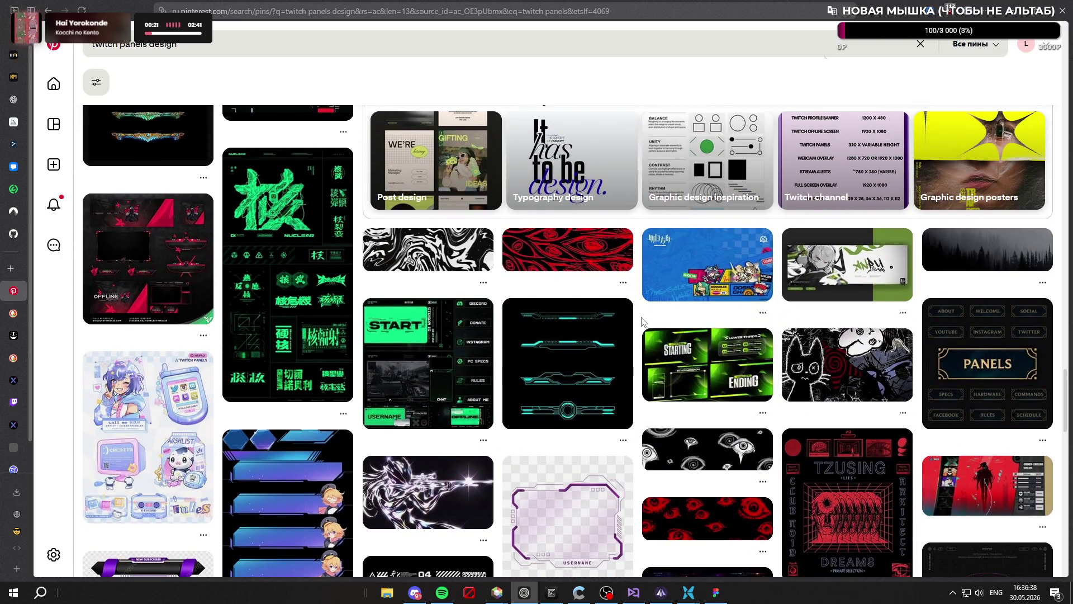
{"action": "scroll", "coordinate": [641, 322], "scroll_direction": "down", "scroll_amount": 8}
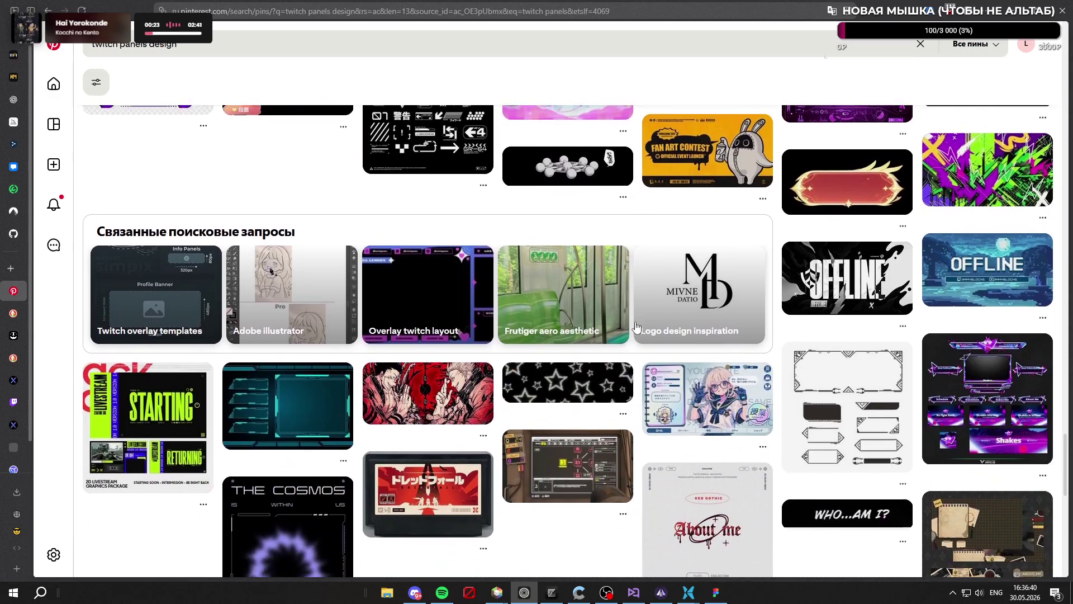
{"action": "scroll", "coordinate": [621, 329], "scroll_direction": "down", "scroll_amount": 10}
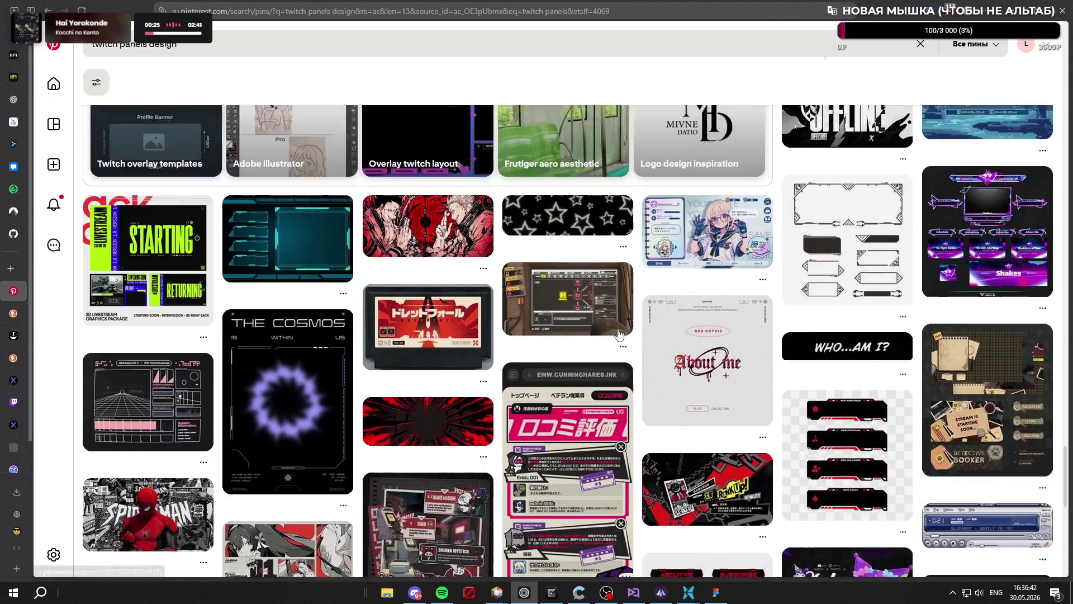
{"action": "scroll", "coordinate": [391, 274], "scroll_direction": "up", "scroll_amount": 6}
{"action": "scroll", "coordinate": [385, 268], "scroll_direction": "up", "scroll_amount": 10}
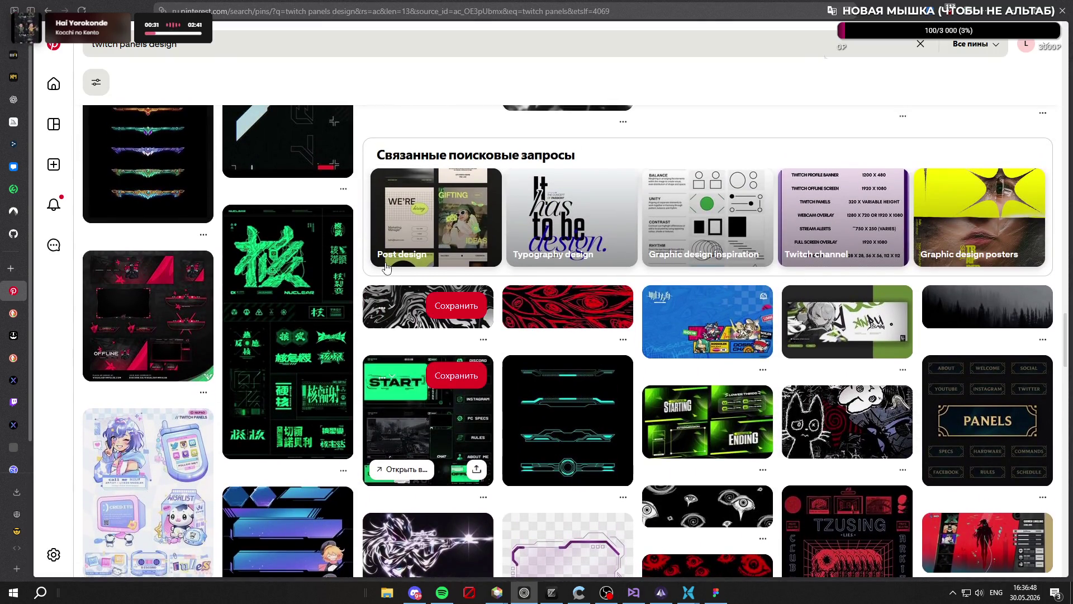
{"action": "scroll", "coordinate": [386, 269], "scroll_direction": "up", "scroll_amount": 4}
{"action": "scroll", "coordinate": [387, 269], "scroll_direction": "up", "scroll_amount": 4}
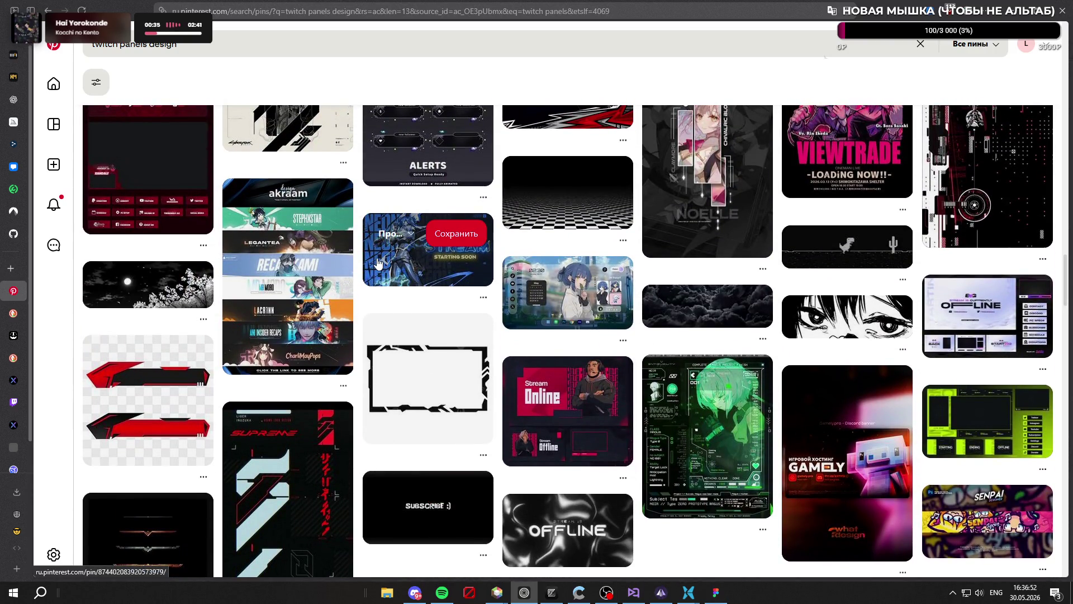
{"action": "scroll", "coordinate": [378, 263], "scroll_direction": "up", "scroll_amount": 5}
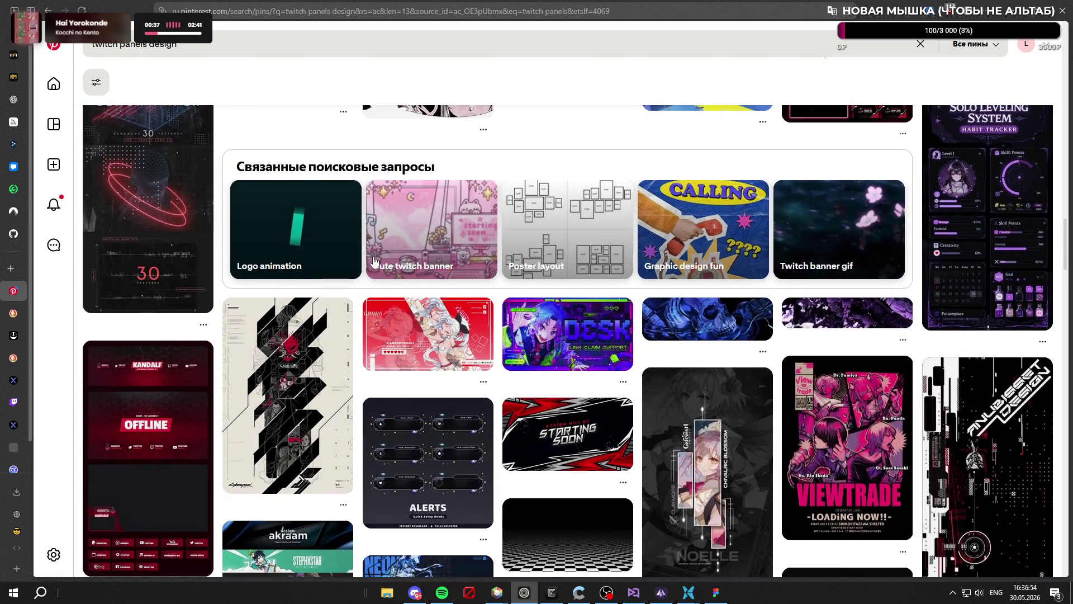
{"action": "scroll", "coordinate": [371, 263], "scroll_direction": "down", "scroll_amount": 15}
{"action": "scroll", "coordinate": [361, 162], "scroll_direction": "down", "scroll_amount": 7}
{"action": "scroll", "coordinate": [365, 179], "scroll_direction": "down", "scroll_amount": 7}
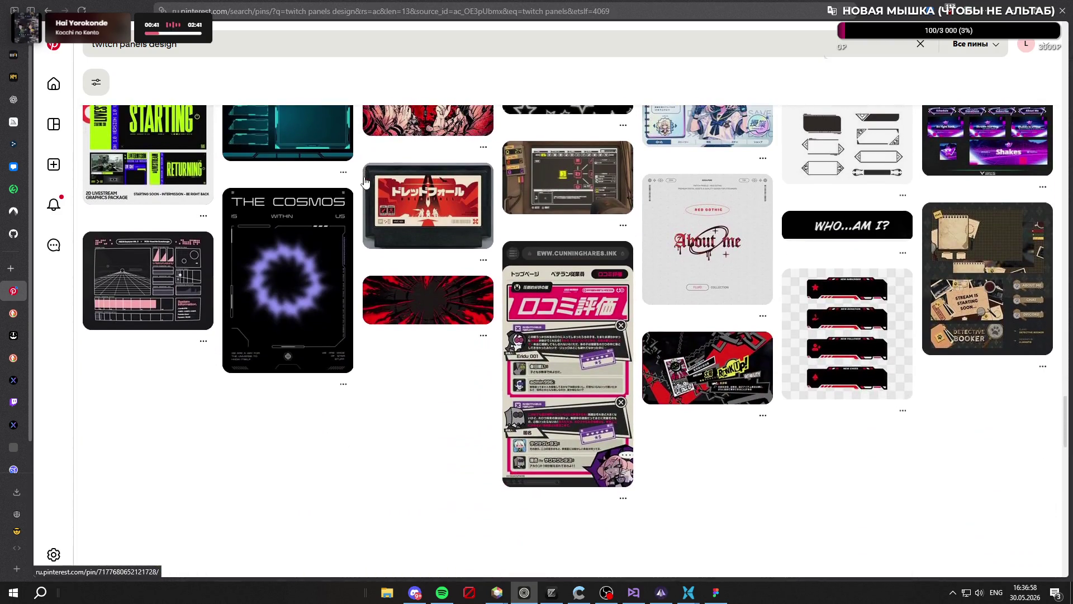
{"action": "scroll", "coordinate": [364, 182], "scroll_direction": "down", "scroll_amount": 5}
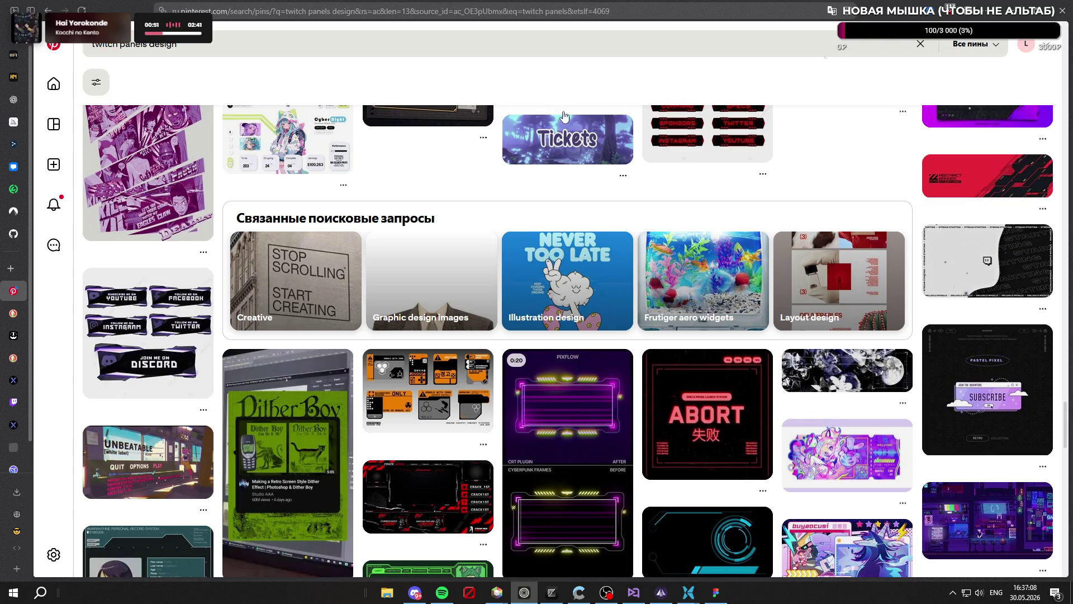
{"action": "scroll", "coordinate": [447, 224], "scroll_direction": "down", "scroll_amount": 5}
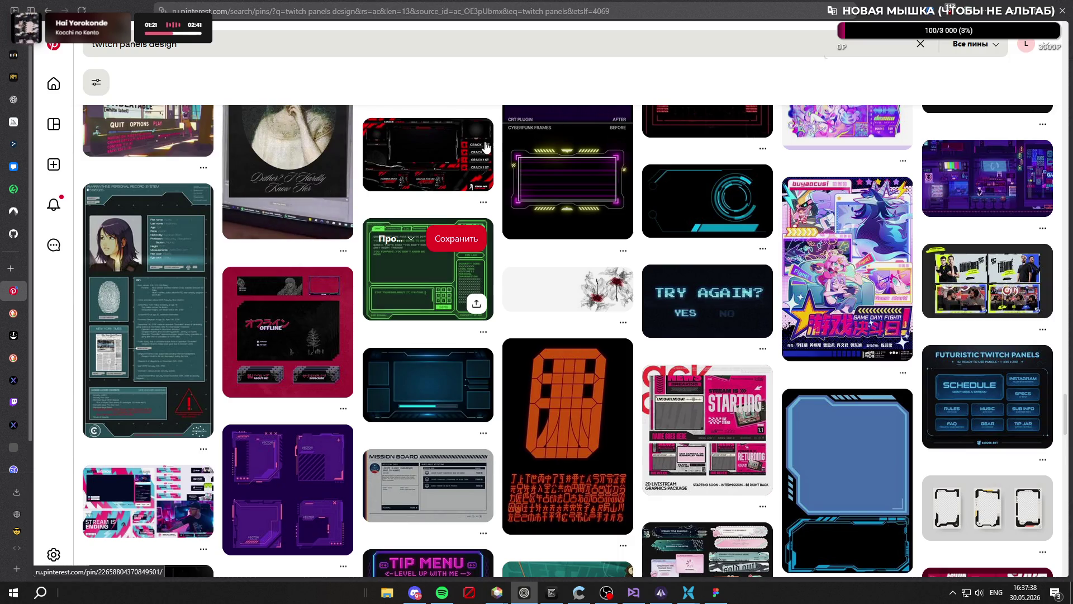
{"action": "scroll", "coordinate": [447, 223], "scroll_direction": "down", "scroll_amount": 8}
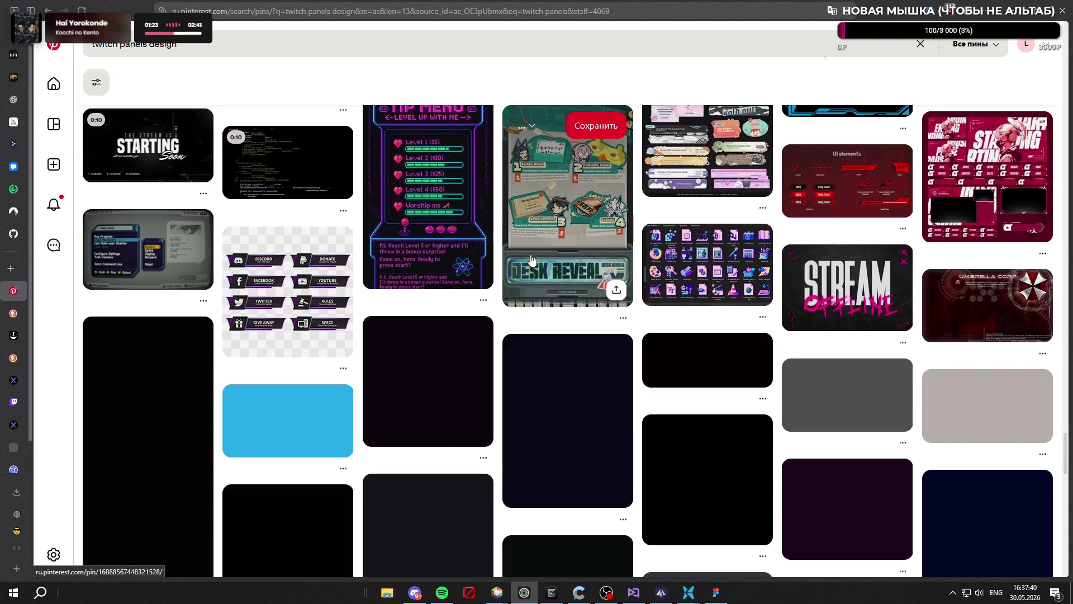
{"action": "scroll", "coordinate": [536, 280], "scroll_direction": "down", "scroll_amount": 6}
{"action": "scroll", "coordinate": [530, 273], "scroll_direction": "up", "scroll_amount": 5}
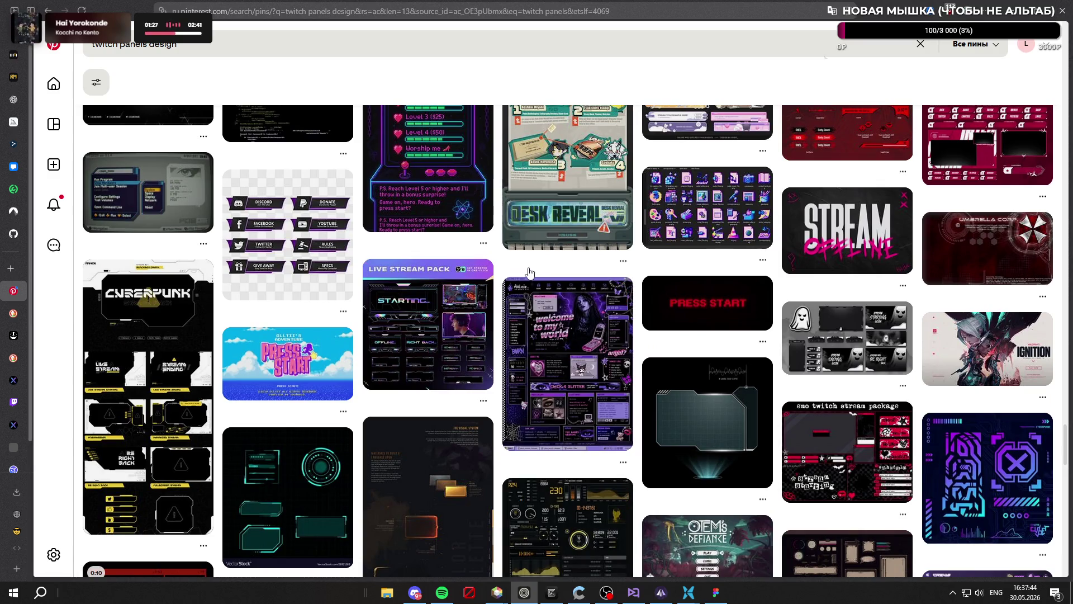
{"action": "scroll", "coordinate": [533, 274], "scroll_direction": "up", "scroll_amount": 1}
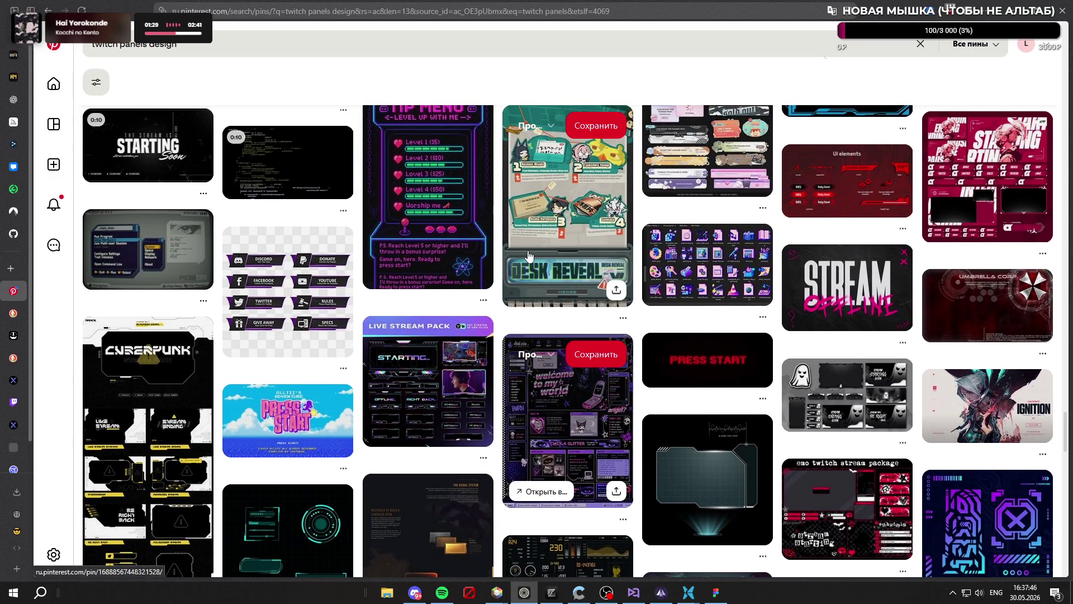
{"action": "scroll", "coordinate": [531, 268], "scroll_direction": "up", "scroll_amount": 6}
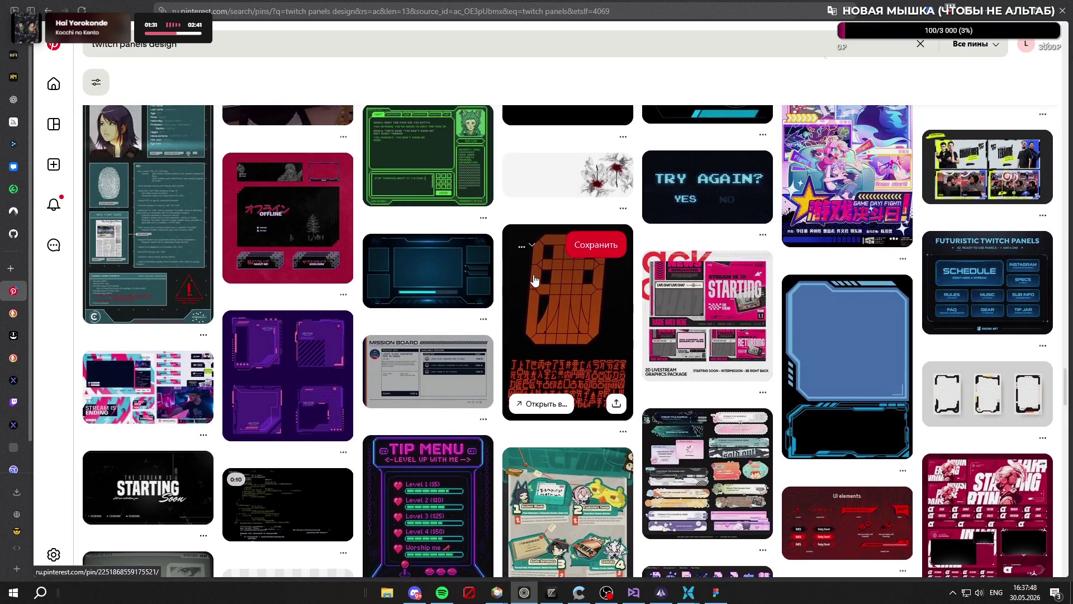
{"action": "scroll", "coordinate": [536, 280], "scroll_direction": "up", "scroll_amount": 6}
{"action": "scroll", "coordinate": [615, 296], "scroll_direction": "down", "scroll_amount": 10}
{"action": "scroll", "coordinate": [671, 315], "scroll_direction": "up", "scroll_amount": 2}
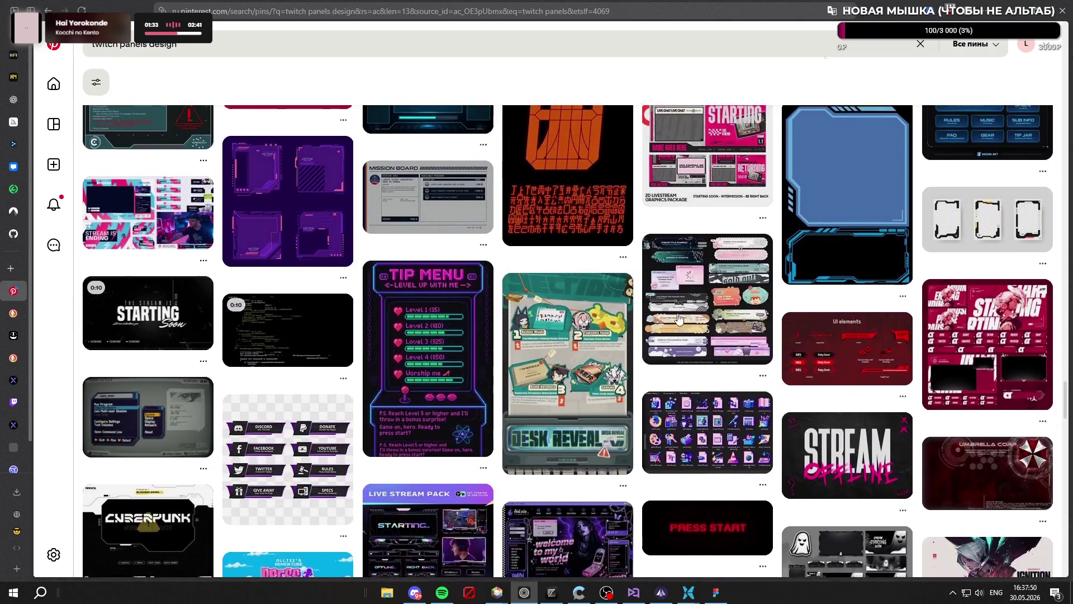
{"action": "left_click", "coordinate": [703, 304]}
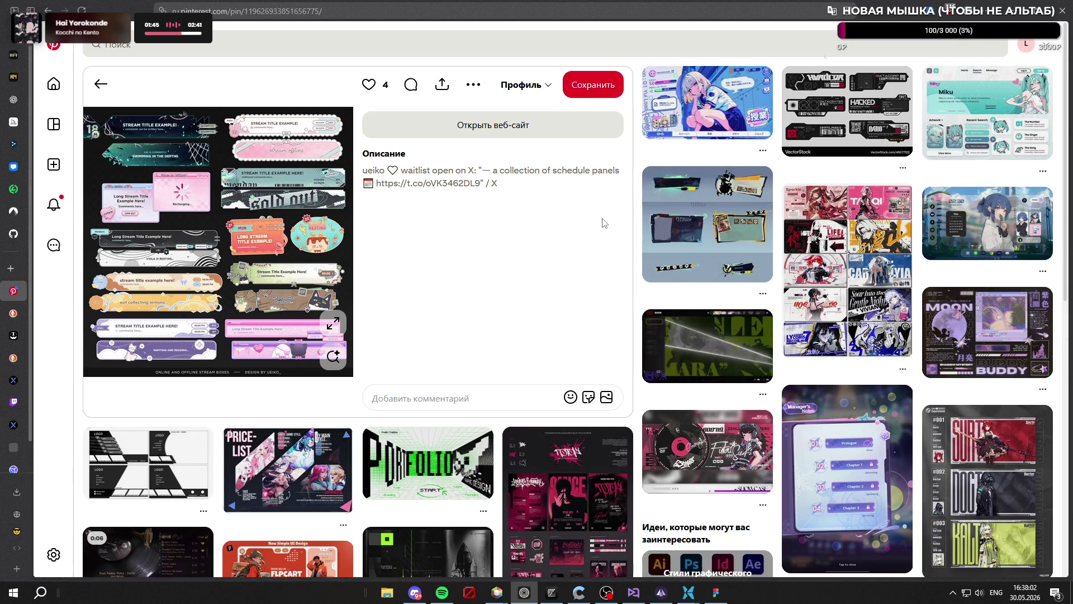
Open the VectorStock HACKED cyberpunk panels pin and enlarge its image
{"action": "left_click", "coordinate": [830, 101]}
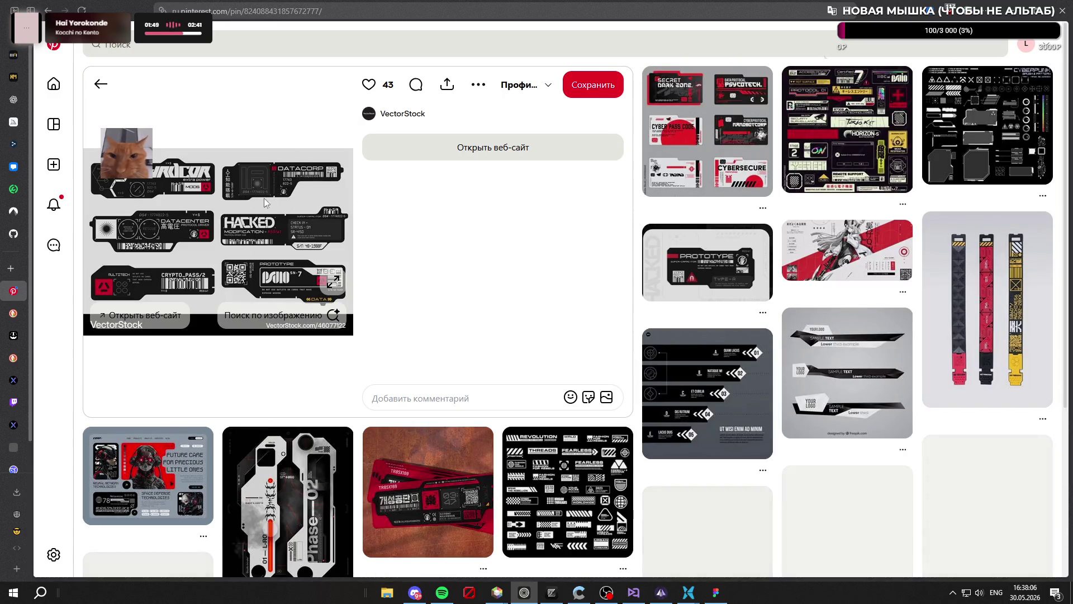
{"action": "left_click", "coordinate": [333, 280]}
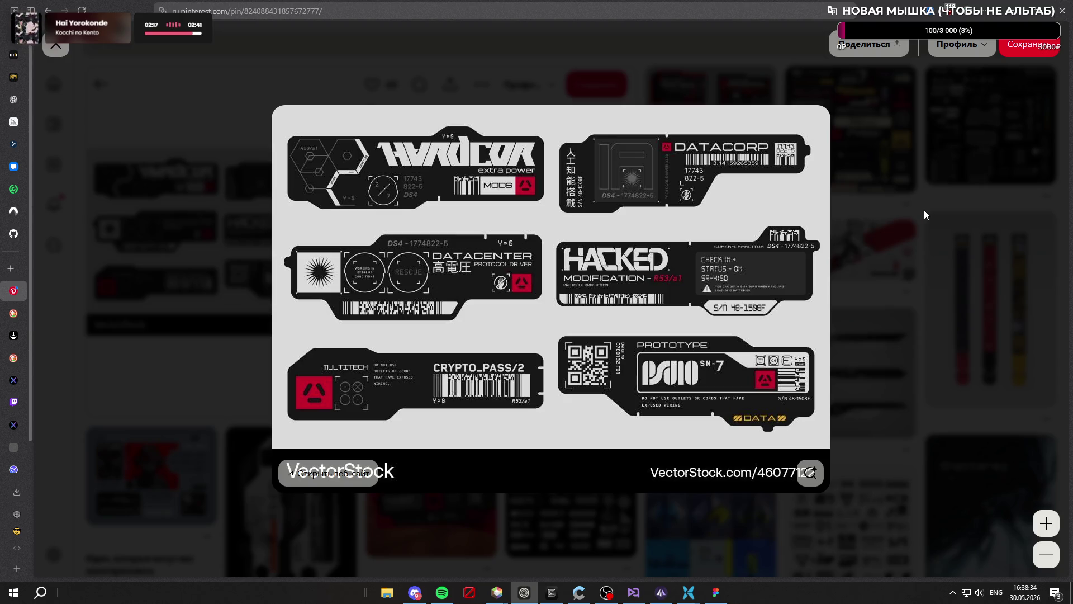
Save the cyberpunk panels image to Downloads and open the related high-tech credit card pin
{"action": "right_click", "coordinate": [626, 213]}
{"action": "left_click", "coordinate": [707, 247]}
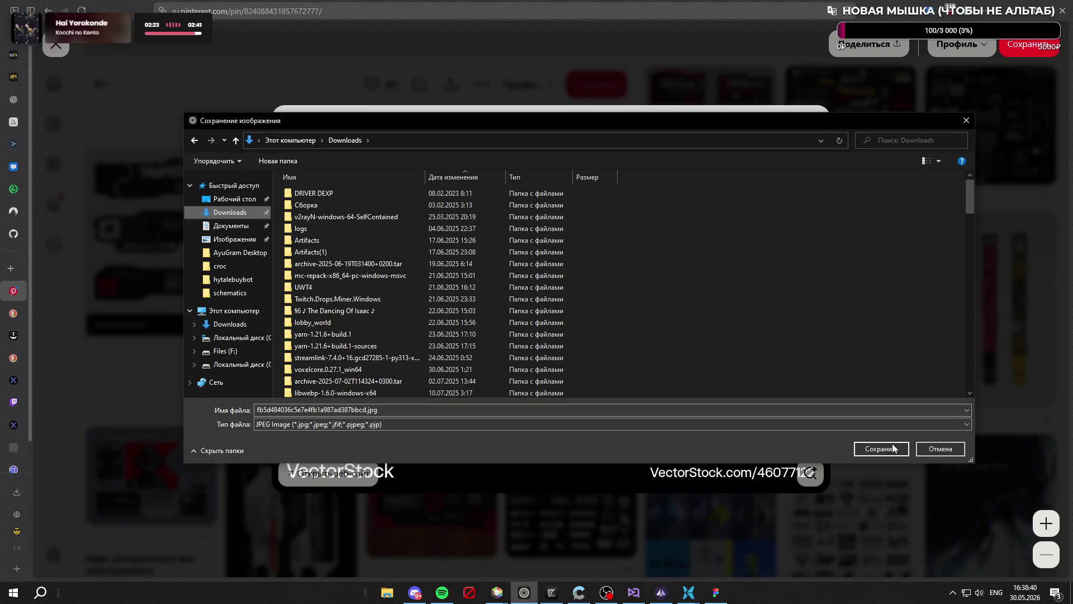
{"action": "left_click", "coordinate": [896, 447]}
{"action": "left_click", "coordinate": [995, 139]}
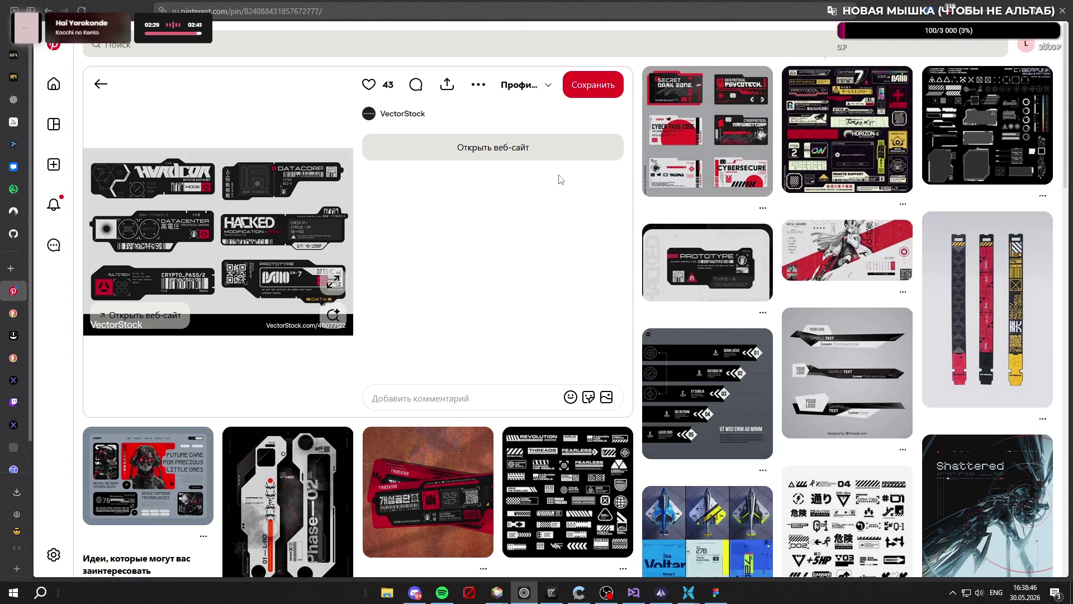
{"action": "left_click", "coordinate": [733, 142]}
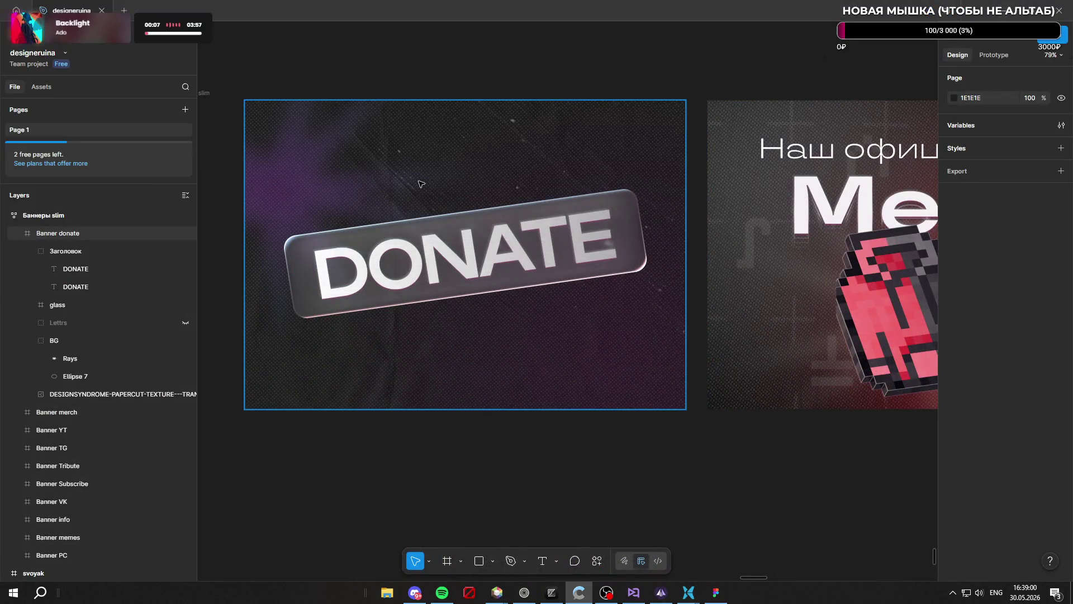
Delete the purple Ellipse 7 glow and the Rays vector from the DONATE banner
{"action": "scroll", "coordinate": [421, 184], "scroll_direction": "up", "scroll_amount": 5}
{"action": "scroll", "coordinate": [559, 308], "scroll_direction": "down", "scroll_amount": 4}
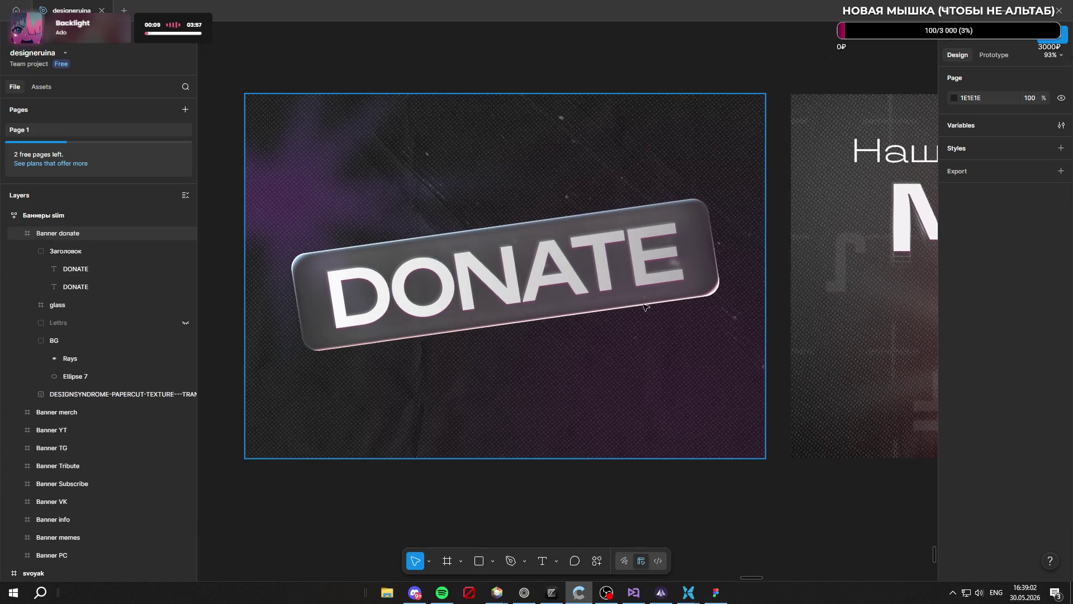
{"action": "left_click", "coordinate": [651, 405]}
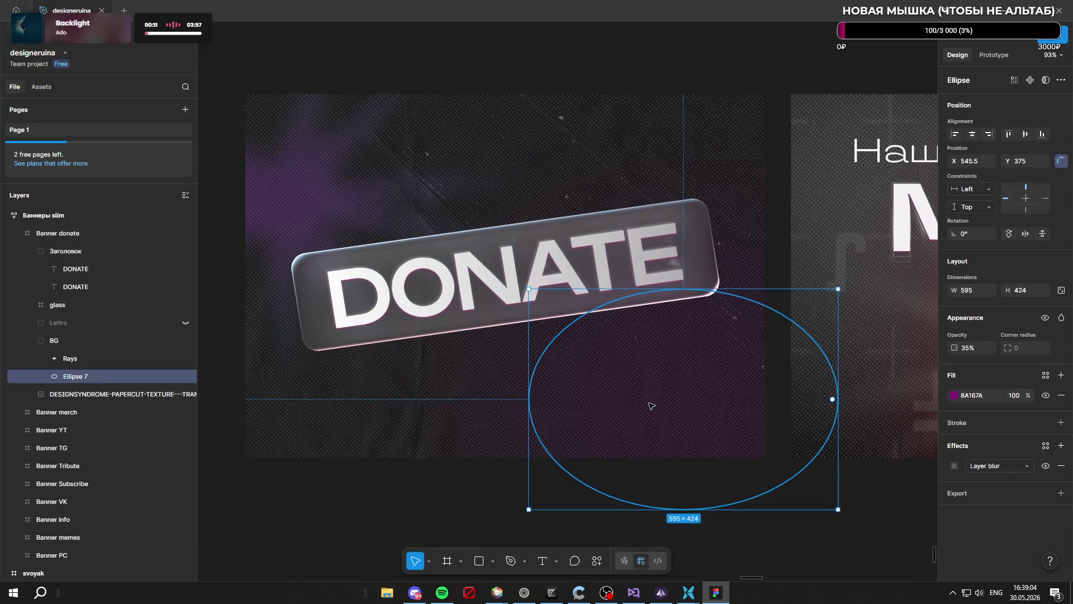
{"action": "key", "text": "Delete"}
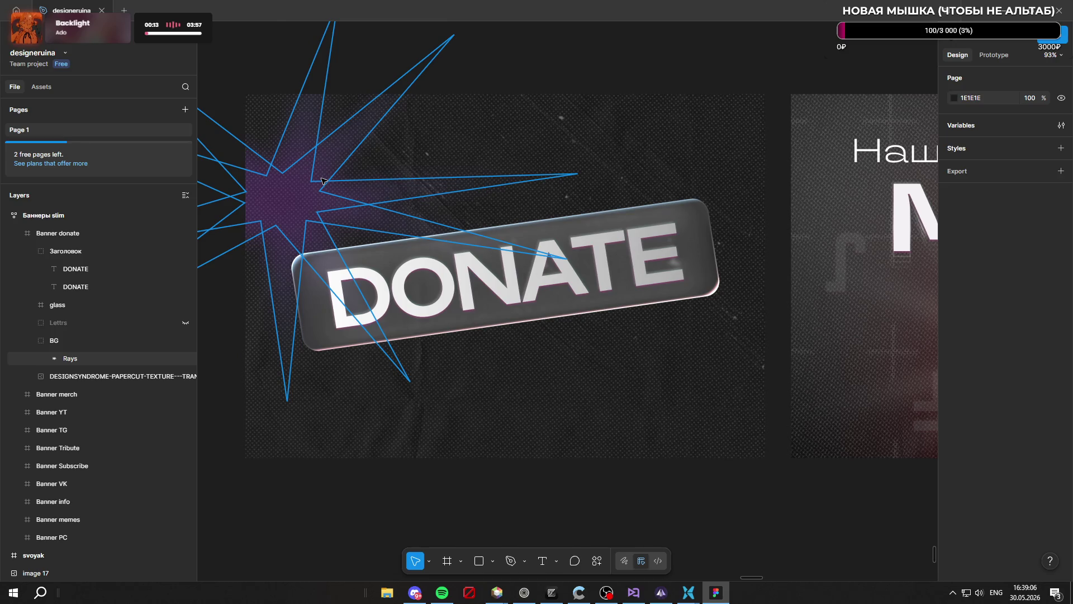
{"action": "left_click", "coordinate": [321, 180]}
{"action": "key", "text": "Delete"}
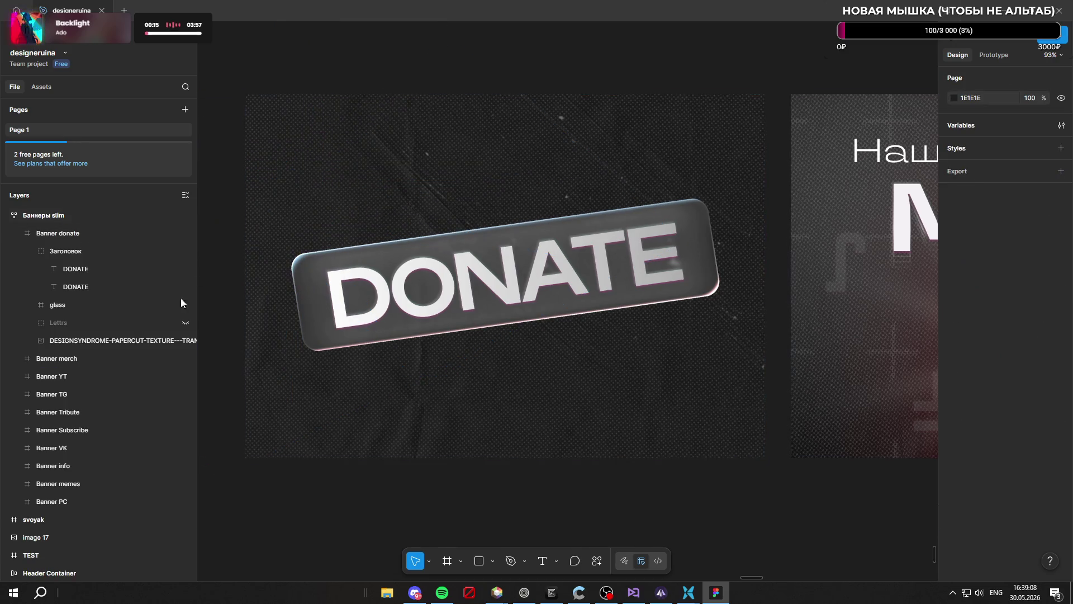
Compare the papercut texture on and off, then lower its fill opacity from 48% to 37%
{"action": "left_click", "coordinate": [115, 341]}
{"action": "left_click", "coordinate": [185, 341]}
{"action": "left_click", "coordinate": [186, 341]}
{"action": "left_click", "coordinate": [186, 341]}
{"action": "left_click", "coordinate": [186, 341]}
{"action": "left_click", "coordinate": [94, 218]}
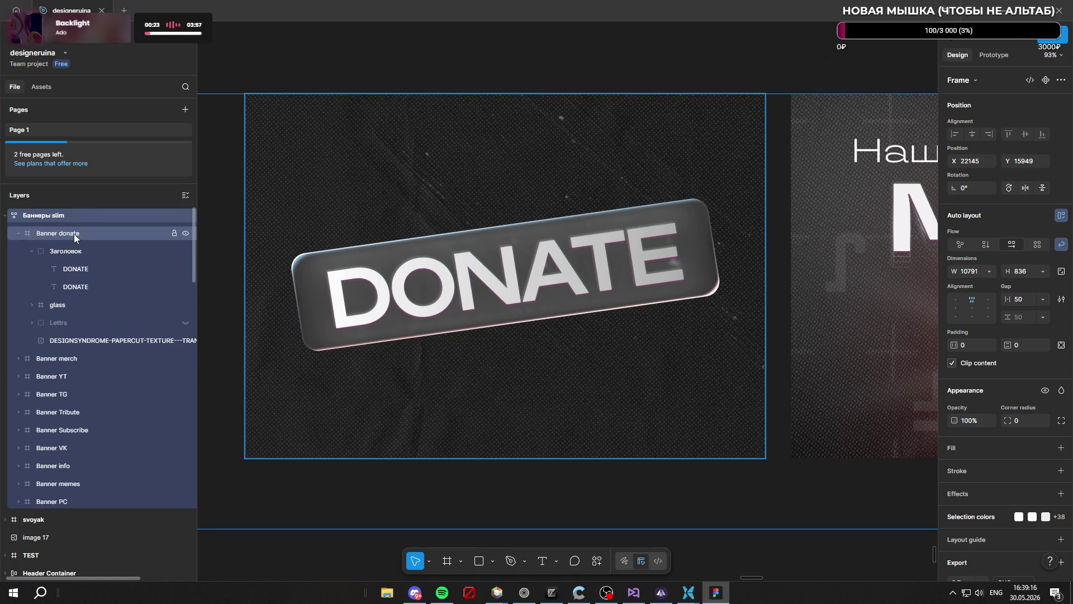
{"action": "left_click", "coordinate": [75, 234]}
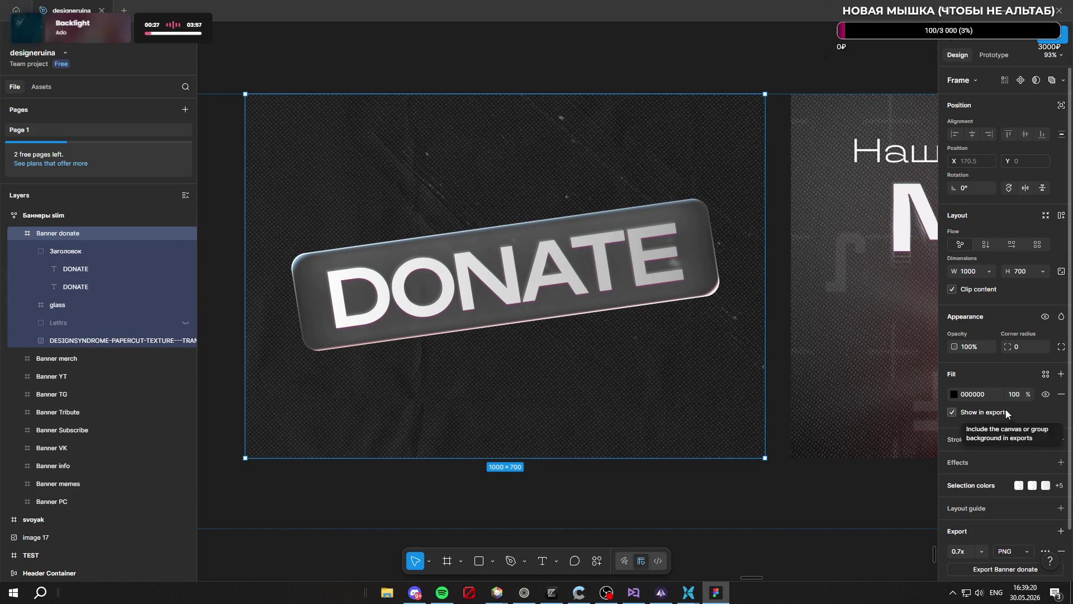
{"action": "left_click", "coordinate": [79, 340]}
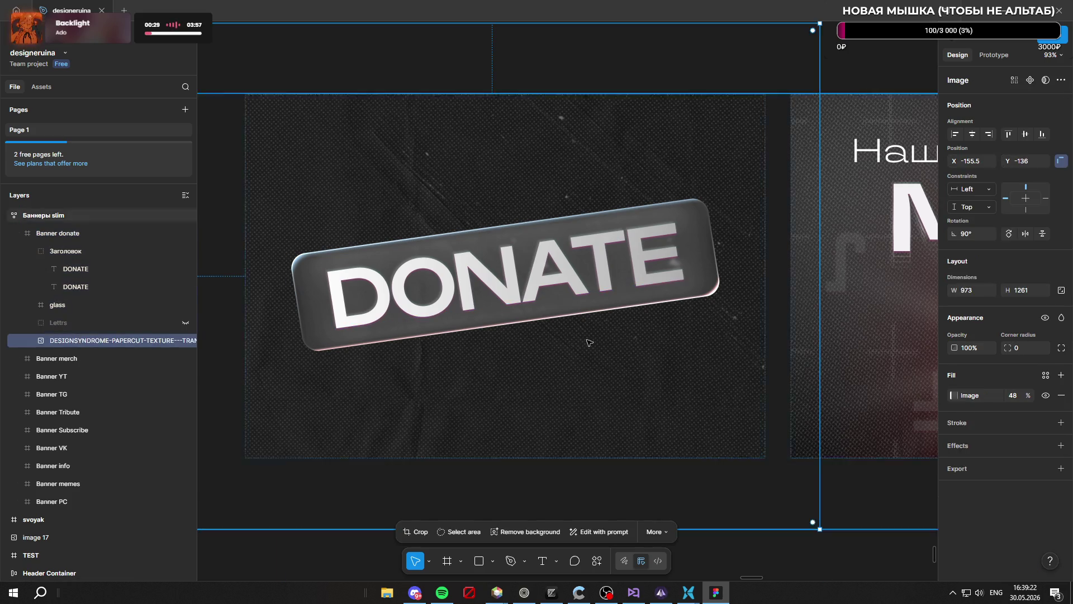
{"action": "left_click_drag", "start_coordinate": [1028, 396], "coordinate": [1018, 397]}
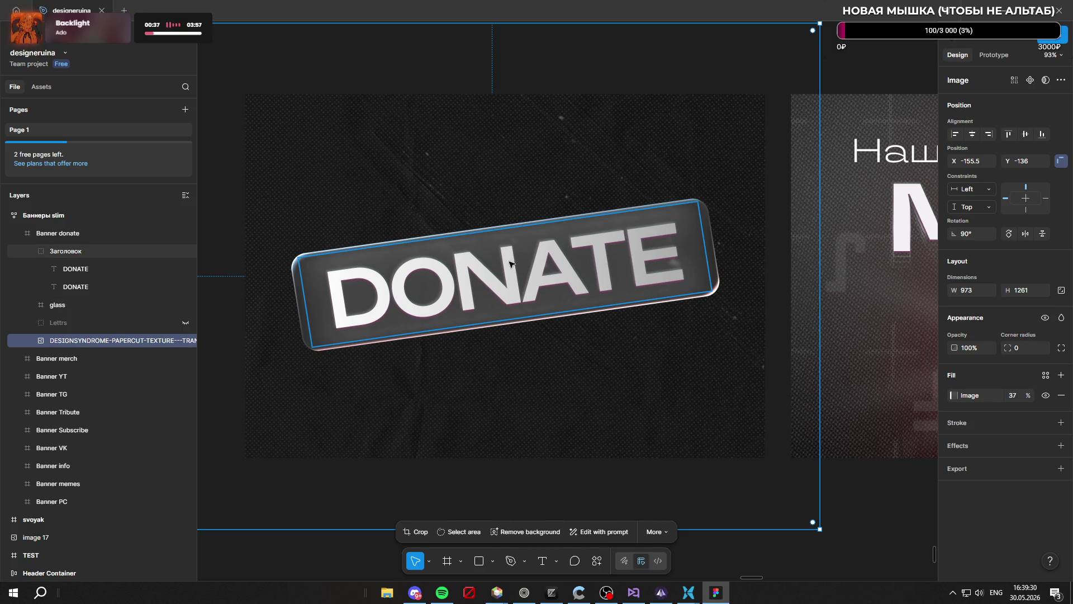
{"action": "scroll", "coordinate": [490, 125], "scroll_direction": "down", "scroll_amount": 5}
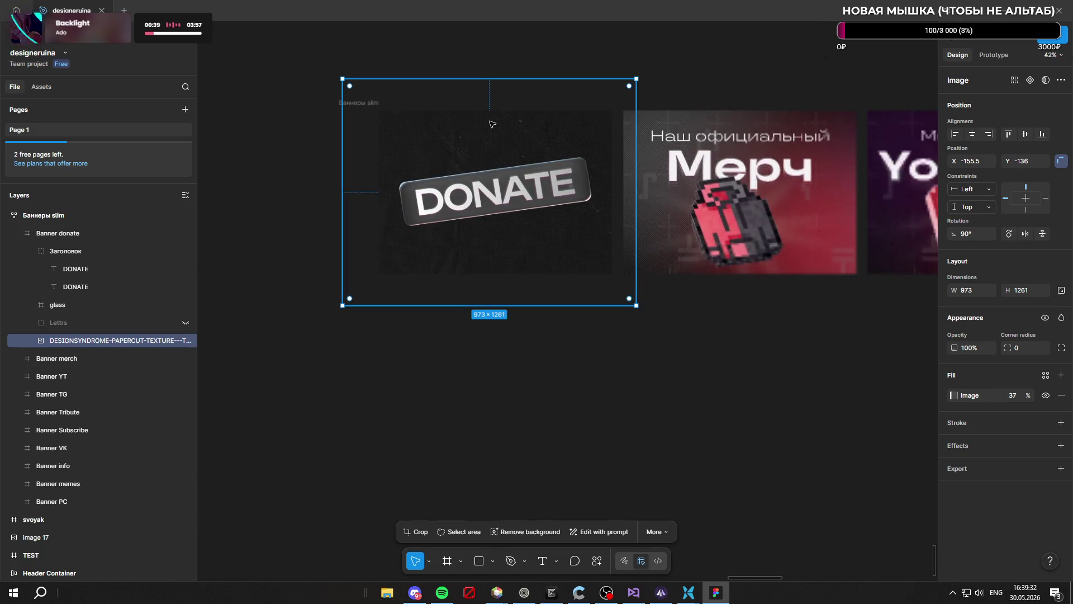
Zoom in on the banner and hide the grey glass plate behind DONATE
{"action": "scroll", "coordinate": [467, 188], "scroll_direction": "up", "scroll_amount": 5}
{"action": "scroll", "coordinate": [467, 188], "scroll_direction": "down", "scroll_amount": 5}
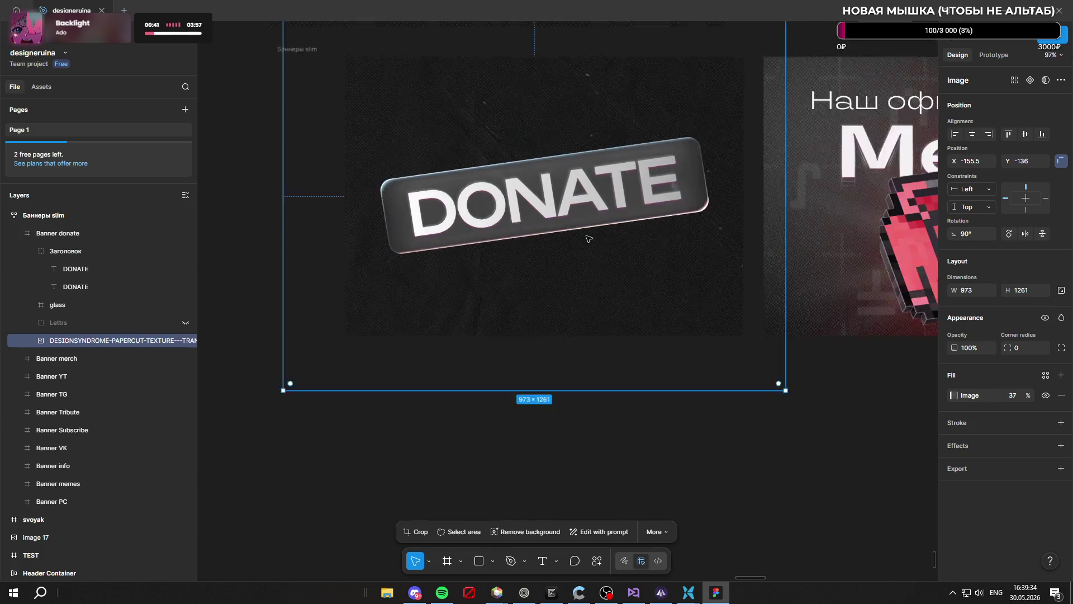
{"action": "scroll", "coordinate": [636, 149], "scroll_direction": "up", "scroll_amount": 5}
{"action": "scroll", "coordinate": [701, 242], "scroll_direction": "down", "scroll_amount": 5}
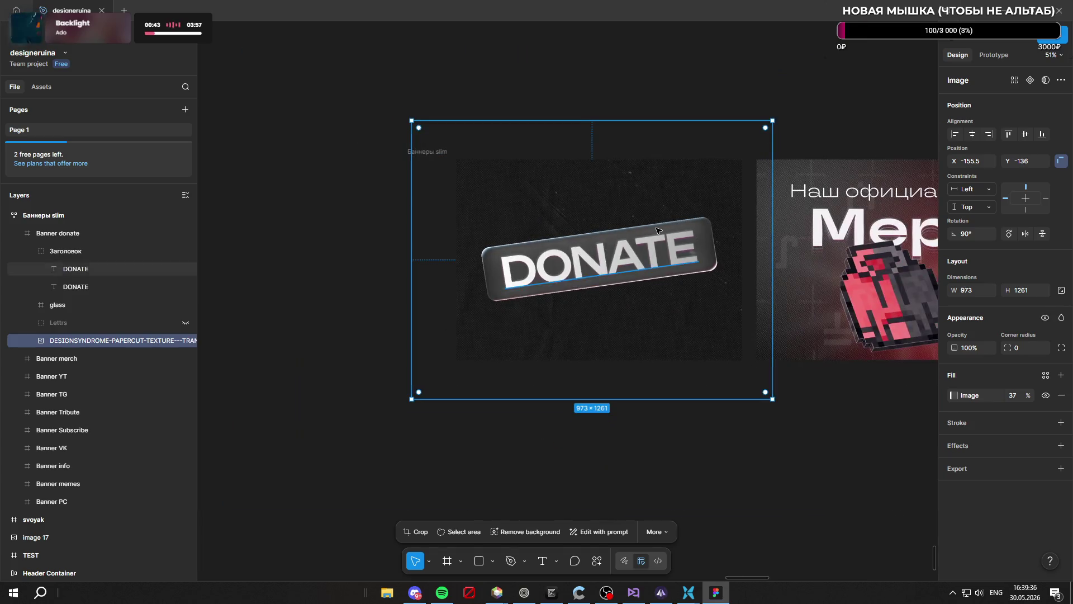
{"action": "scroll", "coordinate": [659, 229], "scroll_direction": "up", "scroll_amount": 5}
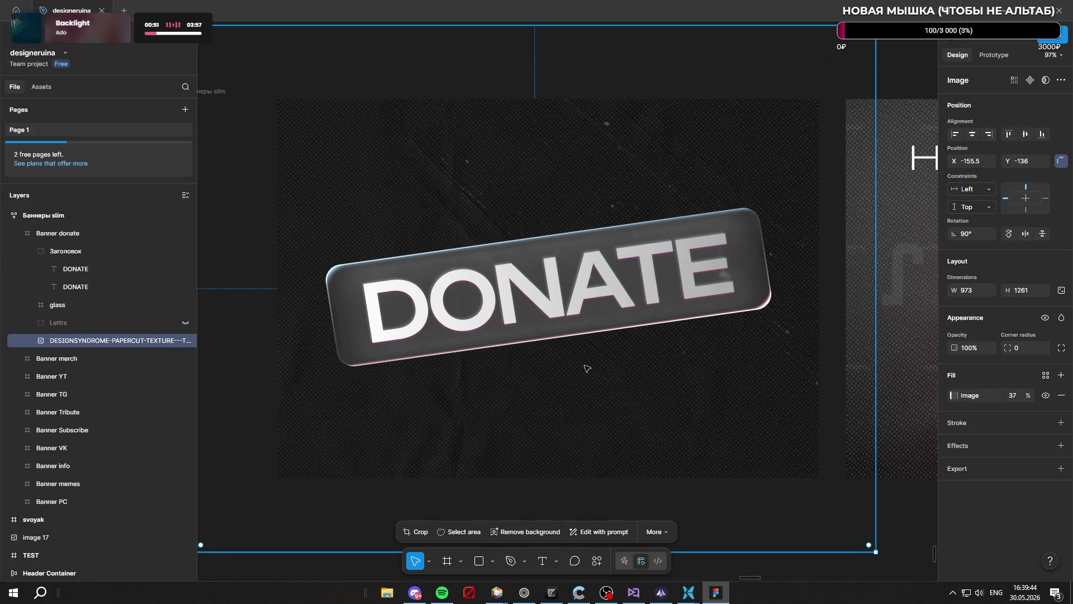
{"action": "left_click", "coordinate": [33, 305]}
{"action": "left_click", "coordinate": [33, 306]}
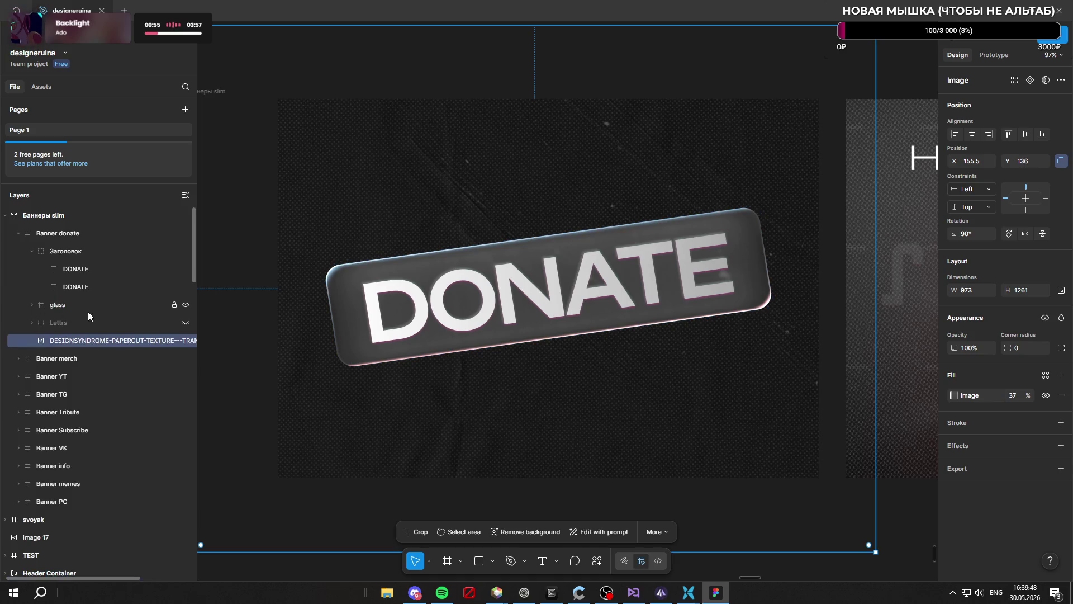
{"action": "left_click", "coordinate": [186, 307]}
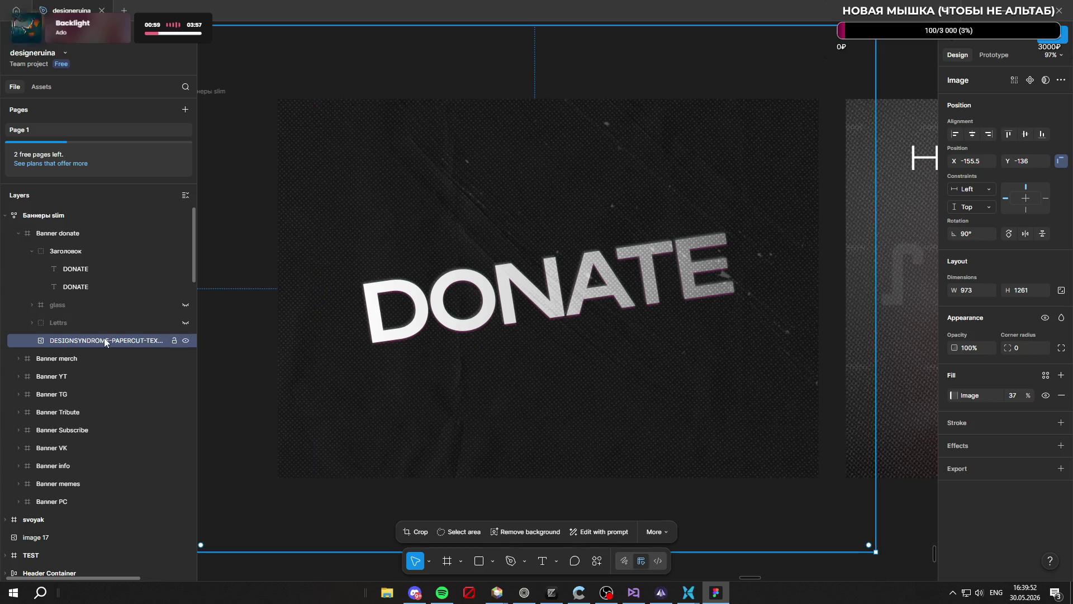
Move the Заголовок DONATE heading group to X 103.5, Y 211 on the banner
{"action": "left_click", "coordinate": [97, 248]}
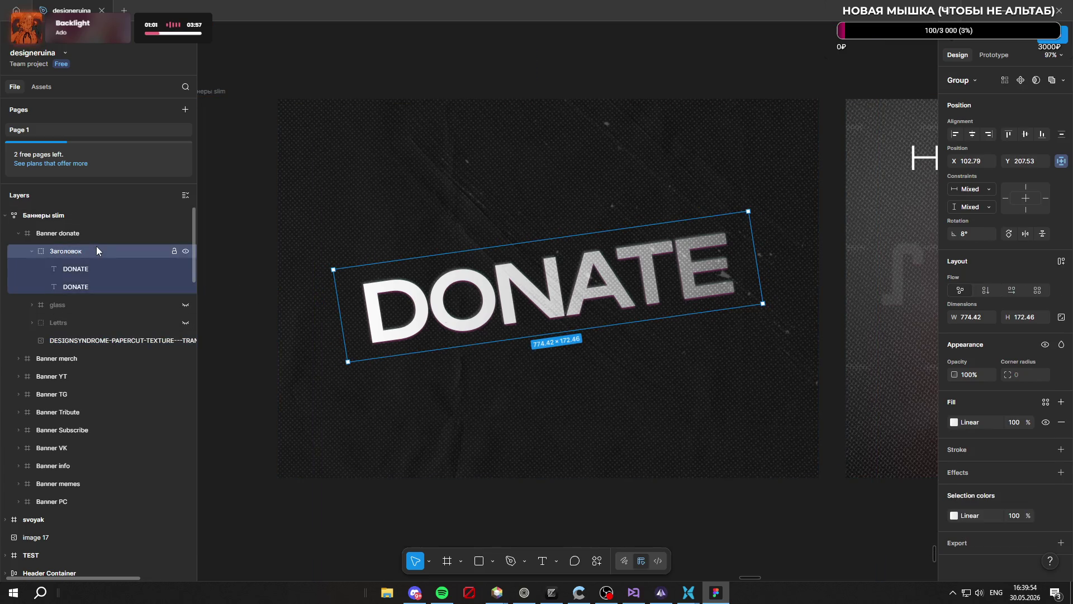
{"action": "mouse_move", "coordinate": [582, 291]}
{"action": "left_mouse_down"}
{"action": "mouse_move", "coordinate": [595, 229]}
{"action": "mouse_move", "coordinate": [593, 93]}
{"action": "mouse_move", "coordinate": [397, 221]}
{"action": "mouse_move", "coordinate": [297, 245]}
{"action": "mouse_move", "coordinate": [199, 253]}
{"action": "left_mouse_up"}
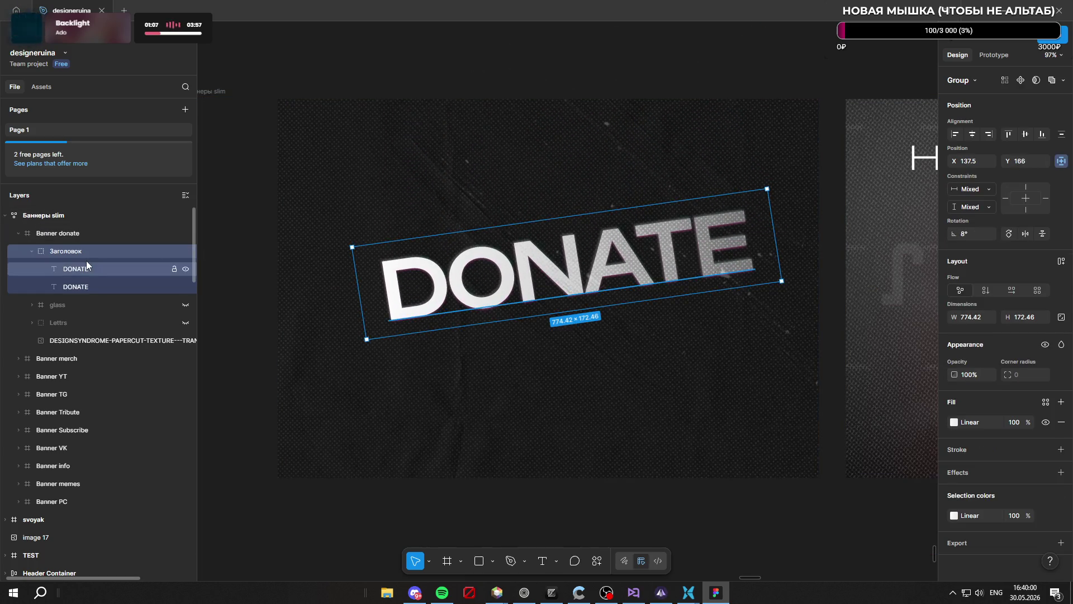
{"action": "mouse_move", "coordinate": [587, 289]}
{"action": "left_mouse_down"}
{"action": "mouse_move", "coordinate": [586, 301]}
{"action": "mouse_move", "coordinate": [541, 283]}
{"action": "mouse_move", "coordinate": [260, 286]}
{"action": "mouse_move", "coordinate": [553, 283]}
{"action": "mouse_move", "coordinate": [534, 280]}
{"action": "mouse_move", "coordinate": [562, 295]}
{"action": "mouse_move", "coordinate": [561, 326]}
{"action": "left_mouse_up"}
{"action": "scroll", "coordinate": [585, 291], "scroll_direction": "up", "scroll_amount": 3}
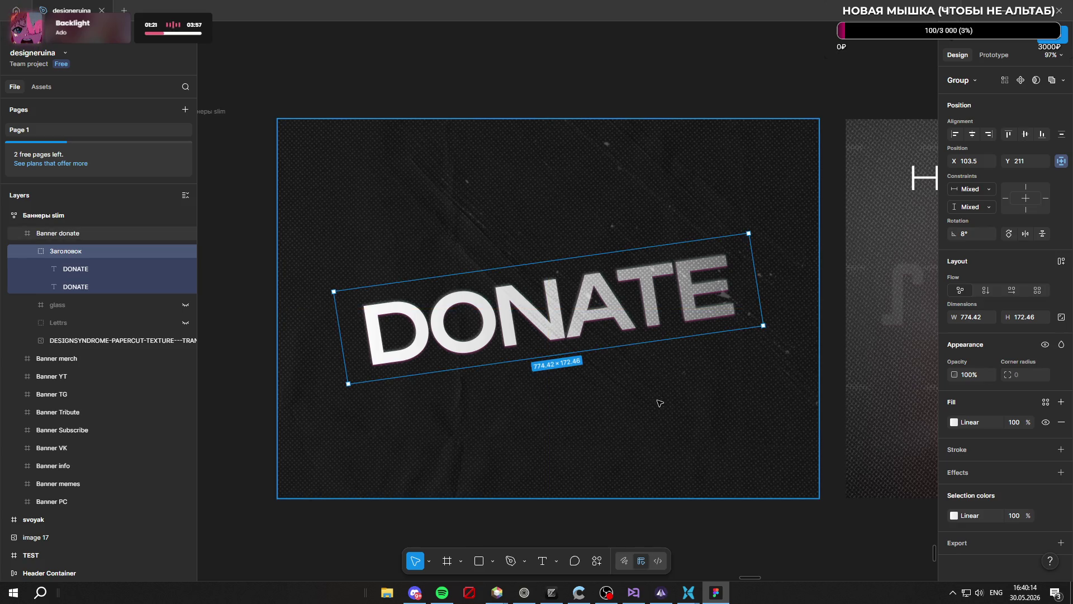
{"action": "left_click", "coordinate": [708, 94]}
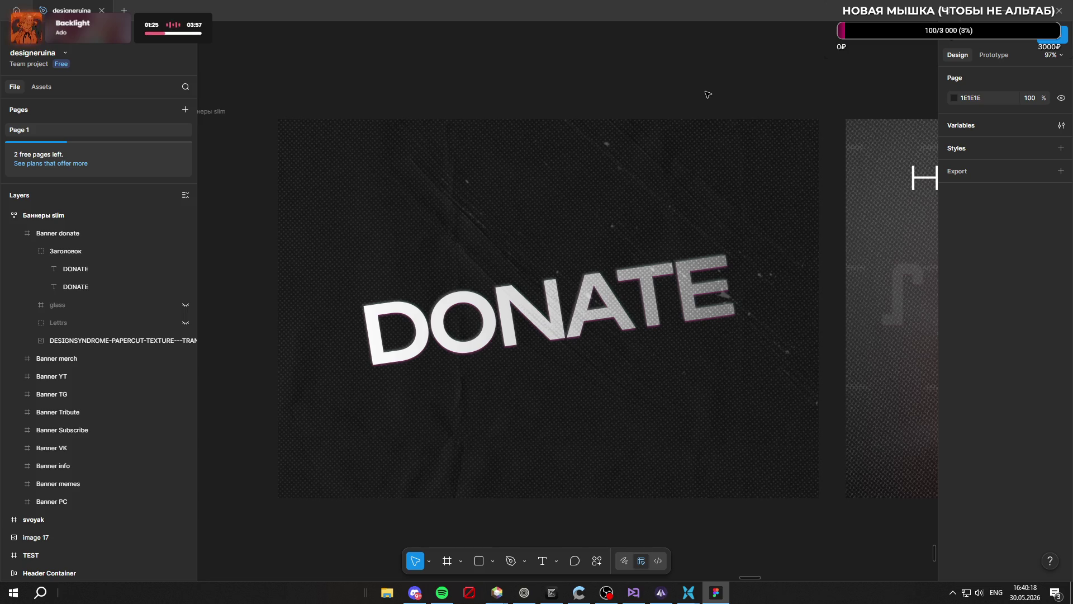
{"action": "scroll", "coordinate": [517, 101], "scroll_direction": "down", "scroll_amount": 10}
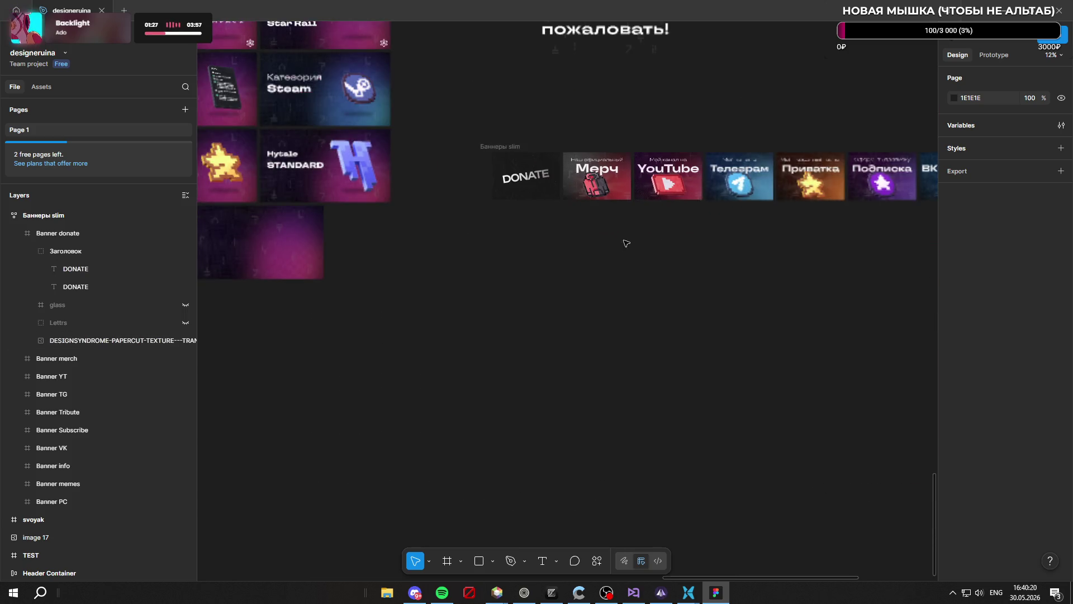
Widen the Banner donate frame leftward to 1200×700
{"action": "scroll", "coordinate": [709, 212], "scroll_direction": "down", "scroll_amount": 3}
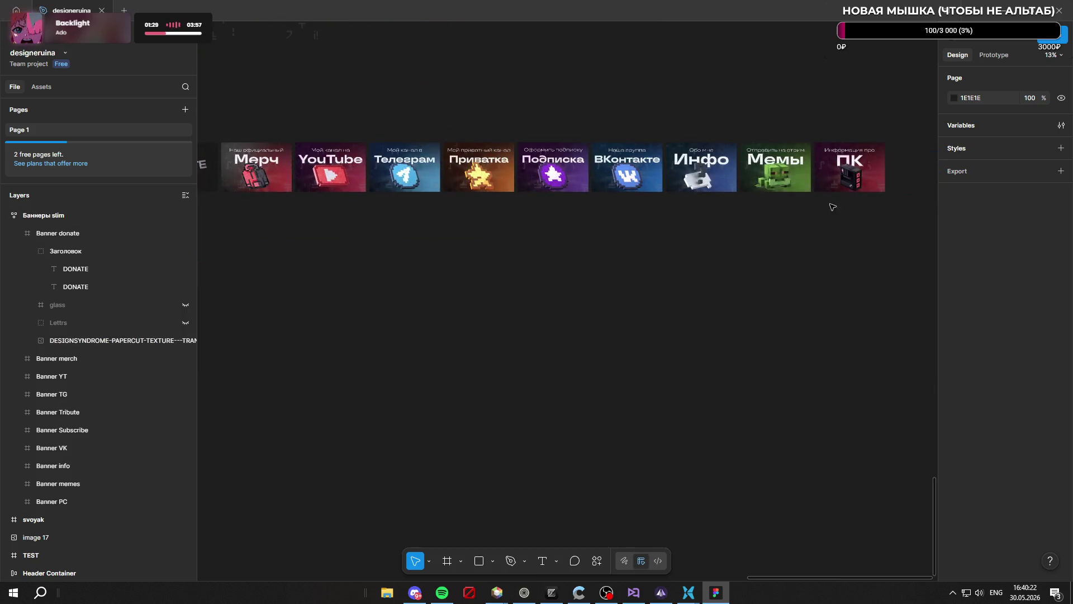
{"action": "scroll", "coordinate": [566, 201], "scroll_direction": "up", "scroll_amount": 10}
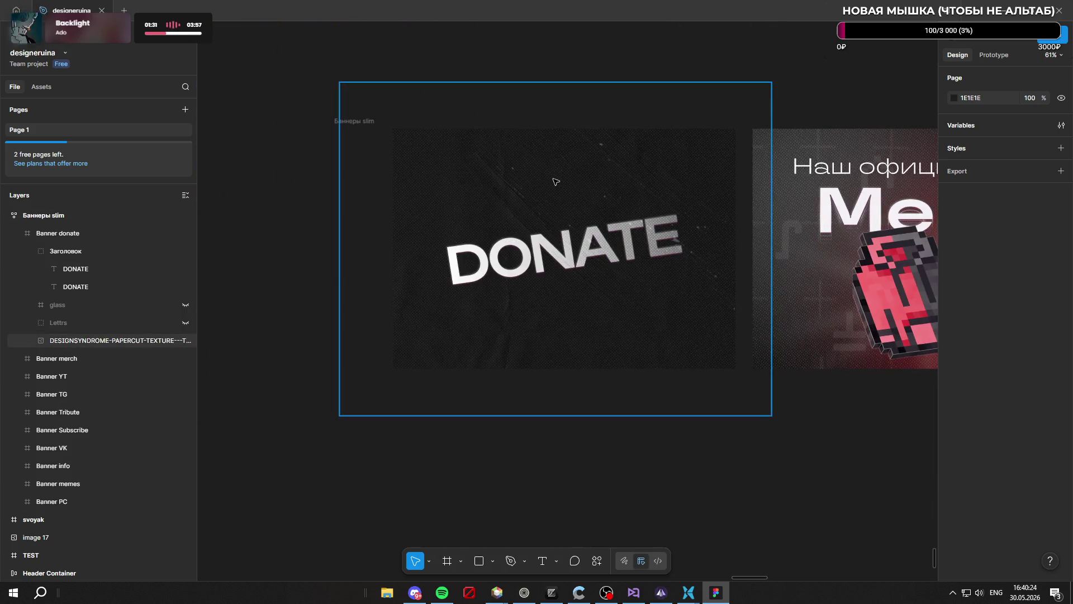
{"action": "left_click", "coordinate": [539, 168]}
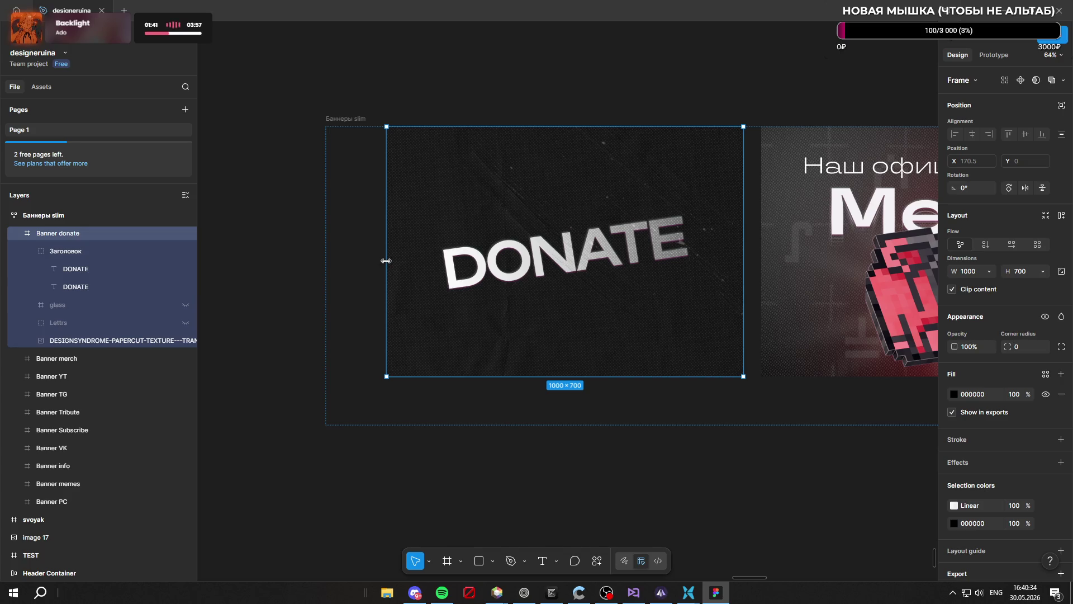
{"action": "left_click_drag", "start_coordinate": [386, 260], "coordinate": [315, 259]}
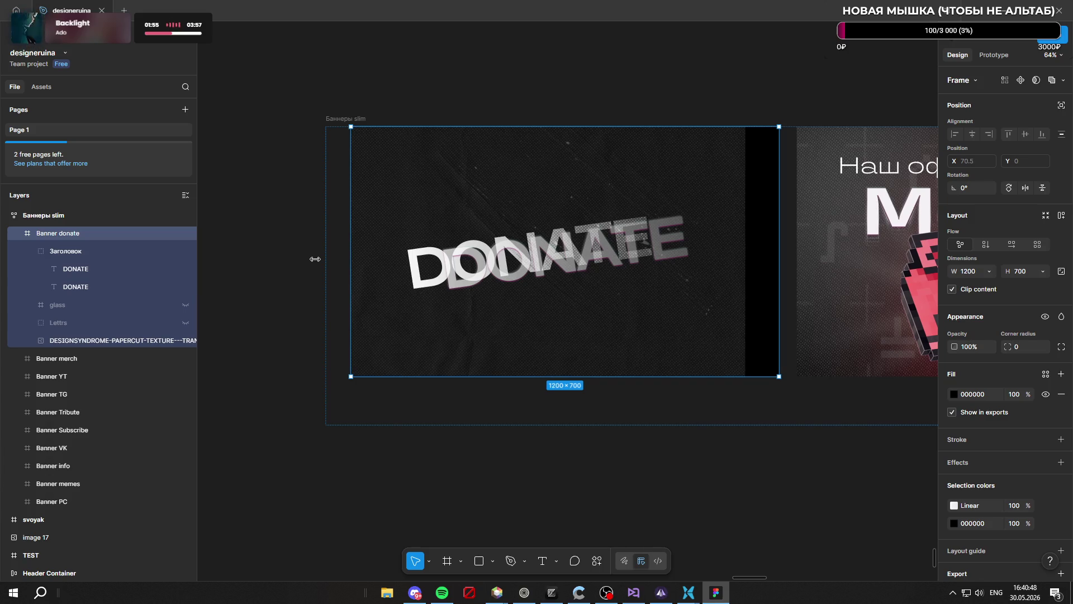
Move the papercut texture to X -41.5, Y -123 to fill the widened banner
{"action": "left_click", "coordinate": [95, 340]}
{"action": "left_click_drag", "start_coordinate": [442, 322], "coordinate": [534, 354]}
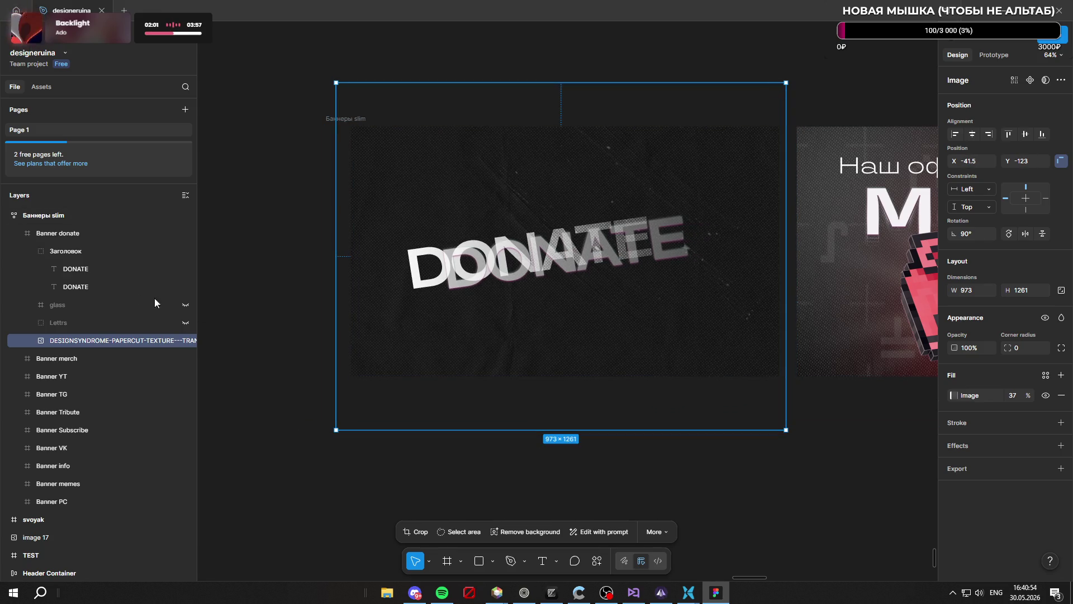
{"action": "left_click", "coordinate": [87, 269]}
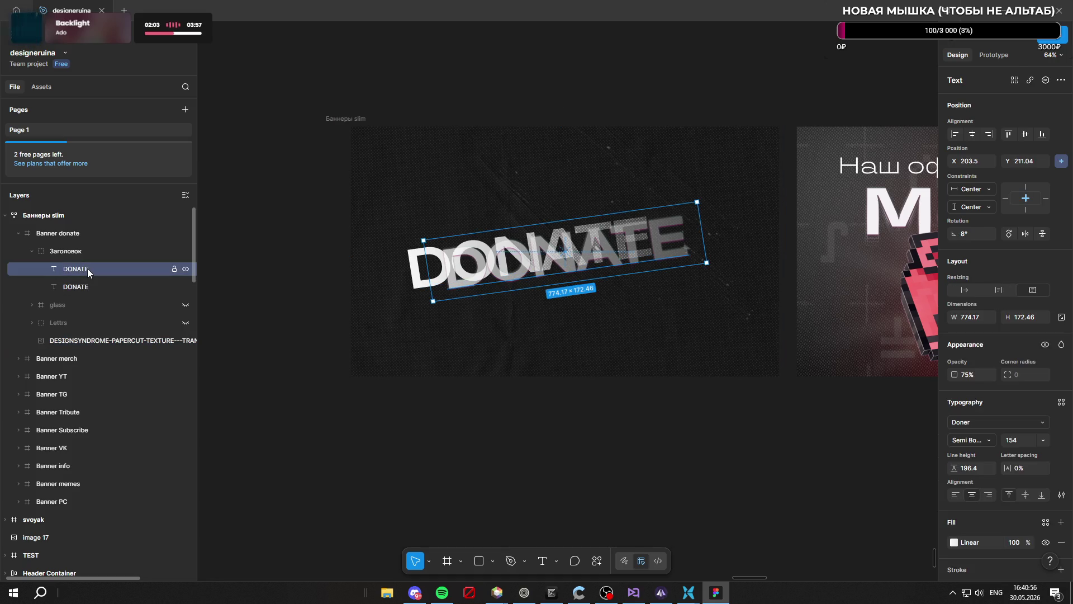
Stretch the second DONATE layer to 164.46 tall to match the first, and move the group to X 131.5, Y 225
{"action": "left_click", "coordinate": [85, 288]}
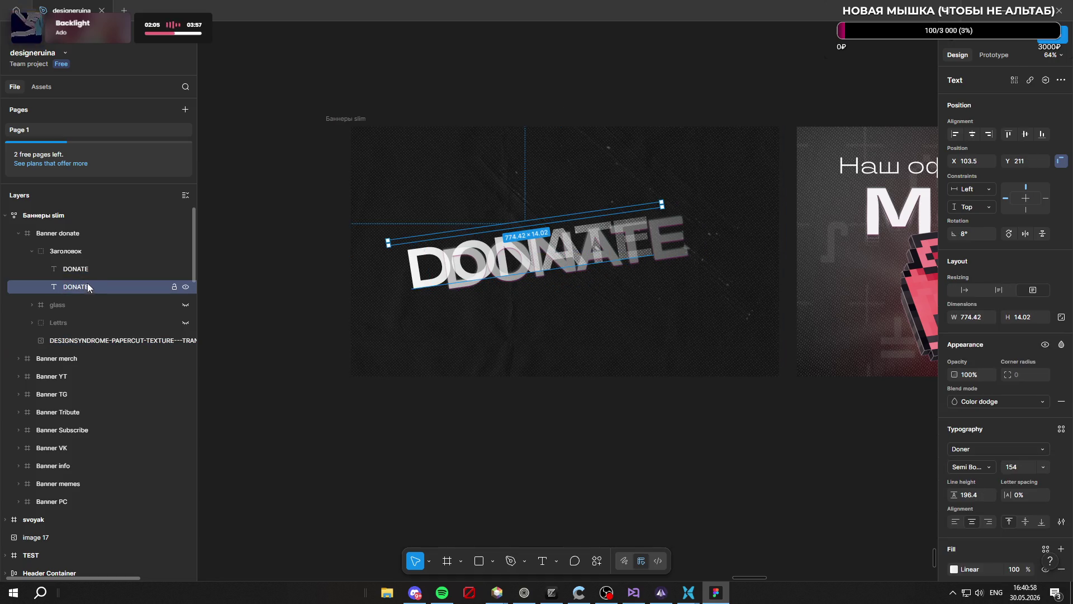
{"action": "left_click", "coordinate": [93, 271]}
{"action": "left_click", "coordinate": [91, 293]}
{"action": "left_click", "coordinate": [99, 252]}
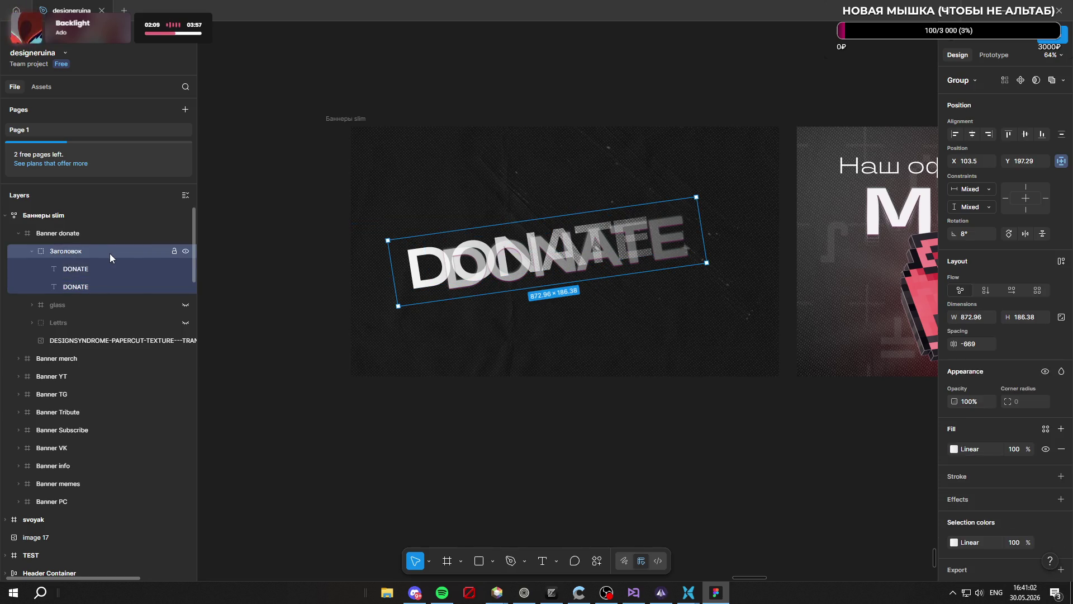
{"action": "left_click", "coordinate": [93, 284]}
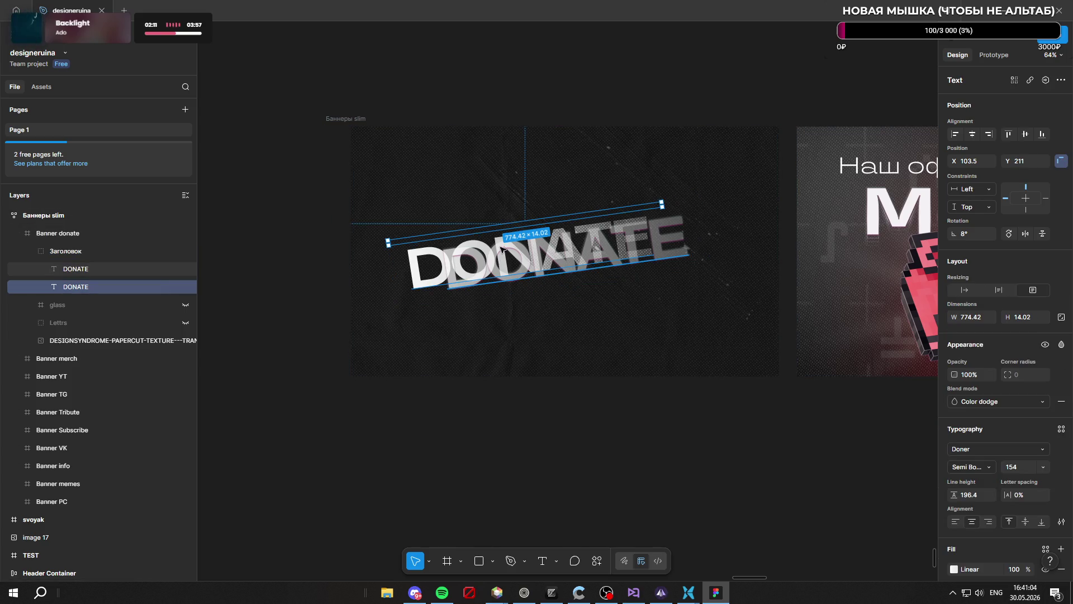
{"action": "mouse_move", "coordinate": [534, 233]}
{"action": "left_mouse_down"}
{"action": "mouse_move", "coordinate": [542, 278]}
{"action": "mouse_move", "coordinate": [523, 257]}
{"action": "mouse_move", "coordinate": [557, 256]}
{"action": "left_mouse_up"}
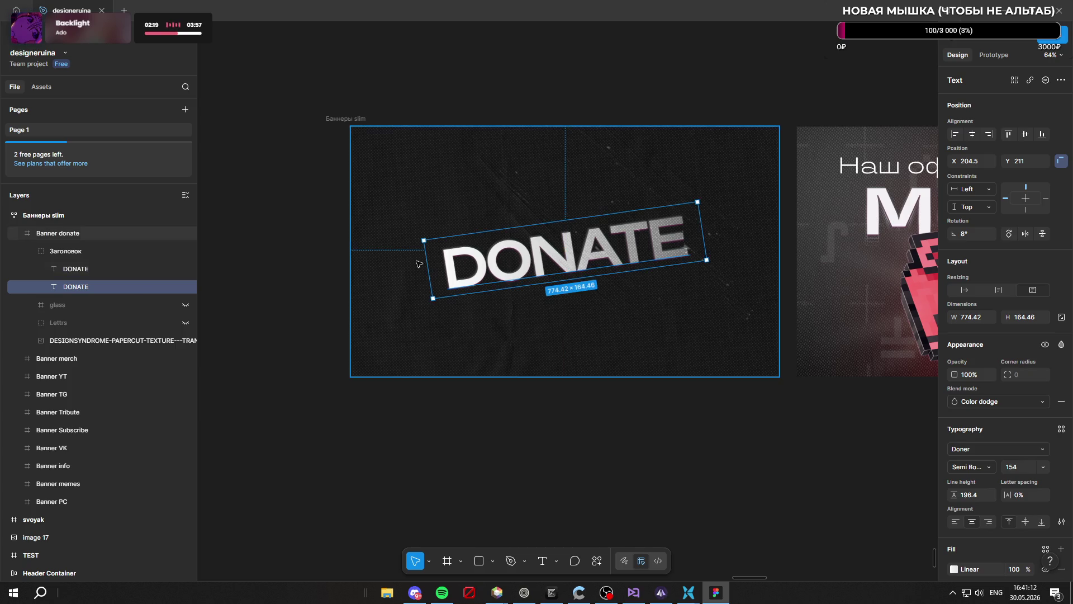
{"action": "left_click", "coordinate": [689, 509]}
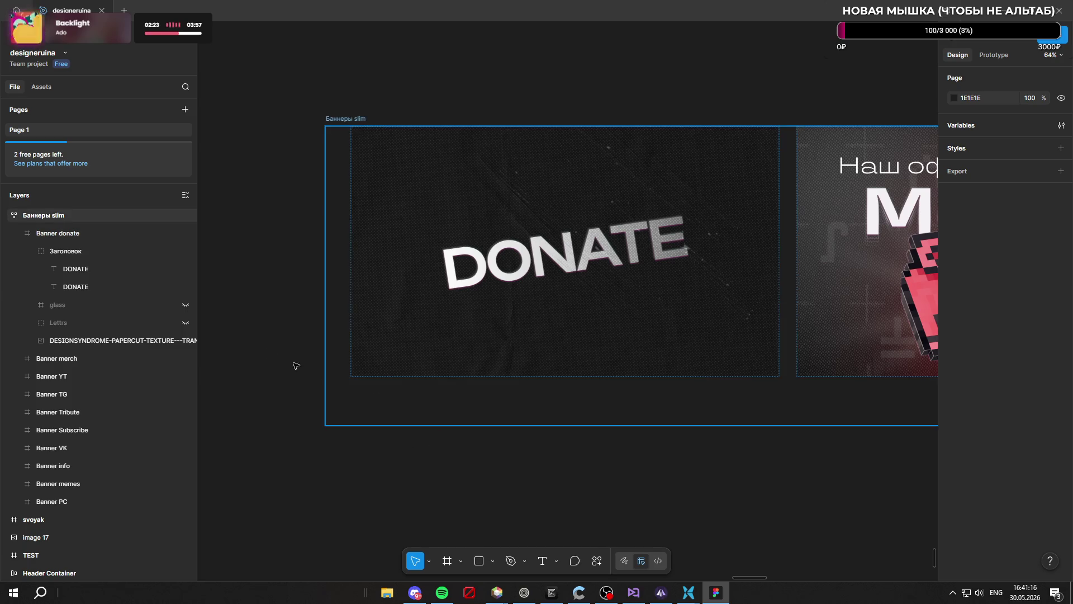
{"action": "left_click", "coordinate": [103, 255]}
{"action": "left_click_drag", "start_coordinate": [568, 255], "coordinate": [542, 260]}
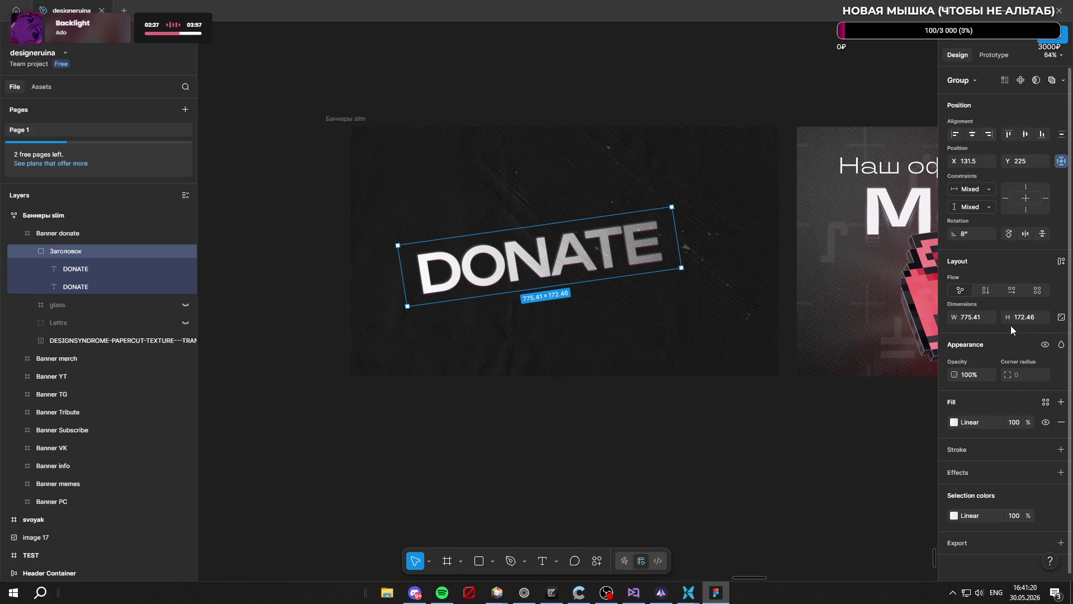
Raise both DONATE layers to font size 217 and widen them onto one line
{"action": "left_click", "coordinate": [115, 273]}
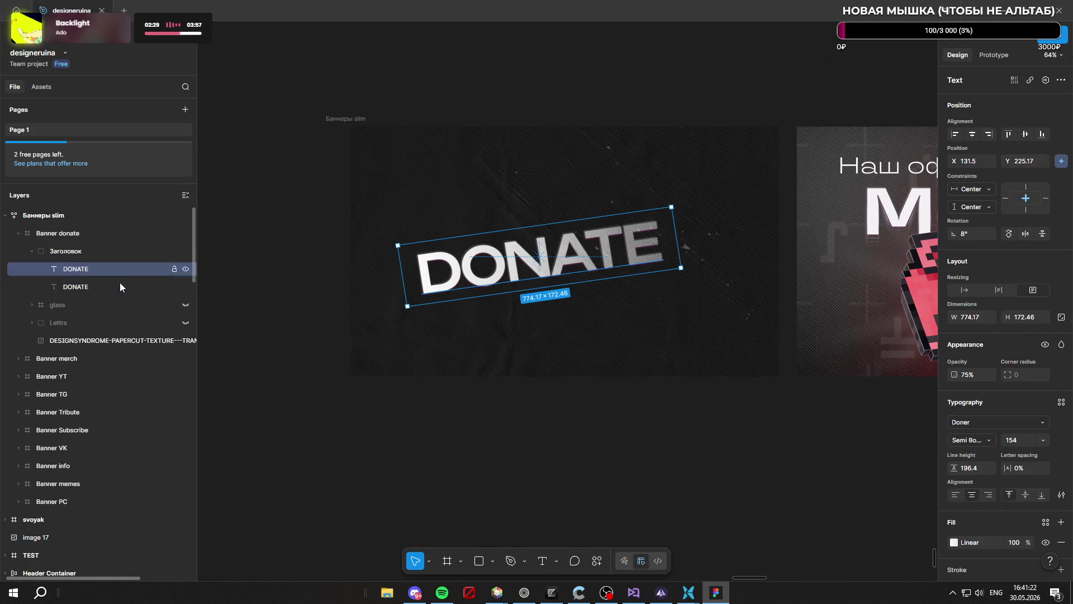
{"action": "left_click", "coordinate": [115, 287], "text": "shift"}
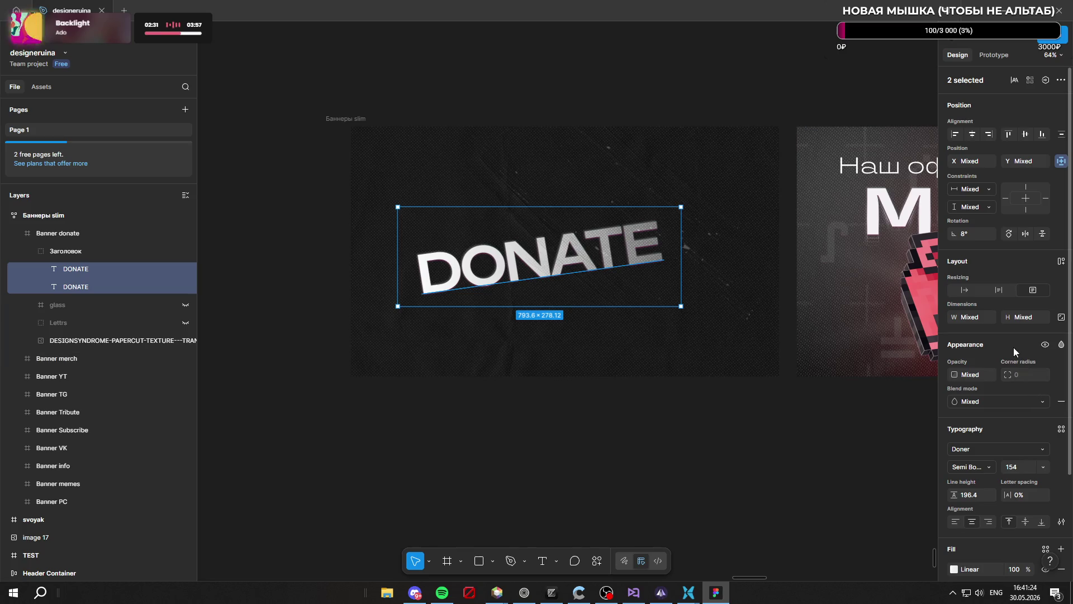
{"action": "scroll", "coordinate": [1001, 347], "scroll_direction": "down", "scroll_amount": 2}
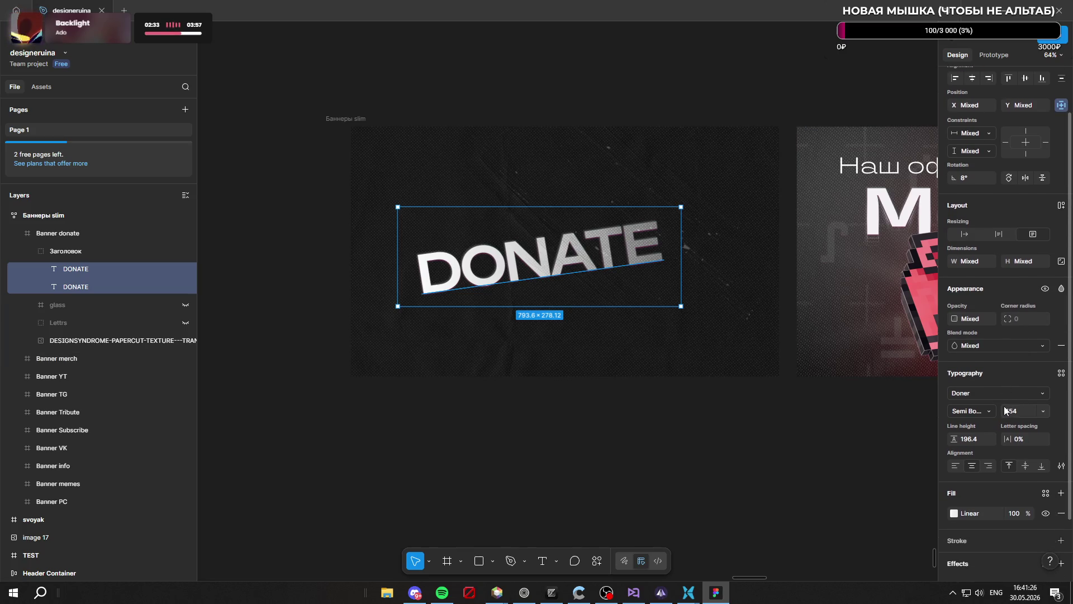
{"action": "left_click_drag", "start_coordinate": [1001, 410], "coordinate": [1069, 410]}
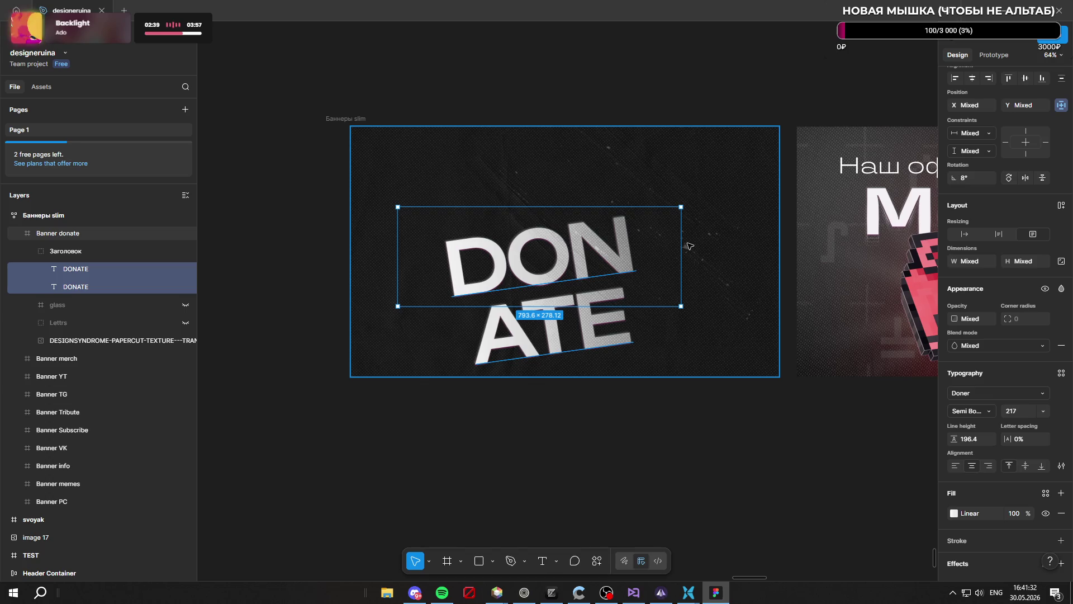
{"action": "left_click_drag", "start_coordinate": [681, 246], "coordinate": [758, 246]}
{"action": "left_click", "coordinate": [702, 436]}
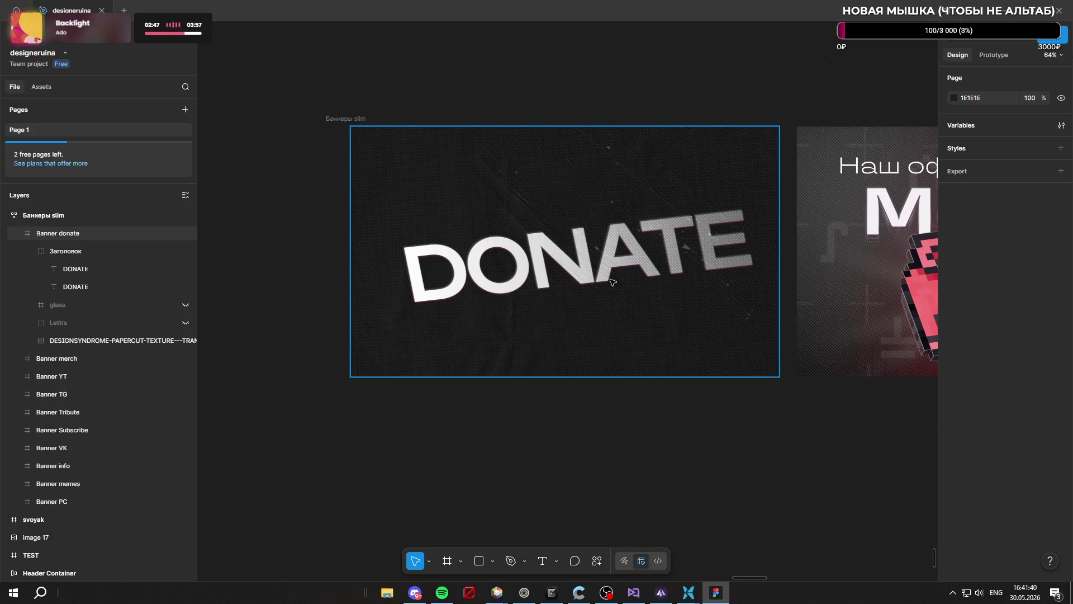
Realign the two DONATE layers and nudge the group to X 95.5, Y 164
{"action": "left_click_drag", "start_coordinate": [655, 260], "coordinate": [633, 261]}
{"action": "left_click", "coordinate": [103, 282], "text": "shift"}
{"action": "left_click", "coordinate": [89, 250]}
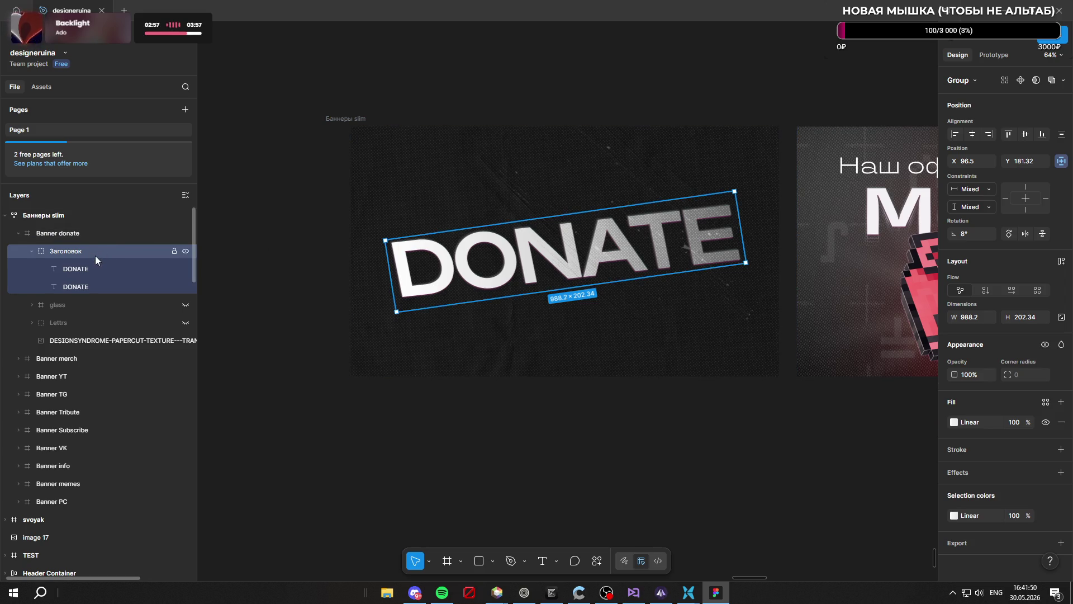
{"action": "left_click_drag", "start_coordinate": [621, 260], "coordinate": [619, 258]}
{"action": "left_click", "coordinate": [641, 456]}
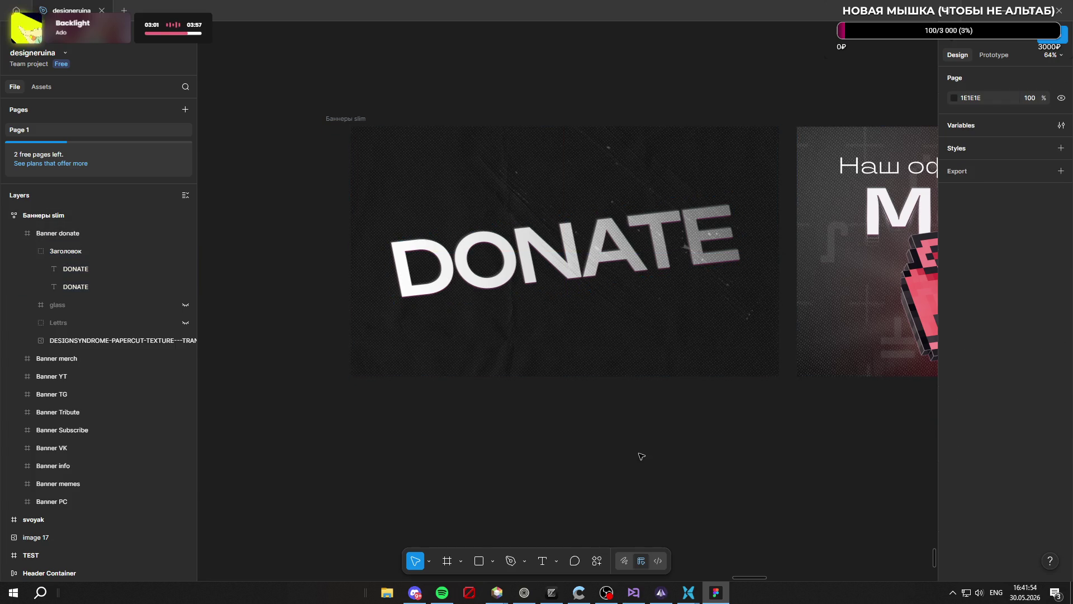
{"action": "scroll", "coordinate": [620, 432], "scroll_direction": "down", "scroll_amount": 4}
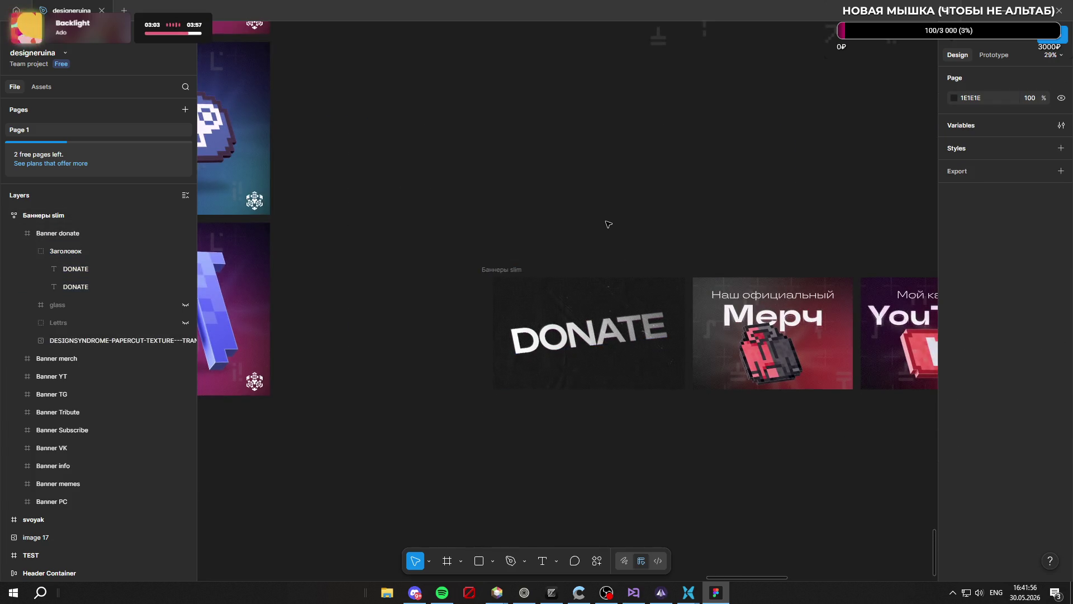
{"action": "scroll", "coordinate": [608, 237], "scroll_direction": "down", "scroll_amount": 2}
{"action": "scroll", "coordinate": [608, 237], "scroll_direction": "up", "scroll_amount": 5}
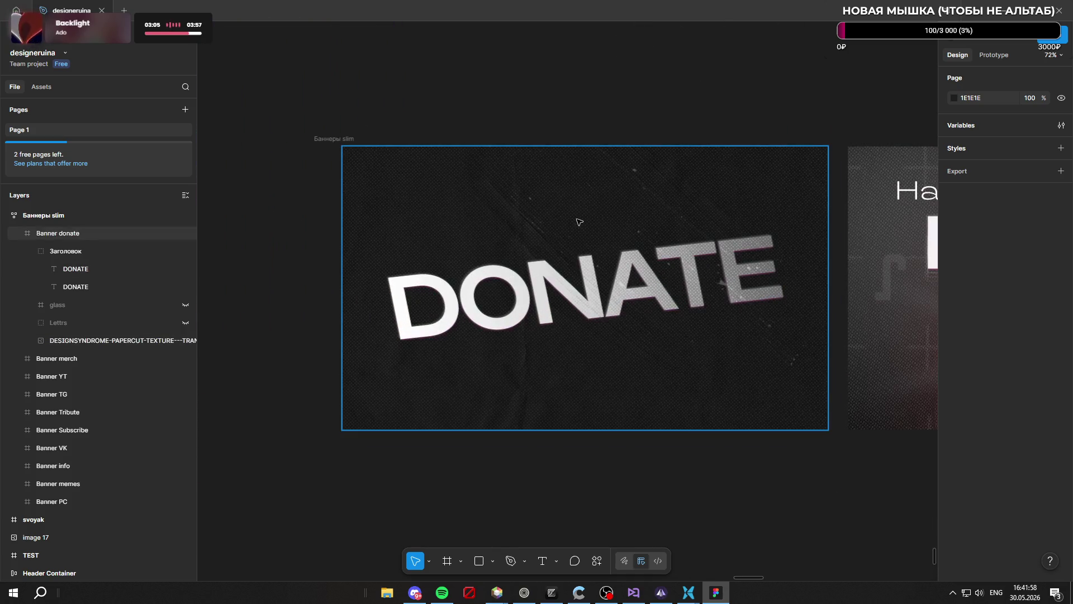
{"action": "left_click", "coordinate": [85, 251]}
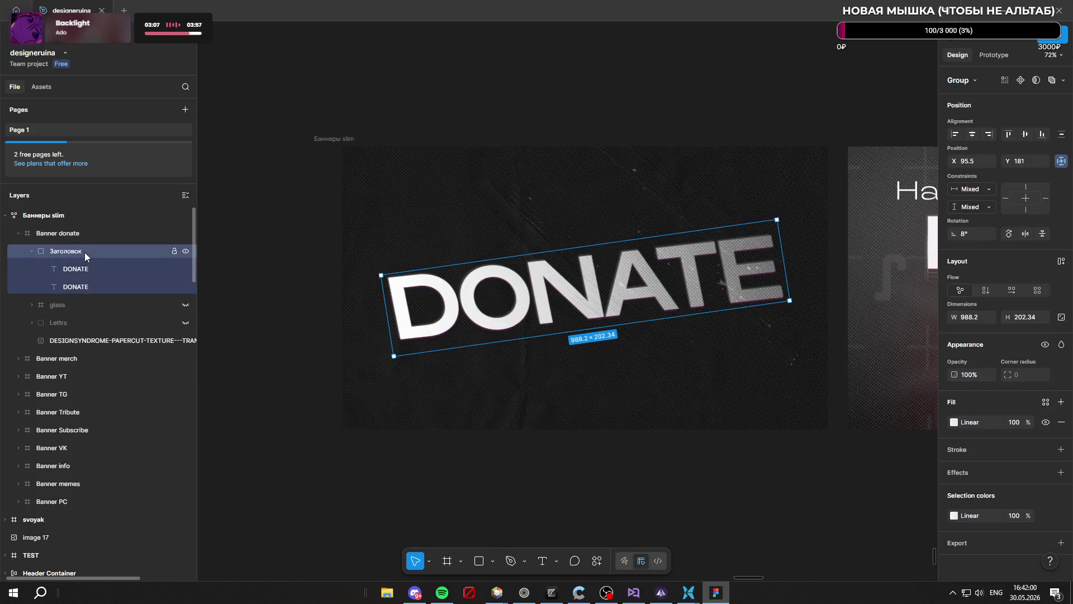
{"action": "left_click_drag", "start_coordinate": [954, 234], "coordinate": [960, 233]}
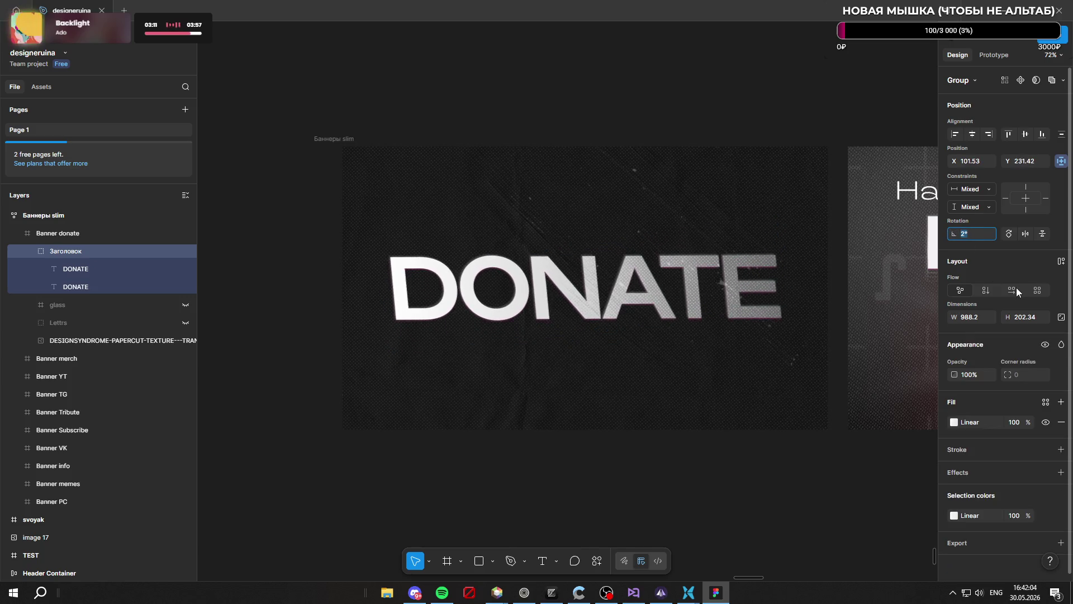
{"action": "type", "text": "0"}
{"action": "key", "text": "Return"}
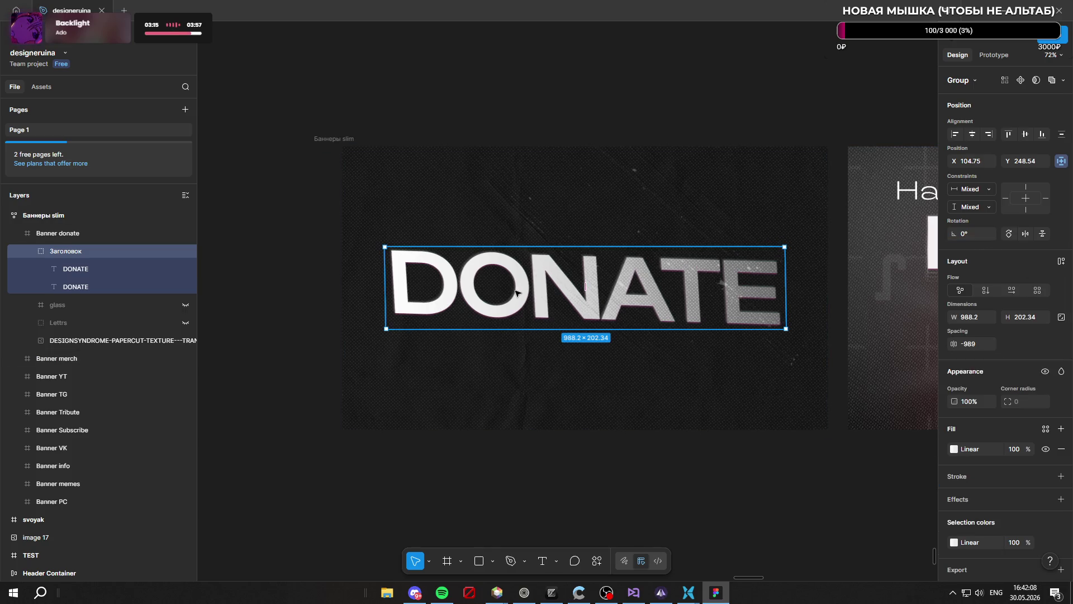
{"action": "left_click", "coordinate": [108, 269]}
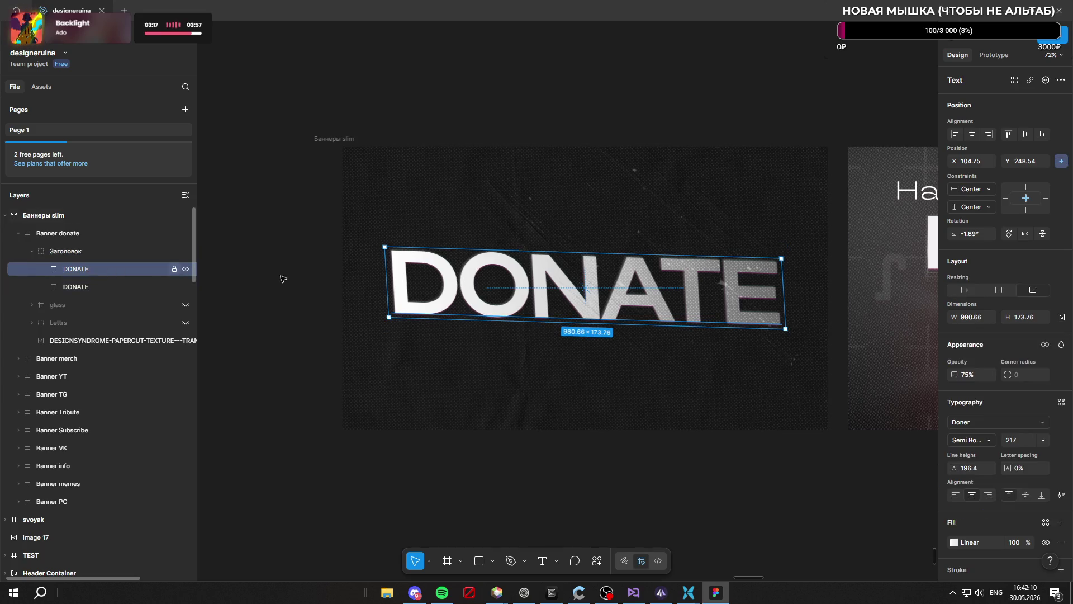
{"action": "type", "text": "0"}
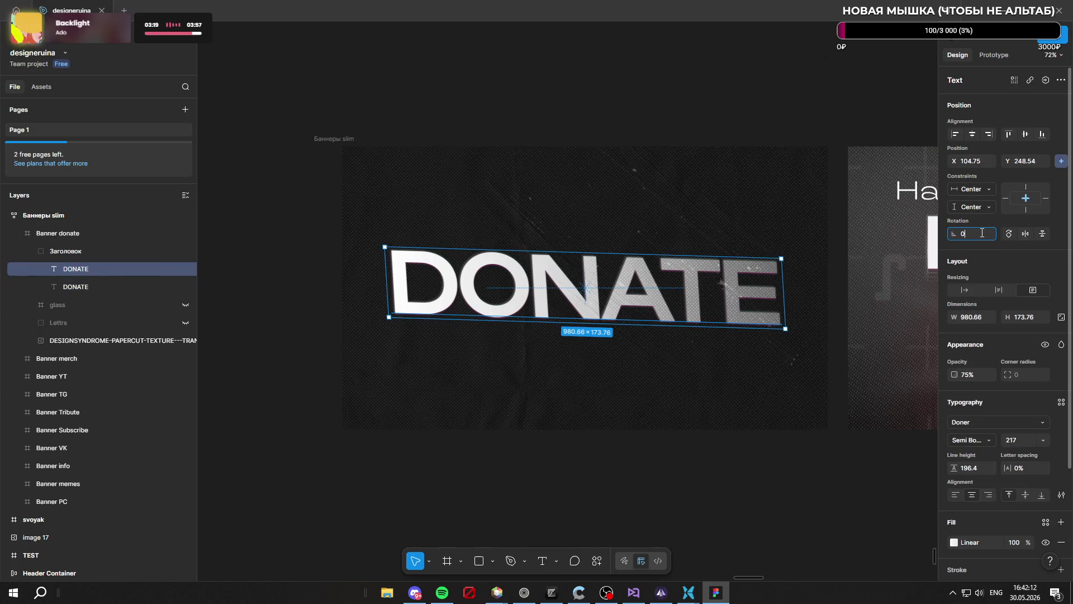
{"action": "key", "text": "Return"}
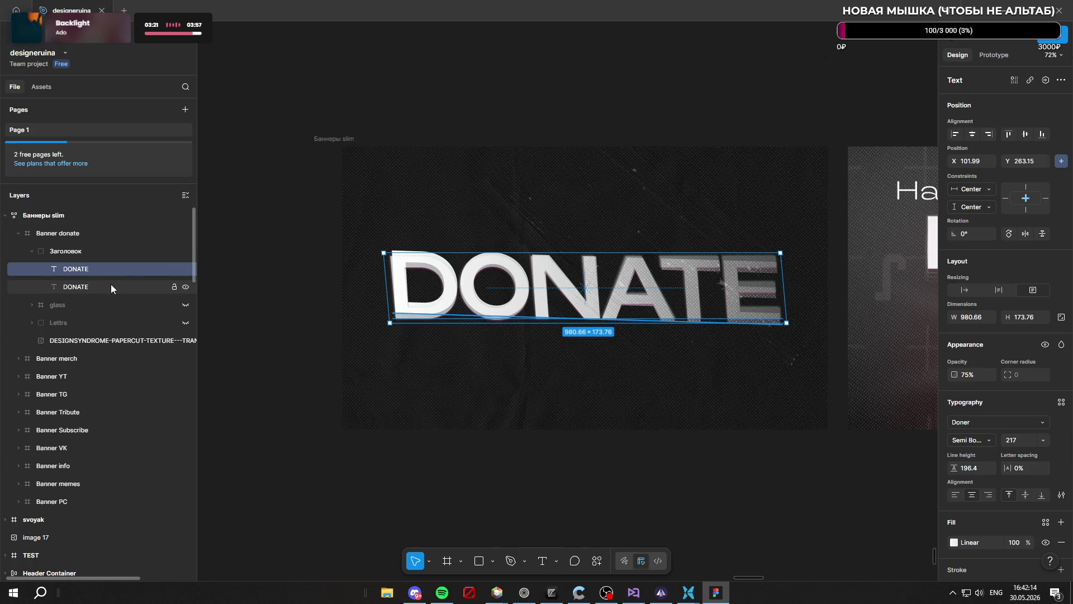
{"action": "left_click", "coordinate": [111, 284]}
{"action": "left_click", "coordinate": [979, 230]}
{"action": "type", "text": "0"}
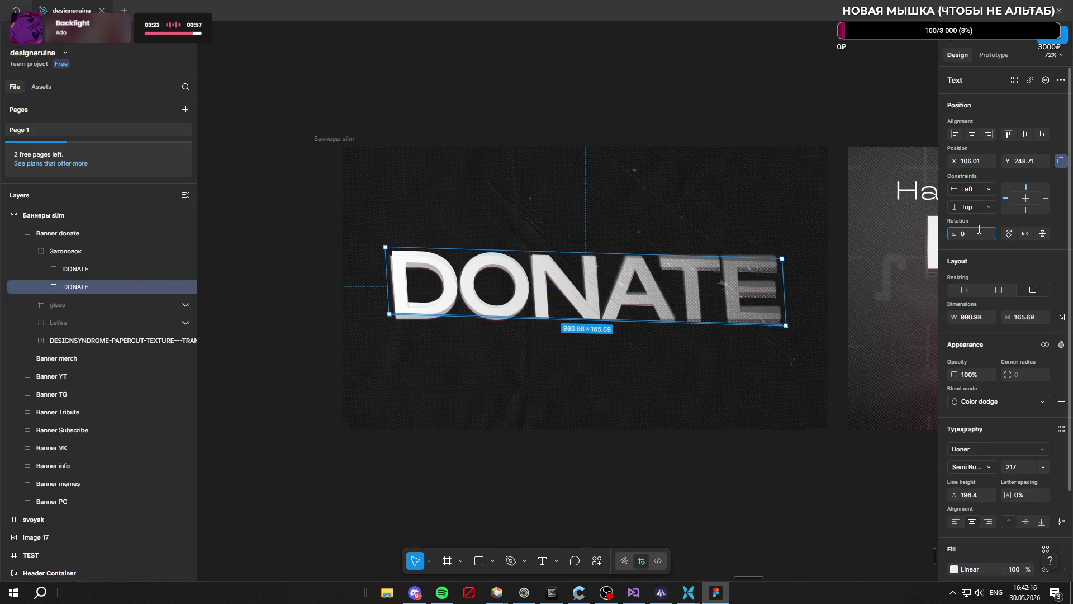
{"action": "key", "text": "Return"}
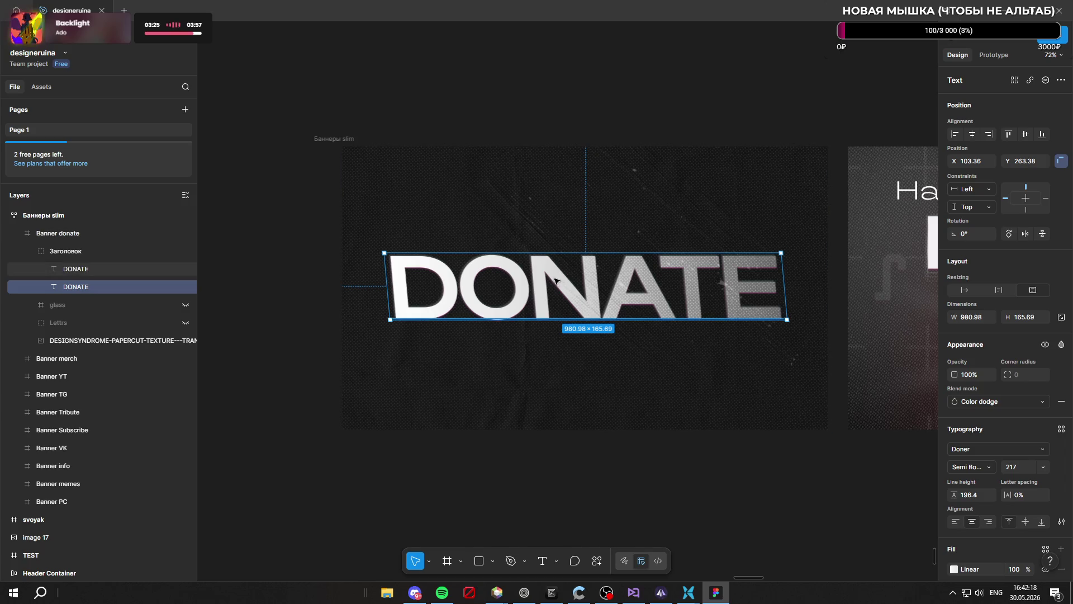
{"action": "left_click", "coordinate": [431, 290]}
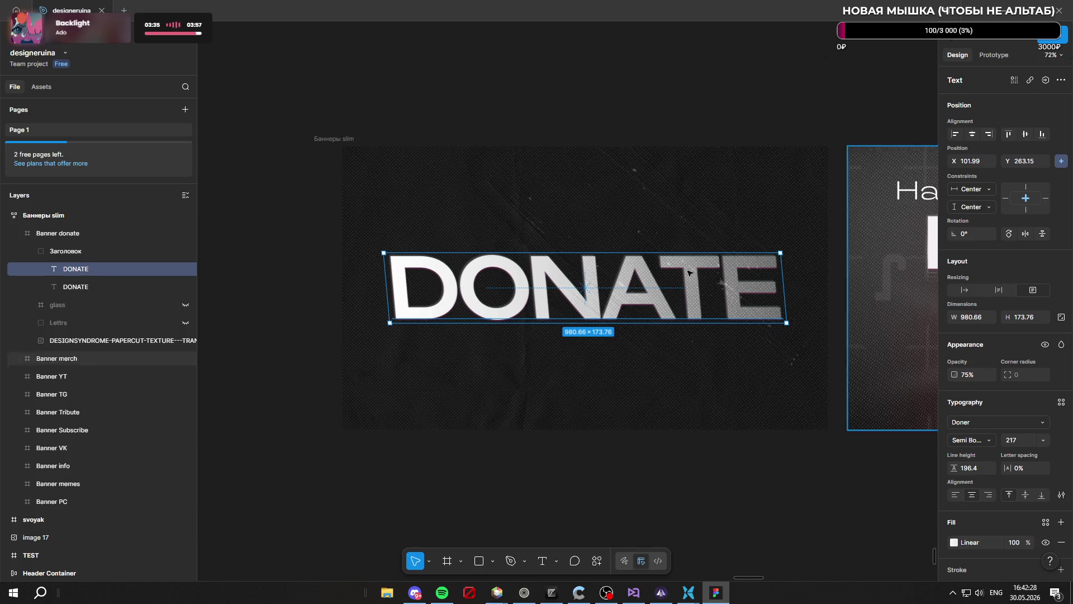
{"action": "left_click", "coordinate": [88, 285]}
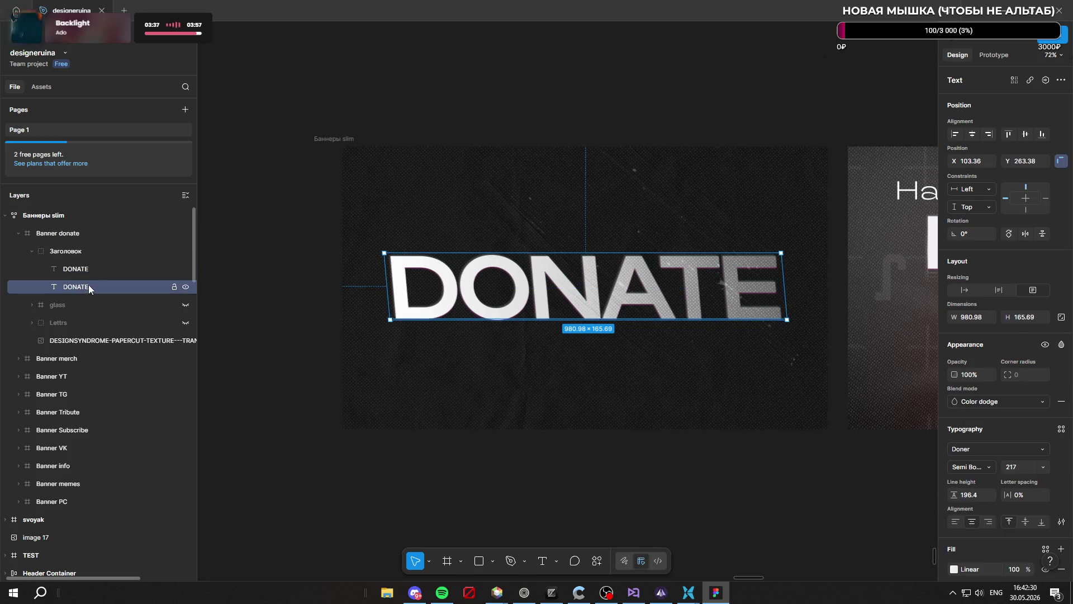
{"action": "left_click", "coordinate": [95, 268]}
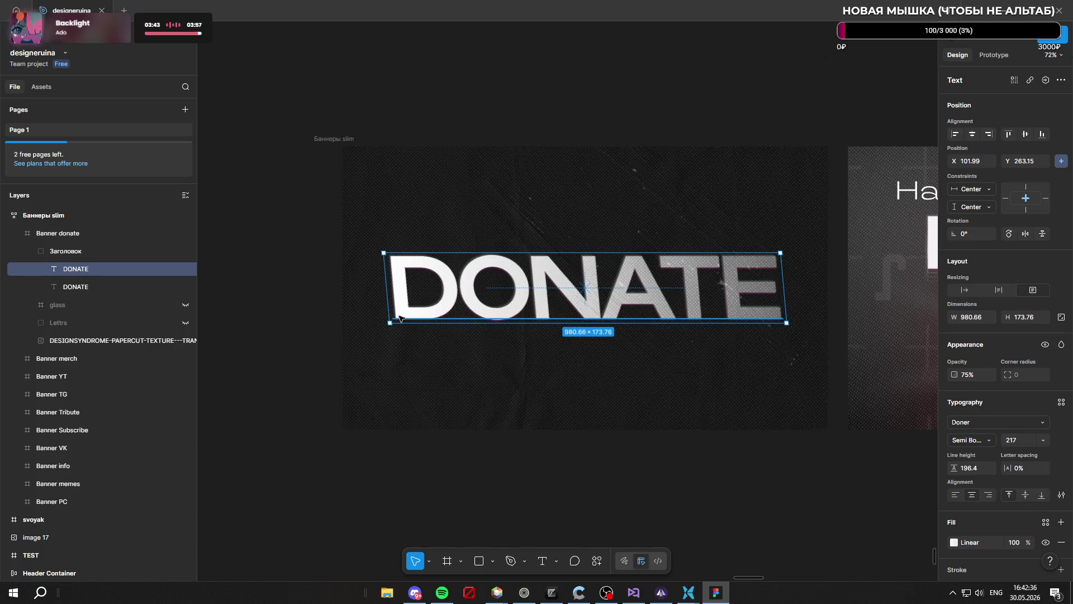
{"action": "left_click", "coordinate": [96, 283], "text": "shift"}
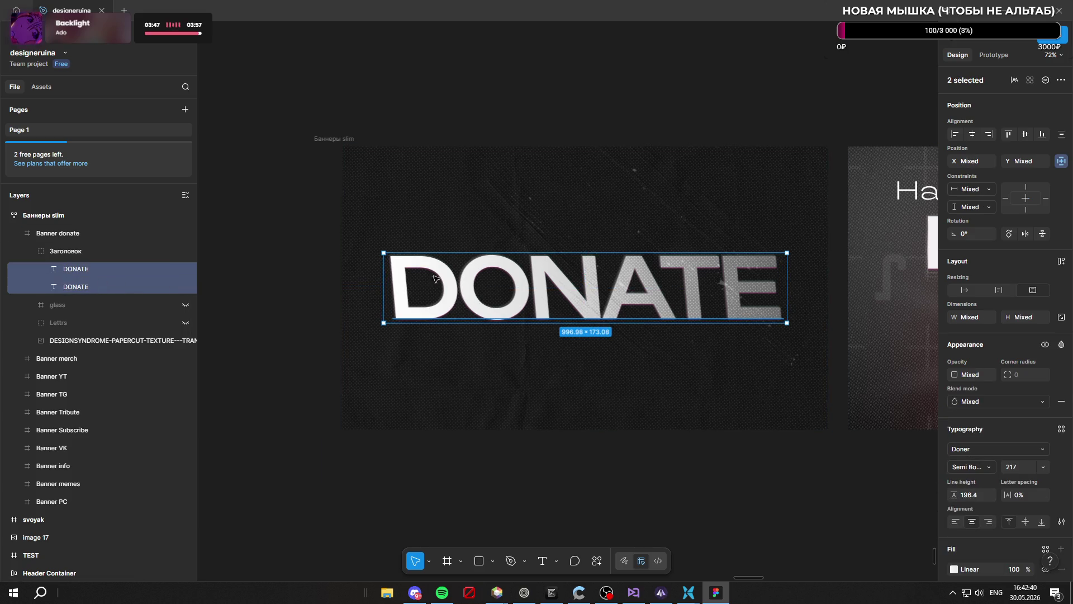
{"action": "left_click", "coordinate": [103, 284]}
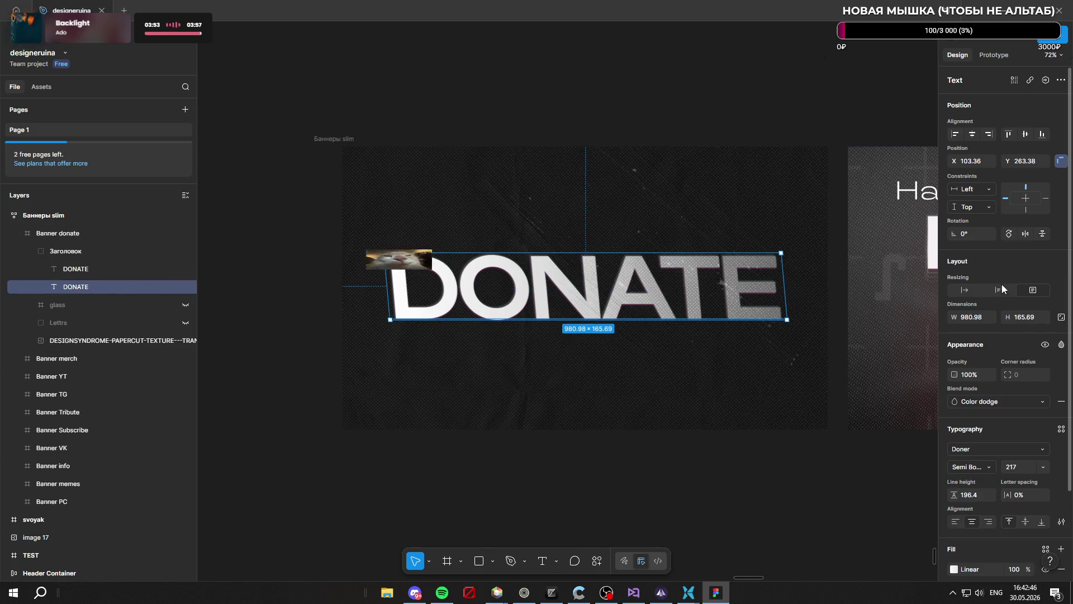
{"action": "scroll", "coordinate": [1002, 286], "scroll_direction": "down", "scroll_amount": 3}
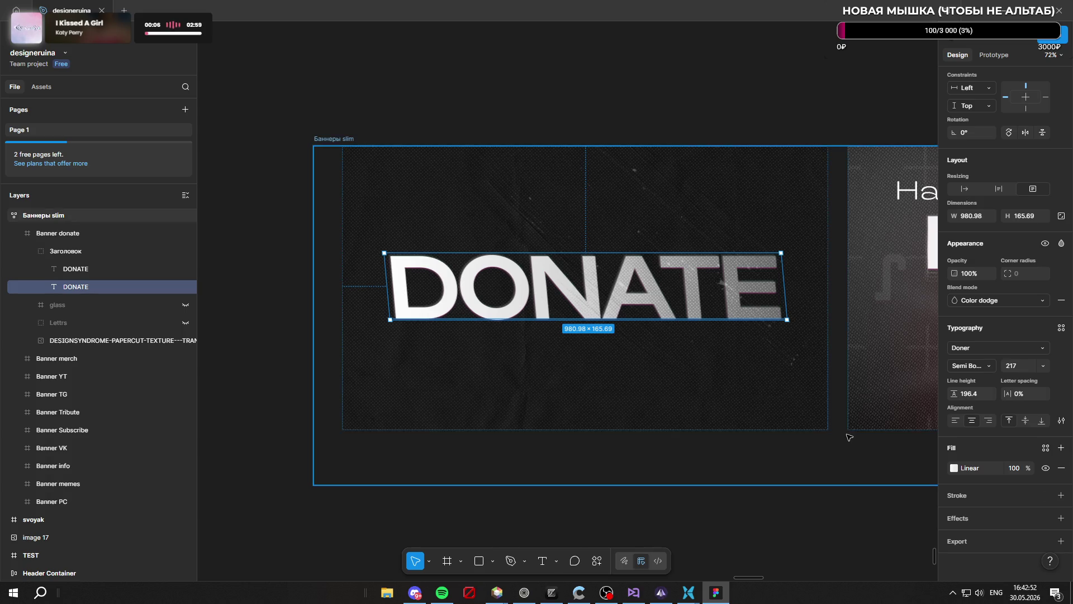
{"action": "left_click_drag", "start_coordinate": [383, 254], "coordinate": [385, 253]}
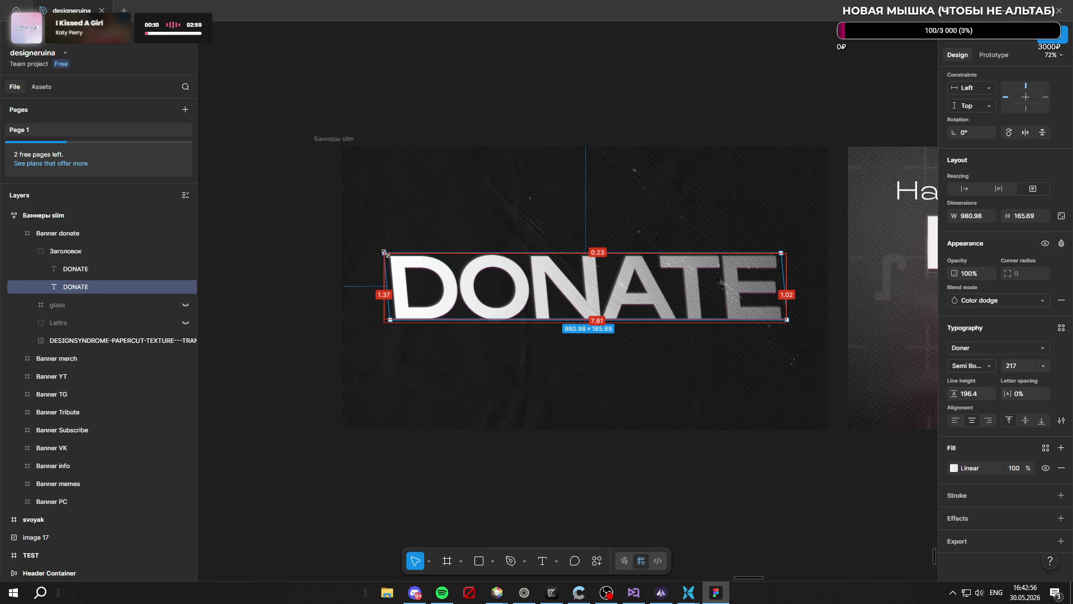
{"action": "left_click_drag", "start_coordinate": [384, 253], "coordinate": [383, 252]}
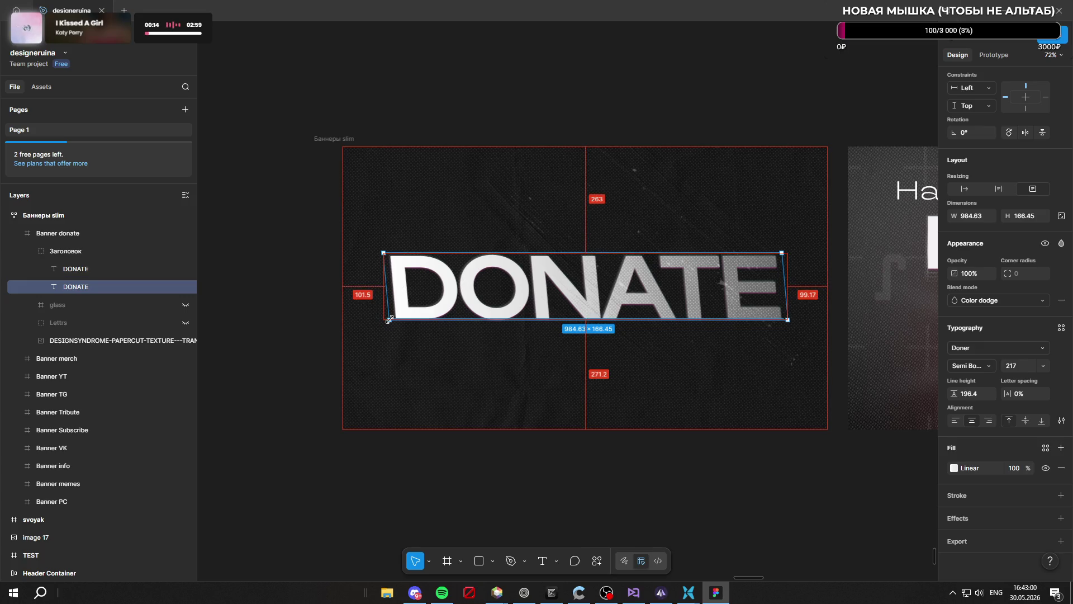
{"action": "left_click_drag", "start_coordinate": [389, 321], "coordinate": [385, 319]}
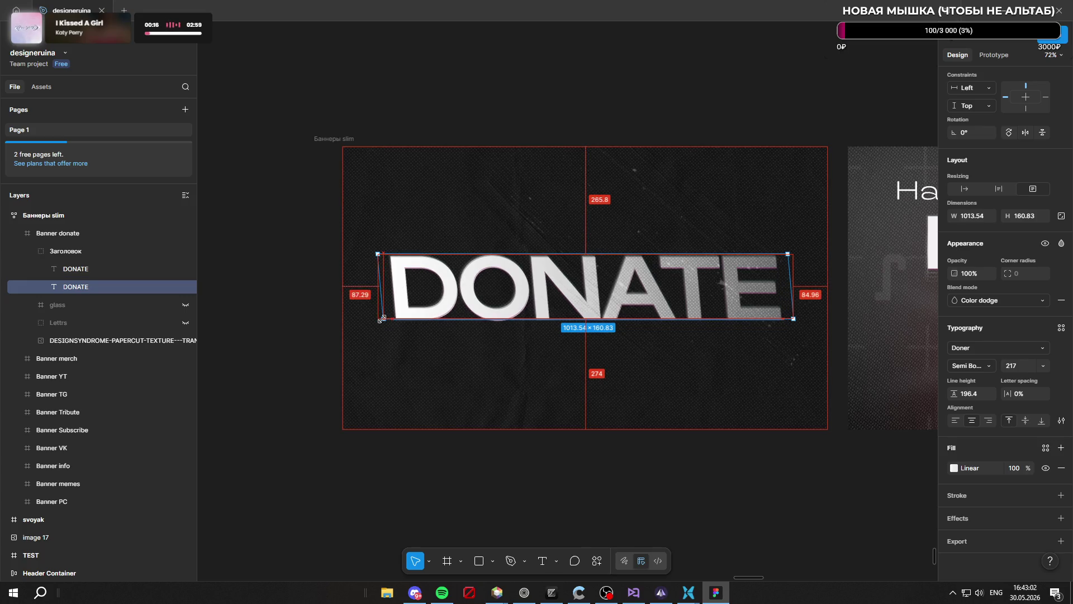
{"action": "key", "text": "ctrl+z"}
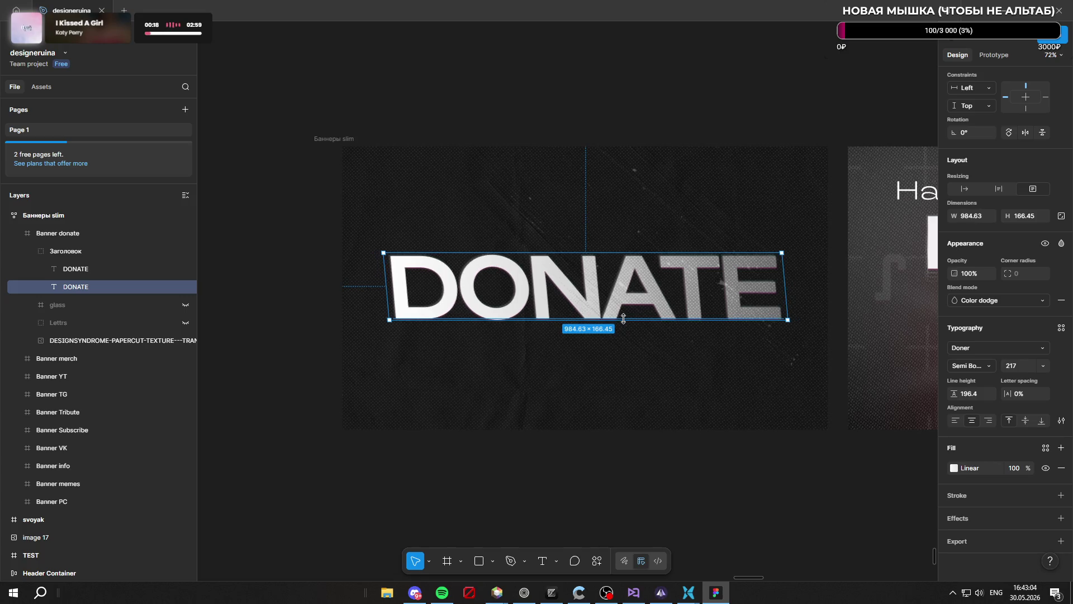
{"action": "left_click", "coordinate": [428, 271]}
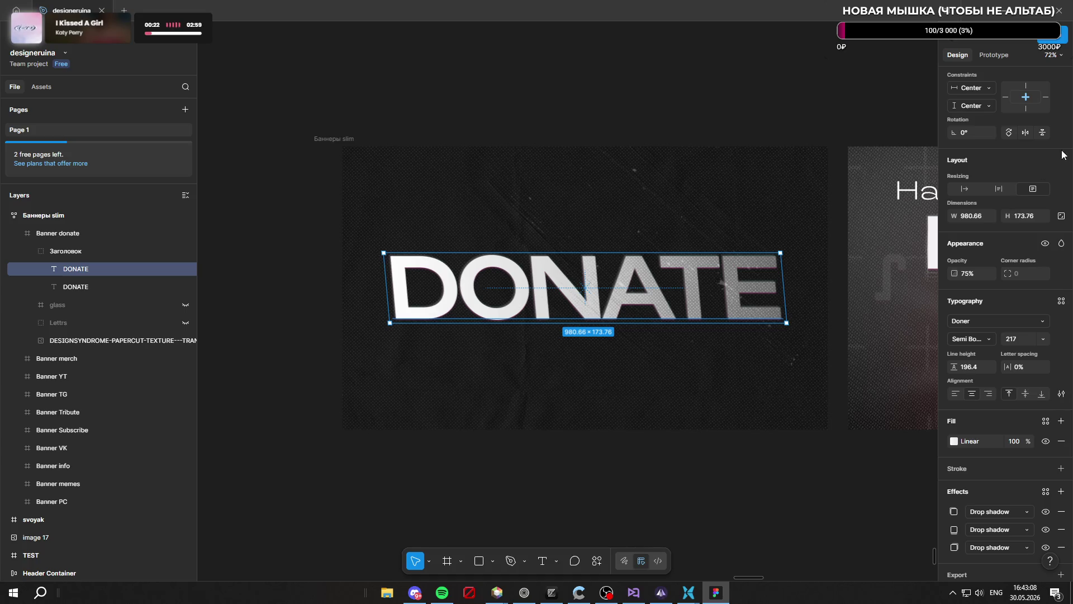
{"action": "scroll", "coordinate": [1027, 261], "scroll_direction": "down", "scroll_amount": 1}
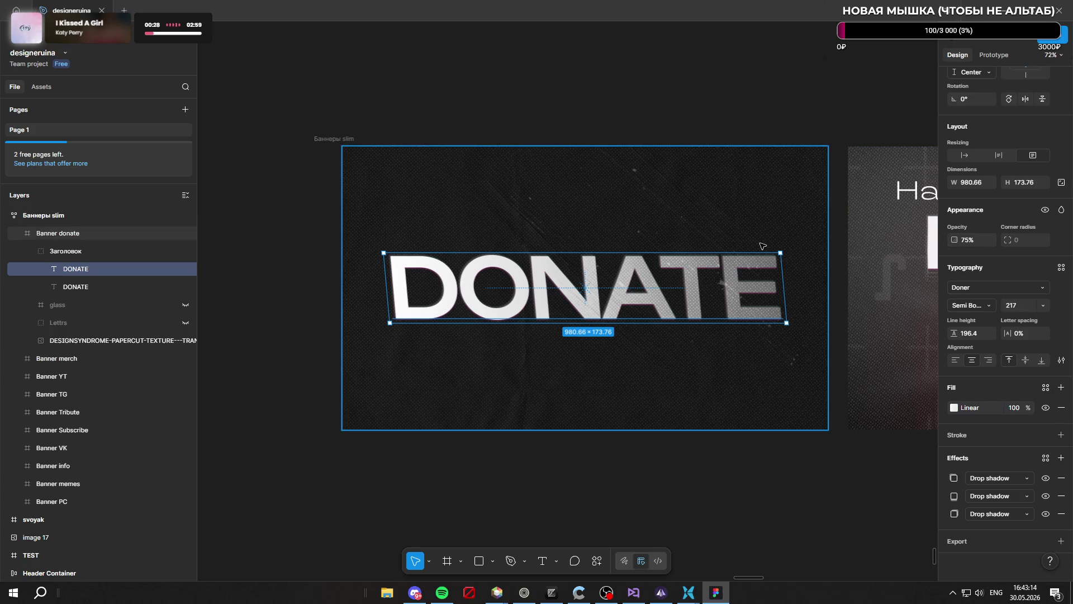
{"action": "right_click", "coordinate": [80, 268]}
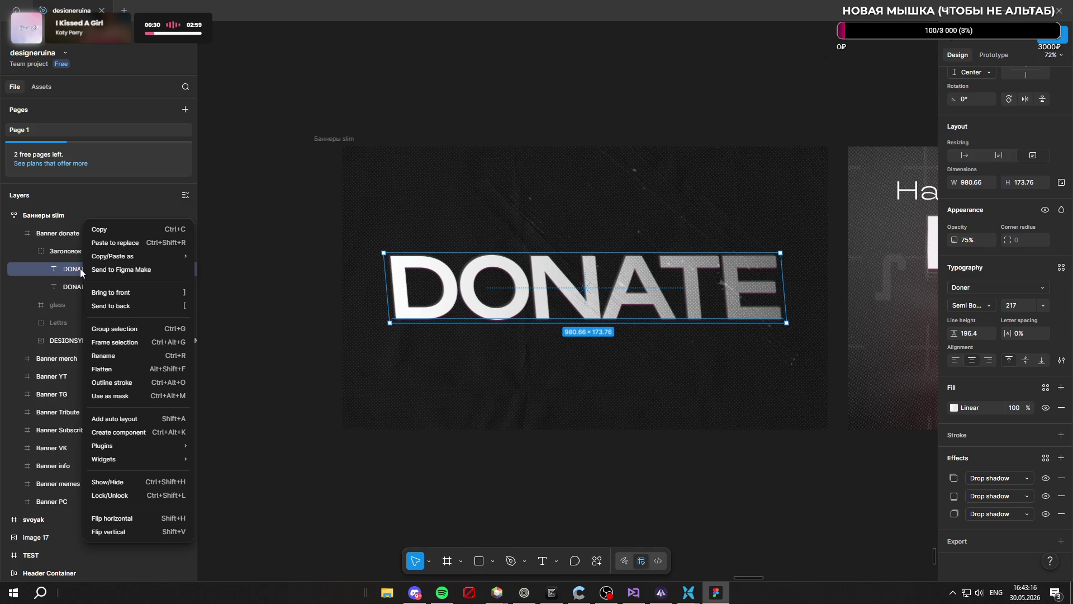
{"action": "left_click", "coordinate": [324, 474]}
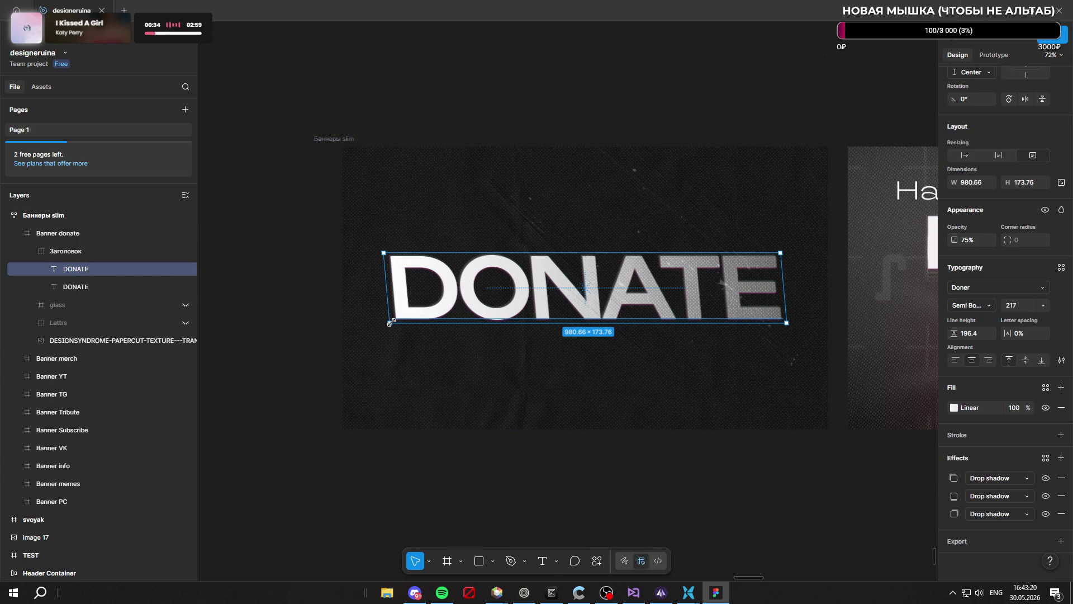
{"action": "left_click_drag", "start_coordinate": [391, 323], "coordinate": [386, 320]}
{"action": "key", "text": "ctrl+z"}
{"action": "key", "text": "Tab"}
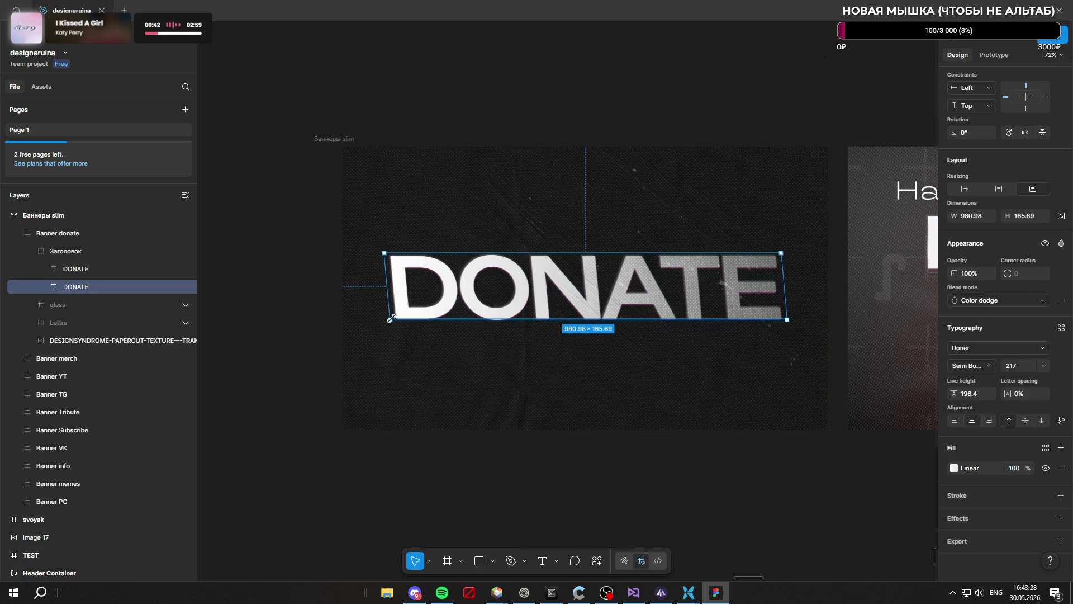
{"action": "left_click", "coordinate": [390, 318]}
{"action": "right_click", "coordinate": [391, 321]}
{"action": "left_click", "coordinate": [686, 497]}
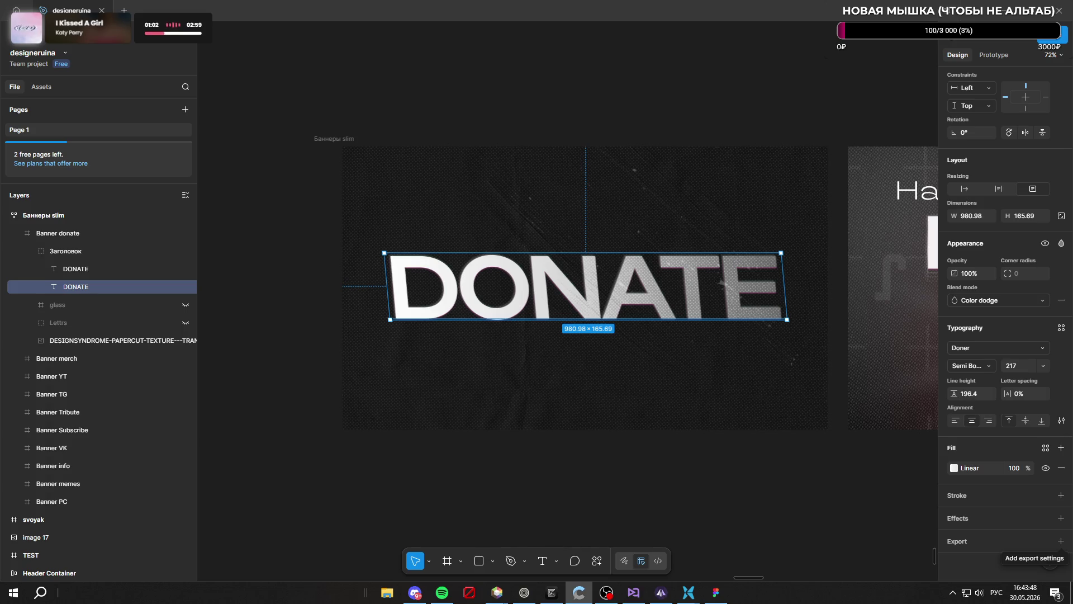
{"action": "left_click_drag", "start_coordinate": [389, 320], "coordinate": [385, 318]}
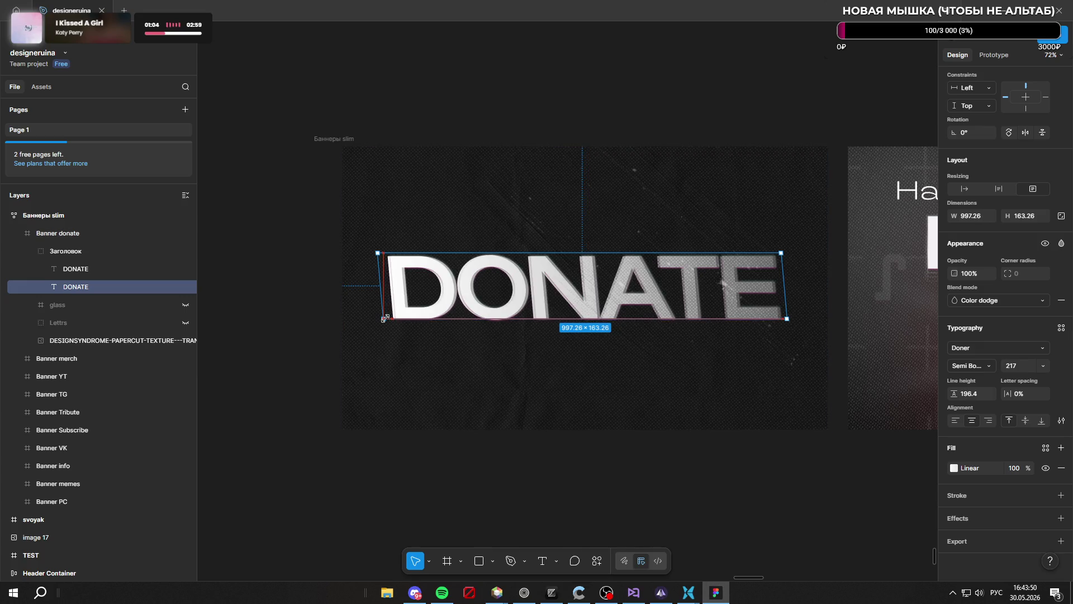
{"action": "key", "text": "Escape"}
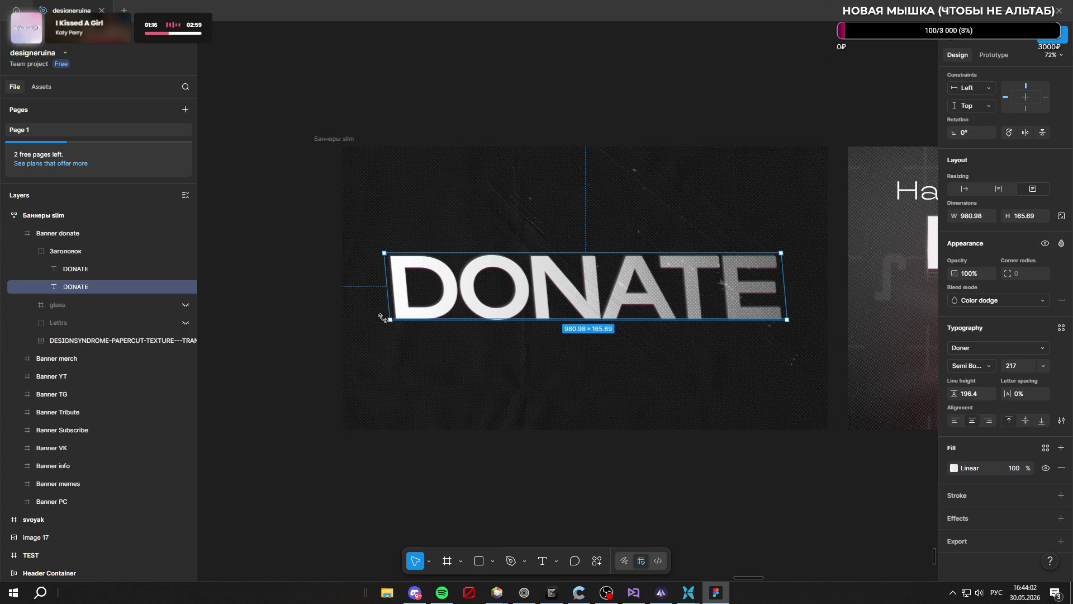
{"action": "key", "text": "alt"}
{"action": "left_click_drag", "start_coordinate": [390, 320], "coordinate": [387, 320]}
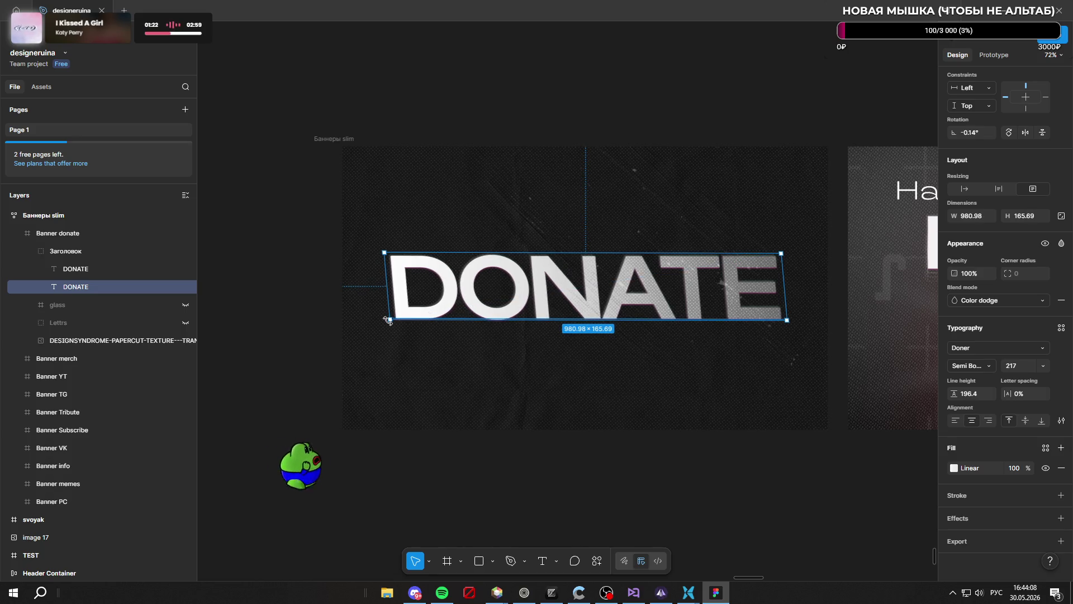
{"action": "key", "text": "ctrl+z"}
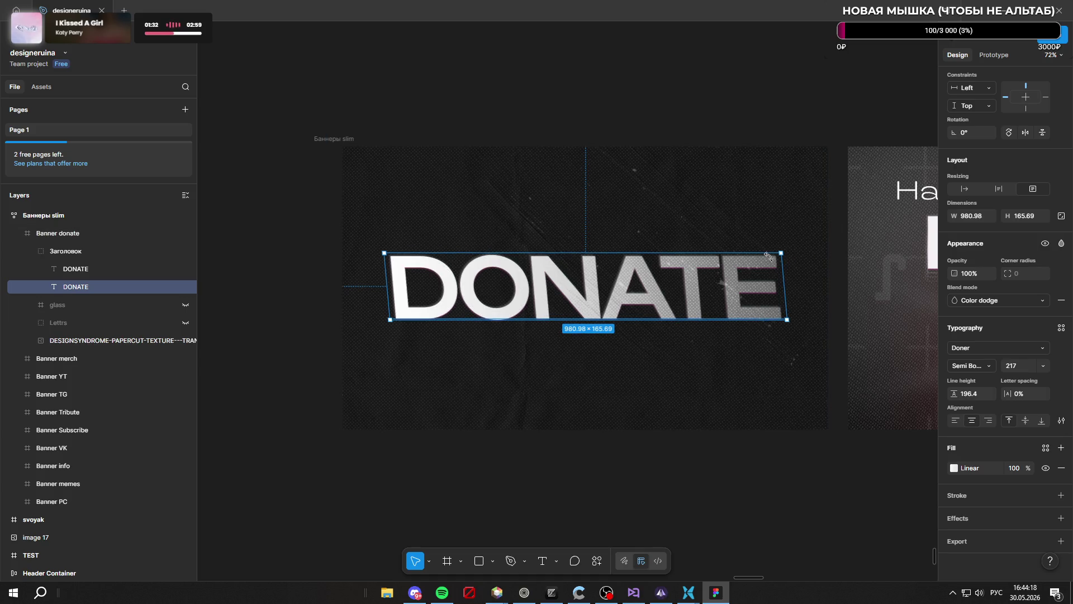
{"action": "mouse_move", "coordinate": [785, 250]}
{"action": "left_mouse_down"}
{"action": "mouse_move", "coordinate": [786, 322]}
{"action": "mouse_move", "coordinate": [459, 262]}
{"action": "mouse_move", "coordinate": [731, 239]}
{"action": "left_mouse_up"}
{"action": "left_click", "coordinate": [753, 118]}
{"action": "scroll", "coordinate": [726, 126], "scroll_direction": "down", "scroll_amount": 5}
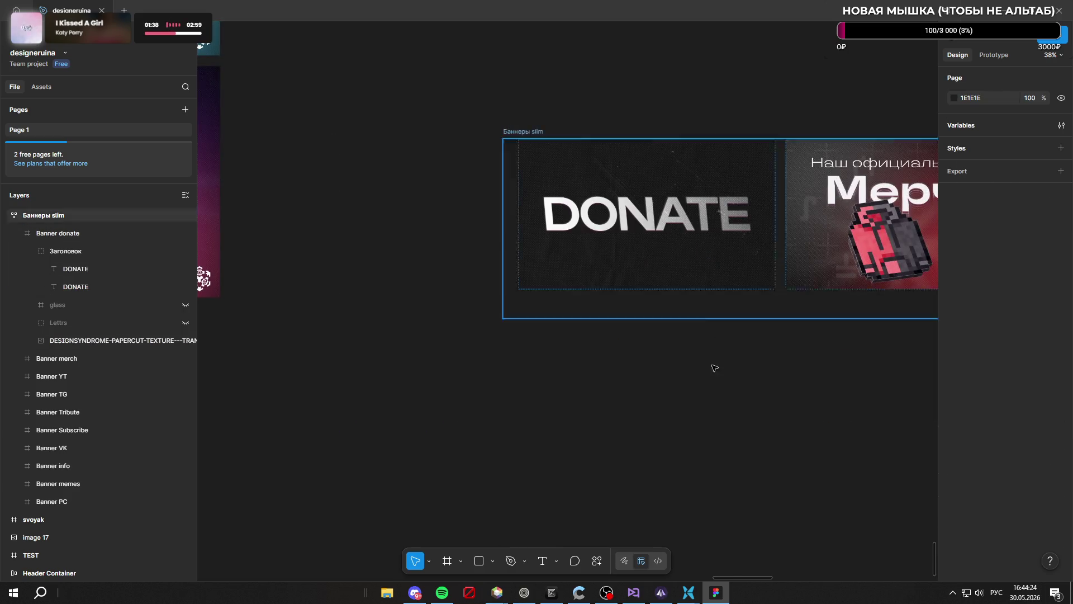
{"action": "scroll", "coordinate": [690, 347], "scroll_direction": "up", "scroll_amount": 5}
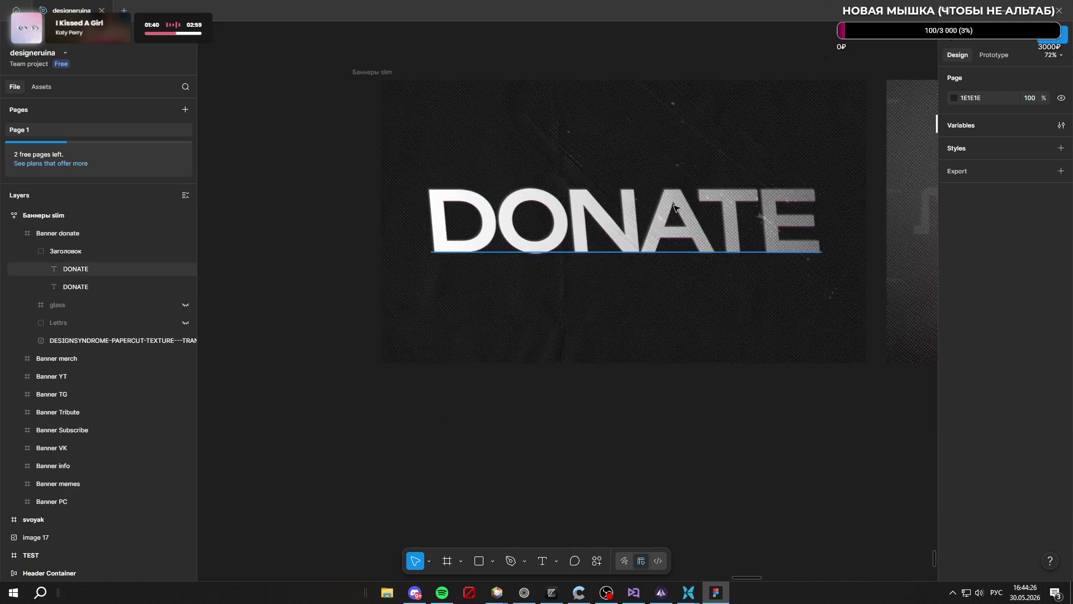
{"action": "scroll", "coordinate": [699, 324], "scroll_direction": "down", "scroll_amount": 2}
{"action": "scroll", "coordinate": [685, 294], "scroll_direction": "up", "scroll_amount": 3}
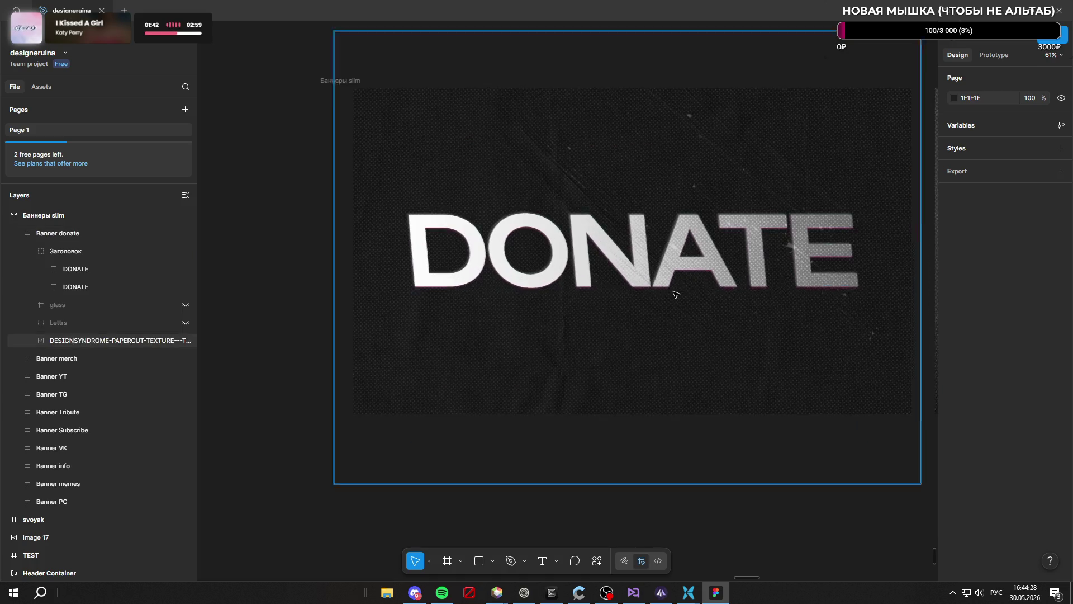
{"action": "key", "text": "alt+Tab"}
Search DuckDuckGo in a new tab for 'как в фигме убрать skew' (removing skew in Figma)
{"action": "mouse_move", "coordinate": [531, 597]}
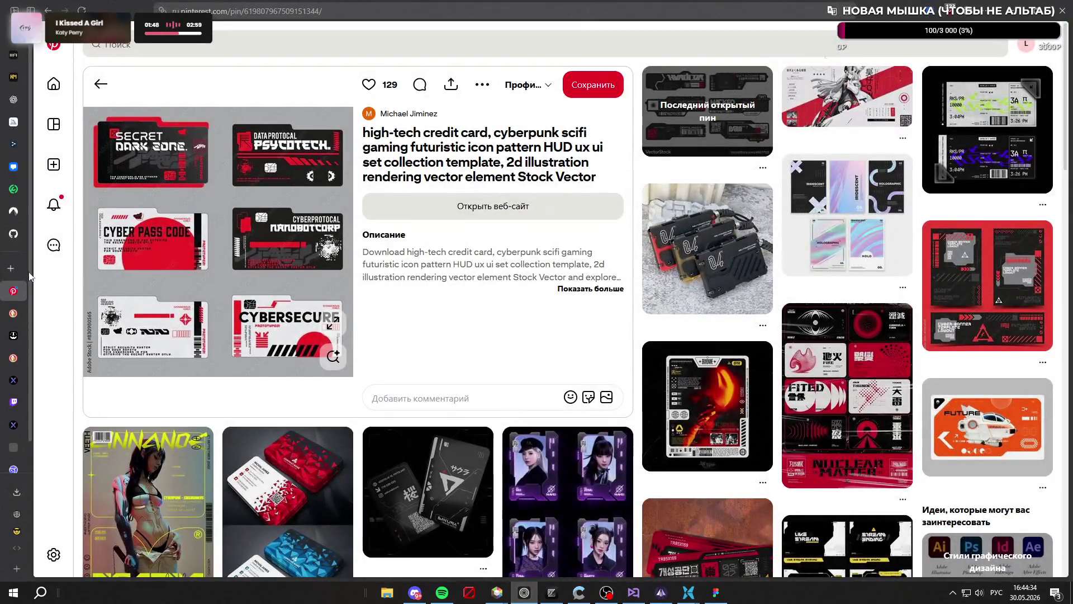
{"action": "left_click", "coordinate": [23, 271]}
{"action": "type", "text": "как в фигме обрезать фото"}
{"action": "key", "text": "Return"}
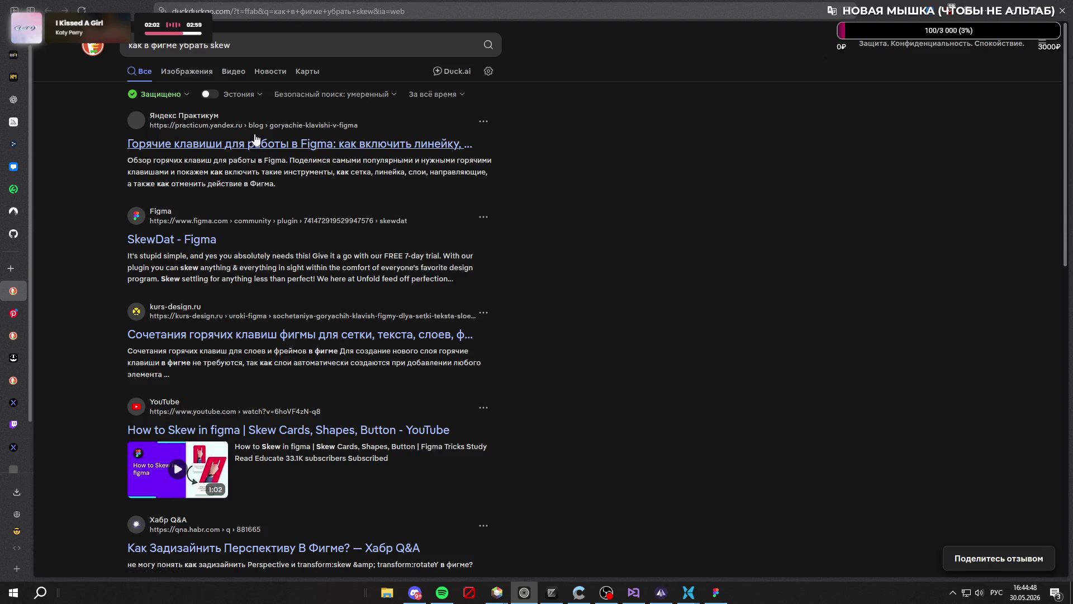
Open the Figma hotkeys page on GitHub Pages and search its text for 'skew'
{"action": "scroll", "coordinate": [237, 136], "scroll_direction": "down", "scroll_amount": 5}
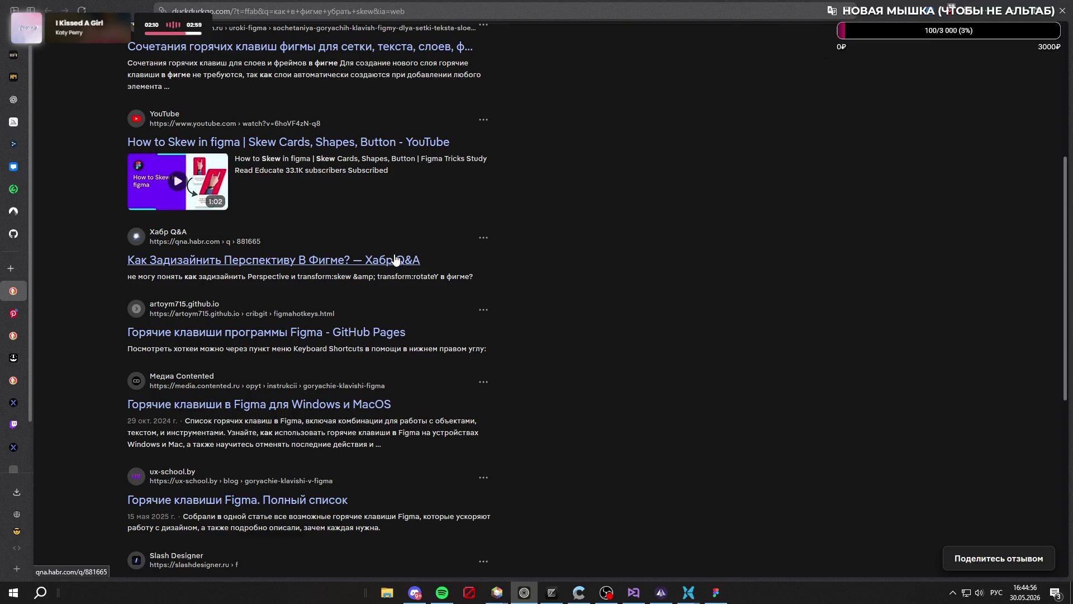
{"action": "left_click", "coordinate": [377, 336]}
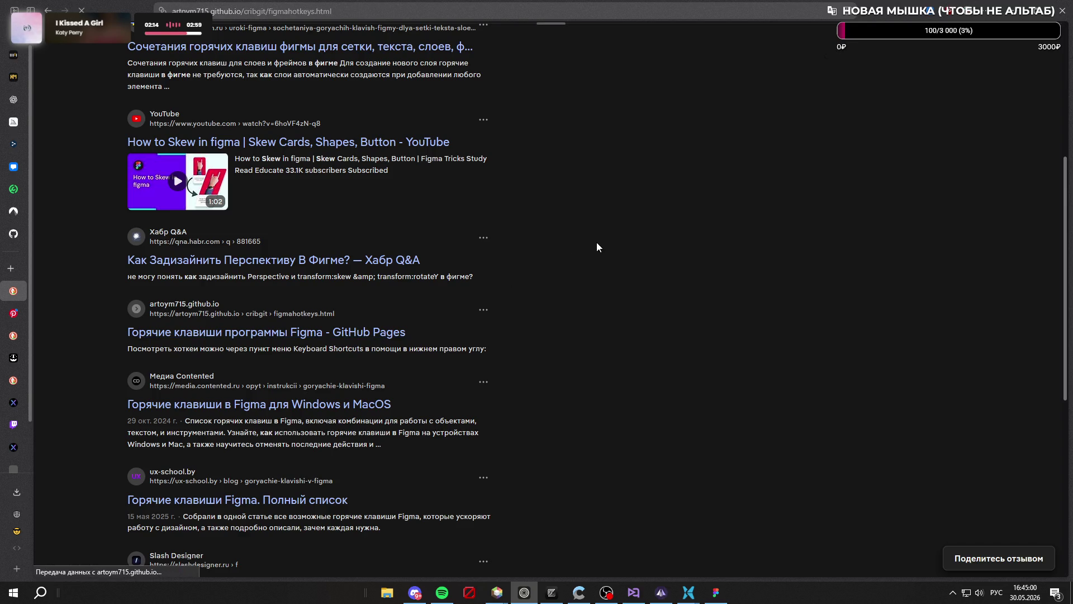
{"action": "scroll", "coordinate": [592, 263], "scroll_direction": "down", "scroll_amount": 5}
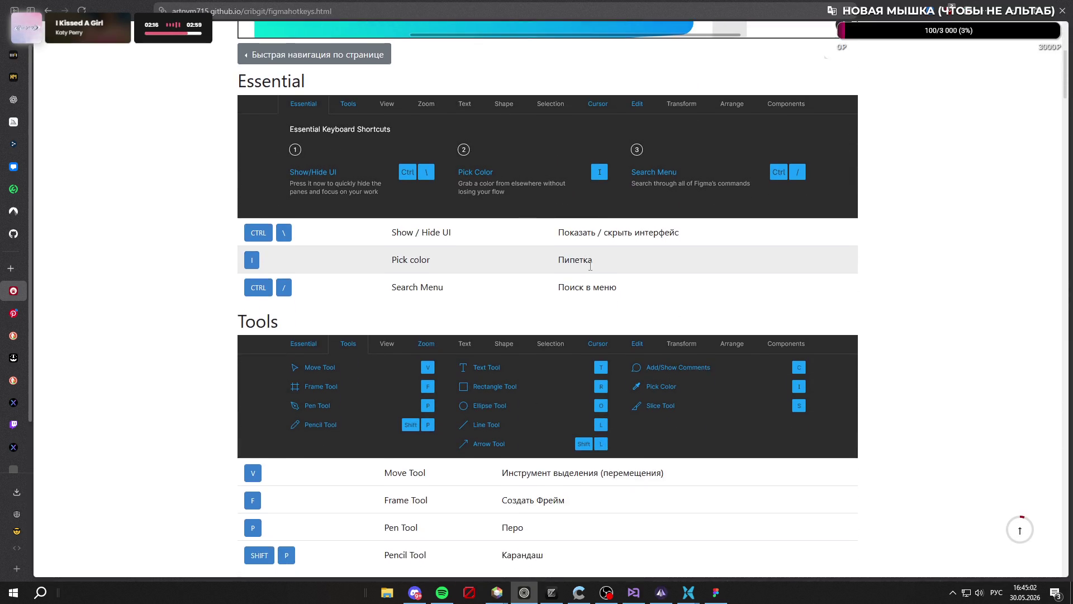
{"action": "key", "text": "ctrl+f"}
{"action": "type", "text": "ы"}
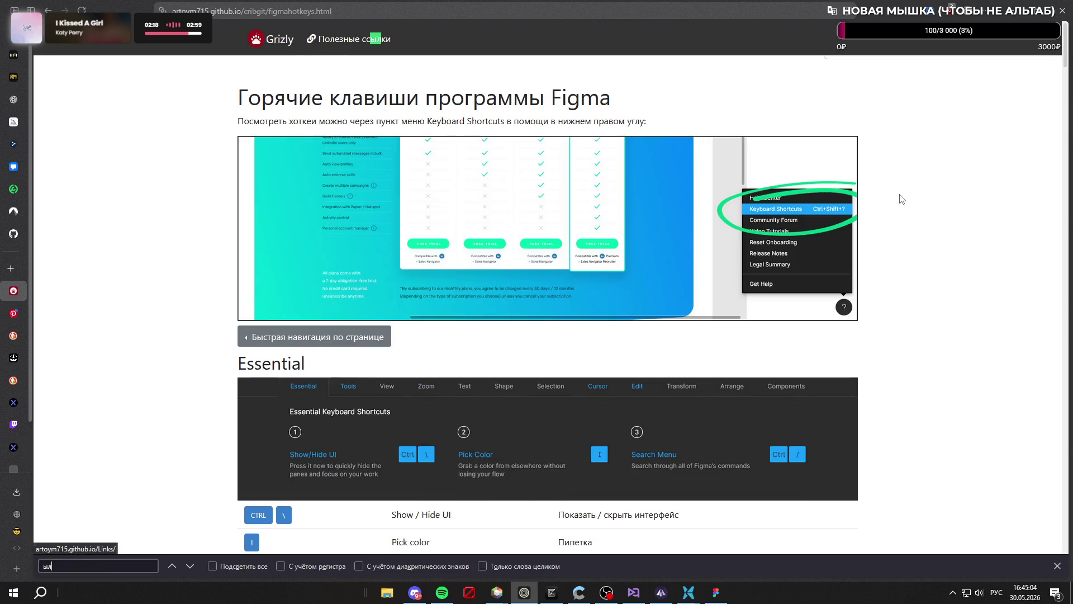
{"action": "key", "text": "BackSpace"}
{"action": "key", "text": "alt+shift"}
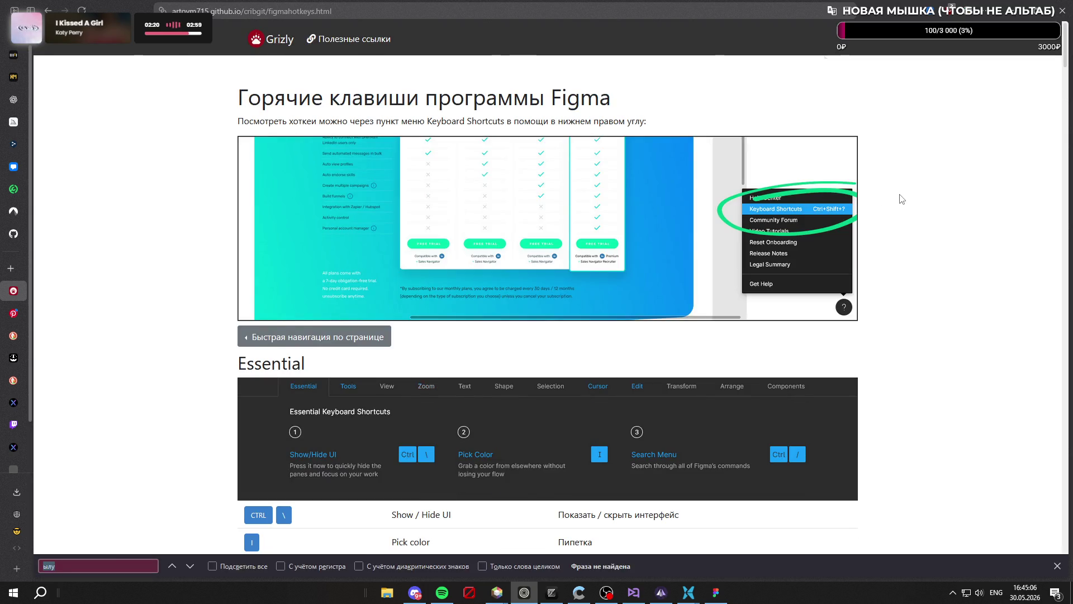
{"action": "type", "text": "ske"}
{"action": "key", "text": "BackSpace"}
{"action": "type", "text": "ew"}
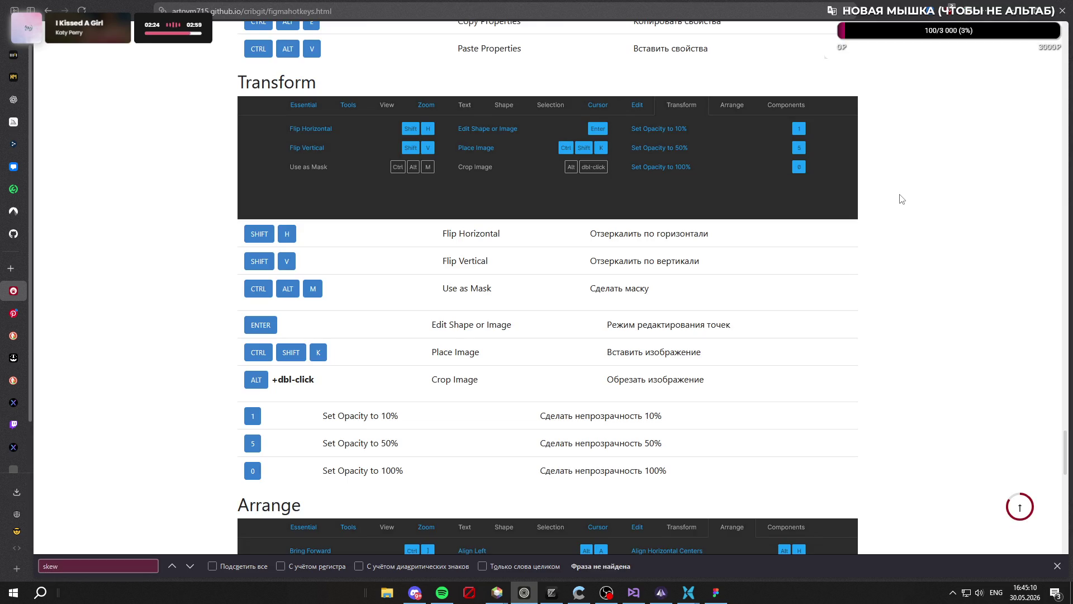
{"action": "key", "text": "BackSpace"}
{"action": "key", "text": "BackSpace"}
{"action": "key", "text": "BackSpace"}
{"action": "key", "text": "alt+shift"}
Return to the DuckDuckGo results and open the YouTube video 'How to Skew in figma'
{"action": "scroll", "coordinate": [944, 234], "scroll_direction": "up", "scroll_amount": 20}
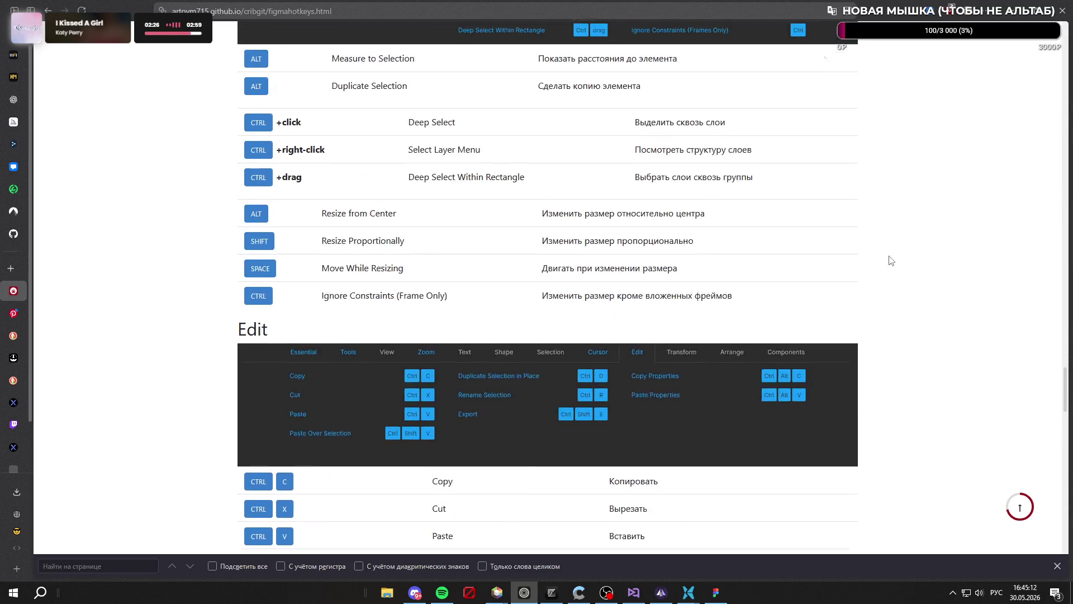
{"action": "scroll", "coordinate": [799, 256], "scroll_direction": "up", "scroll_amount": 20}
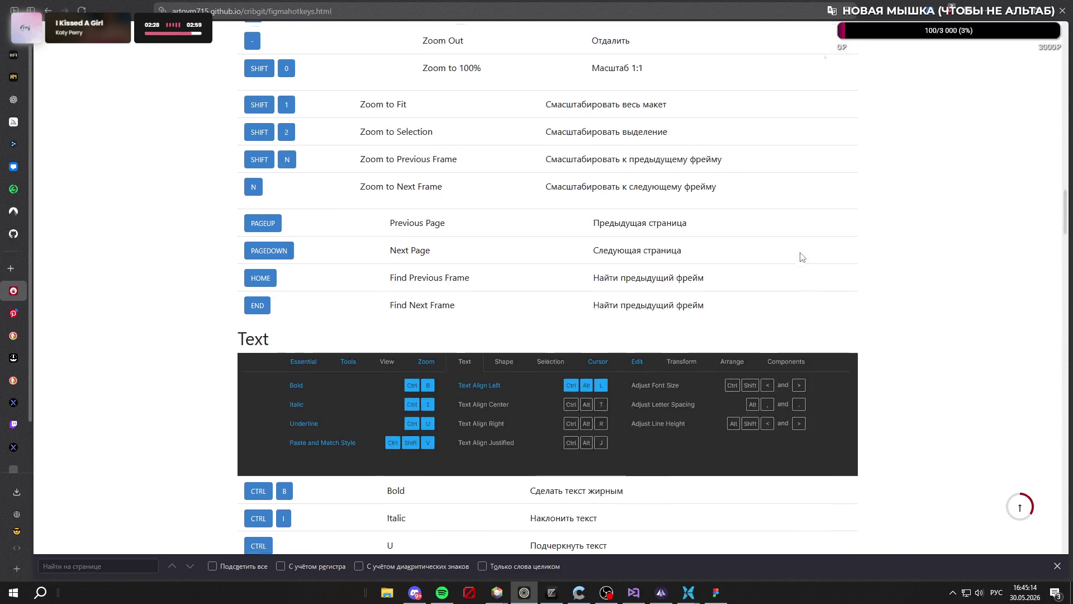
{"action": "scroll", "coordinate": [808, 263], "scroll_direction": "up", "scroll_amount": 20}
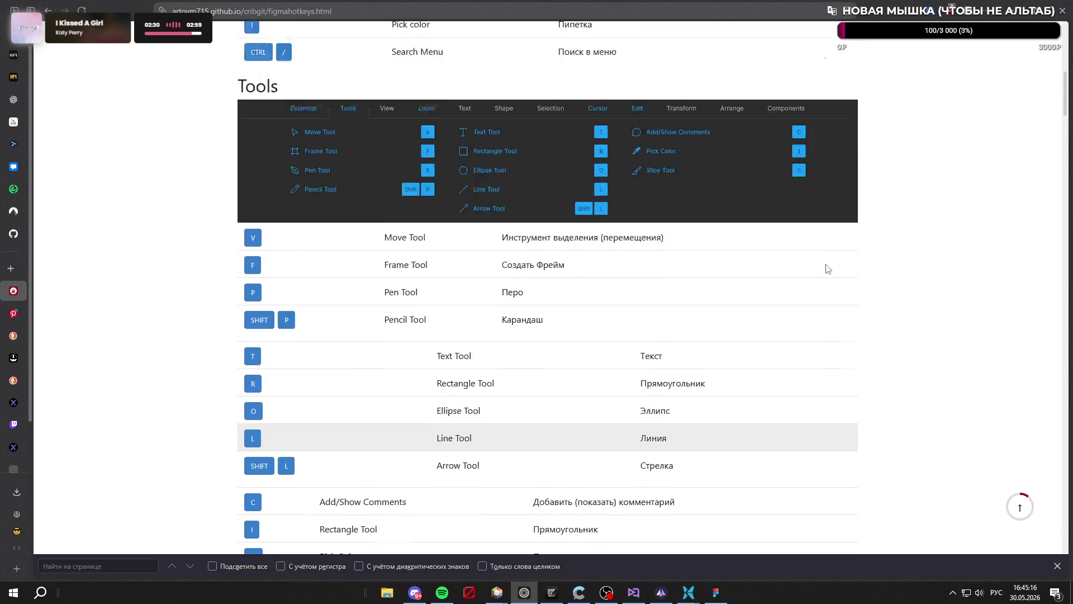
{"action": "key", "text": "alt+Left"}
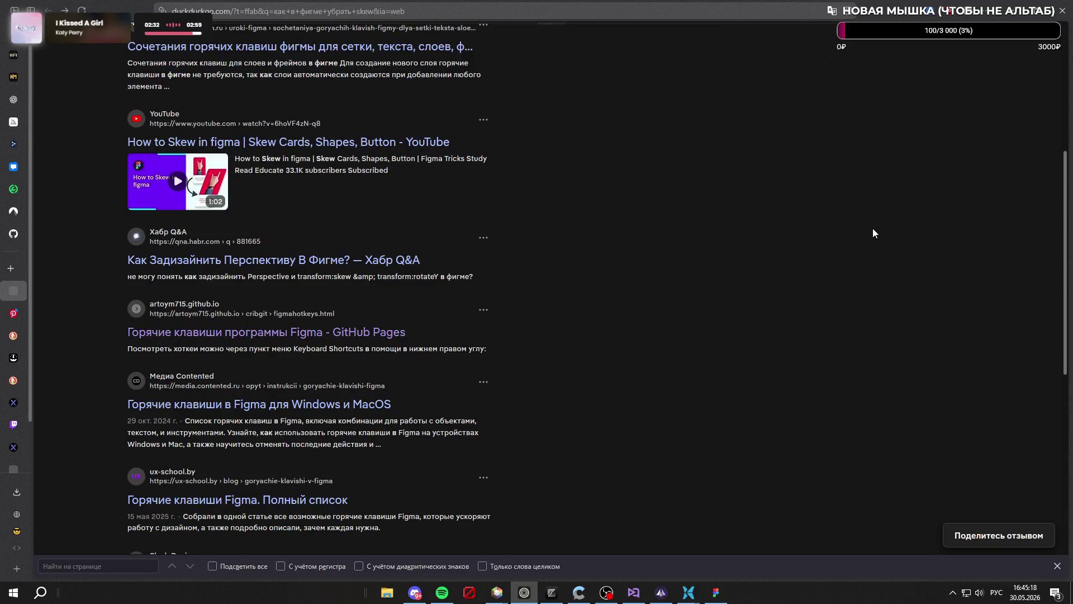
{"action": "scroll", "coordinate": [492, 272], "scroll_direction": "down", "scroll_amount": 2}
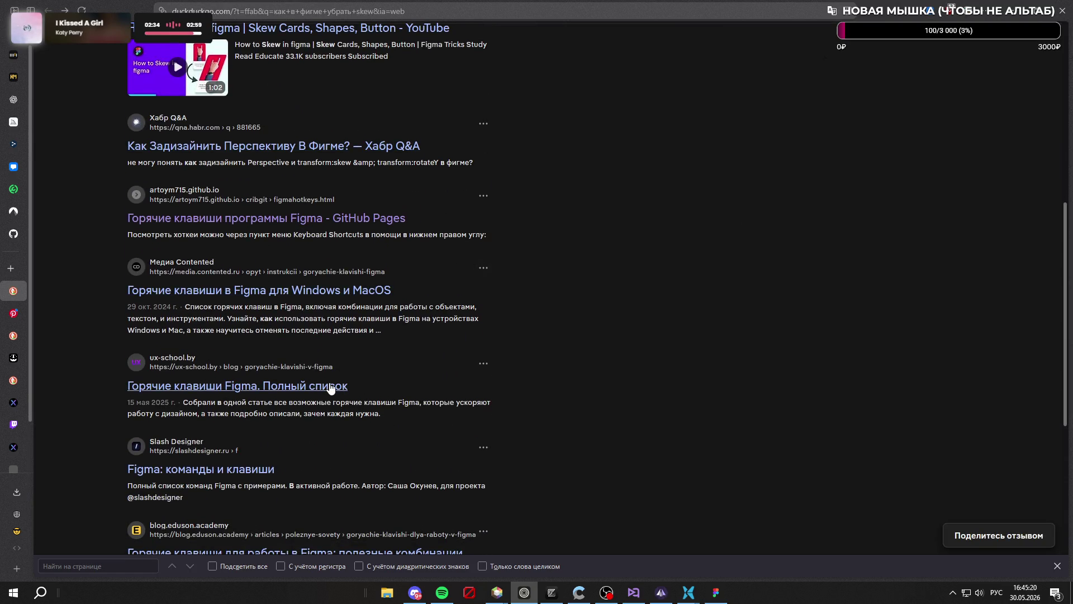
{"action": "scroll", "coordinate": [492, 272], "scroll_direction": "up", "scroll_amount": 6}
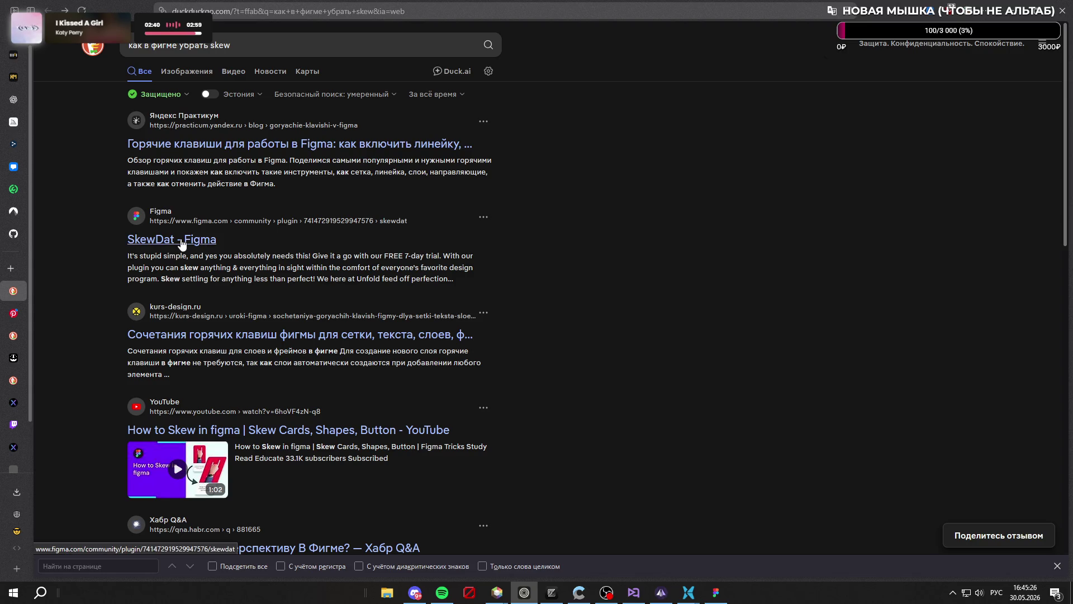
{"action": "scroll", "coordinate": [358, 269], "scroll_direction": "down", "scroll_amount": 3}
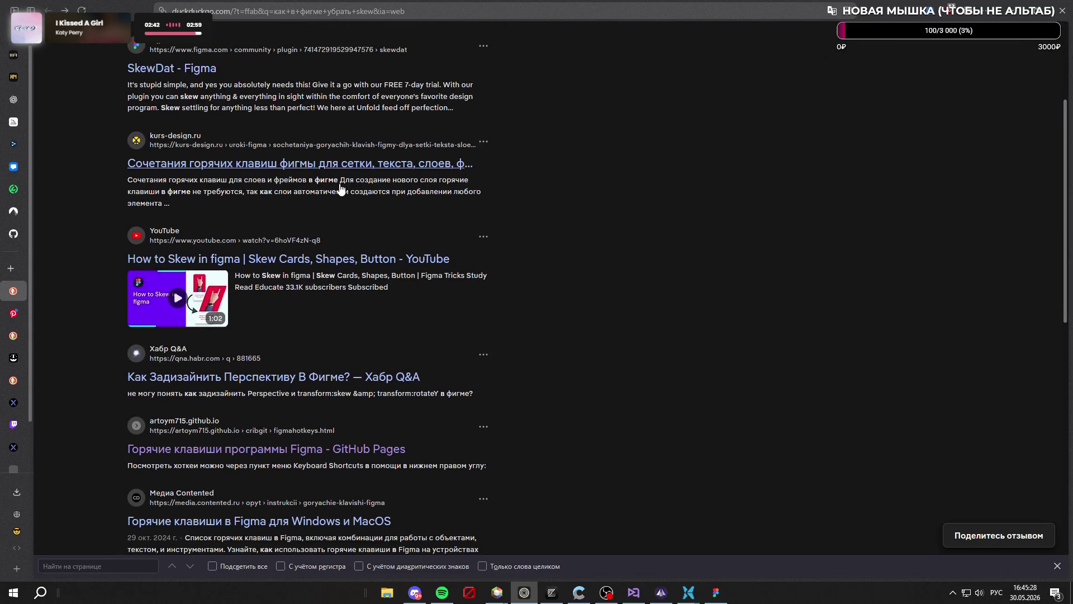
{"action": "left_click", "coordinate": [323, 262]}
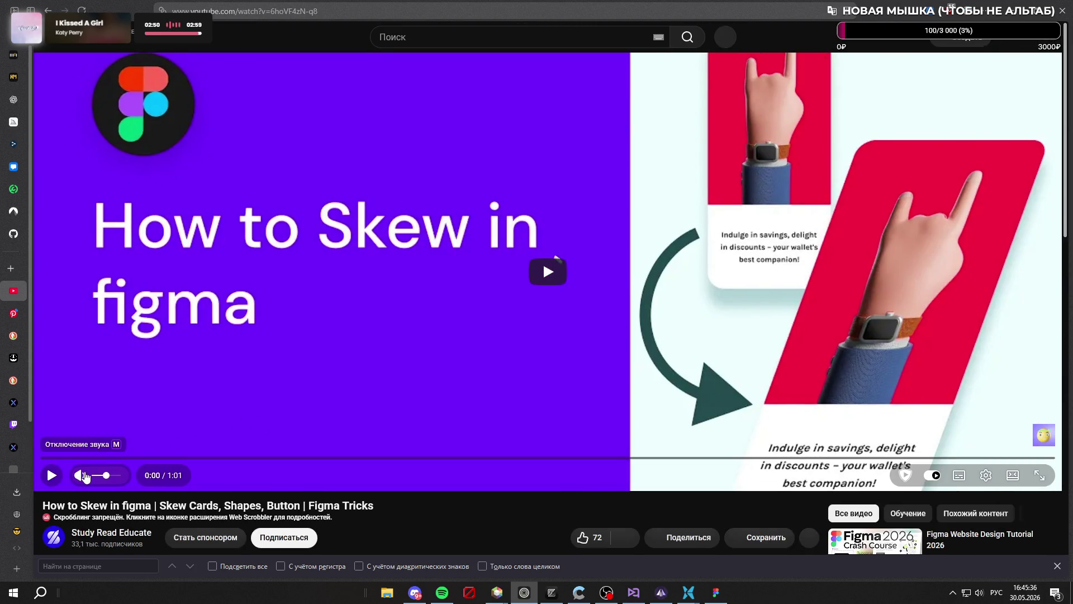
Unmute the 'How to Skew in figma' tutorial and pause it at 0:09
{"action": "scroll", "coordinate": [384, 381], "scroll_direction": "down", "scroll_amount": 2}
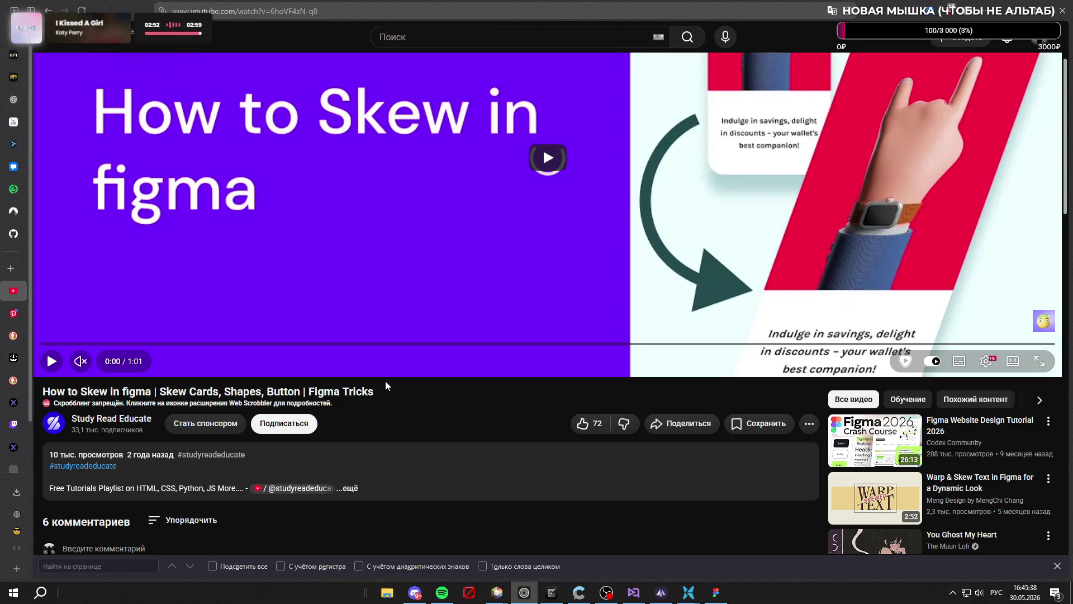
{"action": "scroll", "coordinate": [385, 381], "scroll_direction": "up", "scroll_amount": 2}
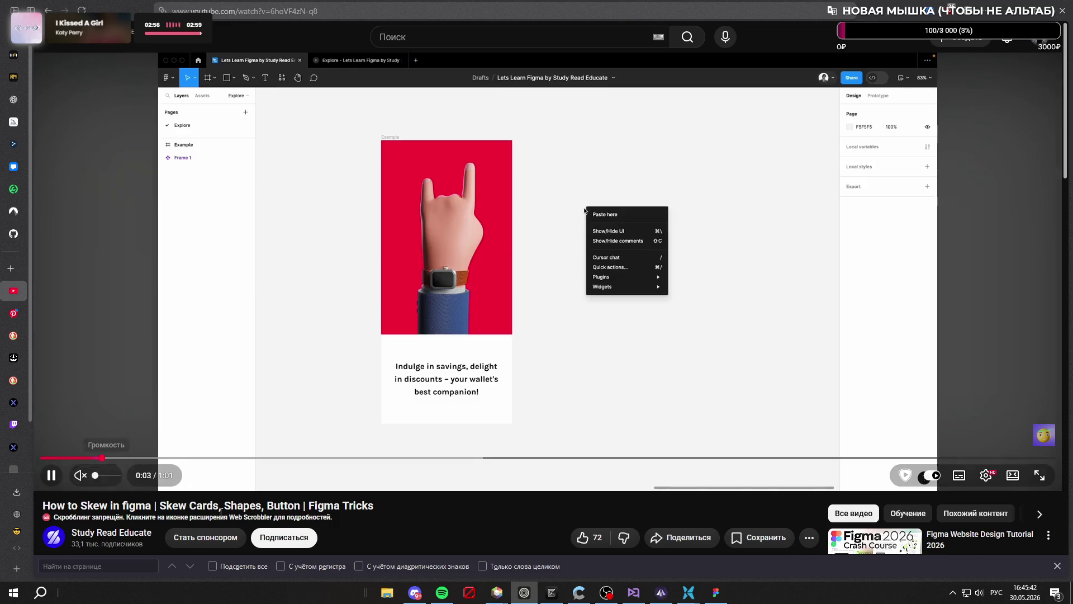
{"action": "mouse_move", "coordinate": [441, 596]}
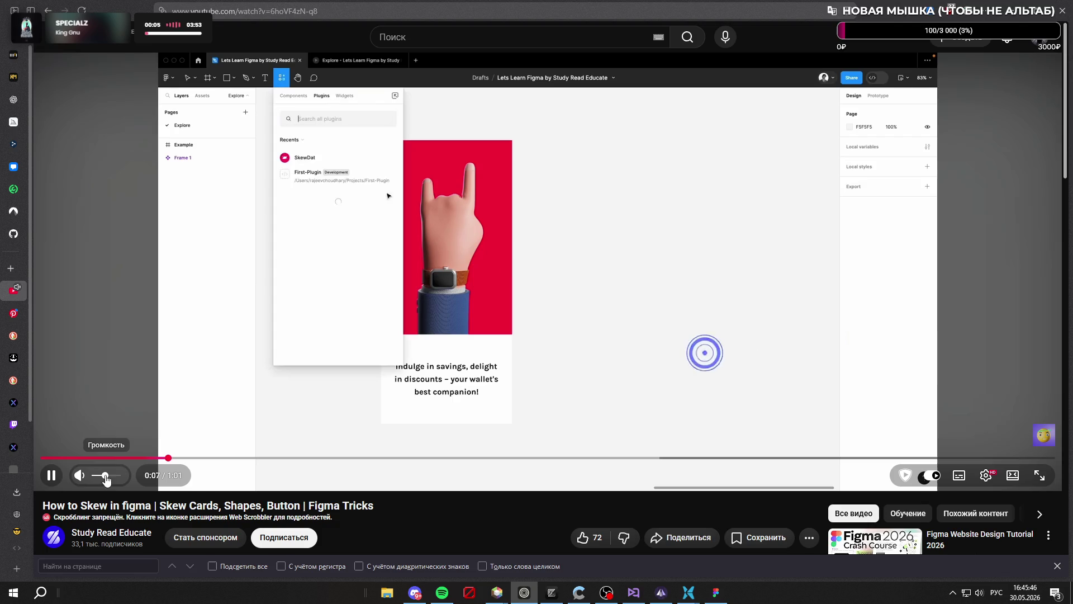
{"action": "left_click", "coordinate": [106, 475]}
{"action": "left_click", "coordinate": [371, 332]}
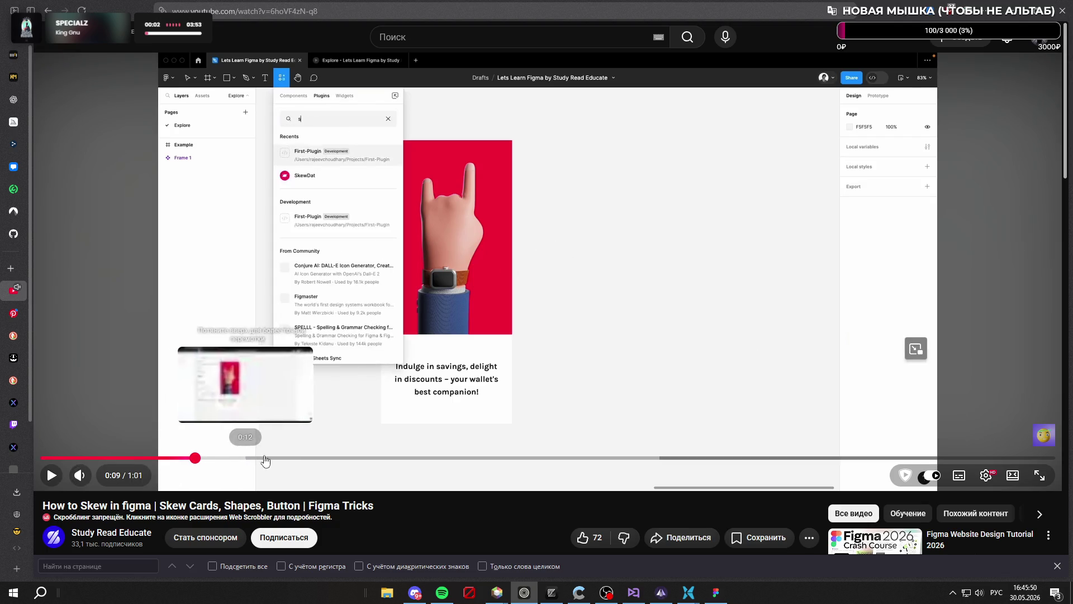
{"action": "key", "text": "alt+Tab"}
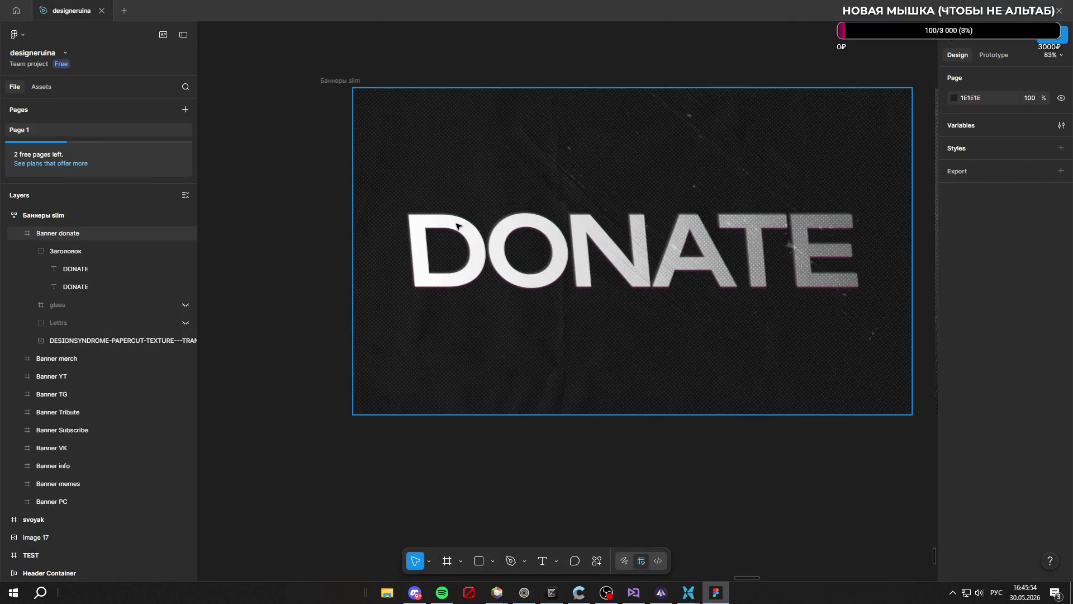
Select the first DONATE text layer and move it to X 102.5
{"action": "right_click", "coordinate": [457, 226]}
{"action": "left_click", "coordinate": [113, 271]}
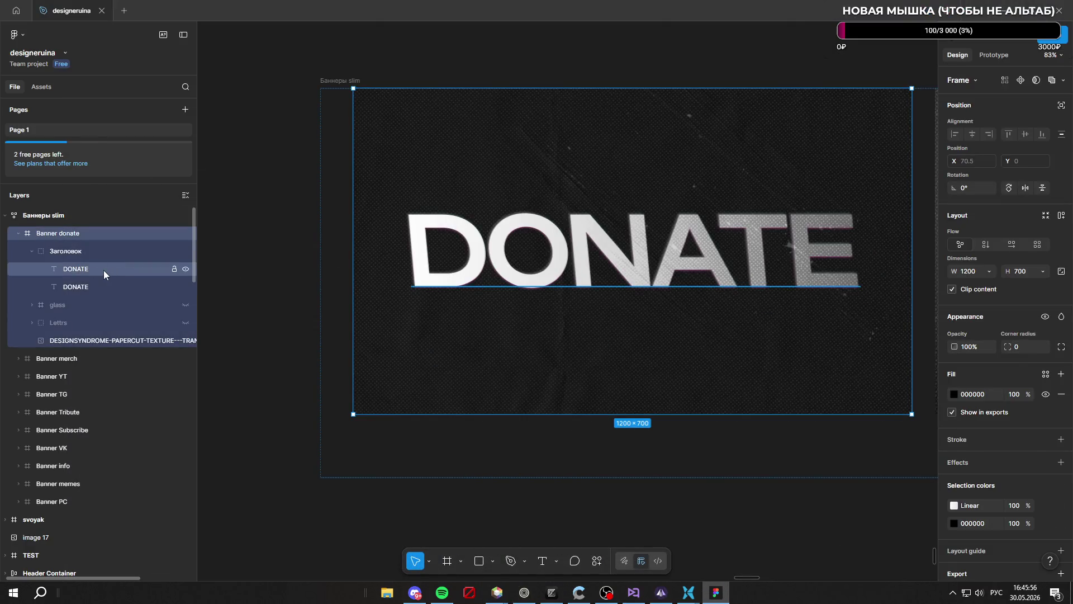
{"action": "left_click", "coordinate": [103, 270]}
{"action": "right_click", "coordinate": [463, 236]}
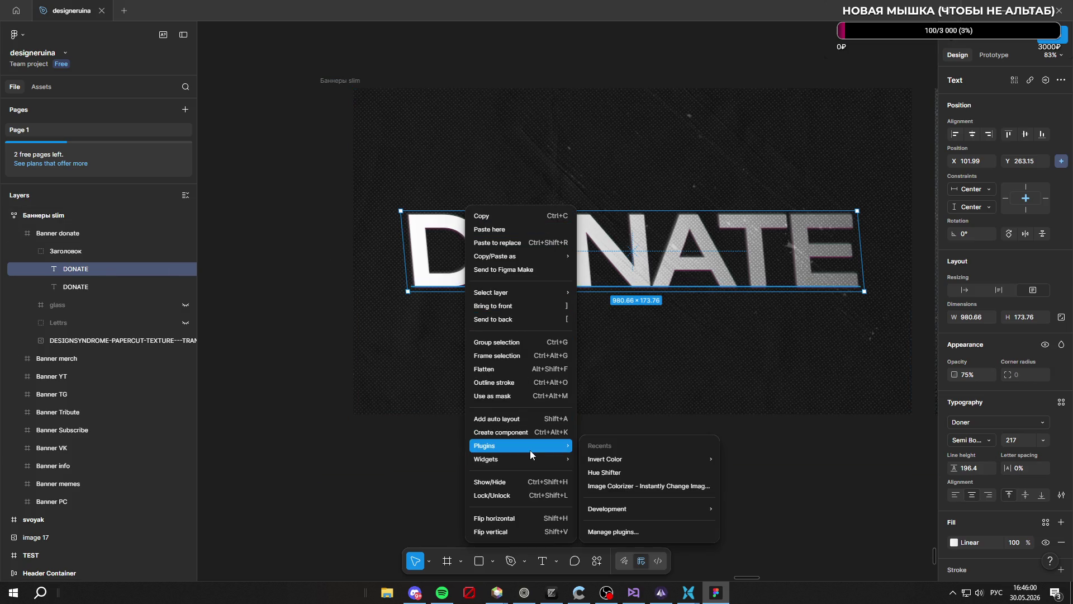
{"action": "mouse_move", "coordinate": [541, 459]}
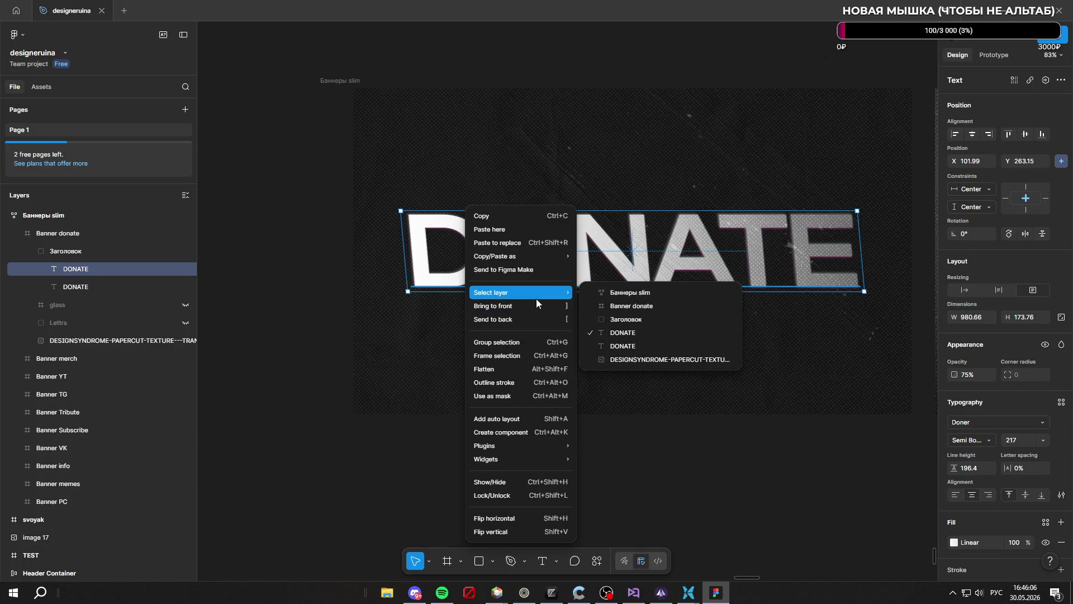
{"action": "mouse_move", "coordinate": [534, 258]}
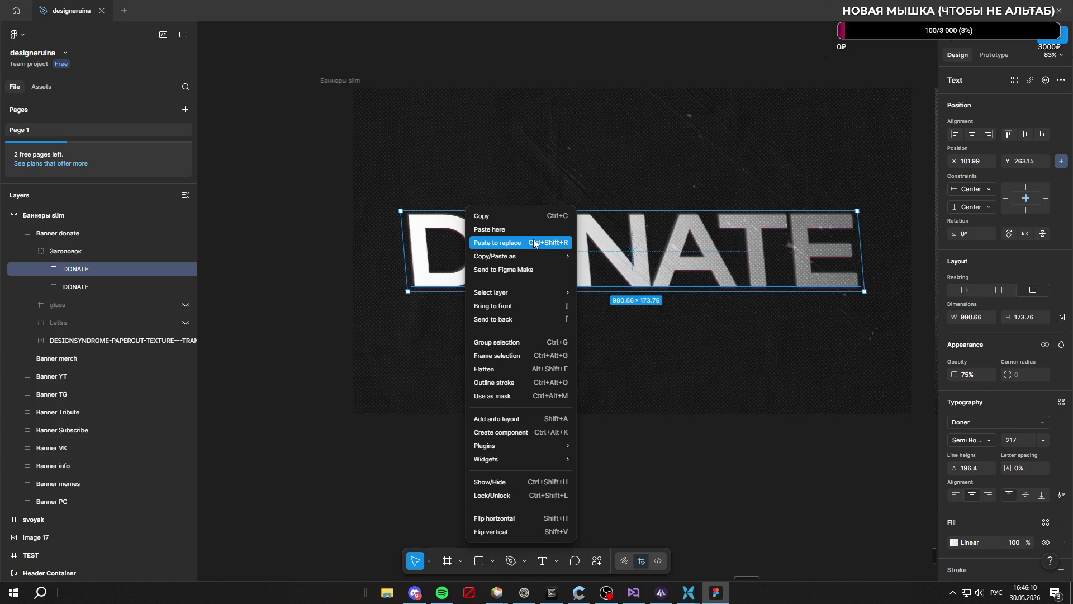
{"action": "left_click", "coordinate": [1010, 265]}
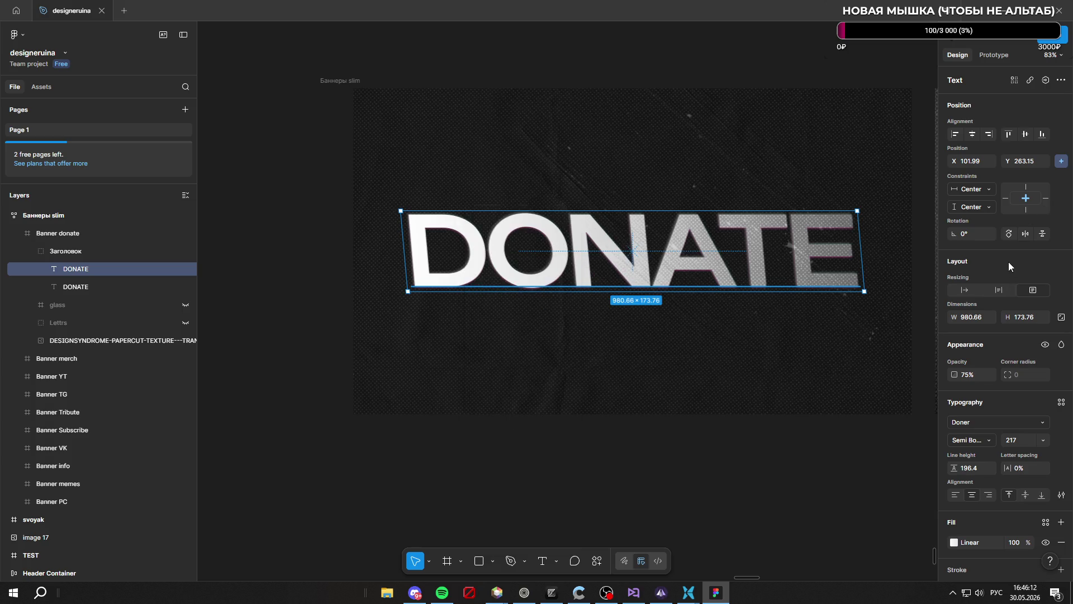
{"action": "left_click", "coordinate": [972, 135]}
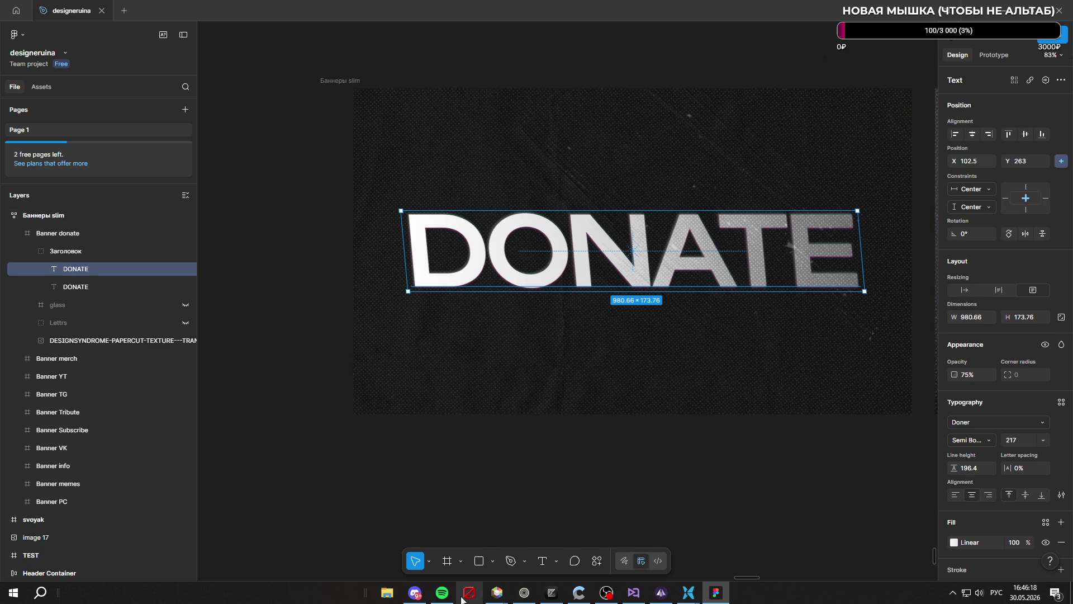
Lock the DONATE text's aspect ratio, then bring the YouTube skew tutorial back to front
{"action": "mouse_move", "coordinate": [442, 593]}
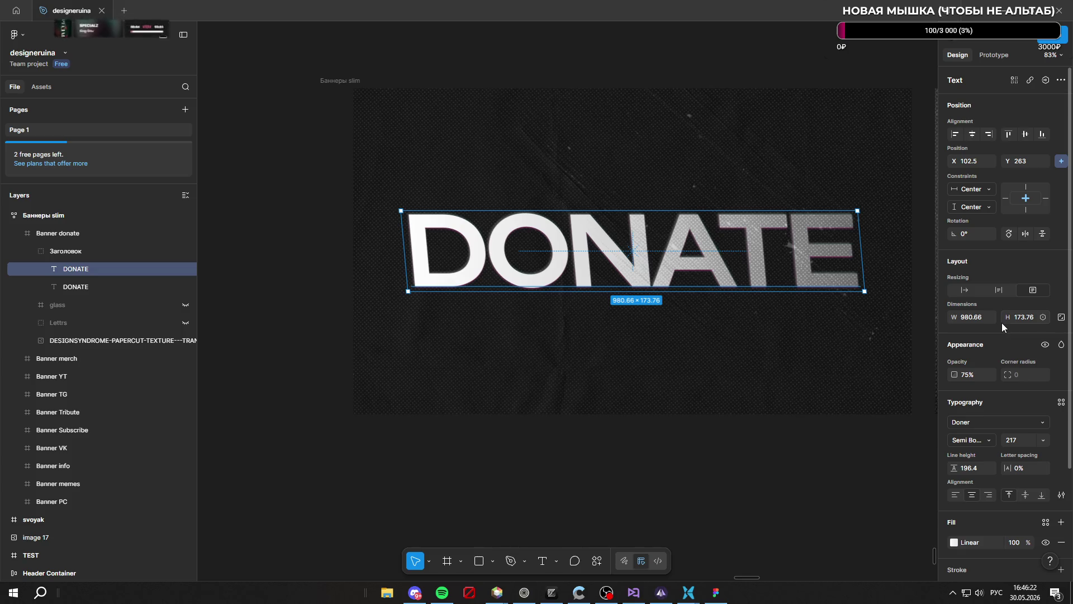
{"action": "scroll", "coordinate": [1006, 278], "scroll_direction": "down", "scroll_amount": 3}
{"action": "scroll", "coordinate": [1006, 277], "scroll_direction": "down", "scroll_amount": 1}
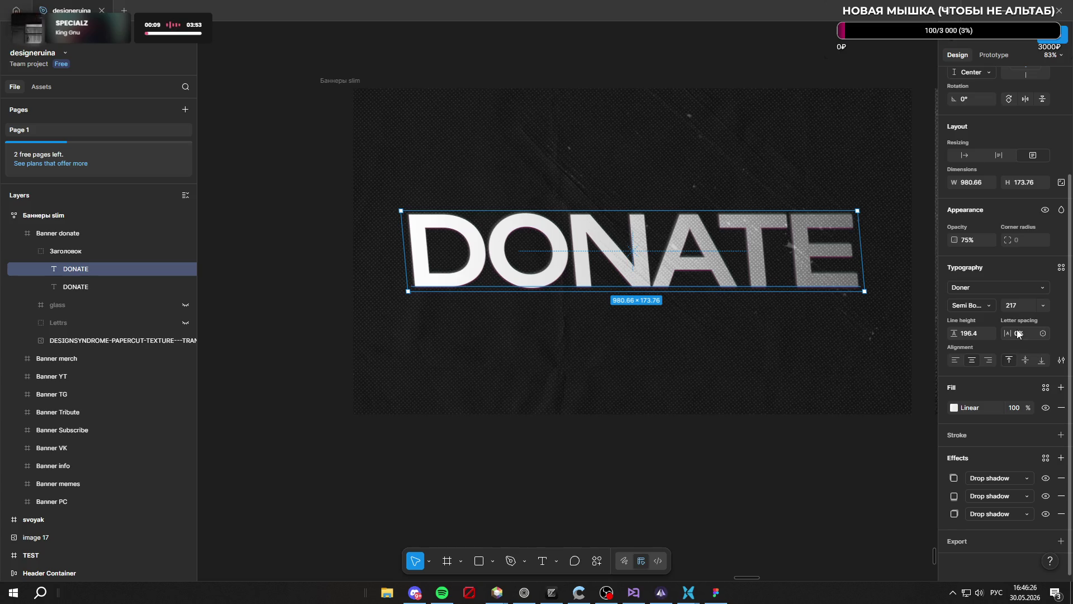
{"action": "scroll", "coordinate": [1016, 331], "scroll_direction": "up", "scroll_amount": 5}
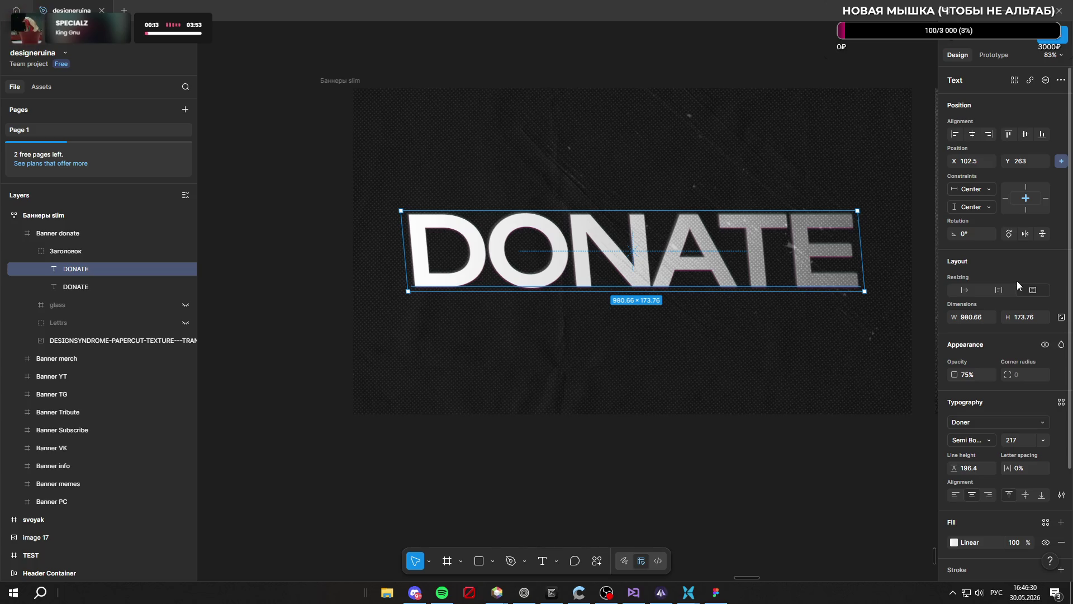
{"action": "left_click", "coordinate": [1061, 320]}
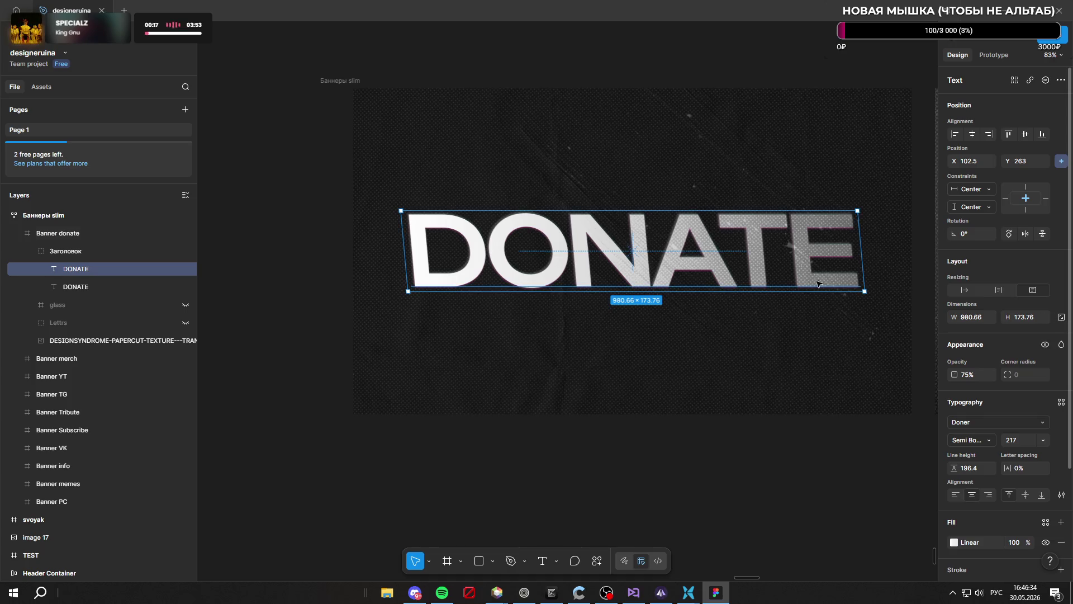
{"action": "right_click", "coordinate": [641, 265]}
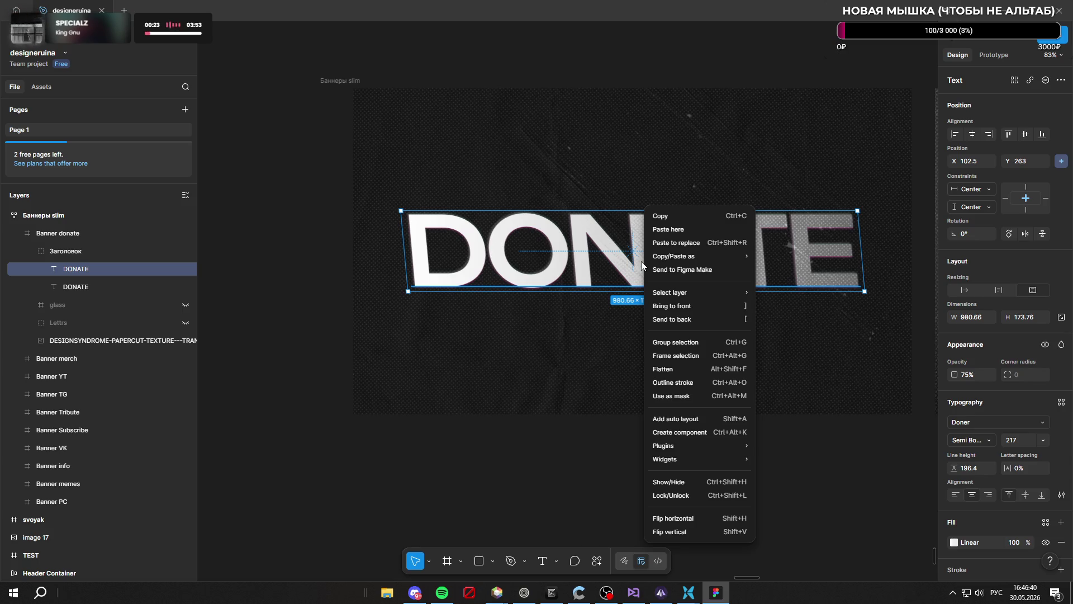
{"action": "left_click", "coordinate": [503, 444]}
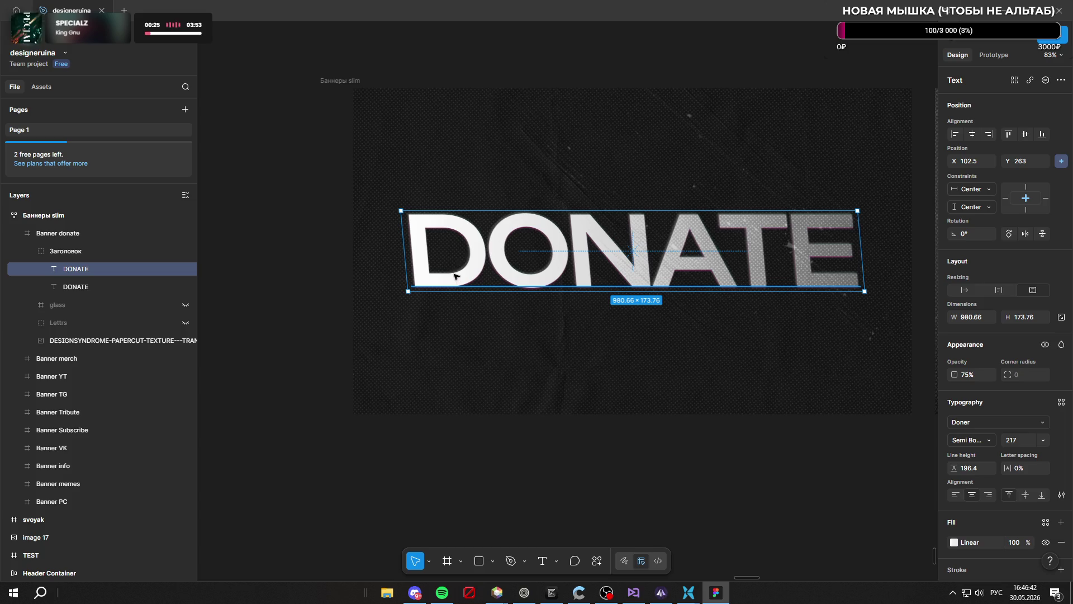
{"action": "left_click", "coordinate": [525, 593]}
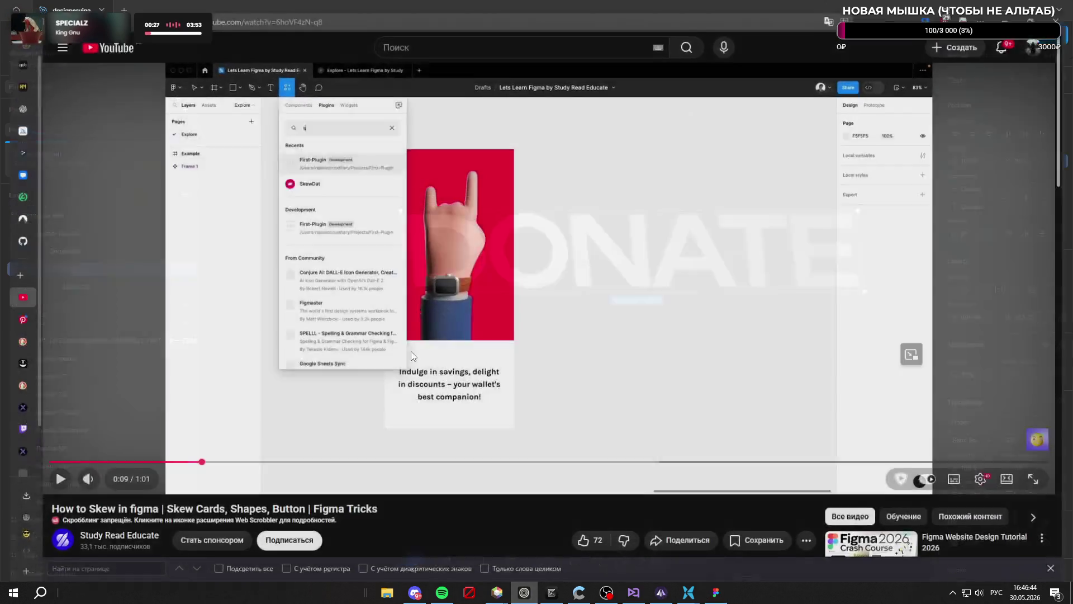
Go back to the DuckDuckGo skew results, scroll them, and open a new browser tab
{"action": "key", "text": "alt+Left"}
{"action": "scroll", "coordinate": [450, 291], "scroll_direction": "down", "scroll_amount": 5}
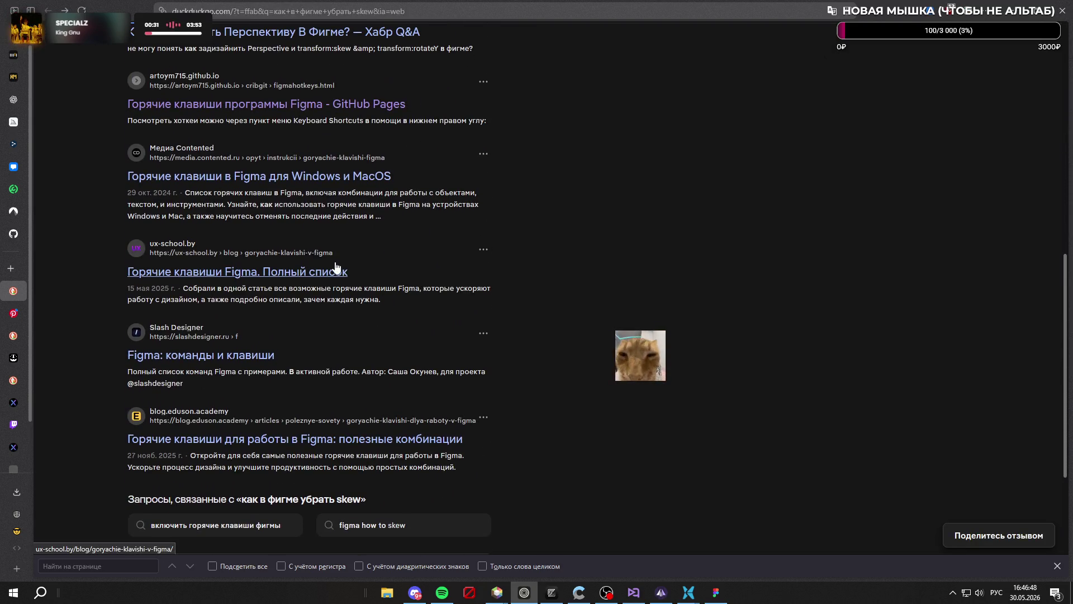
{"action": "scroll", "coordinate": [333, 266], "scroll_direction": "down", "scroll_amount": 2}
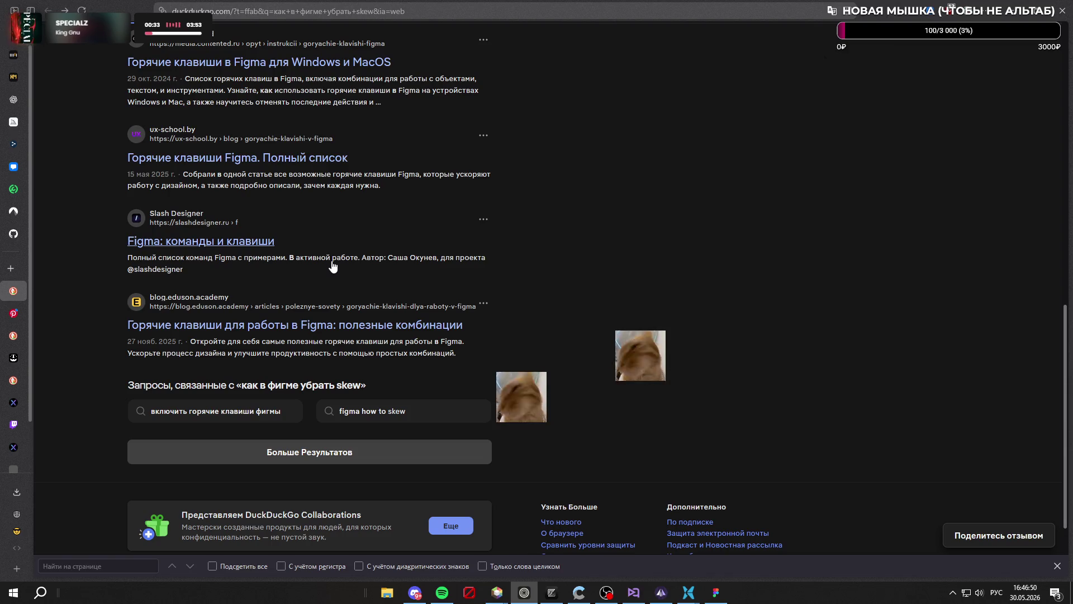
{"action": "left_click", "coordinate": [14, 269]}
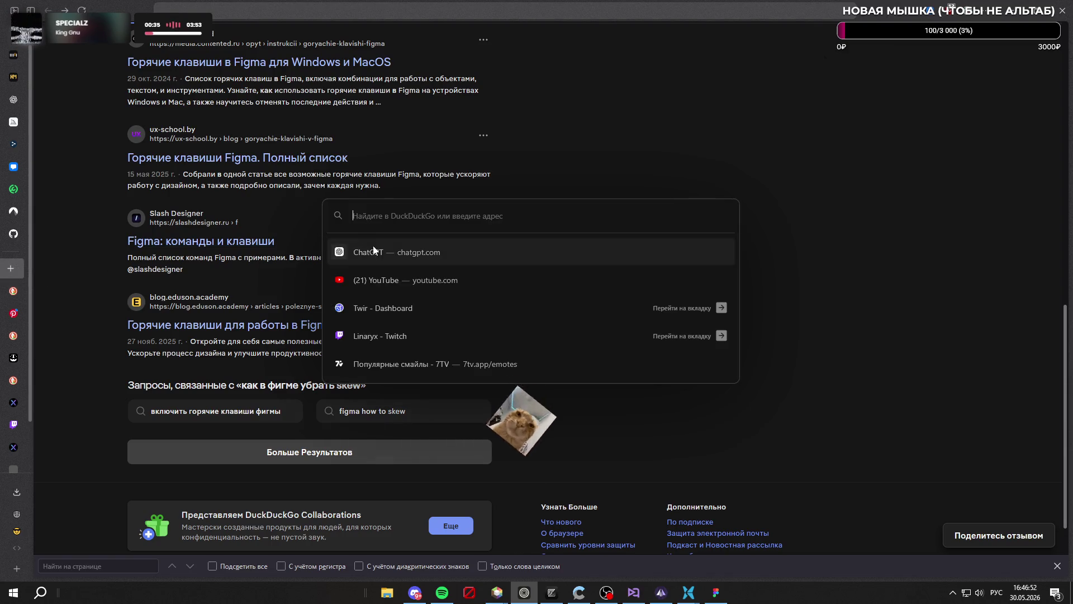
Ask ChatGPT how to remove skew from a Figma text element and read its answer
{"action": "left_click", "coordinate": [397, 242]}
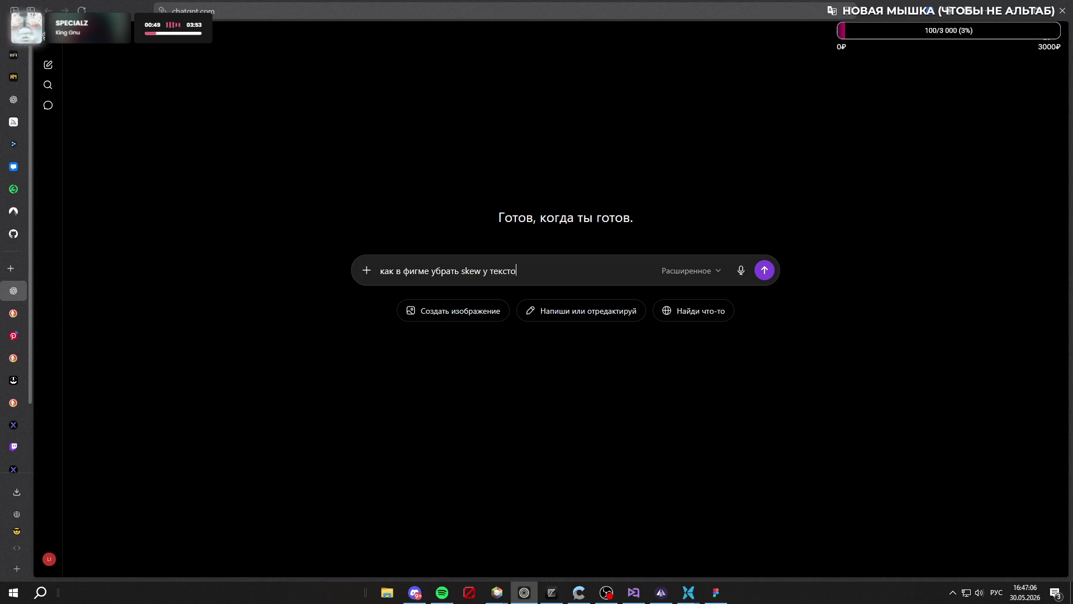
{"action": "type", "text": "как в фигме убрать skew у текстового эл"}
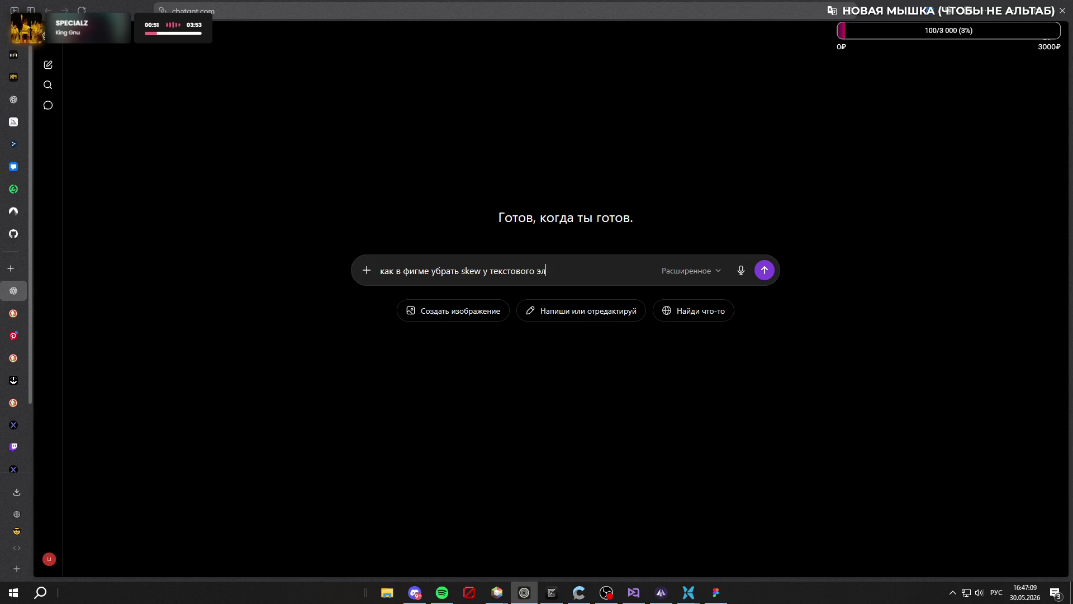
{"action": "type", "text": "емента"}
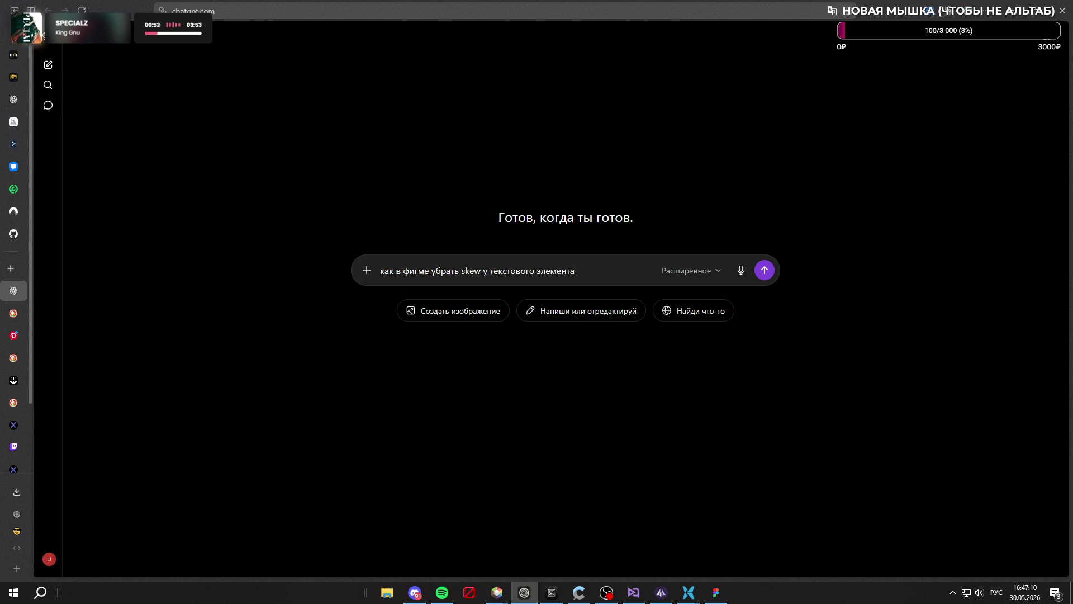
{"action": "key", "text": "Return"}
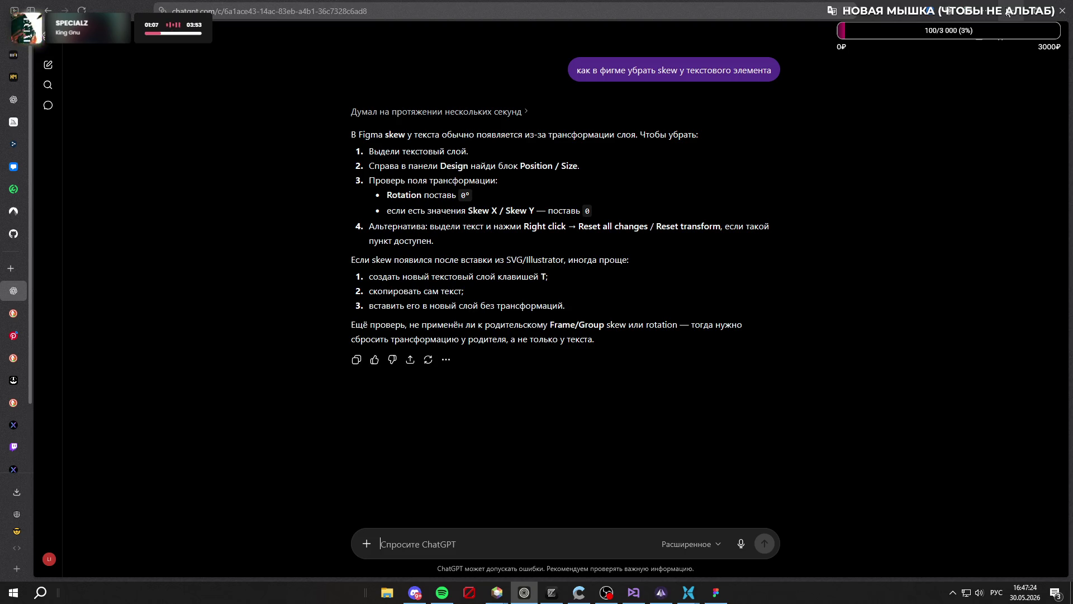
{"action": "key", "text": "alt+Tab"}
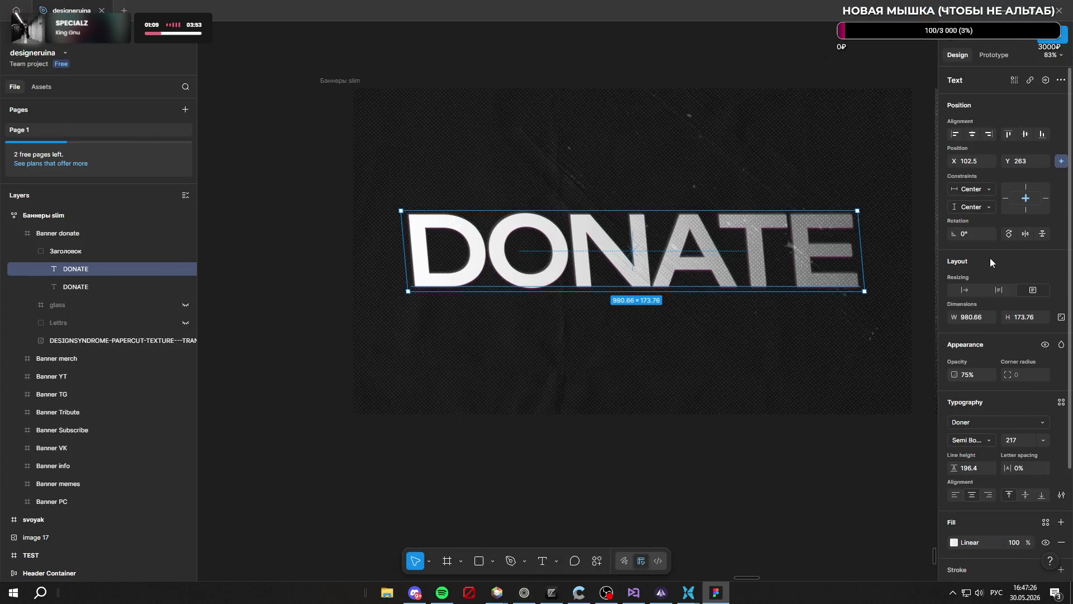
Toggle the DONATE text's constraint settings beside Y on and off, leaving them unchanged
{"action": "scroll", "coordinate": [990, 257], "scroll_direction": "down", "scroll_amount": 3}
{"action": "scroll", "coordinate": [991, 257], "scroll_direction": "up", "scroll_amount": 3}
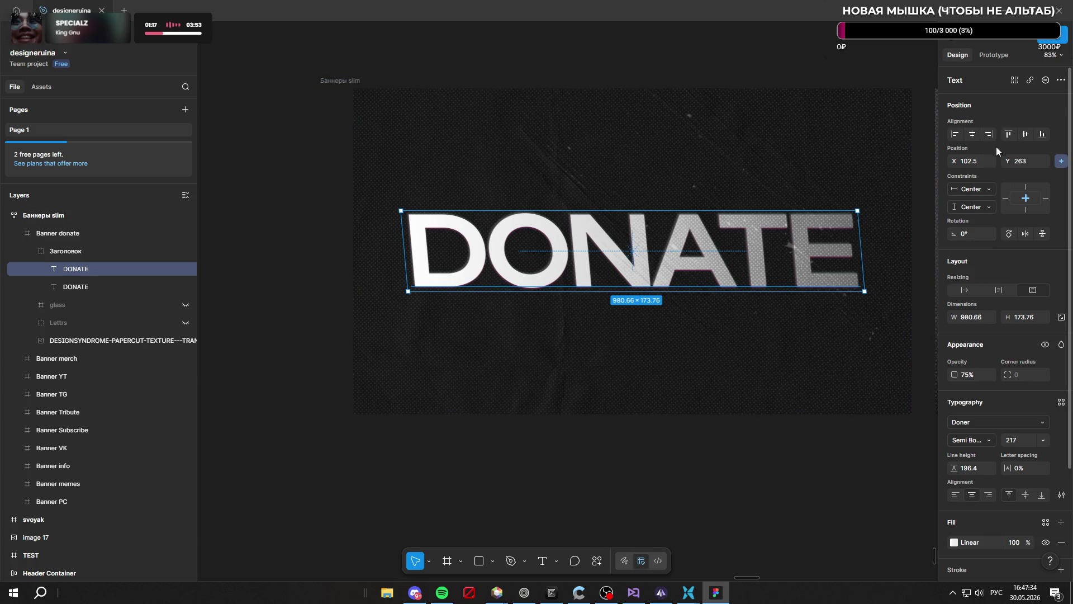
{"action": "left_click", "coordinate": [1061, 162]}
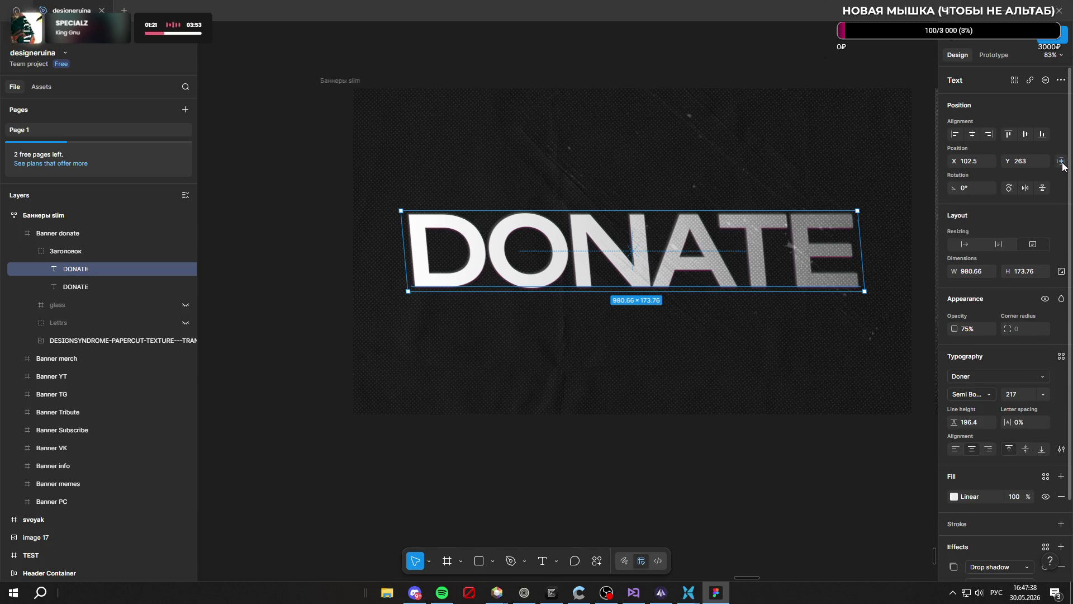
{"action": "left_click", "coordinate": [1061, 162]}
{"action": "left_click", "coordinate": [1061, 162]}
{"action": "left_click", "coordinate": [1061, 162]}
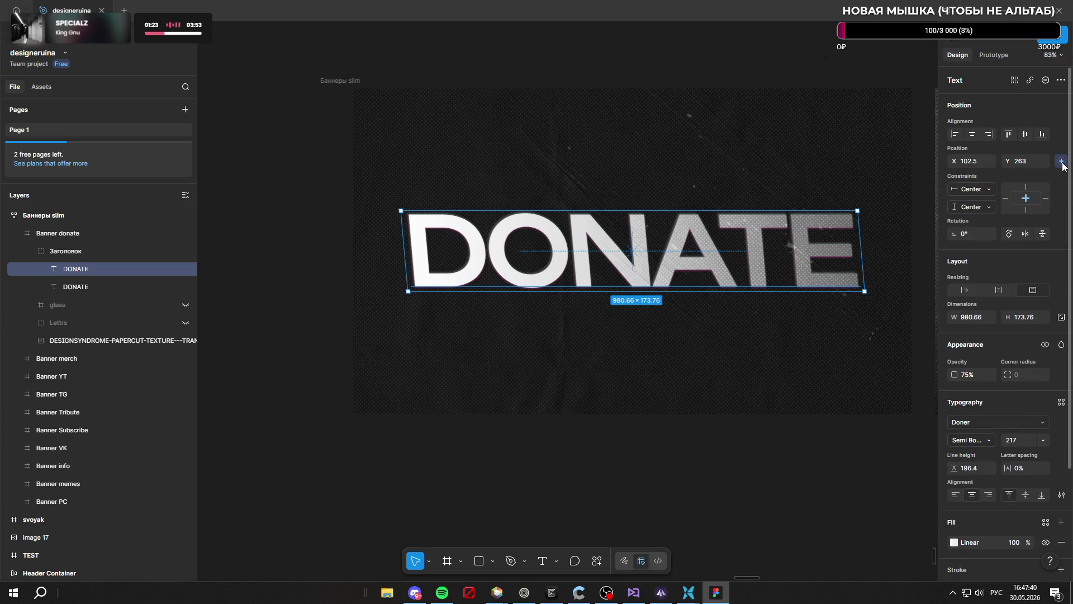
{"action": "left_click", "coordinate": [1061, 162]}
{"action": "left_click", "coordinate": [1062, 162]}
{"action": "left_click", "coordinate": [1061, 162]}
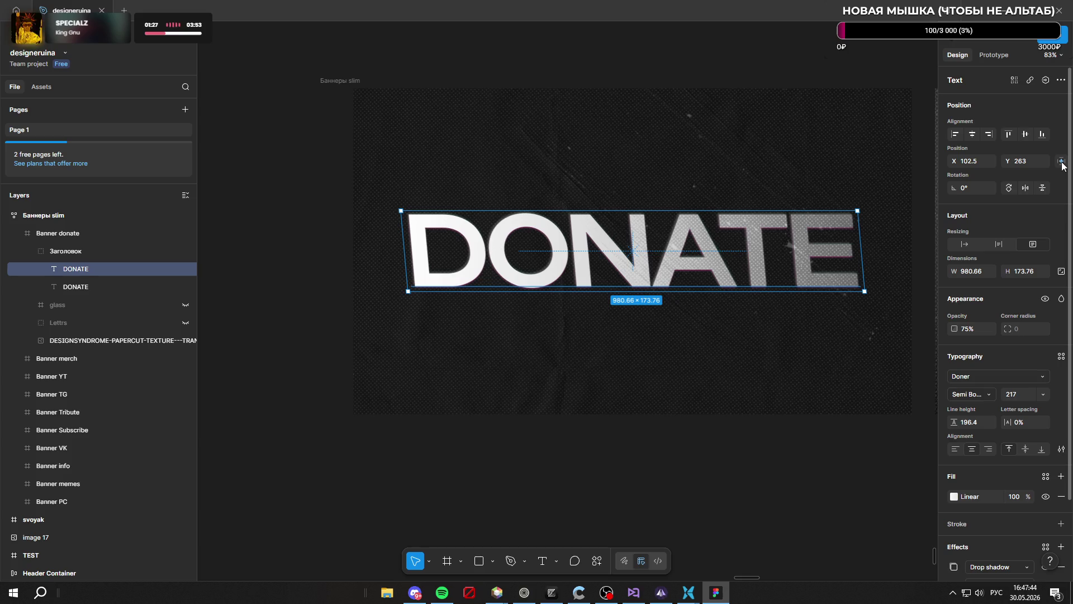
Peek at the Prototype tab, return to Design, then bring the ChatGPT browser forward
{"action": "left_click", "coordinate": [992, 55]}
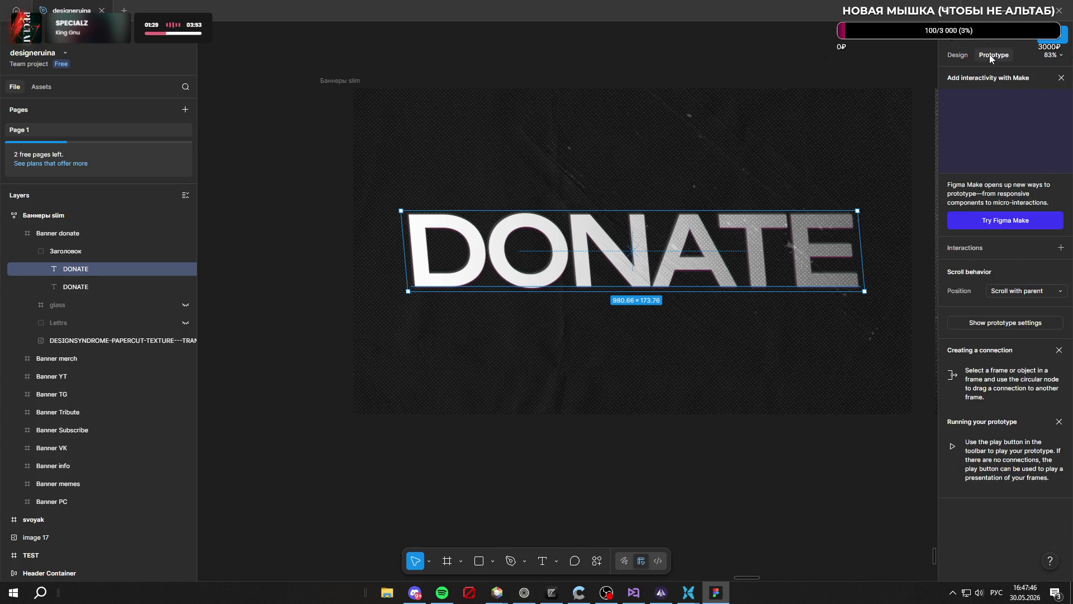
{"action": "left_click", "coordinate": [958, 55]}
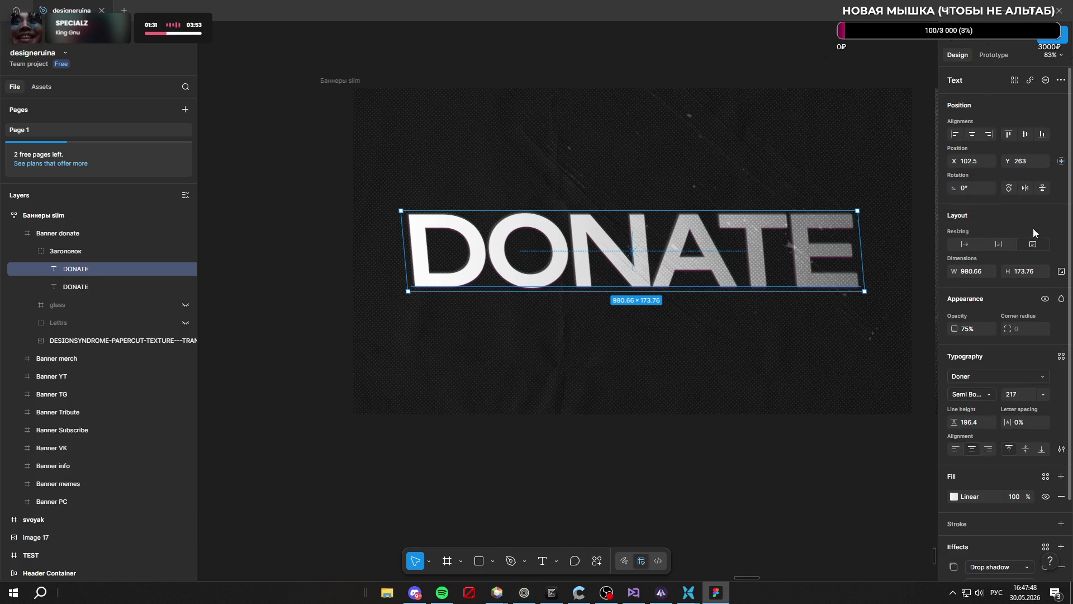
{"action": "scroll", "coordinate": [1041, 264], "scroll_direction": "down", "scroll_amount": 2}
{"action": "scroll", "coordinate": [1041, 254], "scroll_direction": "up", "scroll_amount": 3}
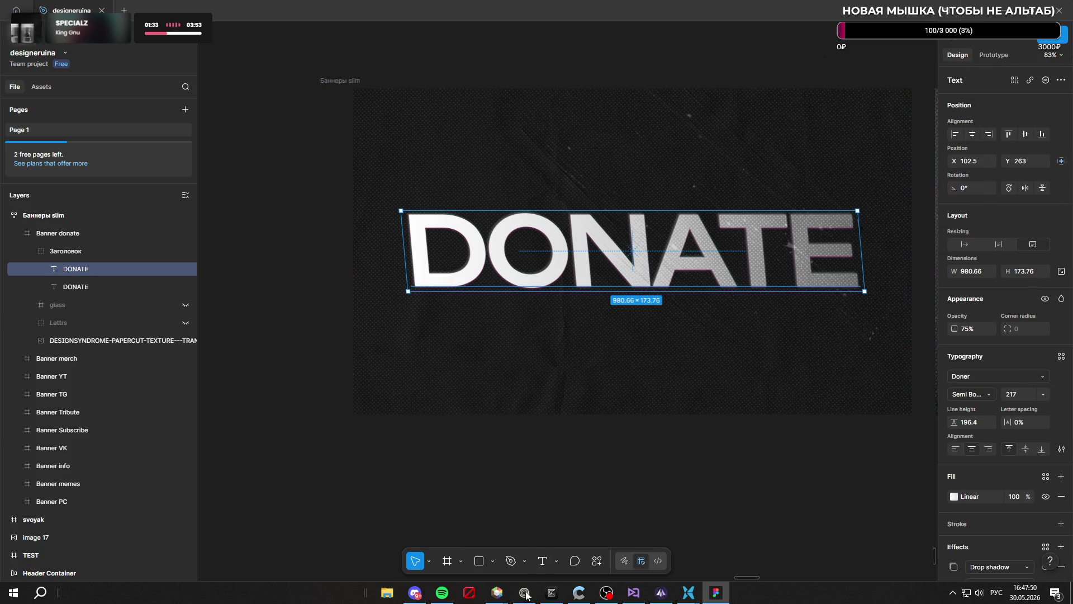
{"action": "left_click", "coordinate": [525, 592]}
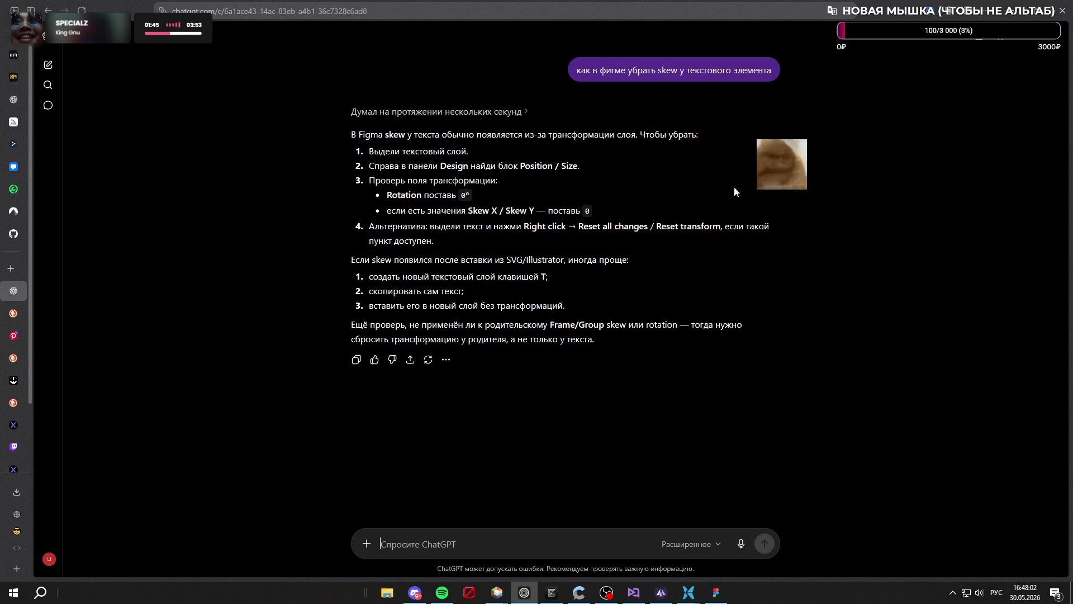
{"action": "left_click", "coordinate": [1013, 19]}
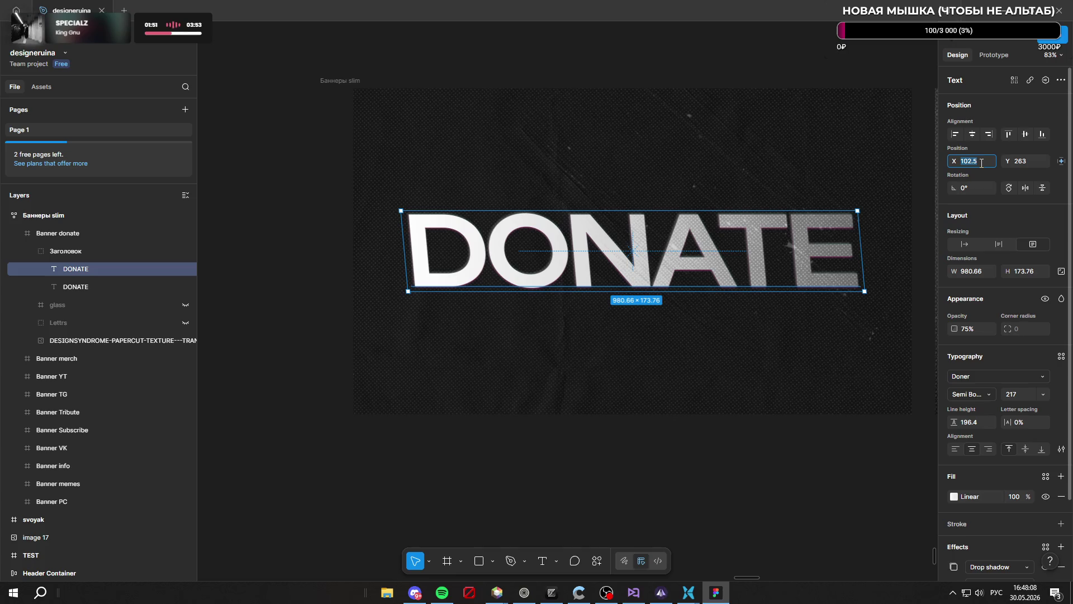
Set the DONATE text's X position to 102
{"action": "type", "text": "102"}
{"action": "key", "text": "Return"}
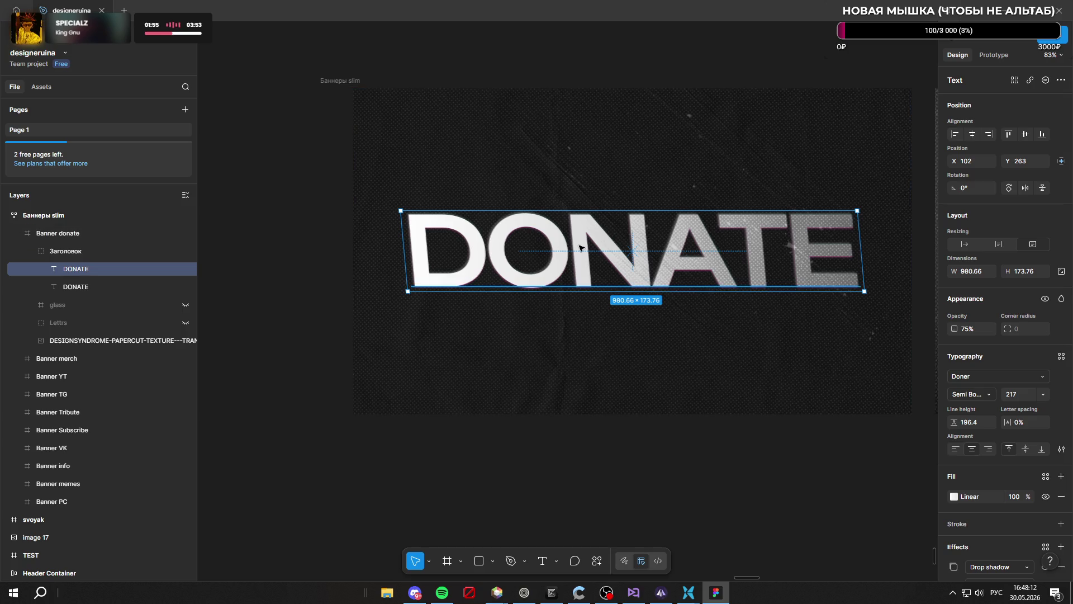
{"action": "right_click", "coordinate": [407, 293]}
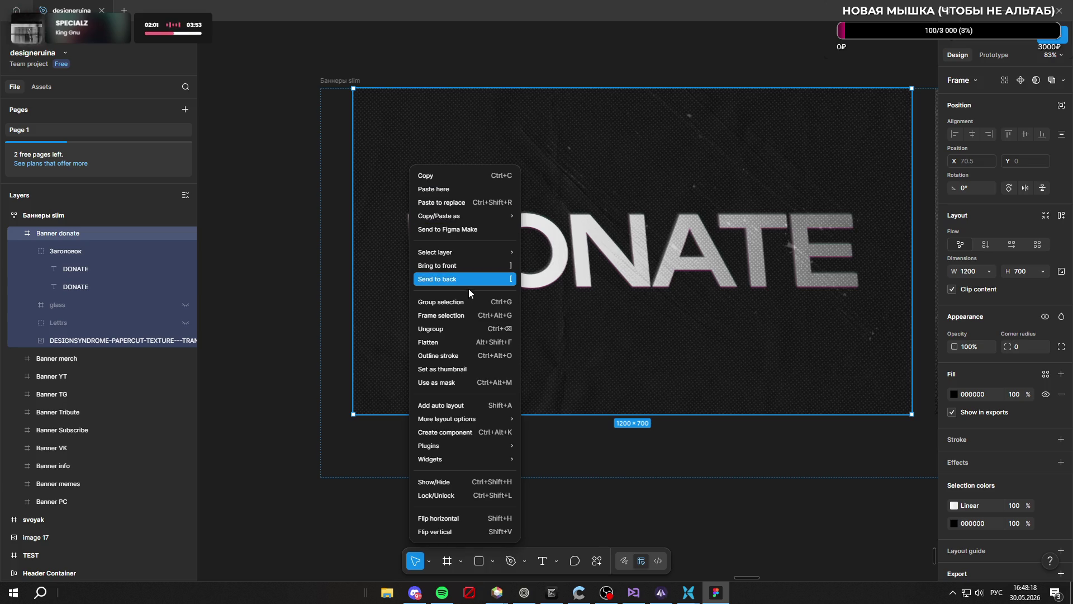
{"action": "mouse_move", "coordinate": [488, 419]}
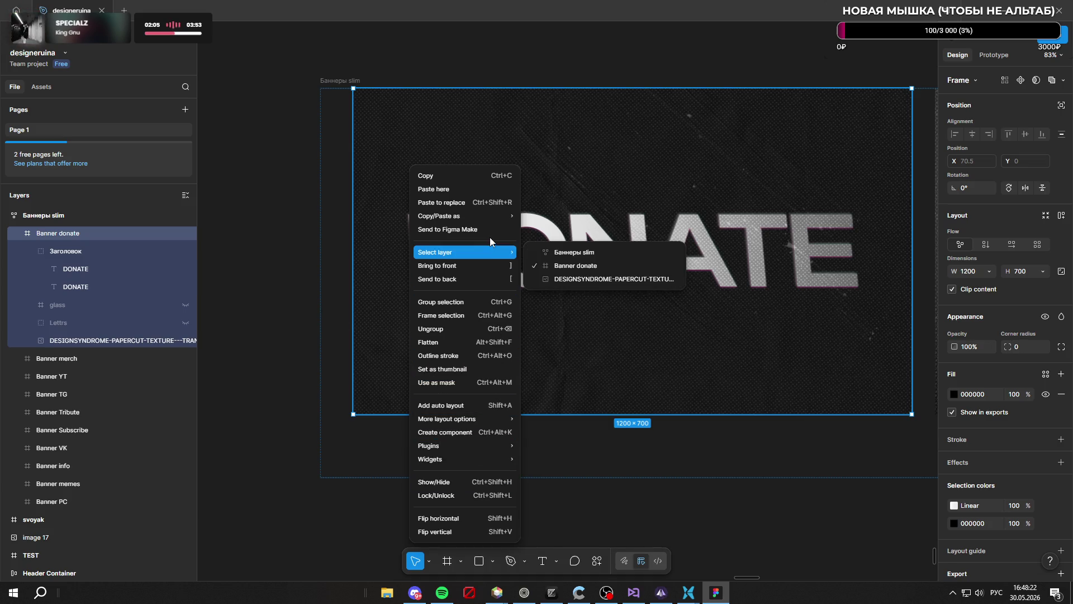
{"action": "left_click", "coordinate": [545, 220]}
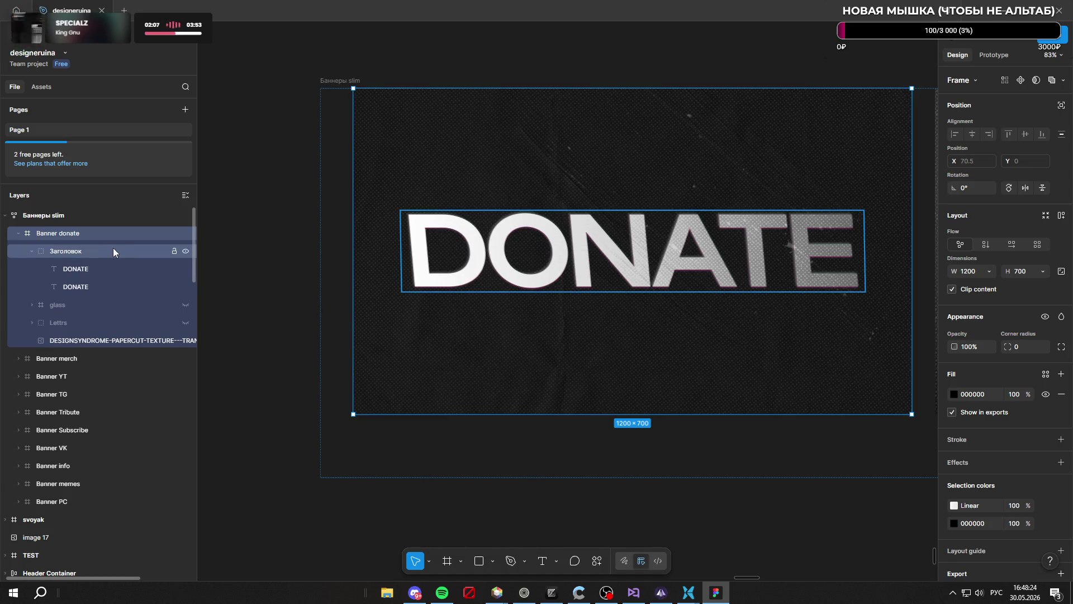
{"action": "left_click", "coordinate": [102, 271]}
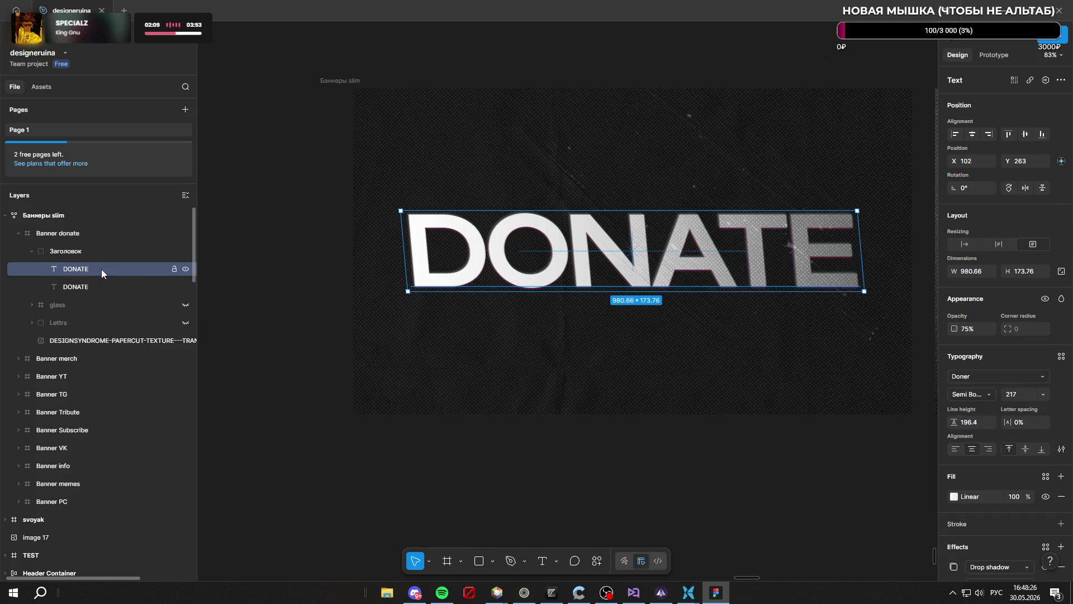
{"action": "right_click", "coordinate": [102, 270]}
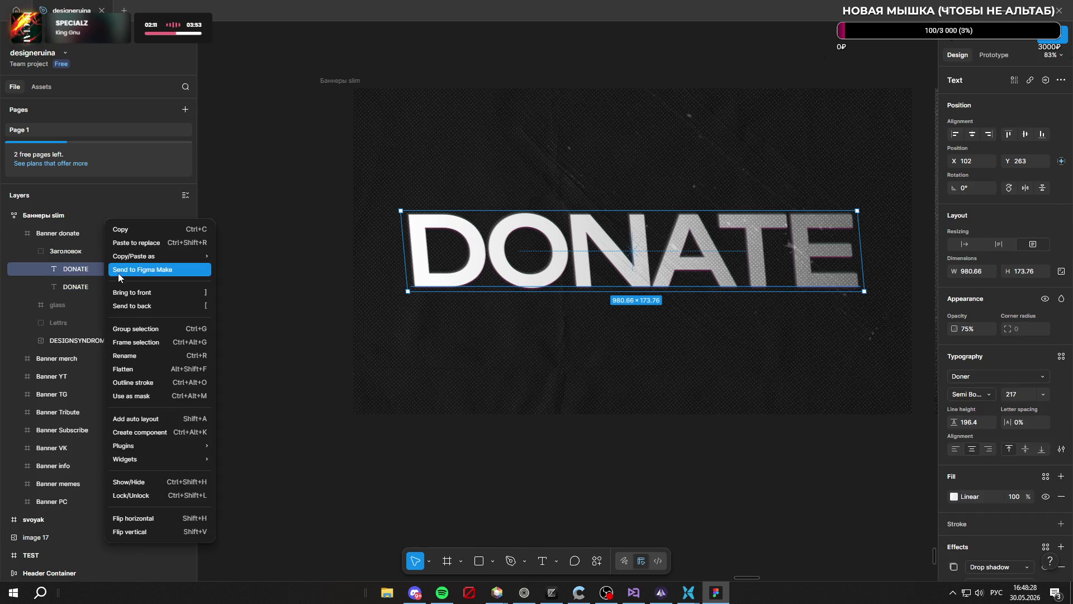
{"action": "left_click", "coordinate": [74, 268]}
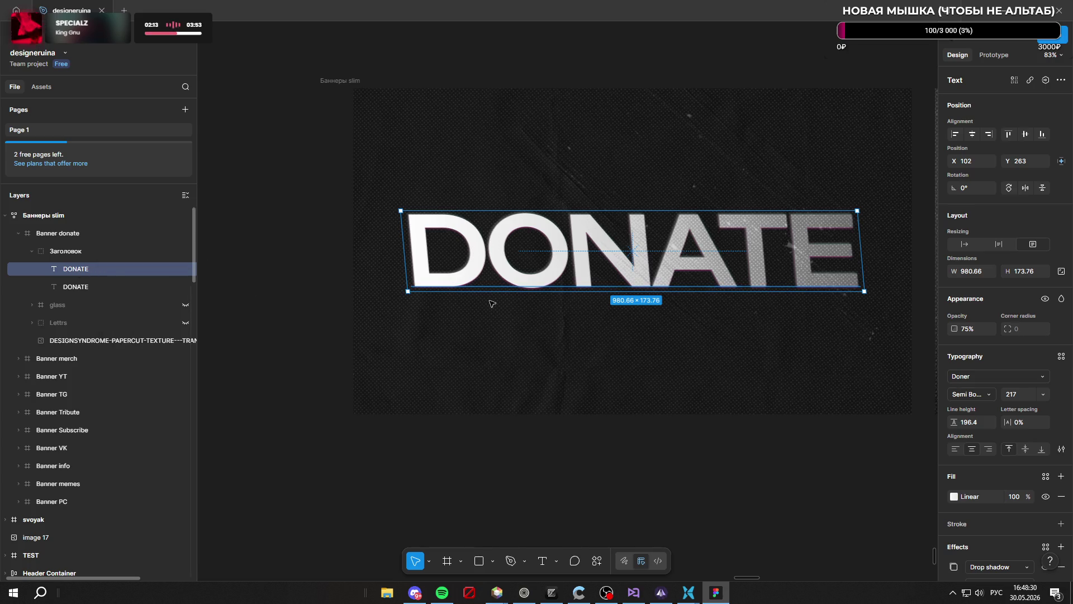
{"action": "left_click", "coordinate": [973, 269]}
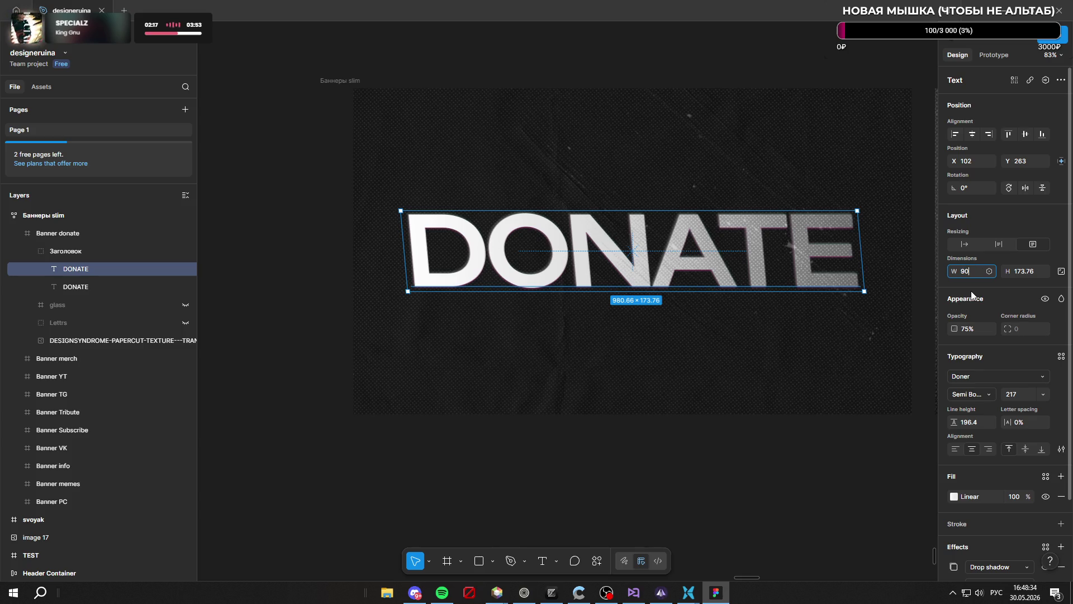
{"action": "type", "text": "980"}
Resize the DONATE text box to width 980 and height 173
{"action": "key", "text": "Return"}
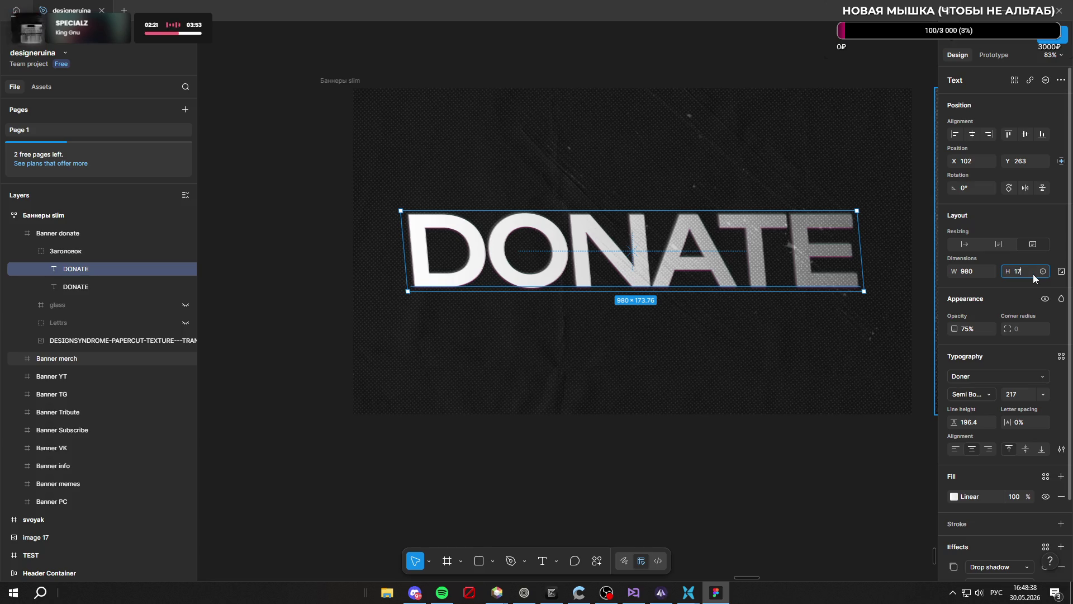
{"action": "type", "text": "3"}
{"action": "key", "text": "Return"}
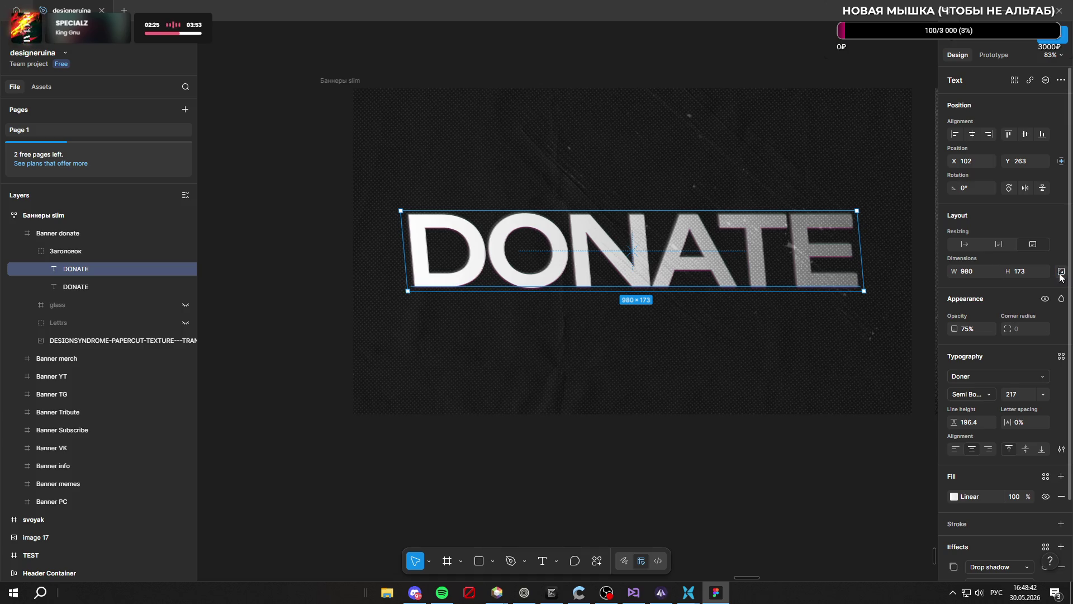
{"action": "scroll", "coordinate": [992, 285], "scroll_direction": "down", "scroll_amount": 3}
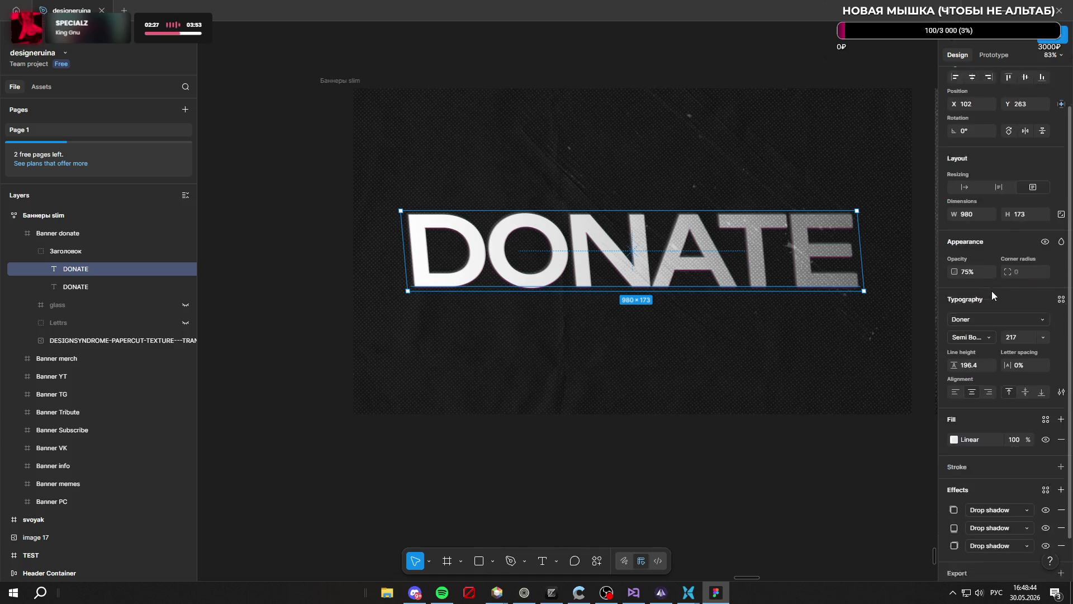
{"action": "scroll", "coordinate": [998, 267], "scroll_direction": "up", "scroll_amount": 3}
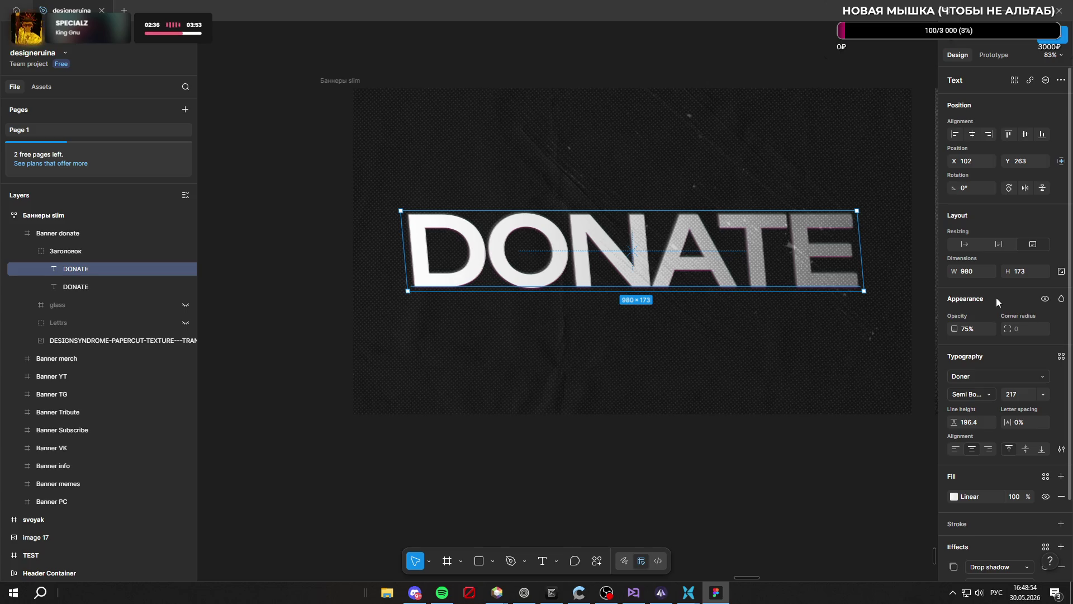
{"action": "scroll", "coordinate": [996, 302], "scroll_direction": "down", "scroll_amount": 2}
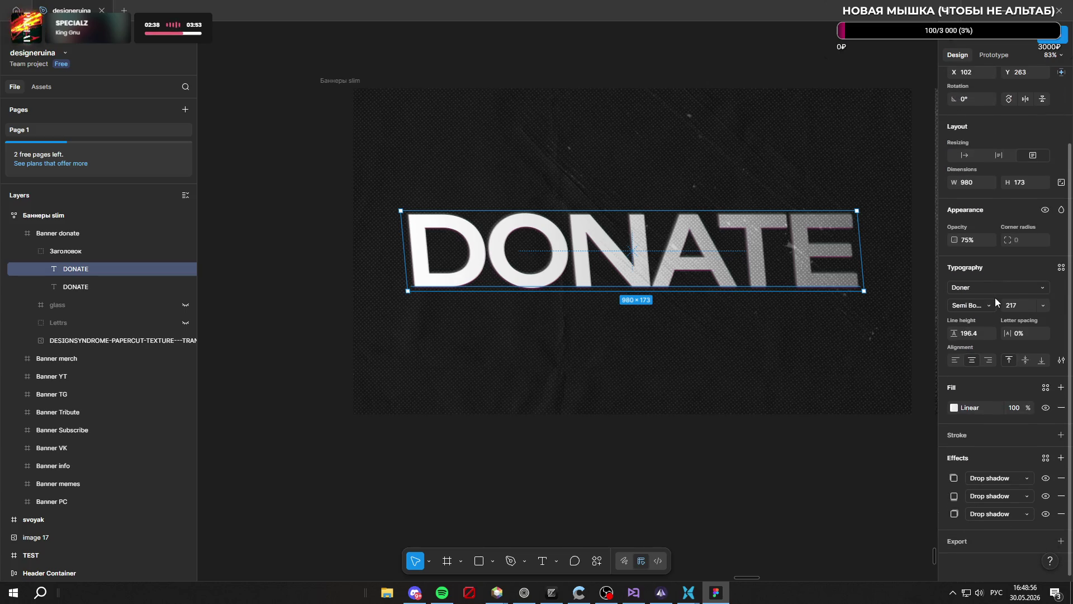
{"action": "scroll", "coordinate": [995, 298], "scroll_direction": "up", "scroll_amount": 2}
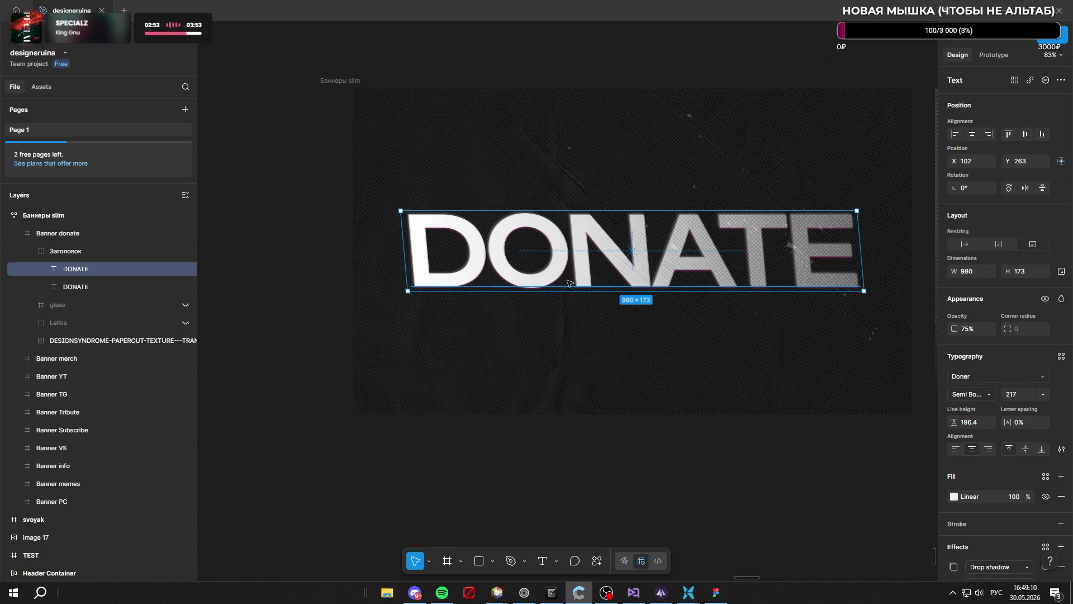
Scale DONATE to about 1098 × 194, tilt it −1.69°, and move it to X 46.5, Y 49
{"action": "mouse_move", "coordinate": [399, 211]}
{"action": "left_mouse_down"}
{"action": "mouse_move", "coordinate": [414, 202]}
{"action": "mouse_move", "coordinate": [402, 196]}
{"action": "left_mouse_up"}
{"action": "key", "text": "ctrl+z"}
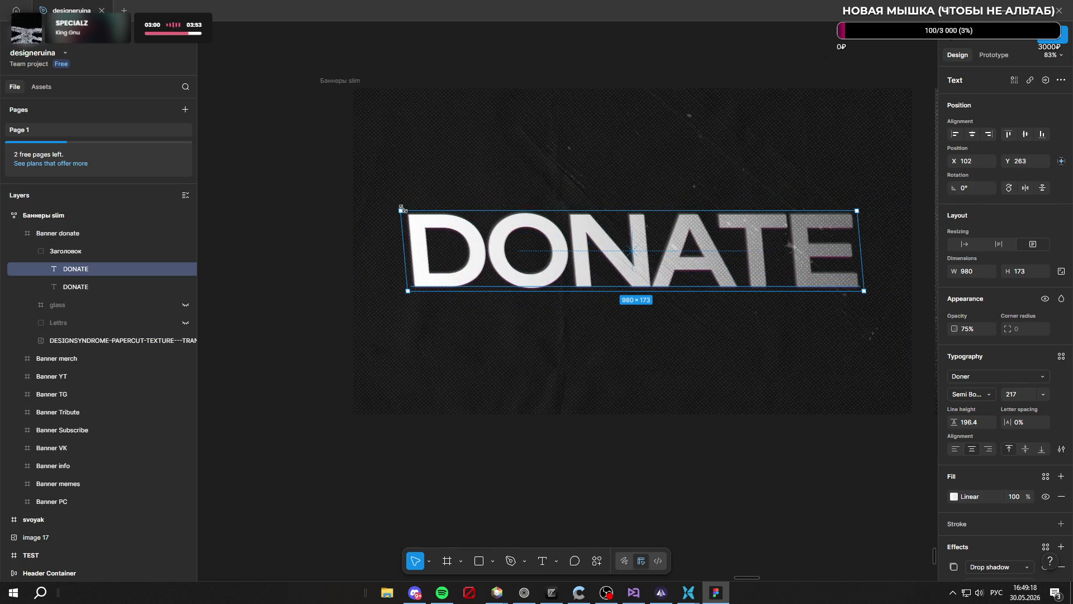
{"action": "left_click_drag", "start_coordinate": [403, 209], "coordinate": [416, 199]}
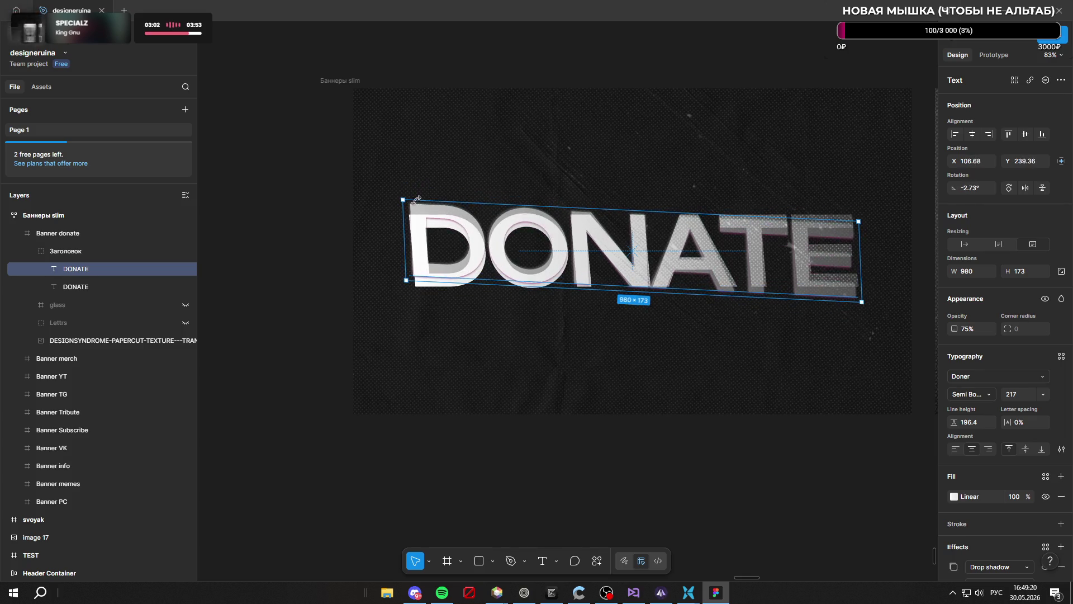
{"action": "key", "text": "ctrl+z"}
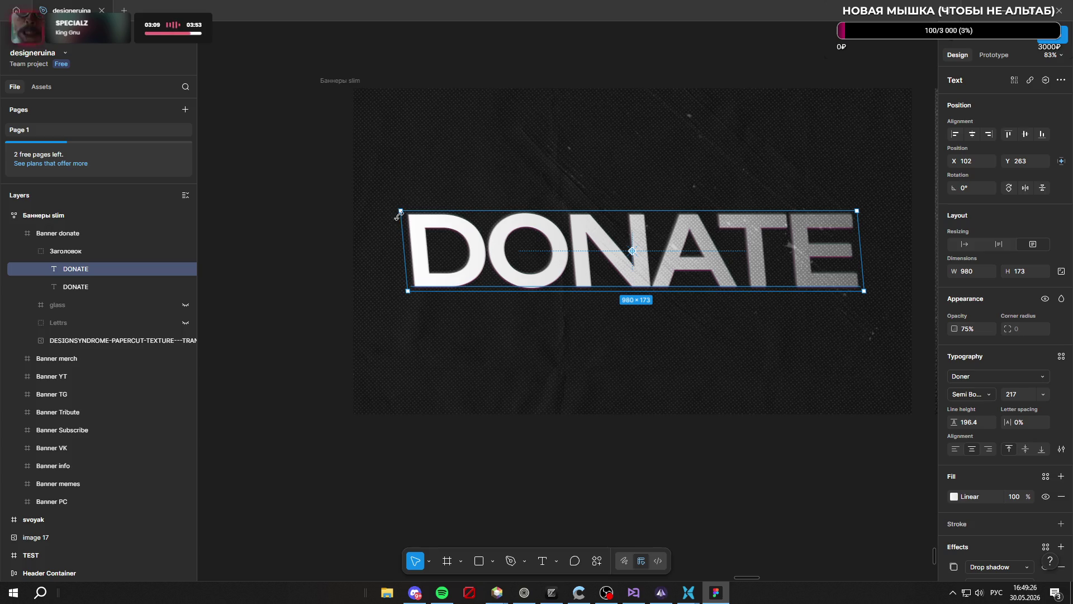
{"action": "mouse_move", "coordinate": [401, 211]}
{"action": "left_mouse_down"}
{"action": "mouse_move", "coordinate": [356, 200]}
{"action": "mouse_move", "coordinate": [407, 205]}
{"action": "left_mouse_up"}
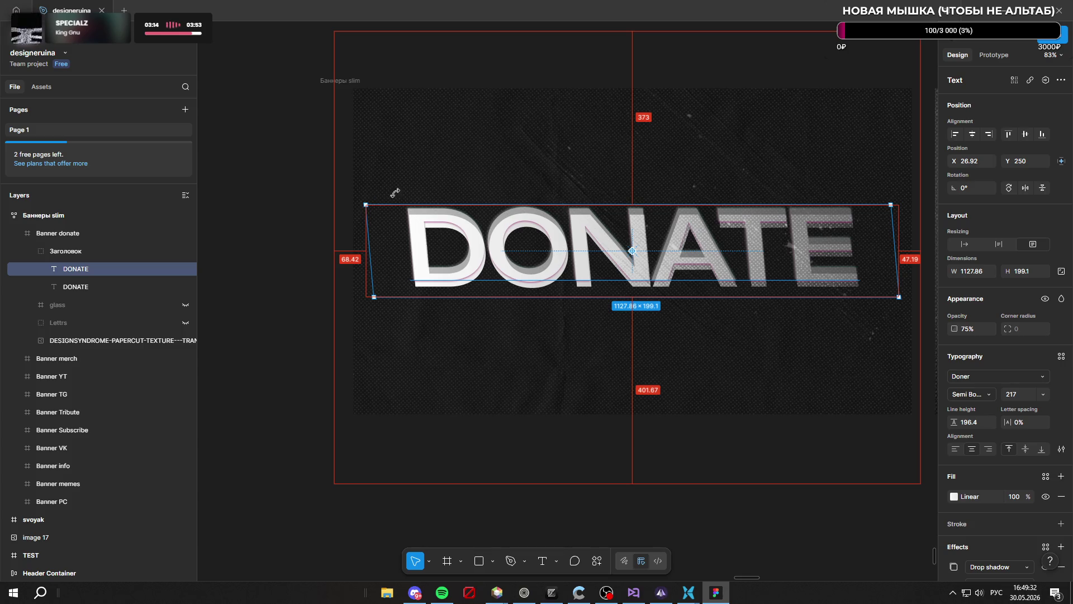
{"action": "mouse_move", "coordinate": [367, 204]}
{"action": "left_mouse_down"}
{"action": "mouse_move", "coordinate": [382, 207]}
{"action": "mouse_move", "coordinate": [384, 187]}
{"action": "left_mouse_up"}
{"action": "left_click_drag", "start_coordinate": [647, 251], "coordinate": [637, 157]}
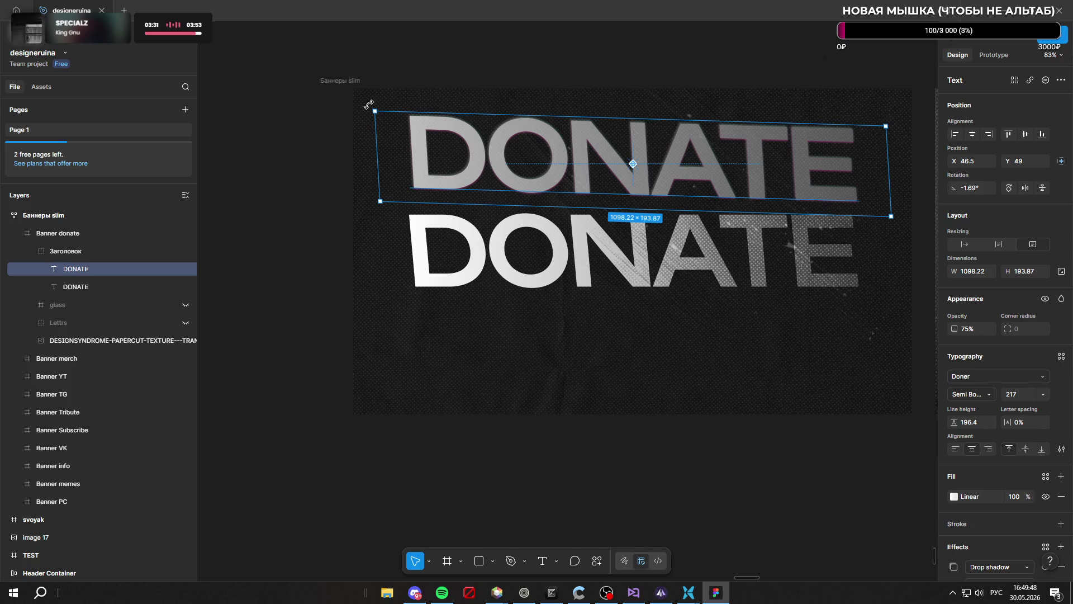
Resize and tilt the top DONATE heading, undoing the tilt so rotation returns to 0°
{"action": "mouse_move", "coordinate": [370, 105]}
{"action": "left_mouse_down"}
{"action": "mouse_move", "coordinate": [375, 115]}
{"action": "mouse_move", "coordinate": [372, 104]}
{"action": "left_mouse_up"}
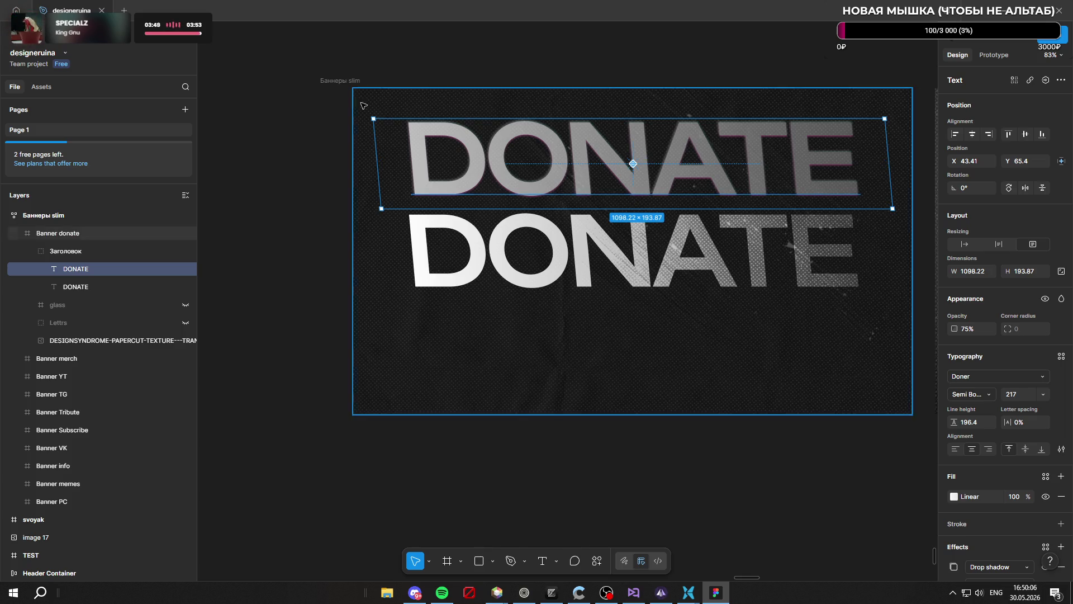
{"action": "mouse_move", "coordinate": [374, 118]}
{"action": "left_mouse_down"}
{"action": "mouse_move", "coordinate": [407, 101]}
{"action": "mouse_move", "coordinate": [393, 108]}
{"action": "mouse_move", "coordinate": [401, 112]}
{"action": "left_mouse_up"}
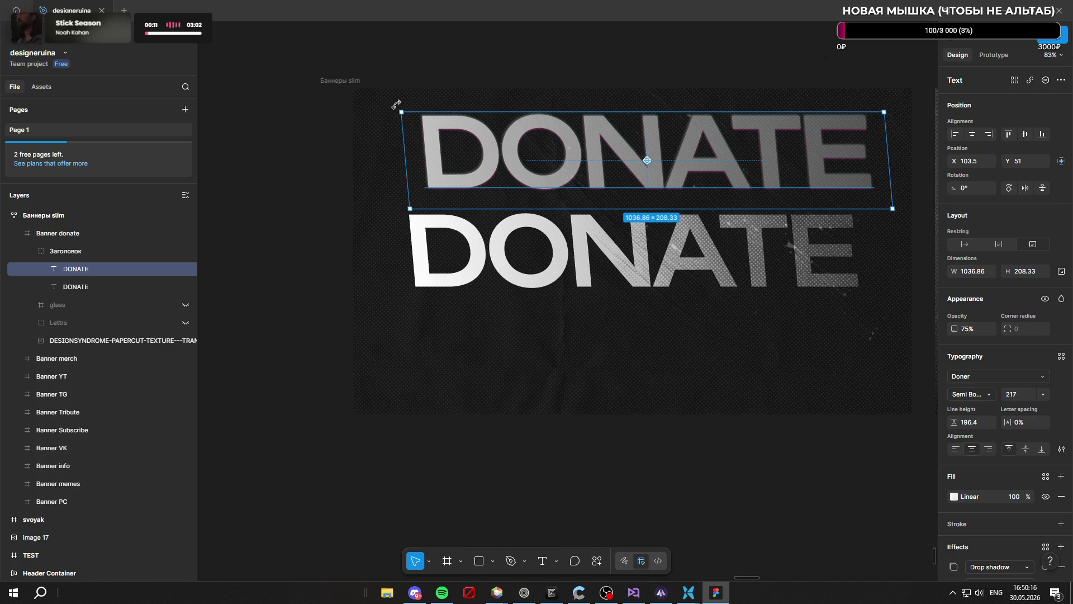
{"action": "left_click_drag", "start_coordinate": [400, 109], "coordinate": [397, 93]}
{"action": "key", "text": "ctrl+z"}
{"action": "key", "text": "ctrl+z"}
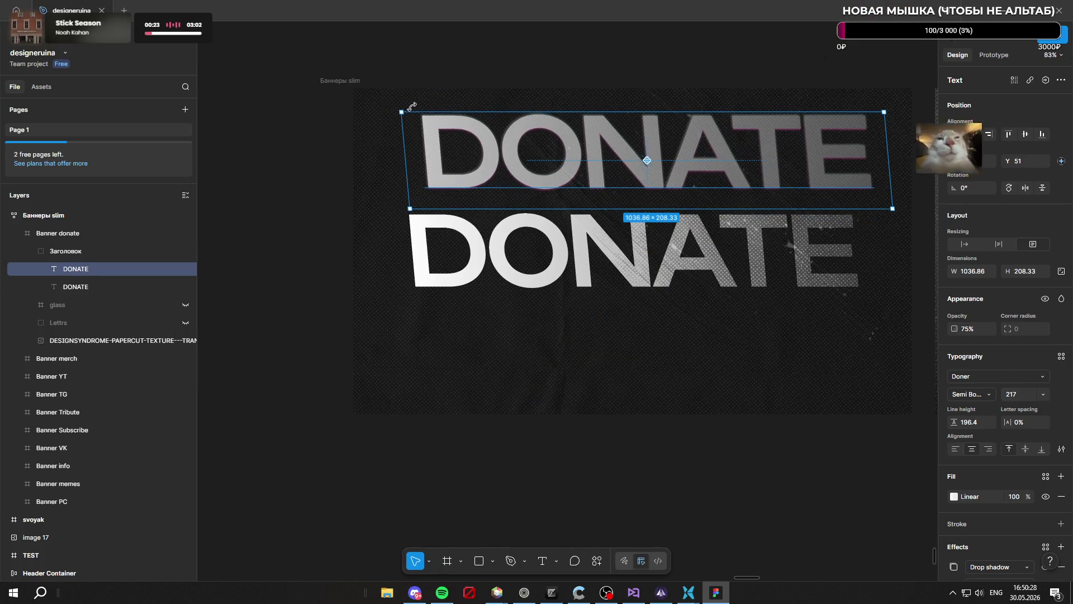
{"action": "key", "text": "alt+shift"}
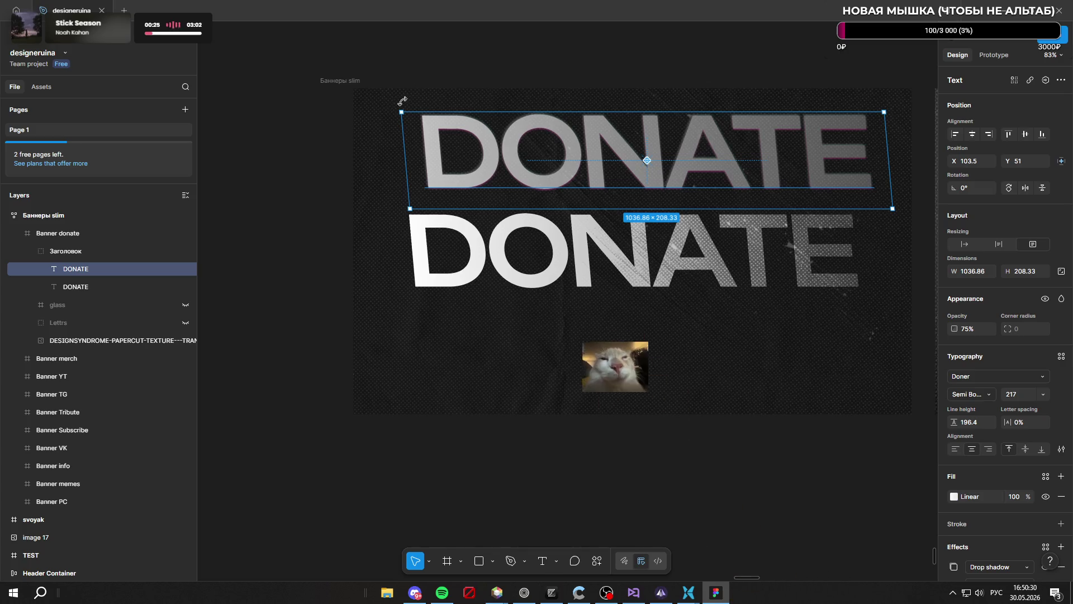
{"action": "left_click_drag", "start_coordinate": [405, 108], "coordinate": [403, 109]}
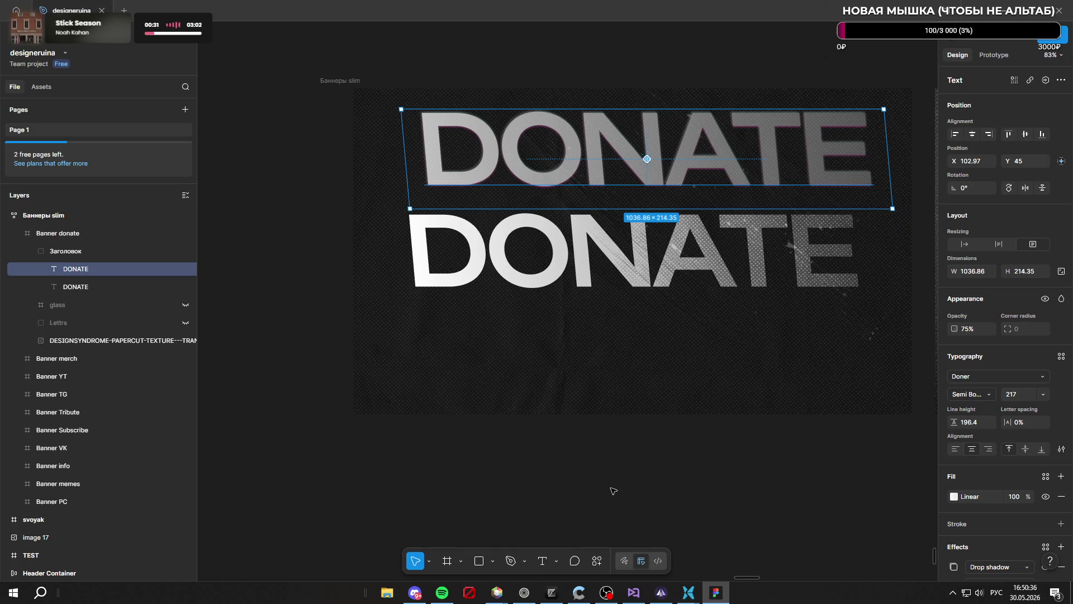
Capture a screenshot of the region containing both DONATE headings
{"action": "key", "text": "ctrl+Print"}
{"action": "mouse_move", "coordinate": [383, 94]}
{"action": "left_mouse_down"}
{"action": "mouse_move", "coordinate": [578, 160]}
{"action": "mouse_move", "coordinate": [871, 218]}
{"action": "left_mouse_up"}
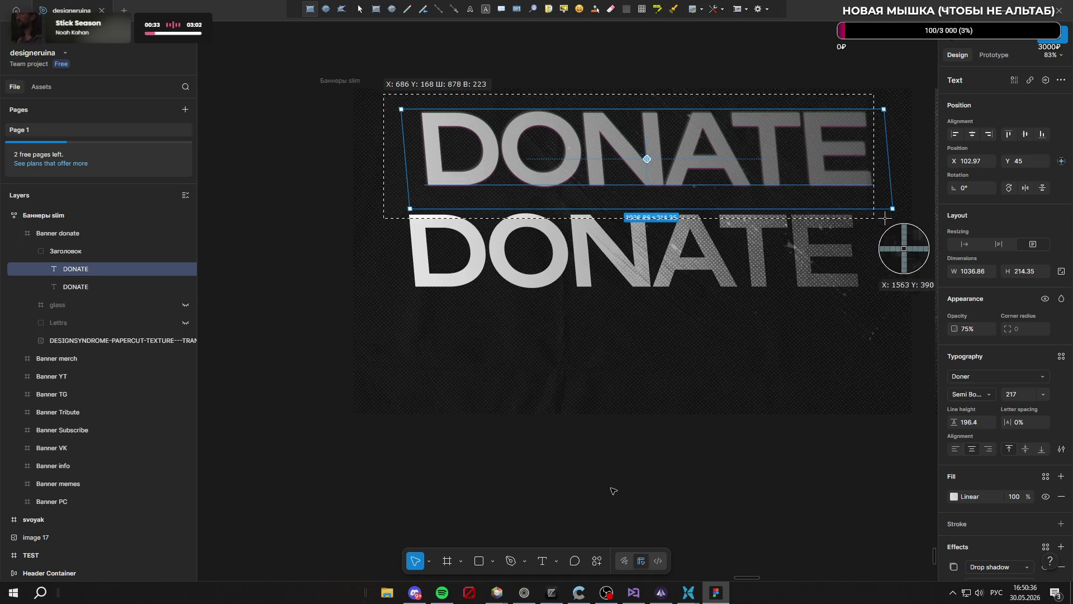
{"action": "key", "text": "Return"}
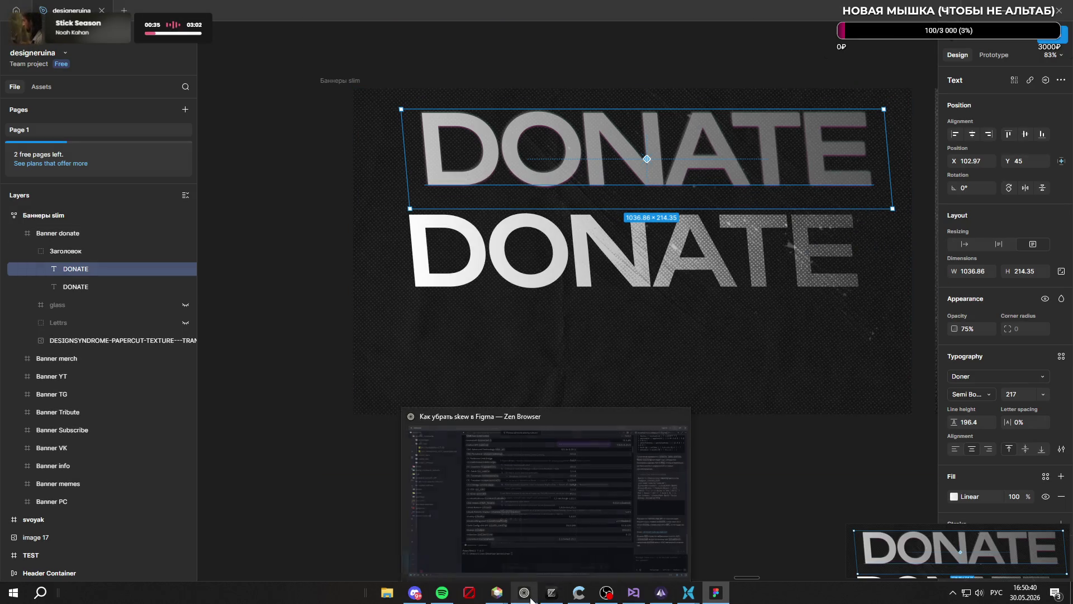
Paste the banner screenshot into the ChatGPT prompt, then select the DONATE heading group back in Figma
{"action": "left_click", "coordinate": [532, 600]}
{"action": "key", "text": "ctrl+v"}
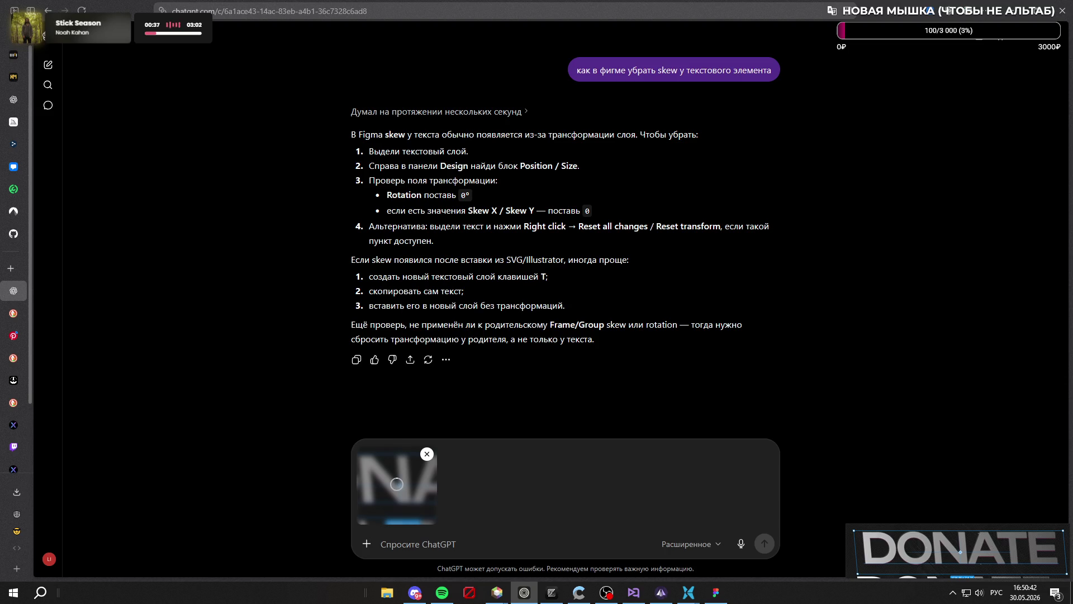
{"action": "type", "text": "ц"}
{"action": "key", "text": "BackSpace"}
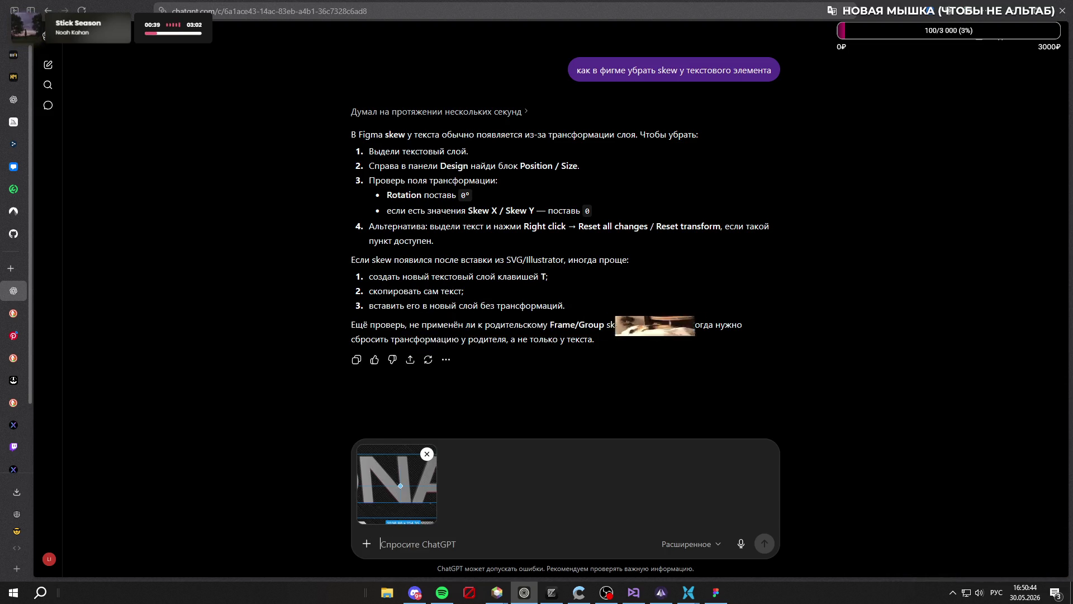
{"action": "key", "text": "alt+Tab"}
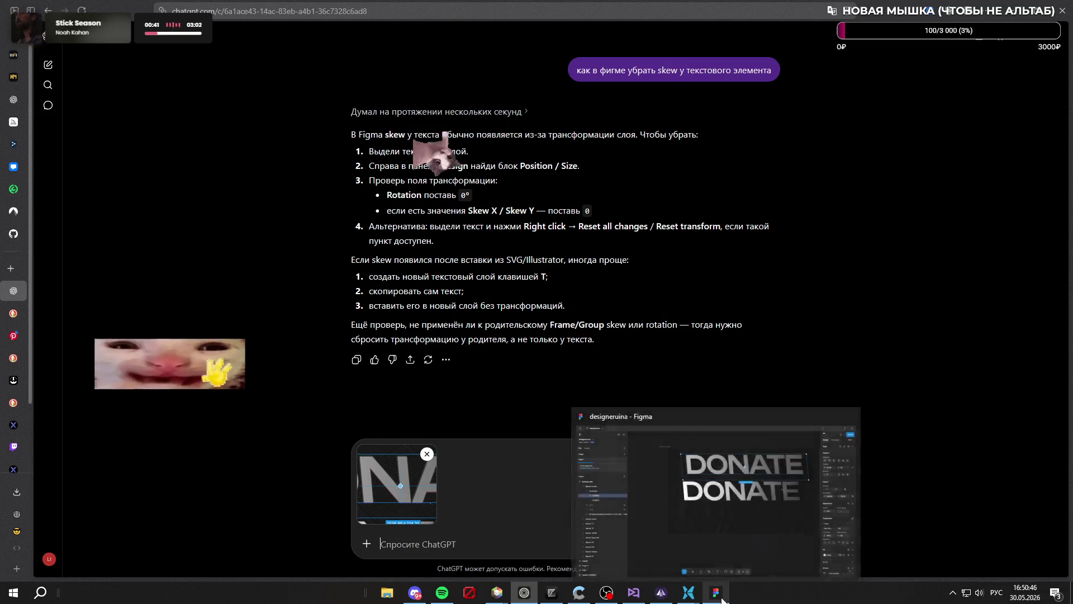
{"action": "left_click", "coordinate": [82, 248]}
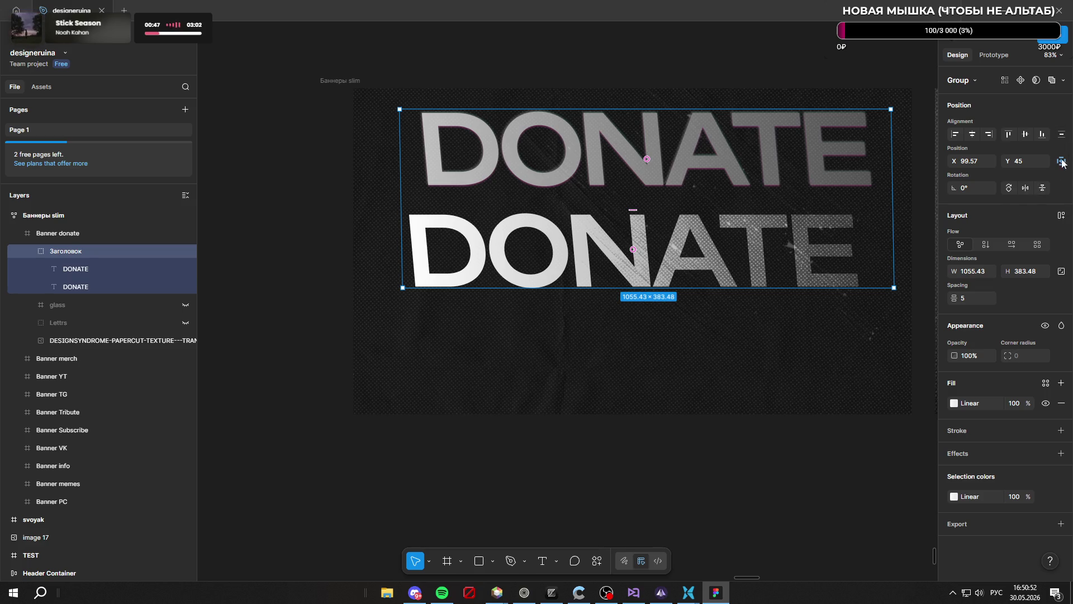
Set the heading group's line spacing to 0, width to 1055 and height to 310
{"action": "mouse_move", "coordinate": [955, 298]}
{"action": "left_mouse_down"}
{"action": "mouse_move", "coordinate": [918, 297]}
{"action": "mouse_move", "coordinate": [973, 300]}
{"action": "left_mouse_up"}
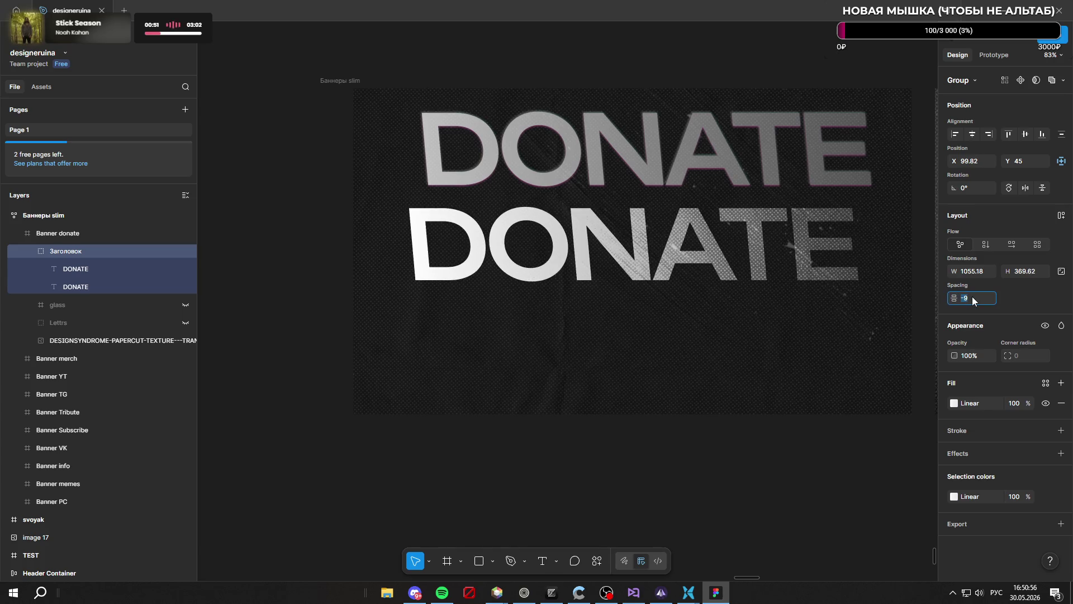
{"action": "type", "text": "0"}
{"action": "key", "text": "Return"}
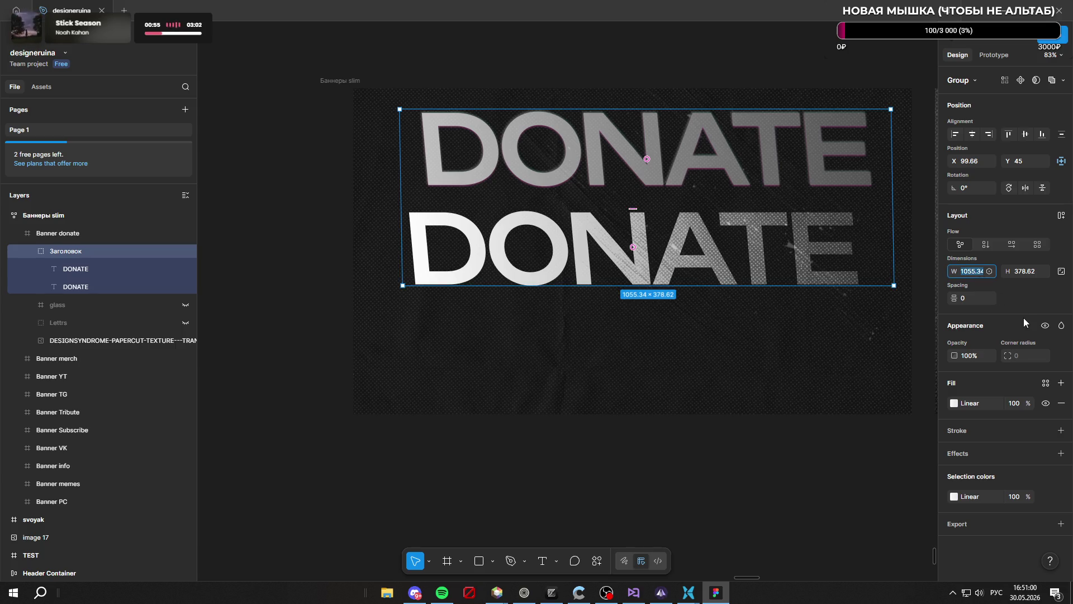
{"action": "type", "text": "1055"}
{"action": "key", "text": "Return"}
{"action": "left_click", "coordinate": [1020, 270]}
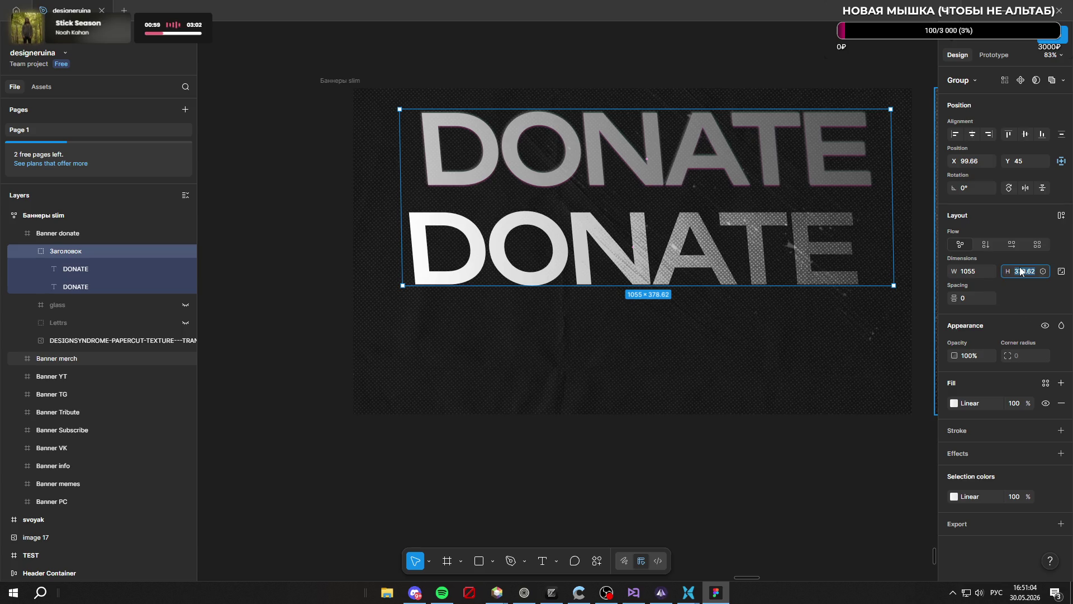
{"action": "type", "text": "310"}
{"action": "key", "text": "Return"}
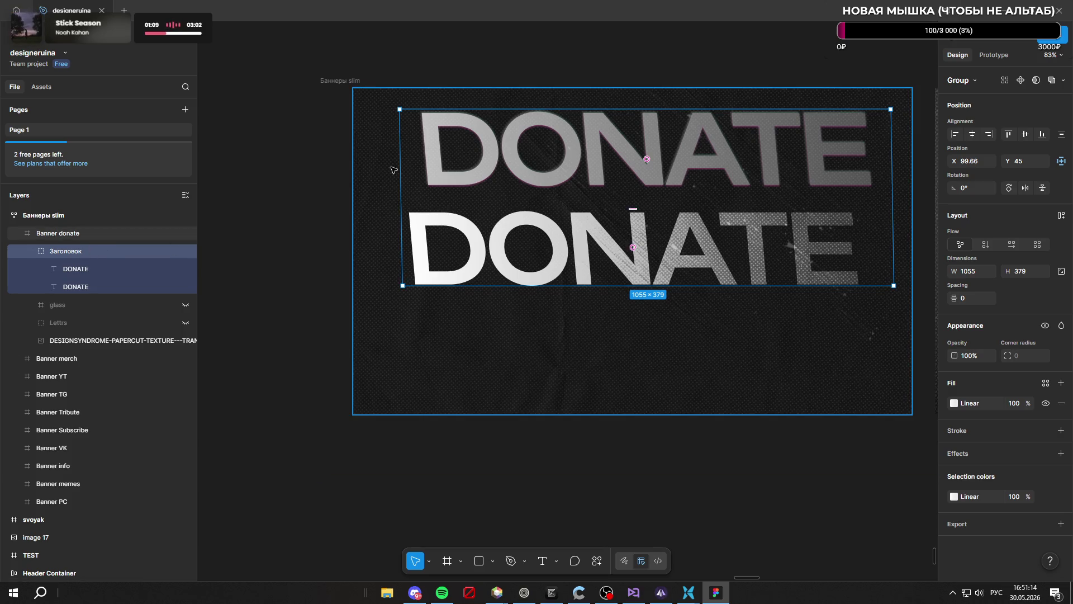
Rotate the heading group very slightly and select each DONATE text layer in turn
{"action": "left_click_drag", "start_coordinate": [393, 107], "coordinate": [396, 102]}
{"action": "left_click", "coordinate": [88, 269]}
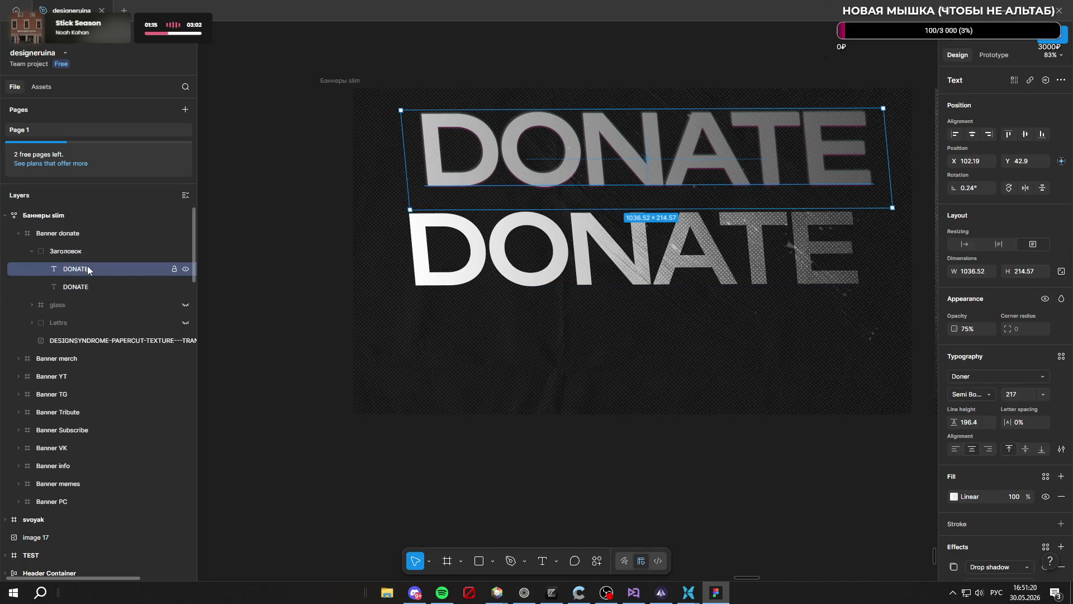
{"action": "left_click", "coordinate": [69, 285]}
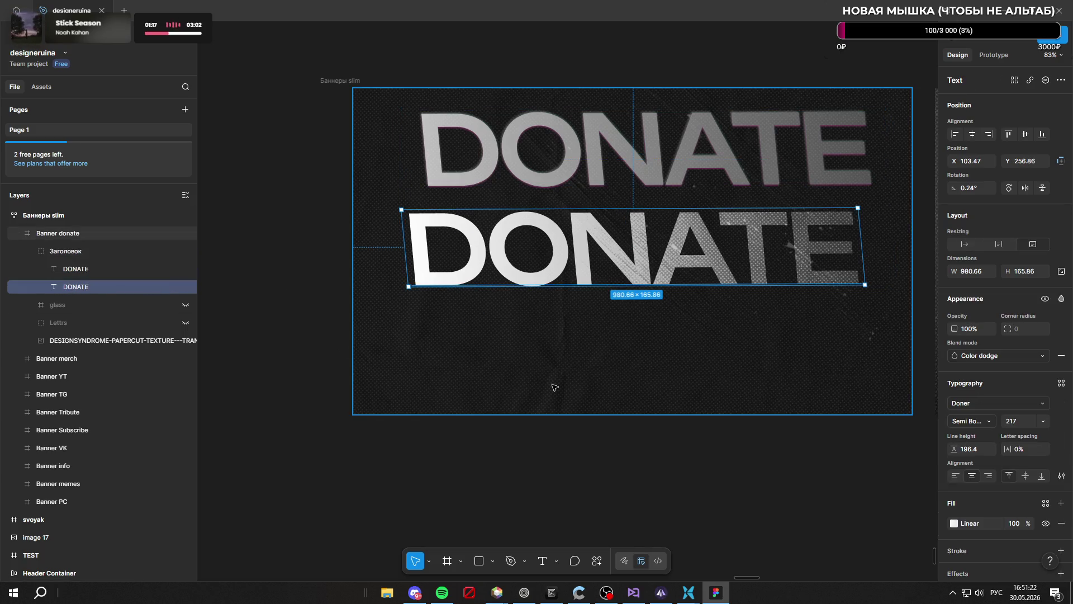
Send ChatGPT the question 'перспективу как менять' with the screenshot, then return to Figma
{"action": "left_click", "coordinate": [524, 593]}
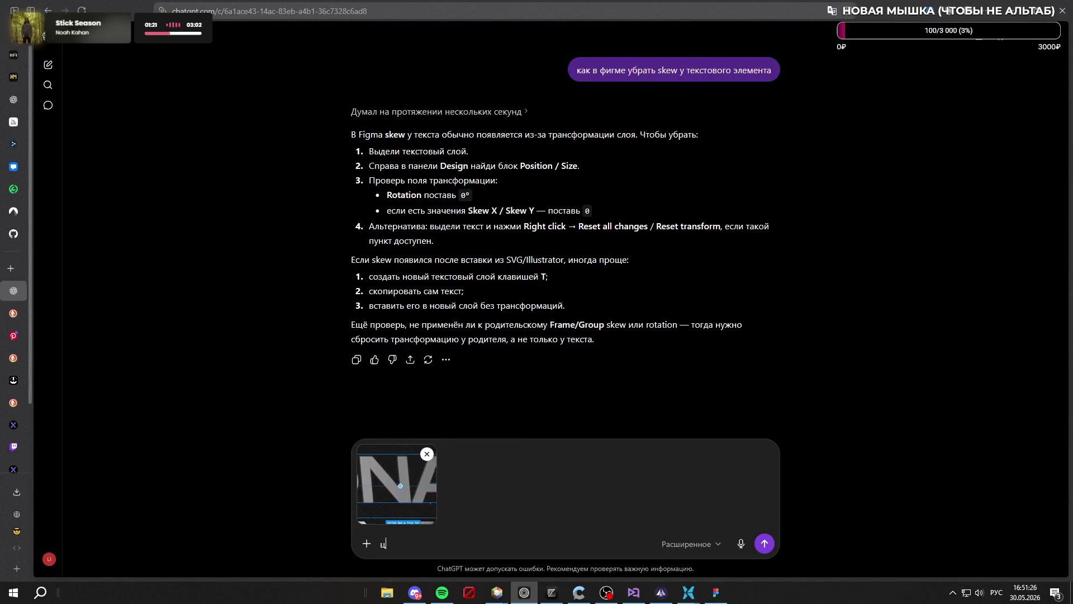
{"action": "type", "text": "перспективу как "}
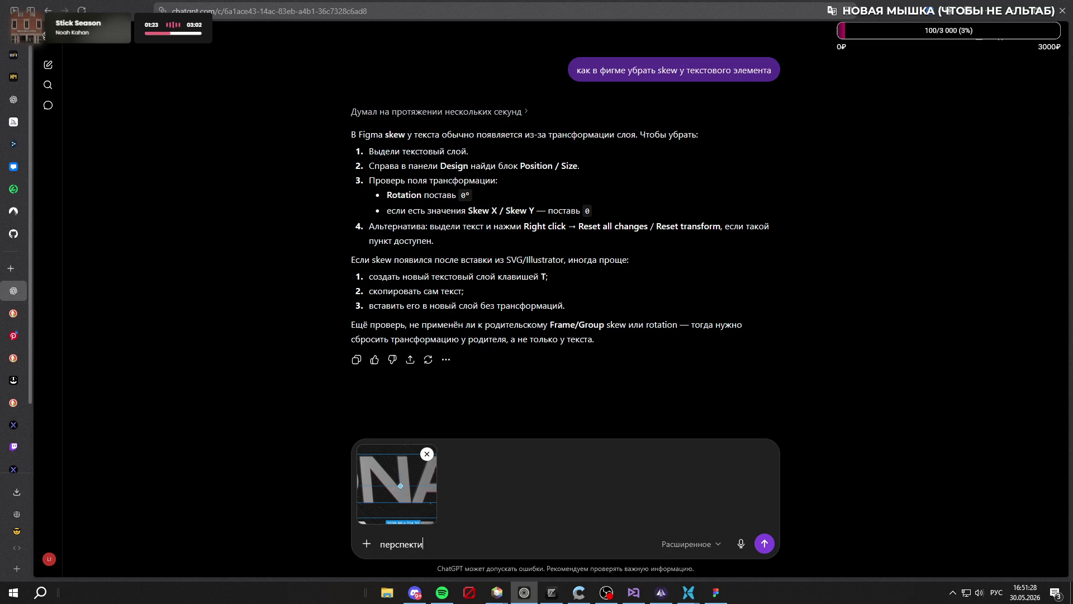
{"action": "type", "text": "менять"}
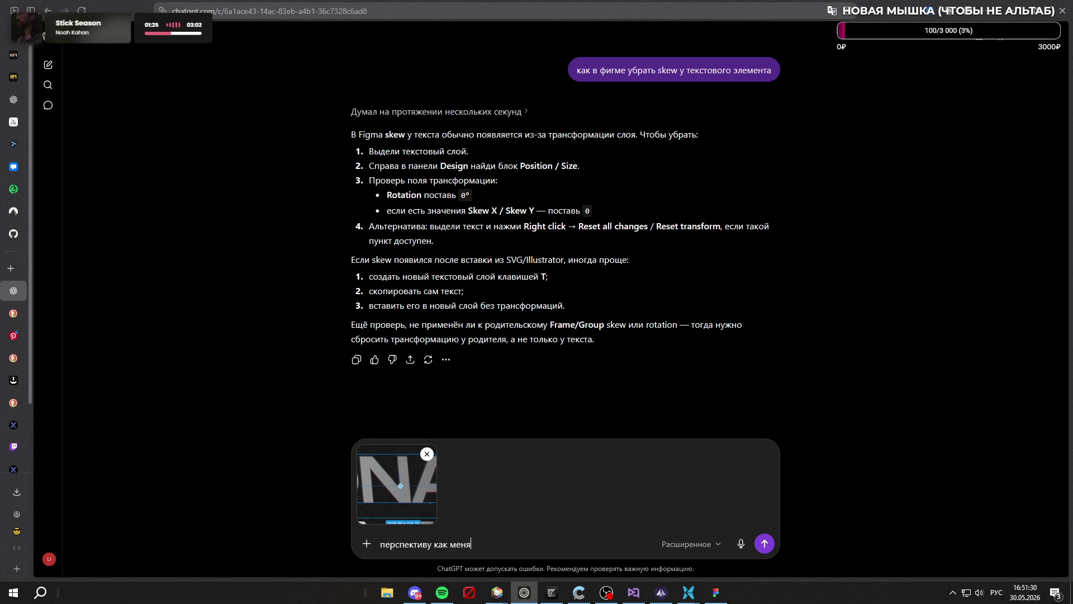
{"action": "key", "text": "Return"}
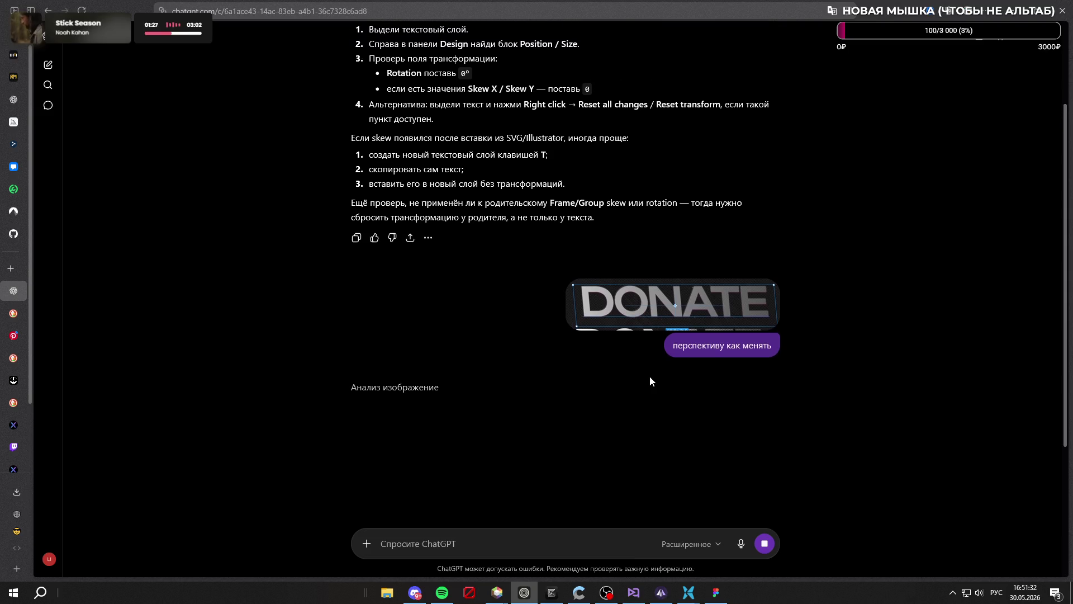
{"action": "scroll", "coordinate": [685, 315], "scroll_direction": "up", "scroll_amount": 1}
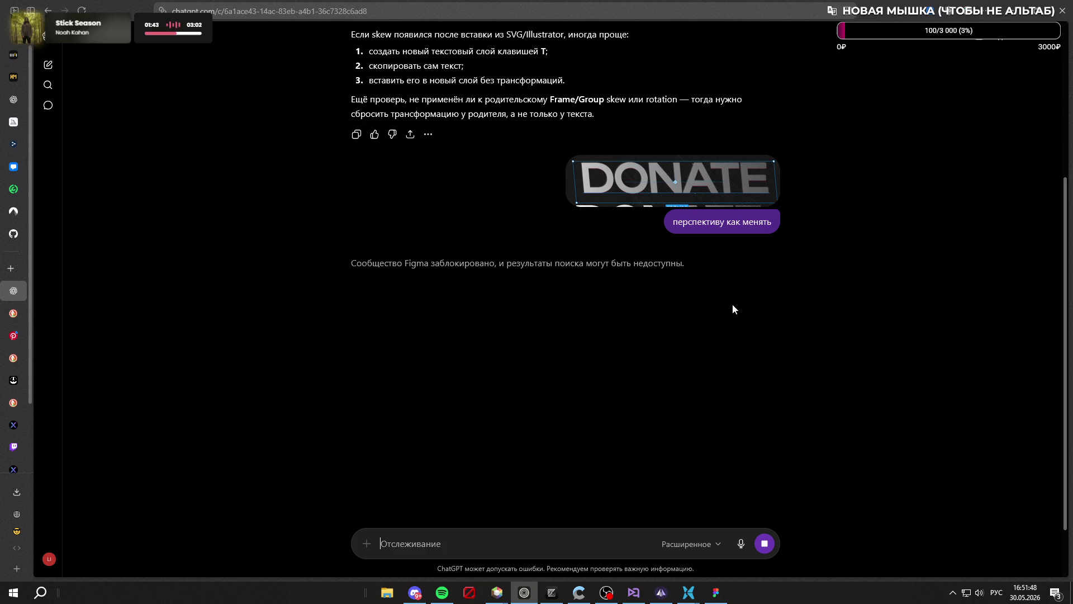
{"action": "left_click", "coordinate": [715, 593]}
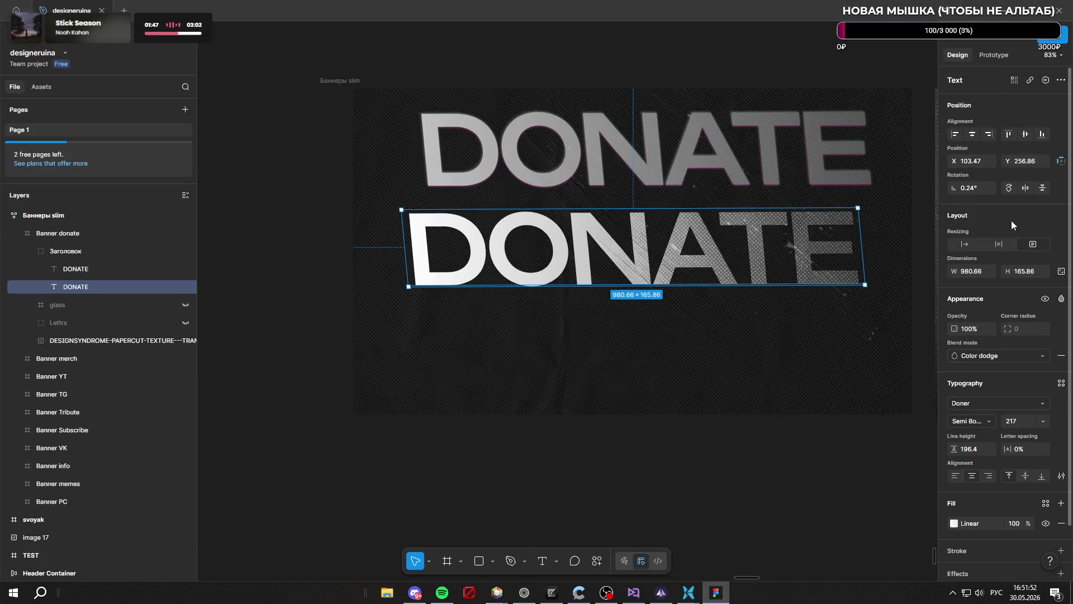
{"action": "scroll", "coordinate": [1011, 216], "scroll_direction": "down", "scroll_amount": 2}
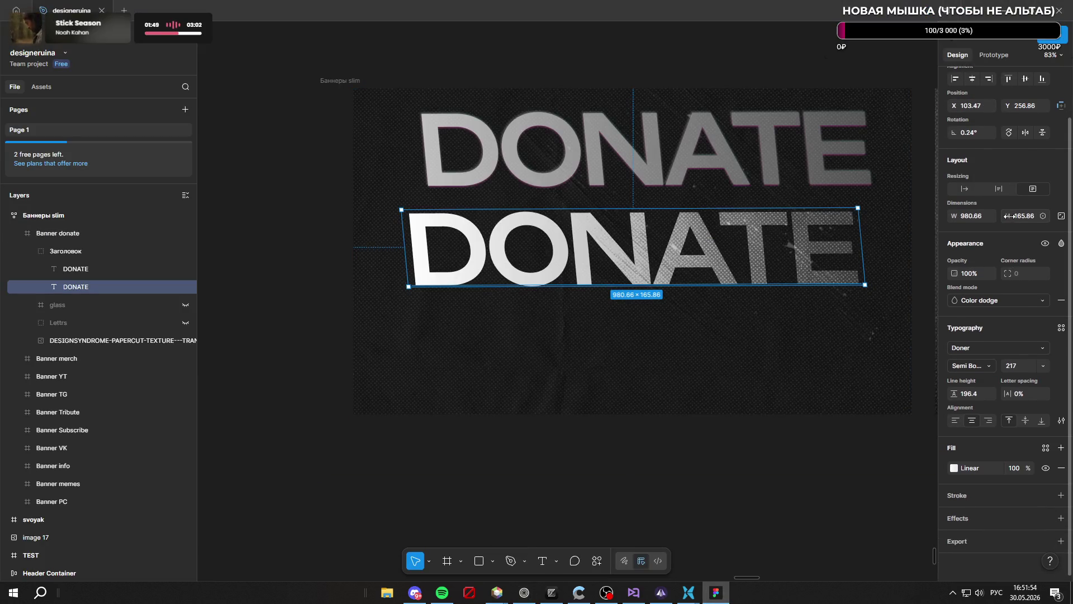
{"action": "scroll", "coordinate": [1012, 353], "scroll_direction": "up", "scroll_amount": 2}
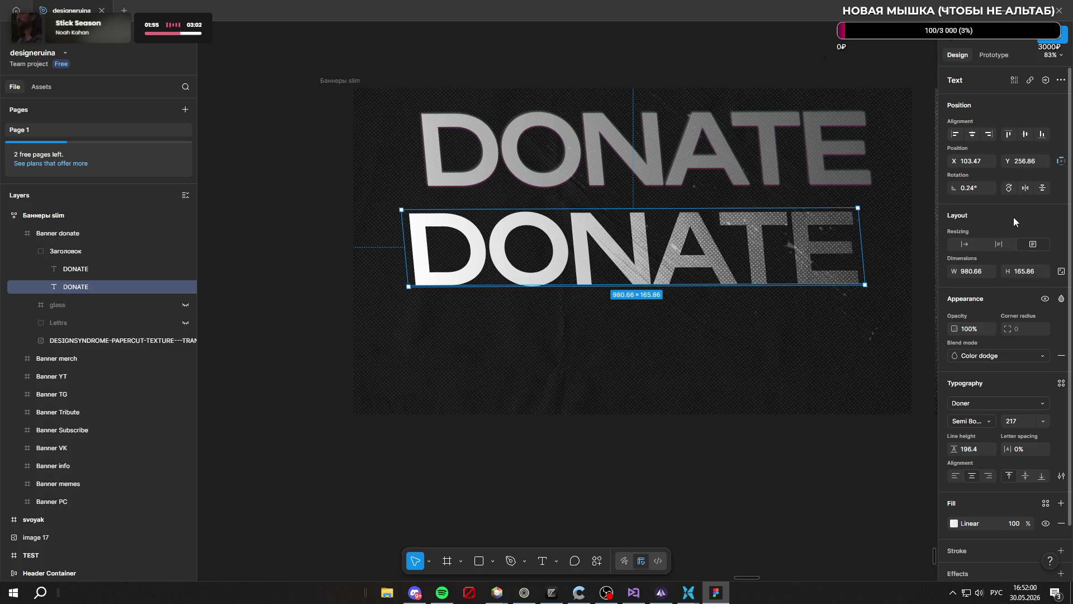
{"action": "left_click", "coordinate": [1061, 81]}
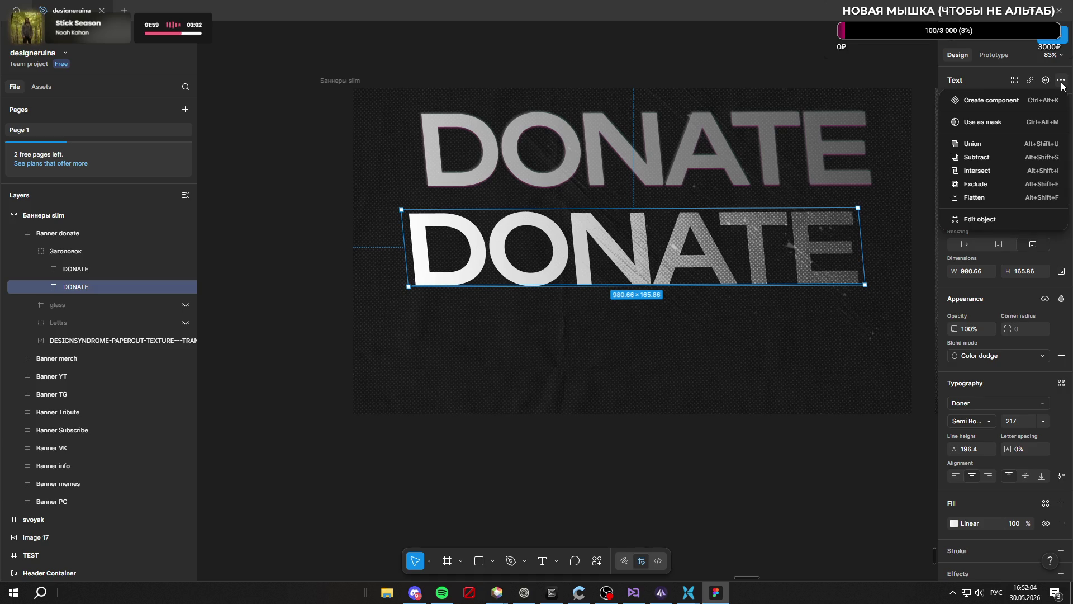
{"action": "key", "text": "Escape"}
{"action": "key", "text": "alt+Tab"}
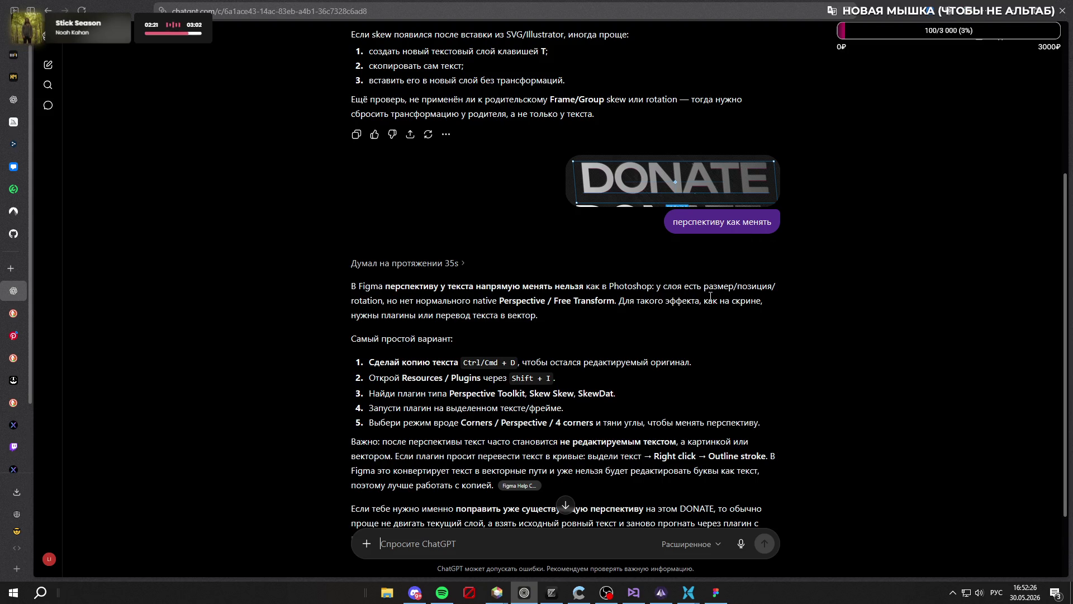
Read ChatGPT's answer about perspective plugins and go back to the Figma design
{"action": "scroll", "coordinate": [713, 291], "scroll_direction": "down", "scroll_amount": 1}
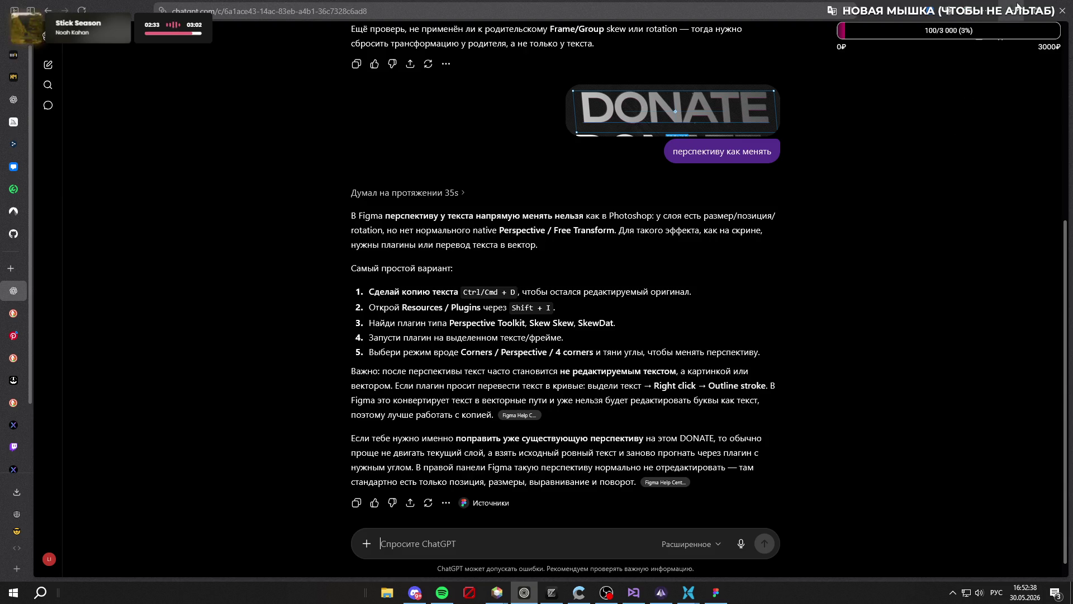
{"action": "key", "text": "alt+Tab"}
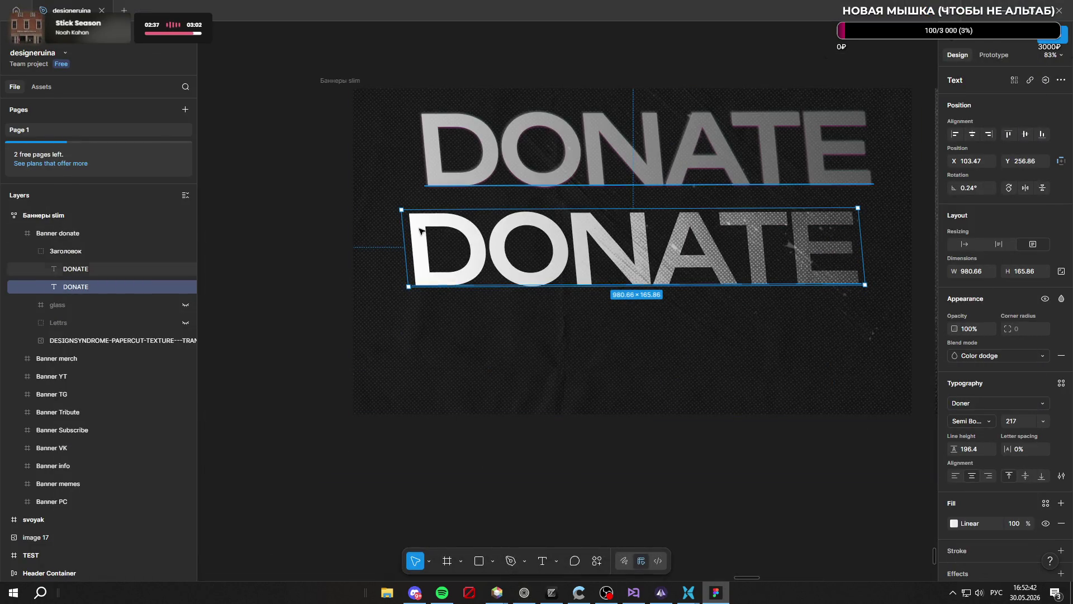
Narrow the lower DONATE text box and keep its Semi Bold Display font style
{"action": "mouse_move", "coordinate": [402, 209]}
{"action": "left_mouse_down"}
{"action": "mouse_move", "coordinate": [425, 190]}
{"action": "mouse_move", "coordinate": [417, 241]}
{"action": "mouse_move", "coordinate": [356, 225]}
{"action": "mouse_move", "coordinate": [358, 216]}
{"action": "left_mouse_up"}
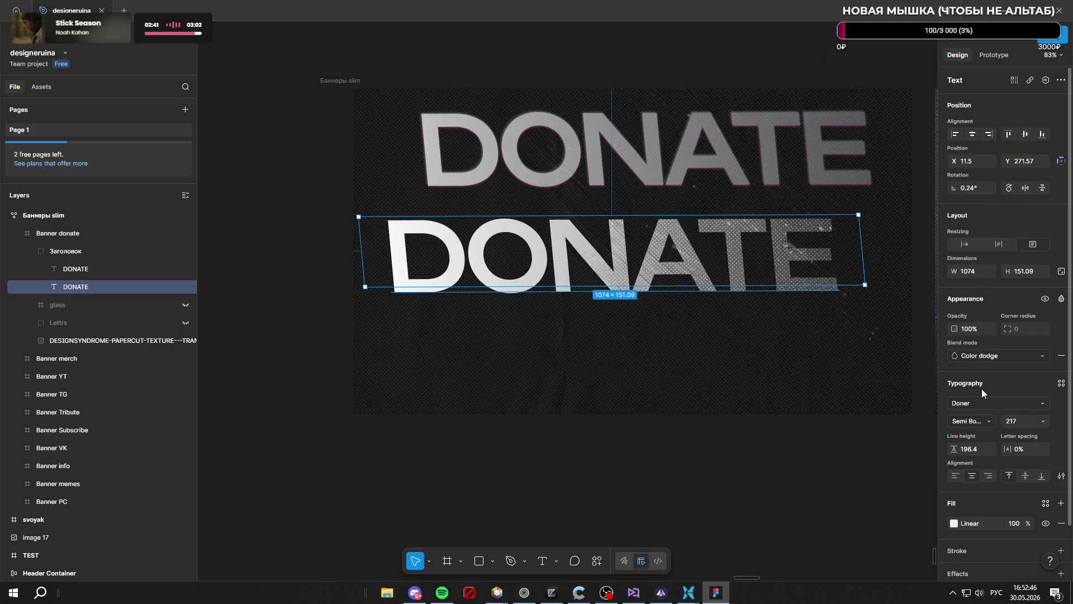
{"action": "scroll", "coordinate": [978, 394], "scroll_direction": "down", "scroll_amount": 1}
{"action": "left_click", "coordinate": [975, 366]}
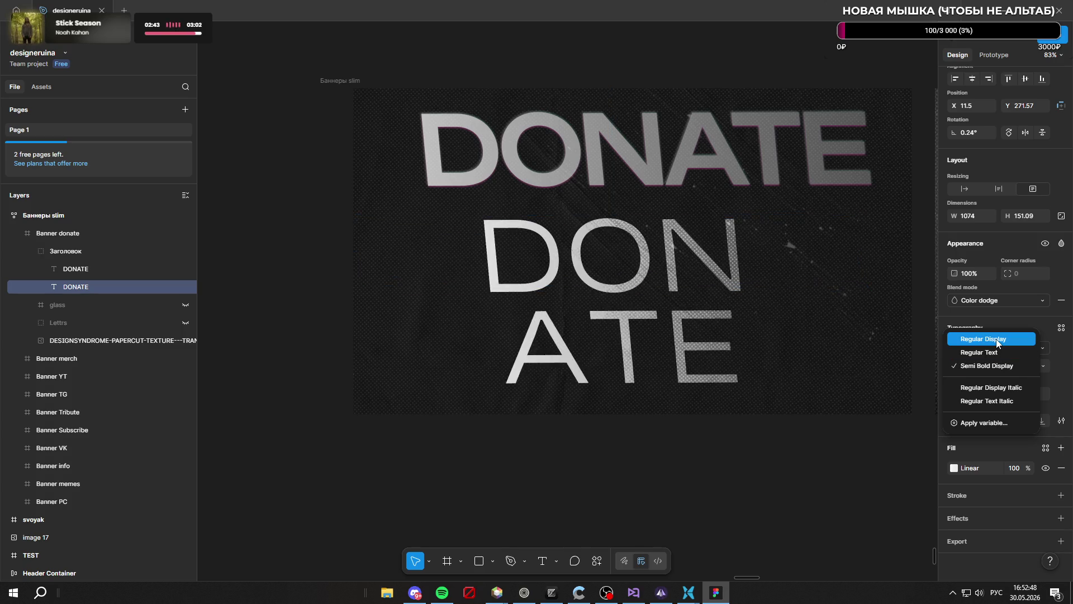
{"action": "left_click", "coordinate": [997, 362]}
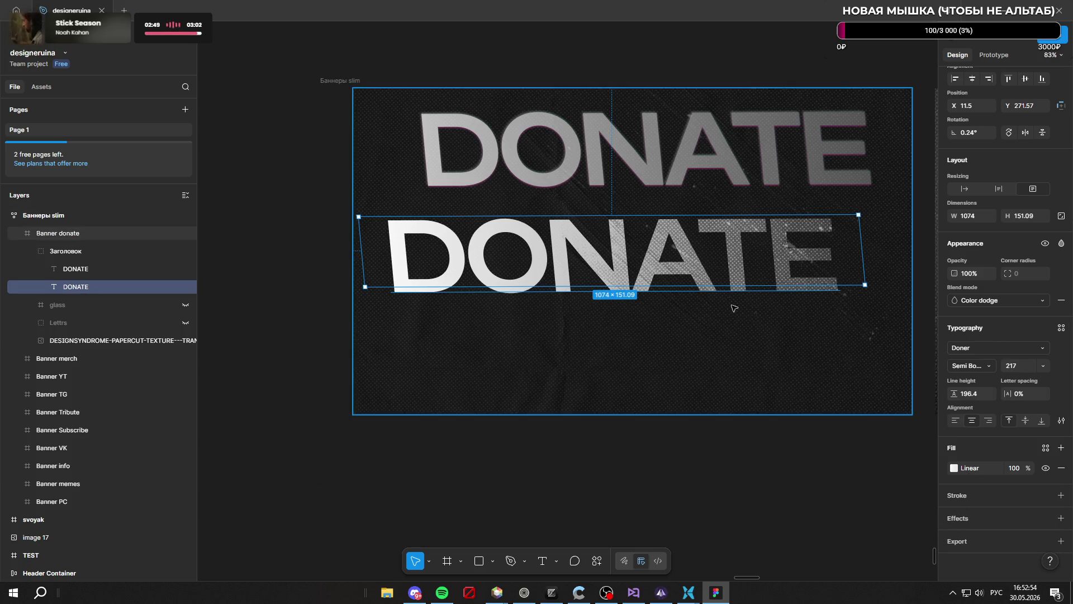
Reselect the lower DONATE text and narrow its box to 1061.63 wide
{"action": "right_click", "coordinate": [624, 260]}
{"action": "mouse_move", "coordinate": [699, 446]}
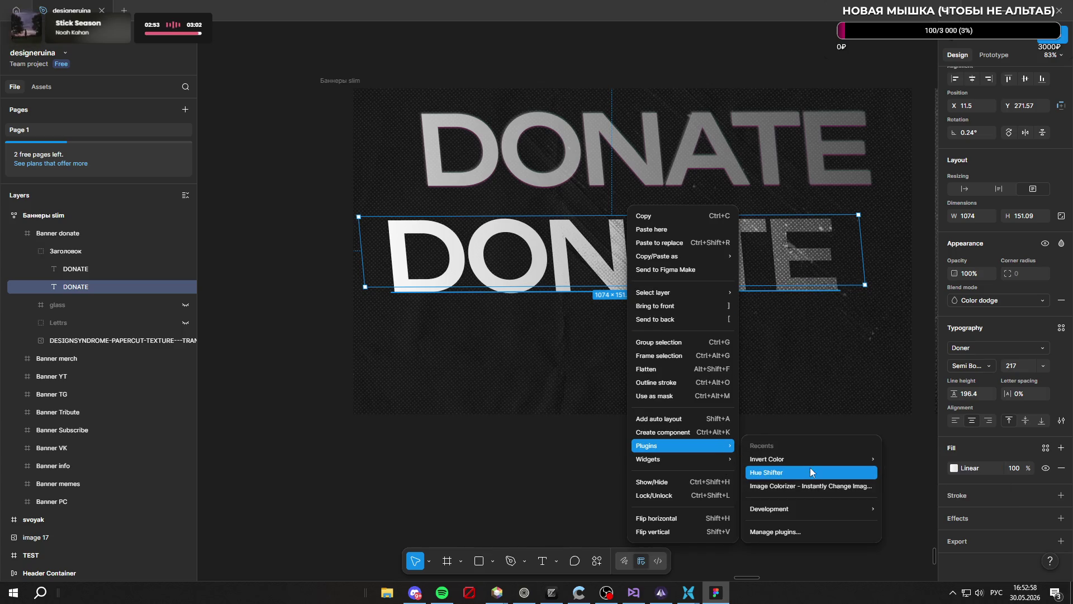
{"action": "mouse_move", "coordinate": [812, 510]}
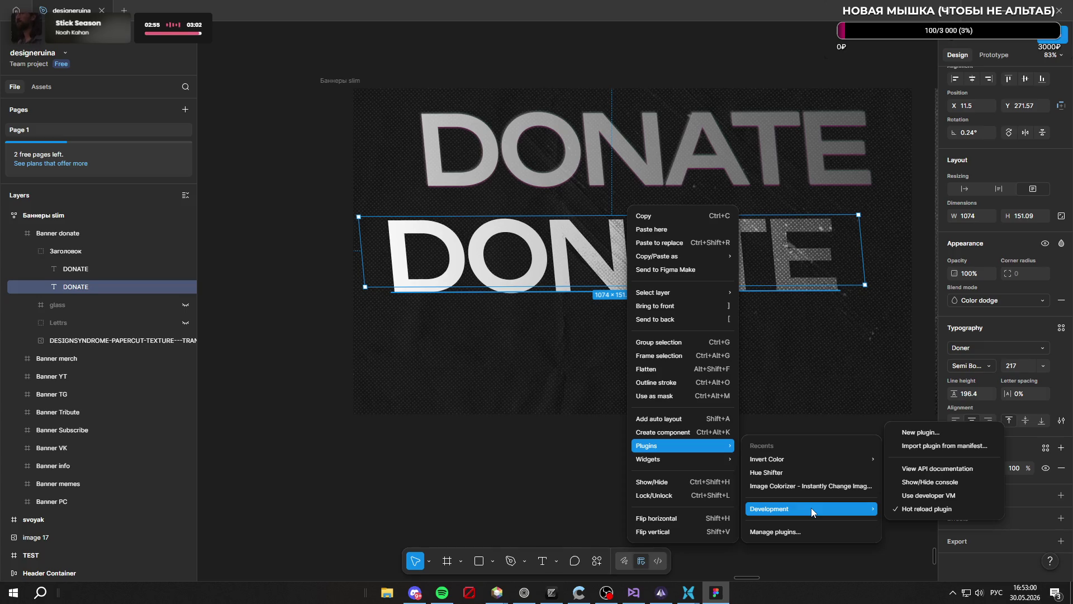
{"action": "left_click", "coordinate": [544, 452]}
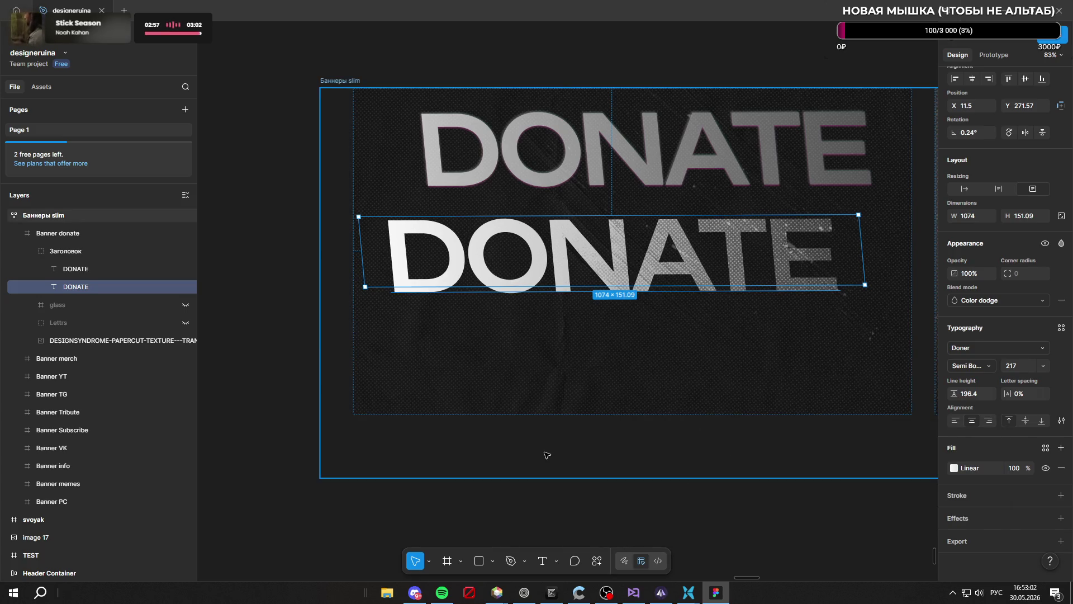
{"action": "left_click", "coordinate": [817, 513]}
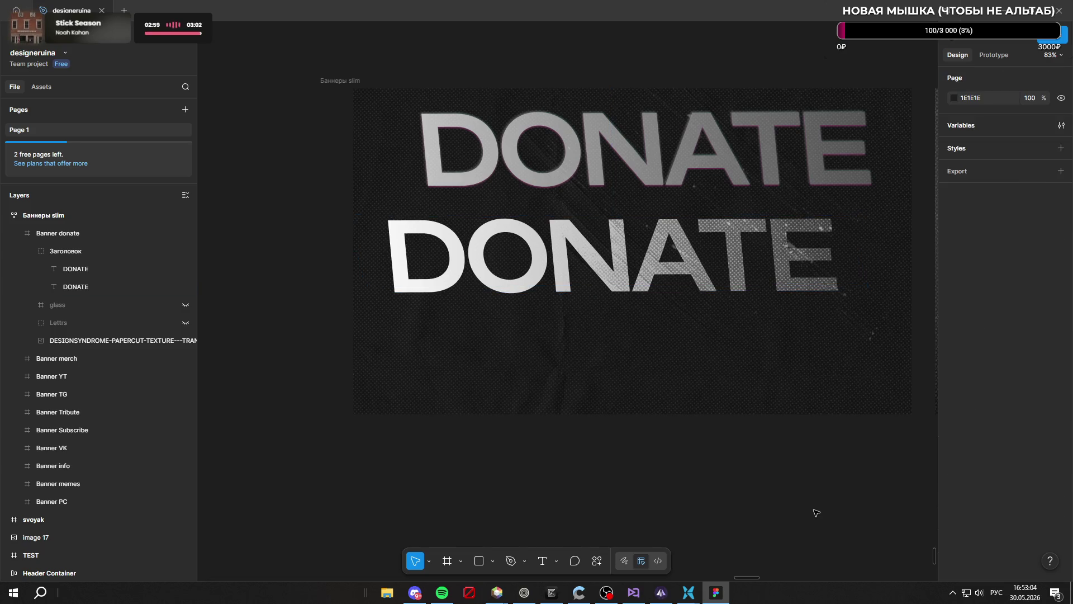
{"action": "left_click", "coordinate": [613, 268]}
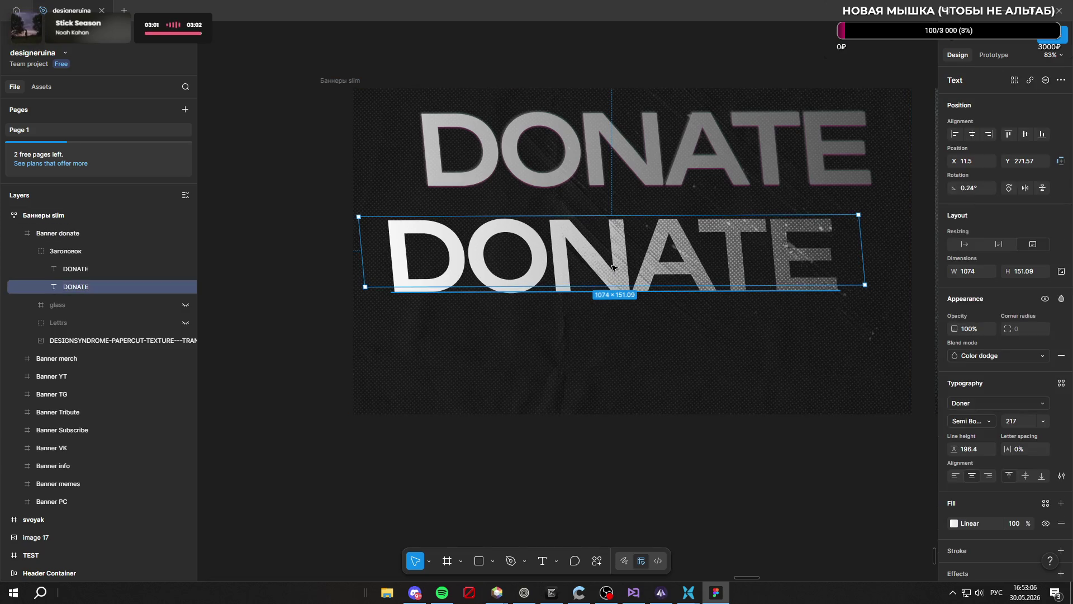
{"action": "scroll", "coordinate": [944, 350], "scroll_direction": "down", "scroll_amount": 2}
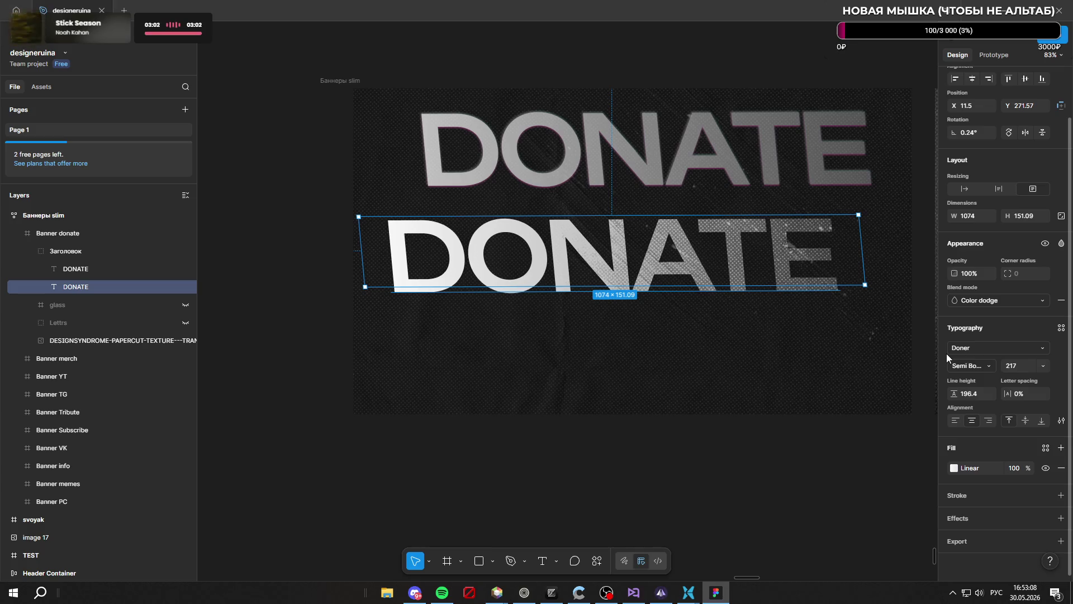
{"action": "scroll", "coordinate": [948, 354], "scroll_direction": "up", "scroll_amount": 2}
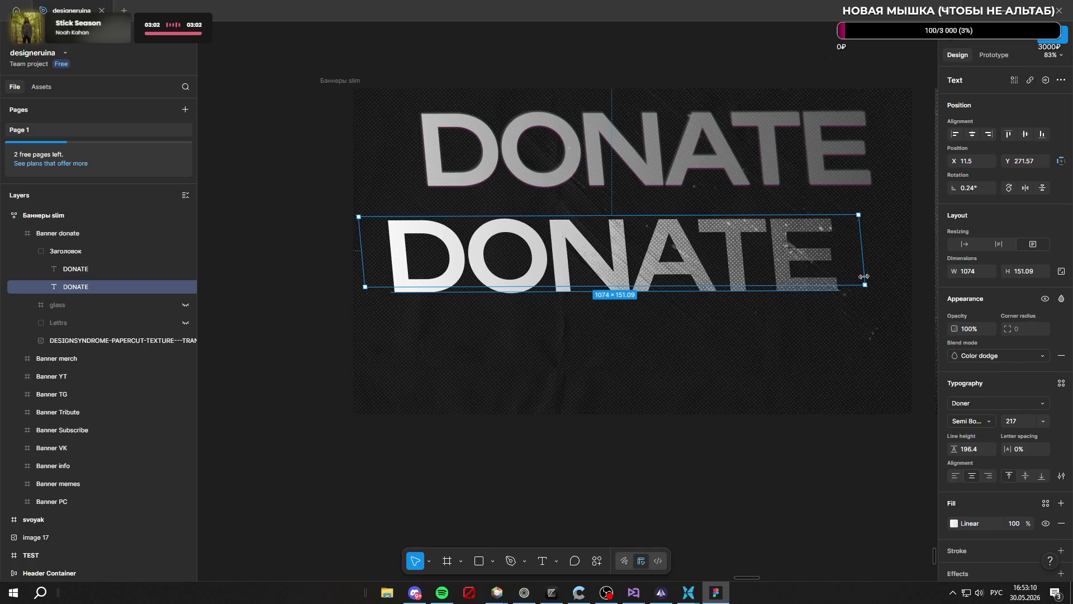
{"action": "left_click_drag", "start_coordinate": [865, 255], "coordinate": [857, 253]}
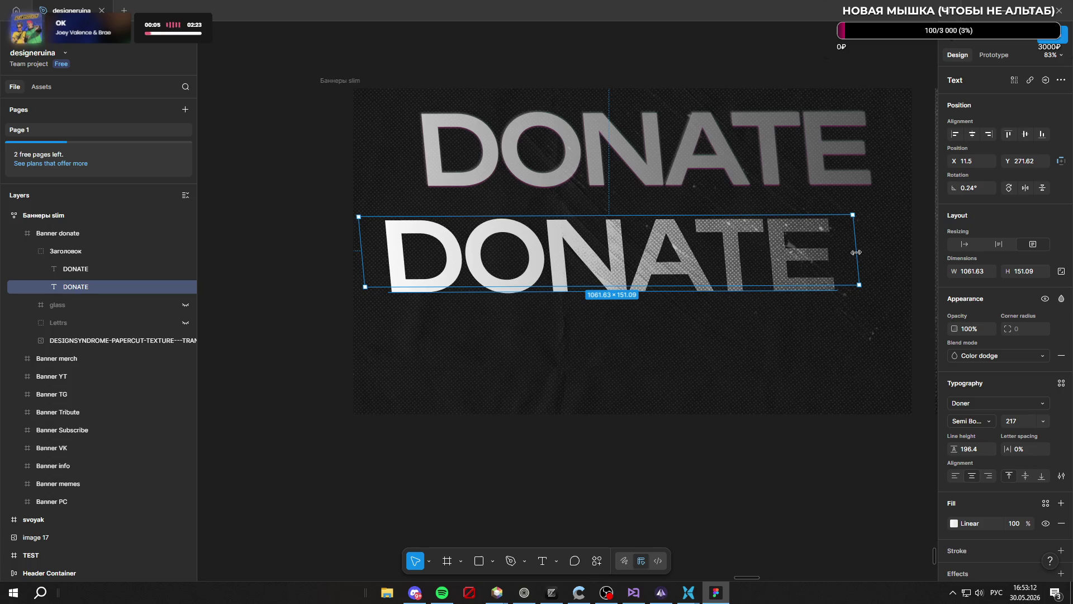
Set rotation to 0° on the lower DONATE, the upper DONATE and the Заголовок group
{"action": "left_click", "coordinate": [972, 188]}
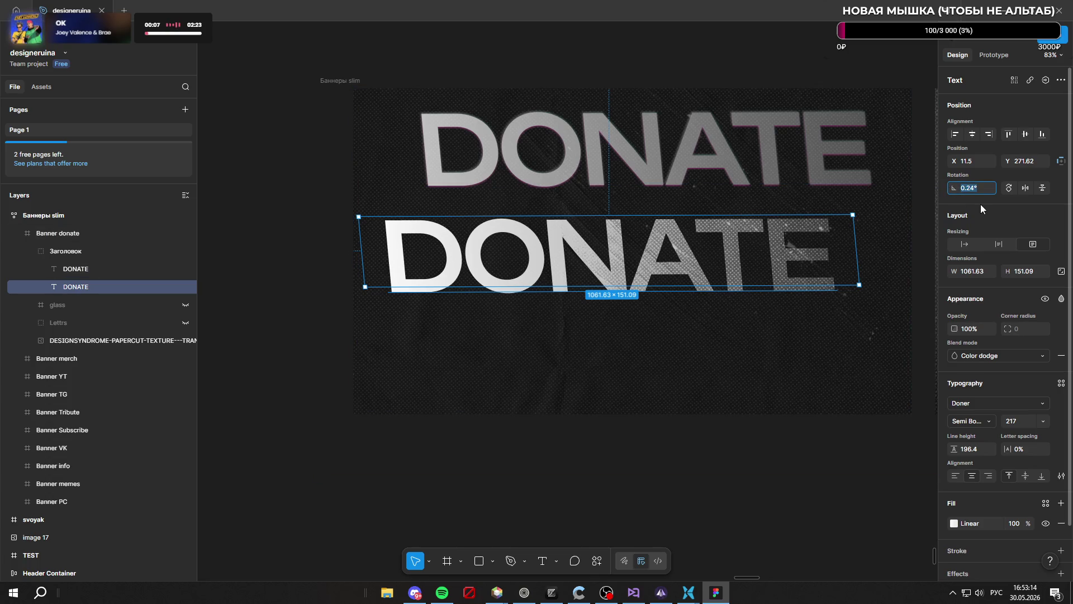
{"action": "type", "text": "0"}
{"action": "key", "text": "Return"}
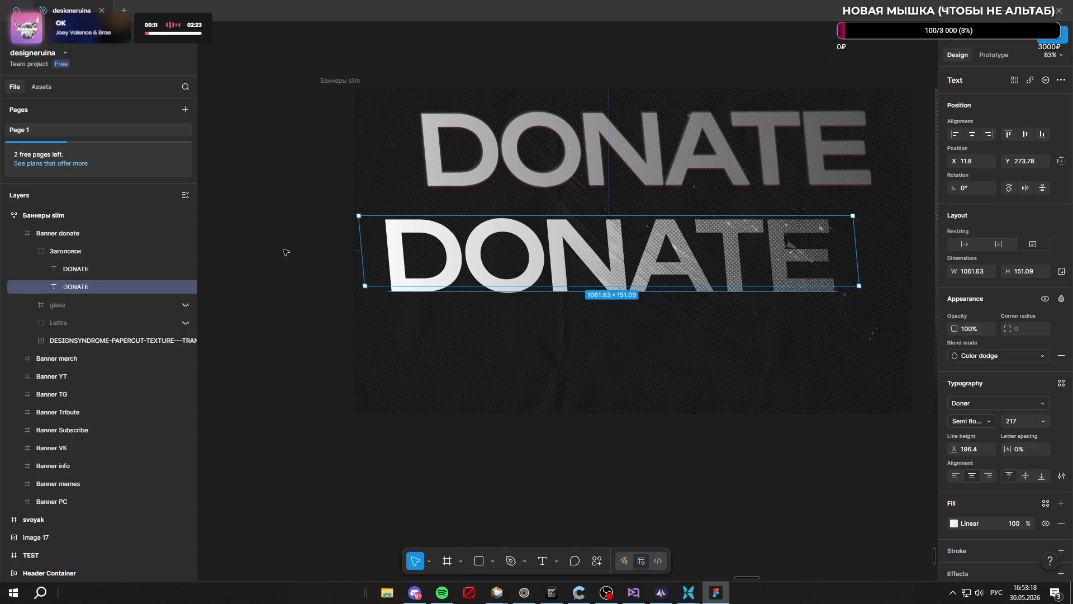
{"action": "left_click", "coordinate": [112, 268]}
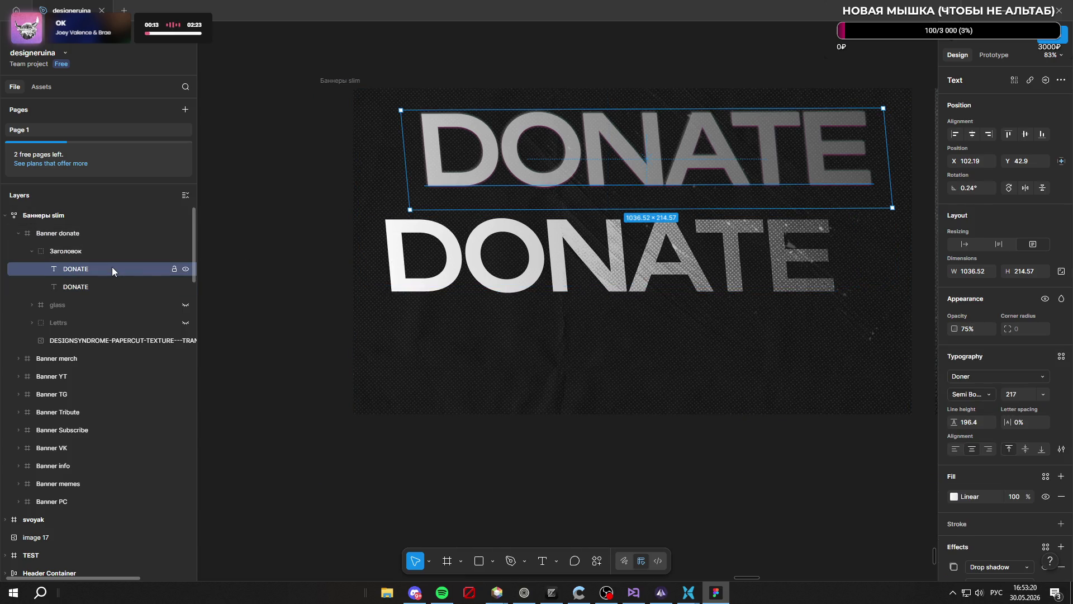
{"action": "left_click", "coordinate": [970, 188]}
{"action": "type", "text": "0"}
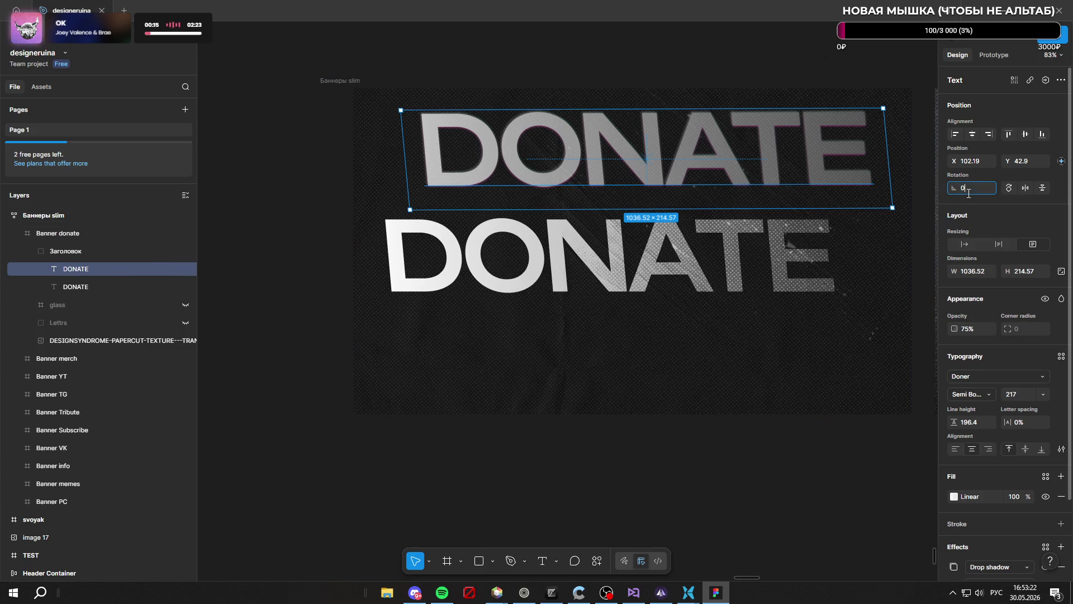
{"action": "key", "text": "Return"}
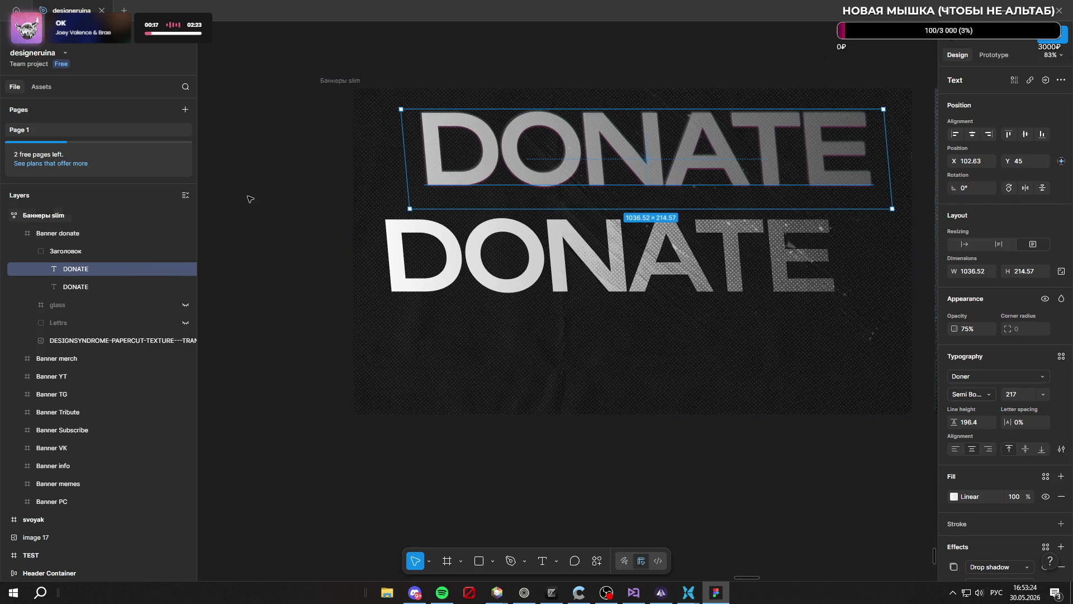
{"action": "left_click", "coordinate": [116, 248]}
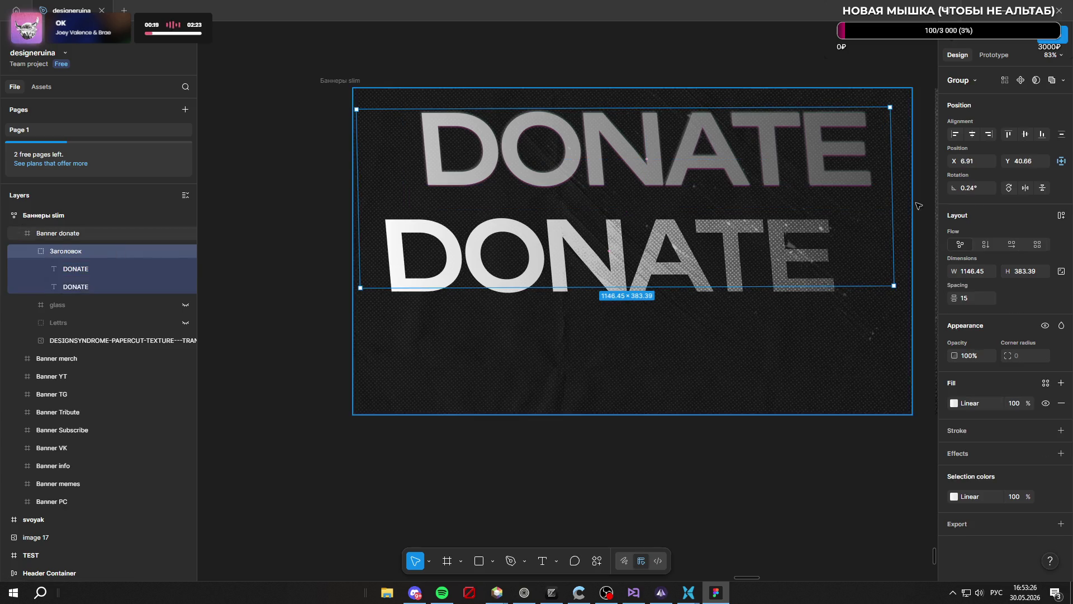
{"action": "left_click", "coordinate": [973, 188]}
{"action": "type", "text": "0"}
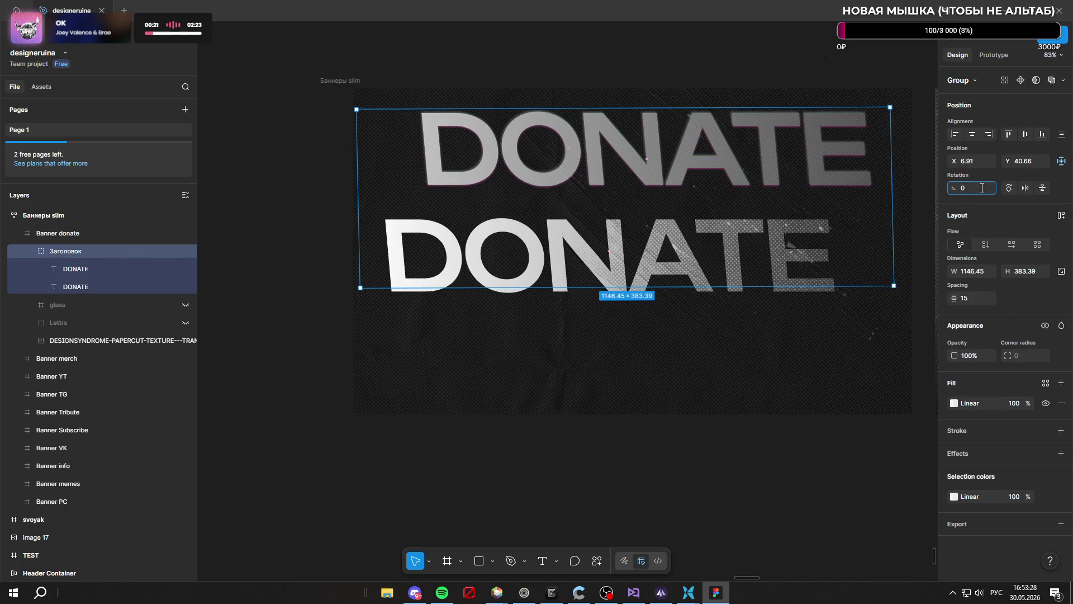
{"action": "key", "text": "Return"}
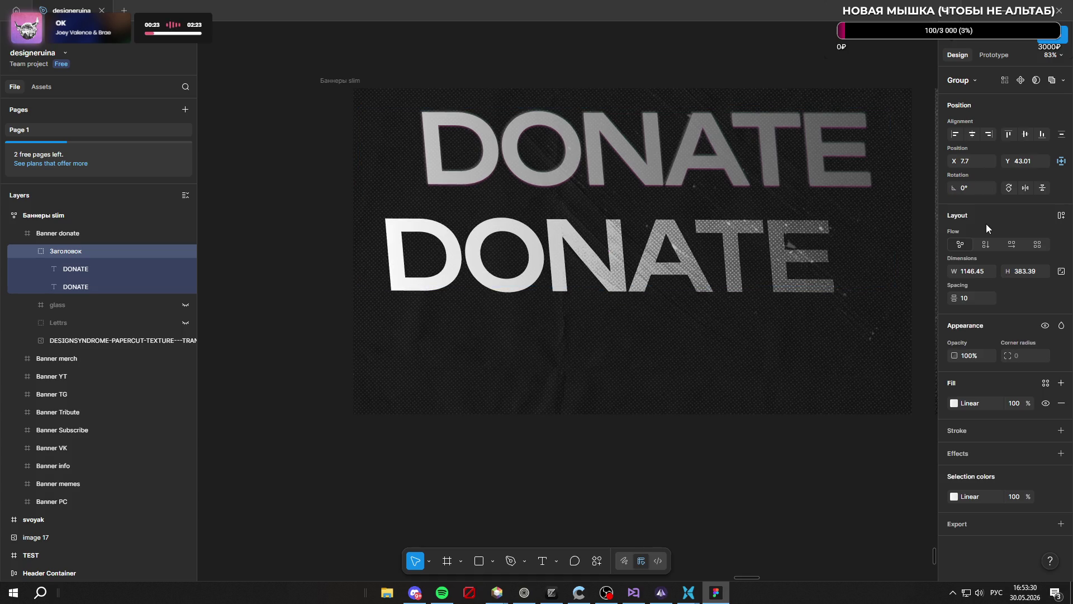
{"action": "left_click", "coordinate": [89, 270]}
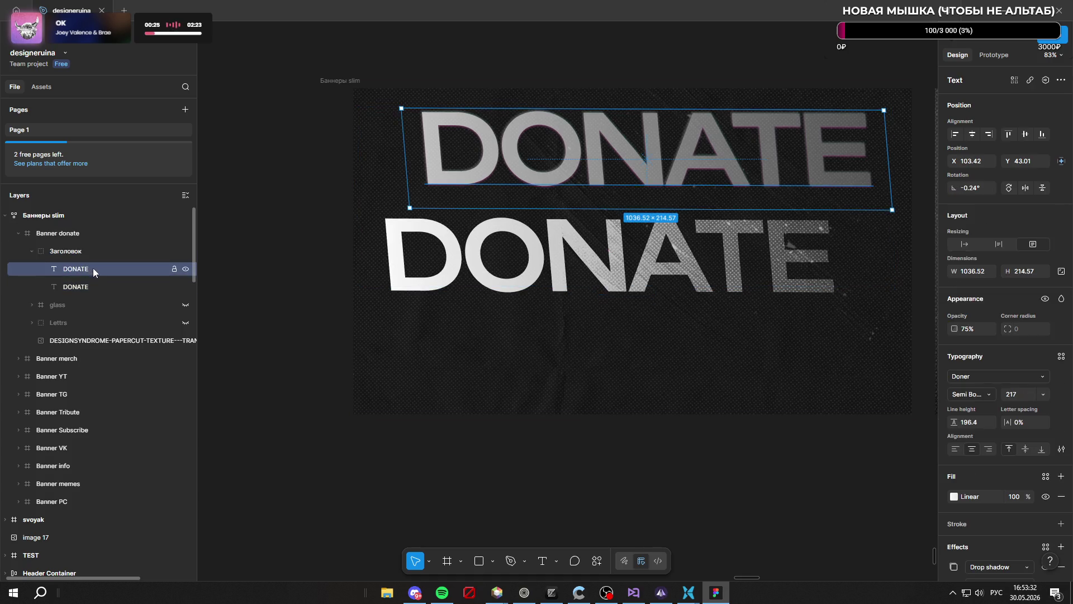
Duplicate the upper DONATE text layer twice
{"action": "key", "text": "ctrl+d"}
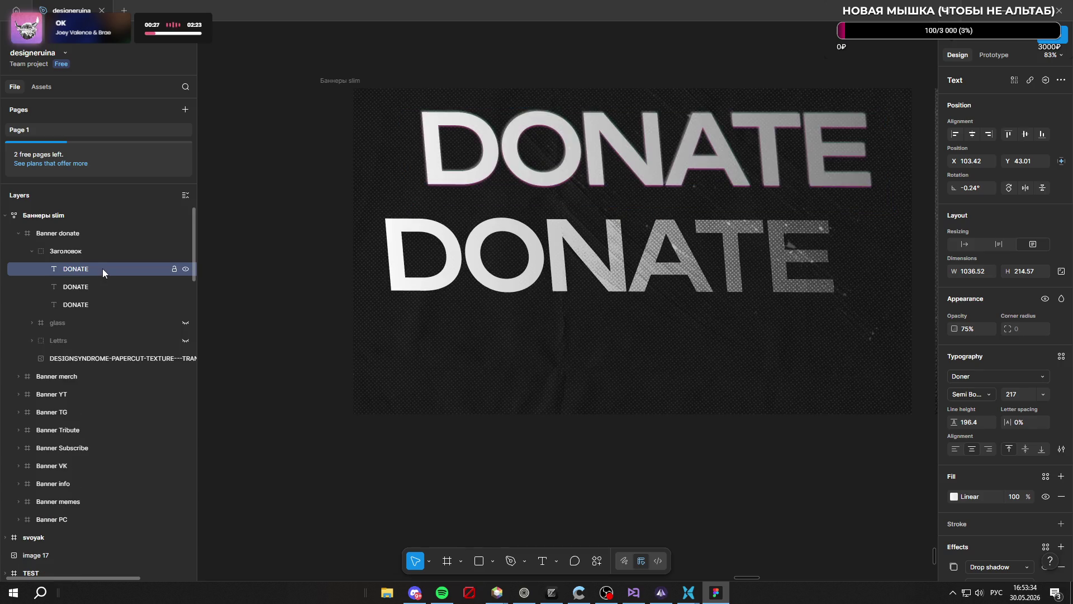
{"action": "left_click", "coordinate": [92, 287]}
{"action": "left_click", "coordinate": [103, 274]}
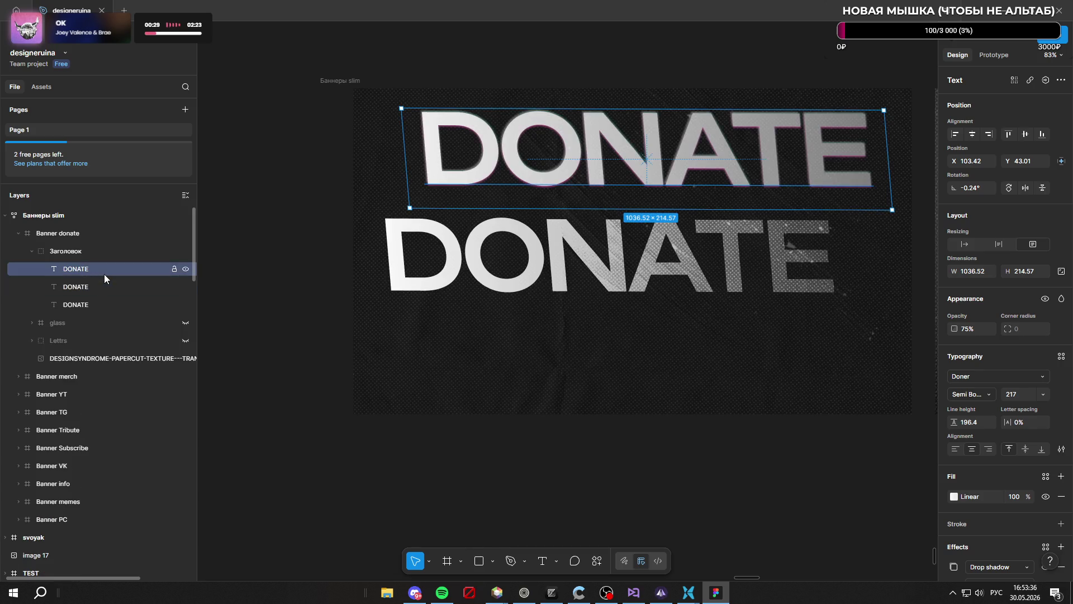
{"action": "key", "text": "ctrl+d"}
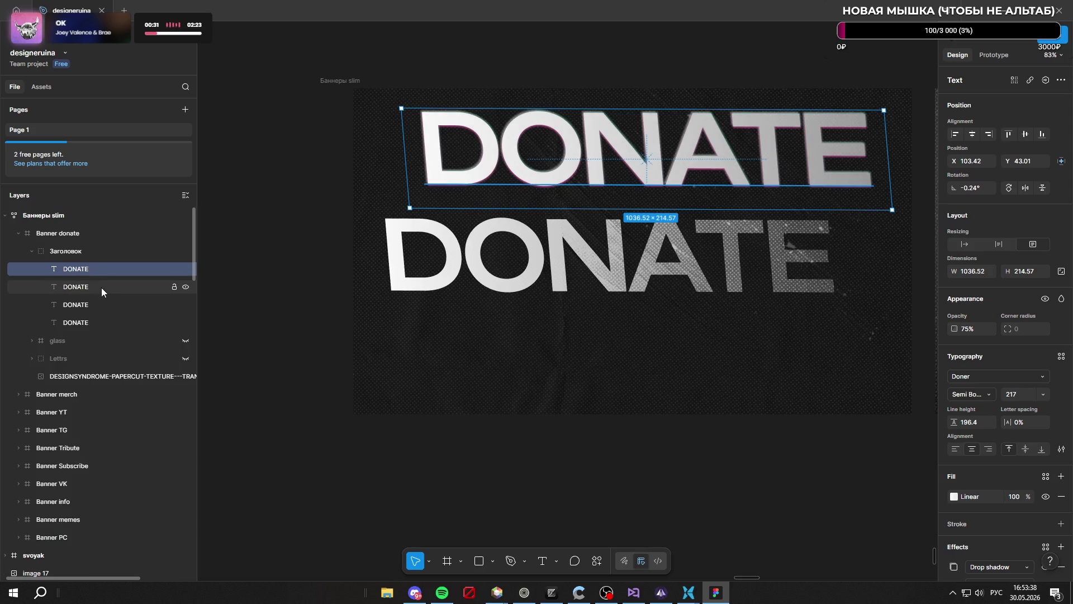
Flatten the upper DONATE heading, then undo it so it stays editable text
{"action": "right_click", "coordinate": [575, 187]}
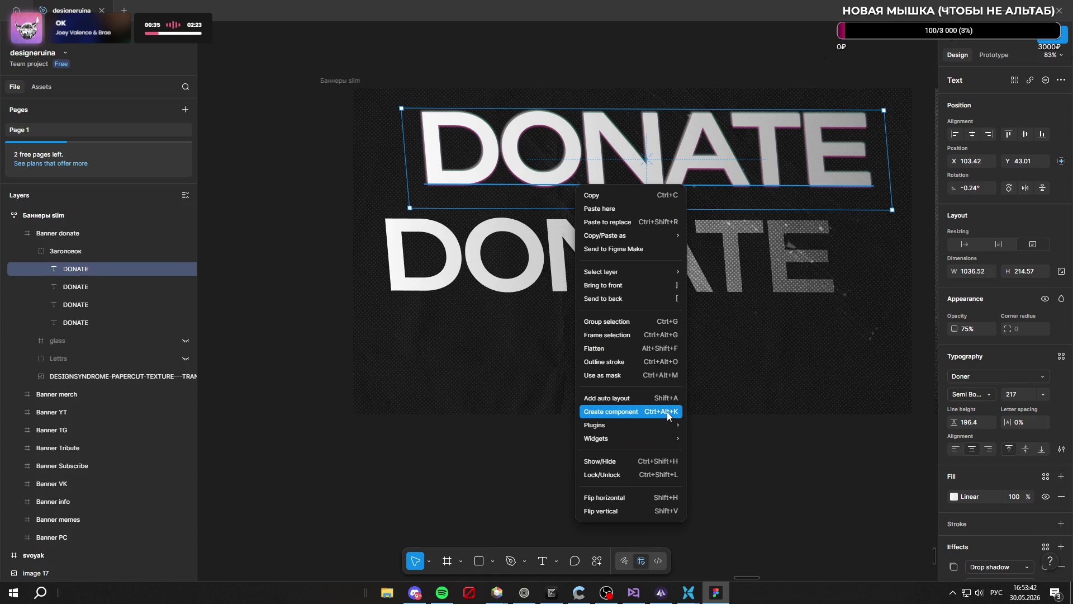
{"action": "mouse_move", "coordinate": [664, 430]}
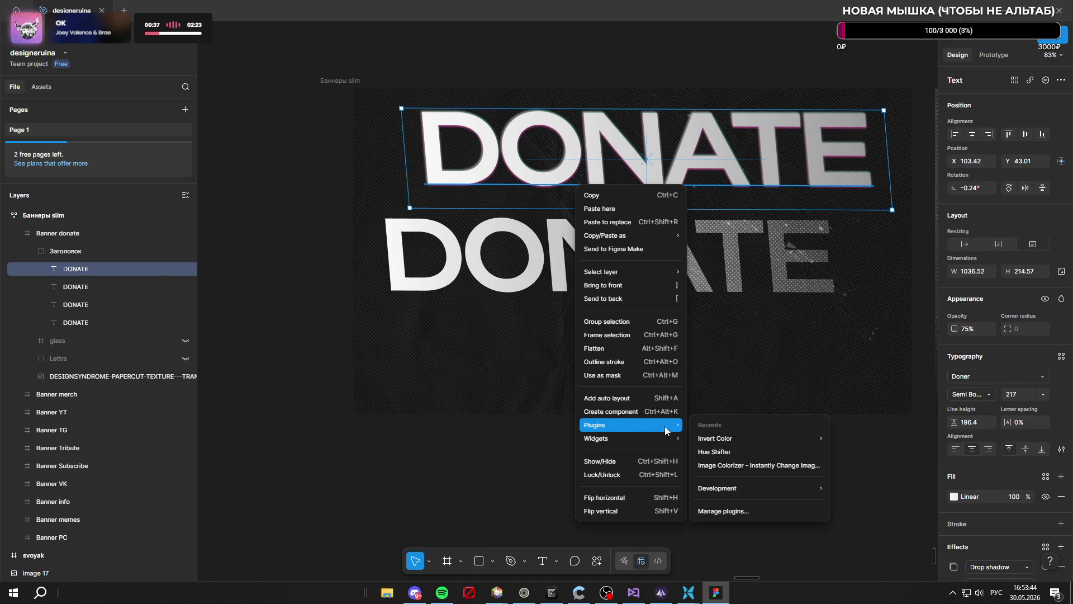
{"action": "left_click", "coordinate": [647, 349]}
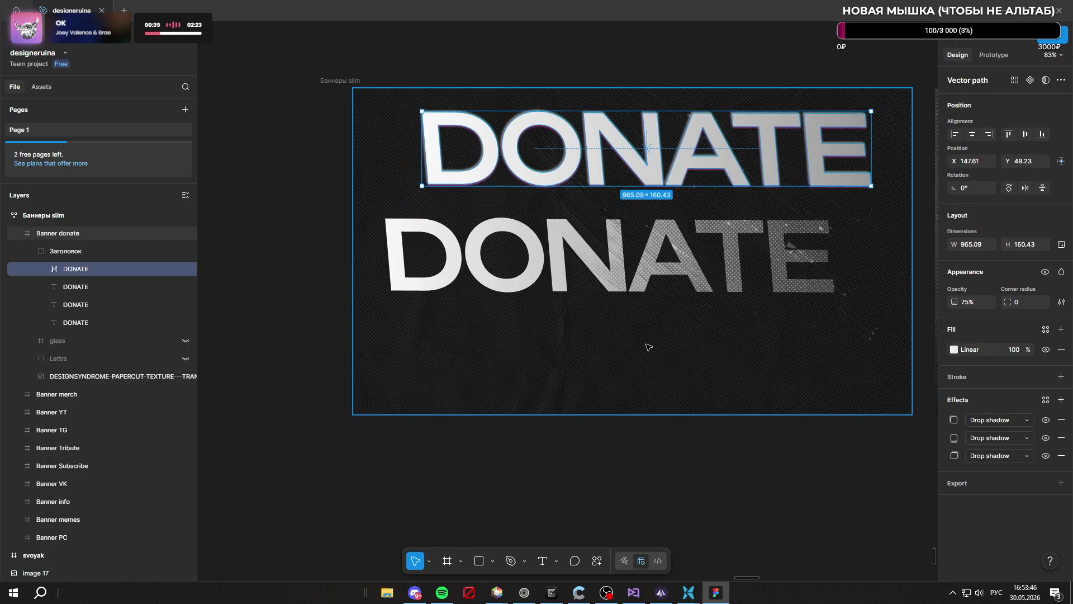
{"action": "key", "text": "ctrl+z"}
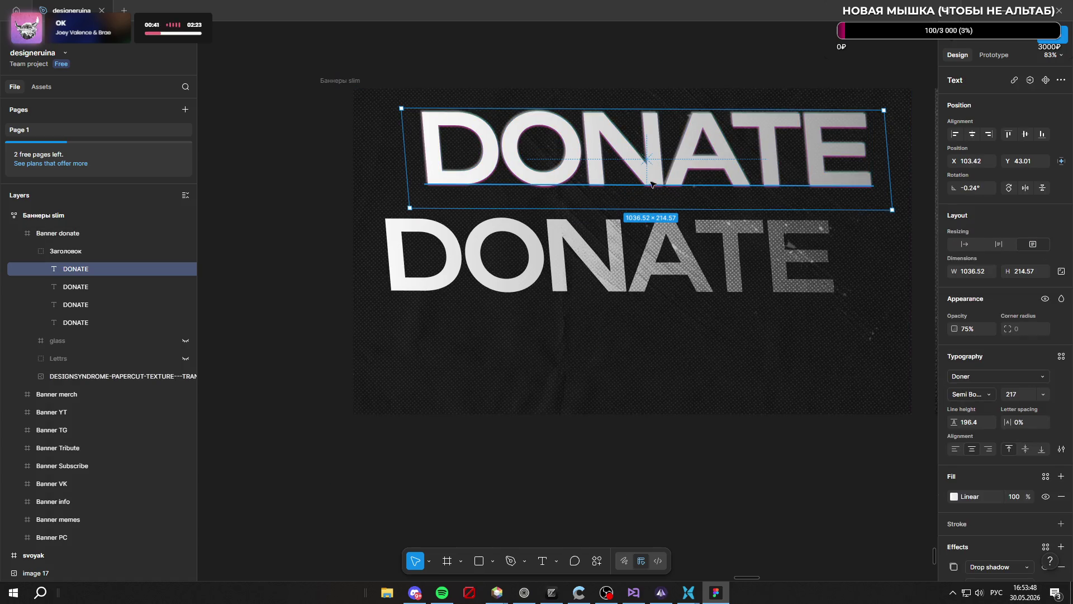
{"action": "right_click", "coordinate": [653, 177]}
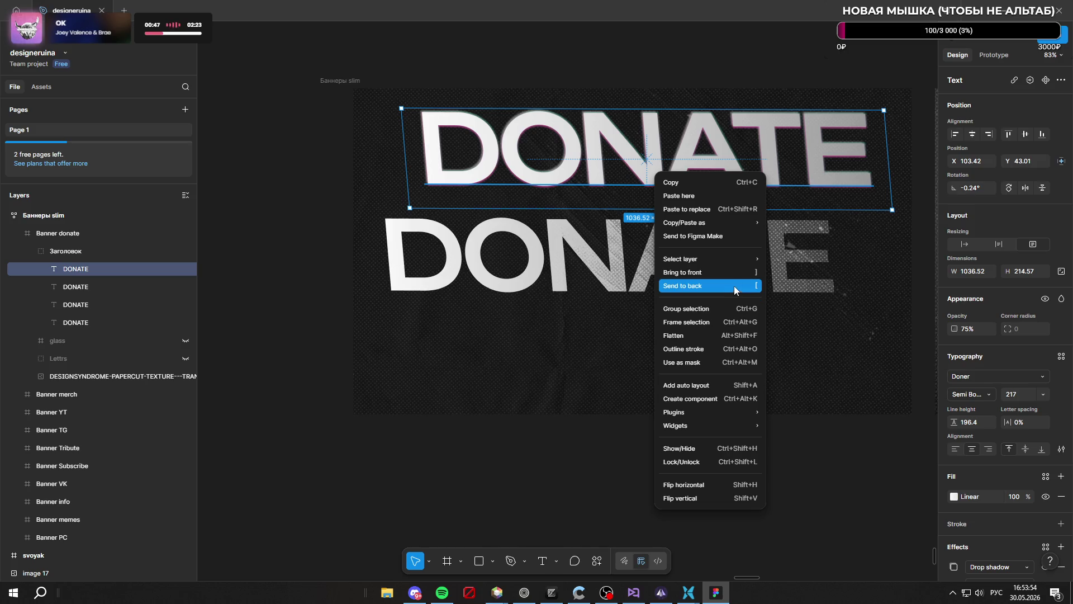
{"action": "mouse_move", "coordinate": [736, 256]}
{"action": "mouse_move", "coordinate": [726, 227]}
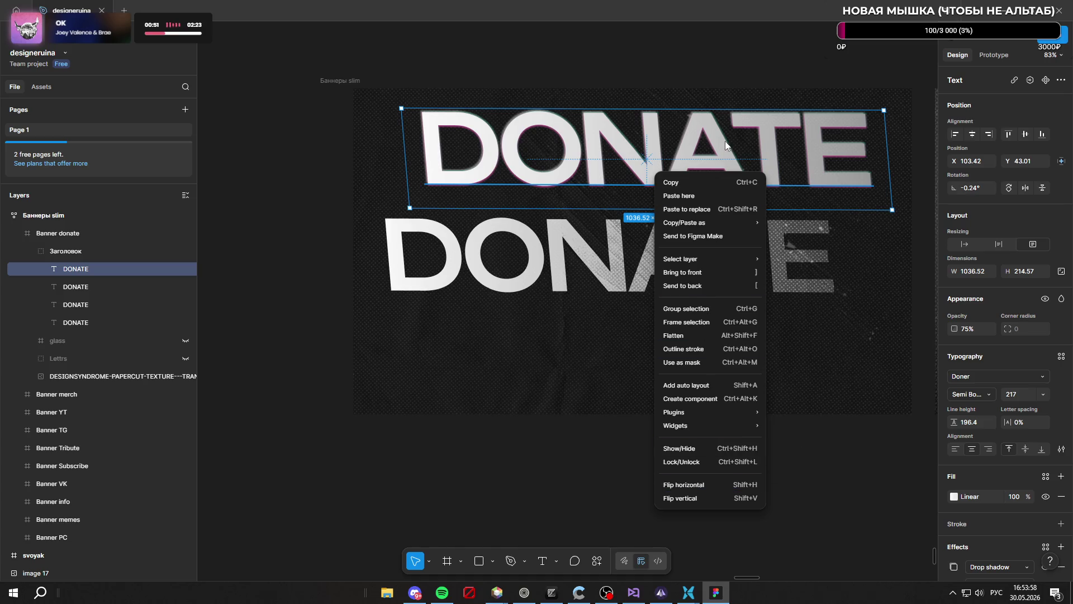
{"action": "key", "text": "Escape"}
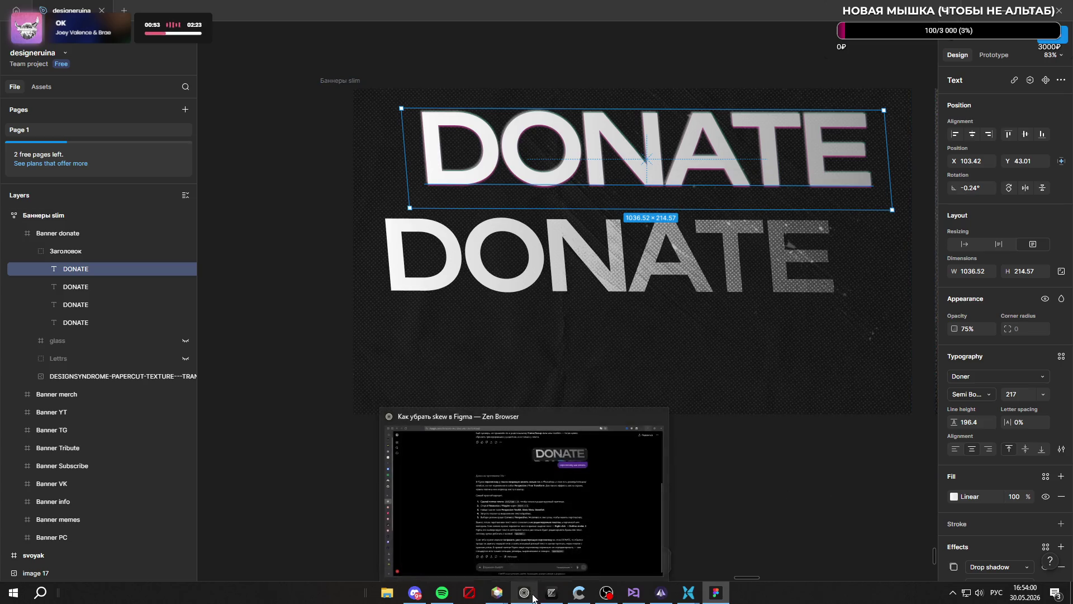
Send ChatGPT the follow-up 'я без плагинов это как то сделал'
{"action": "left_click", "coordinate": [524, 592]}
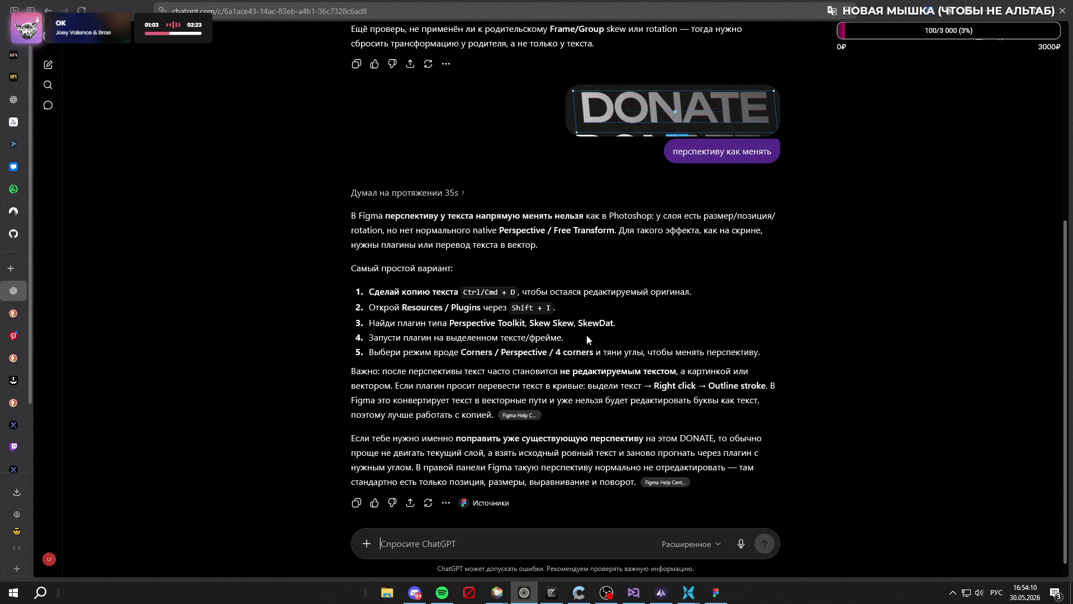
{"action": "type", "text": "я без плаги"}
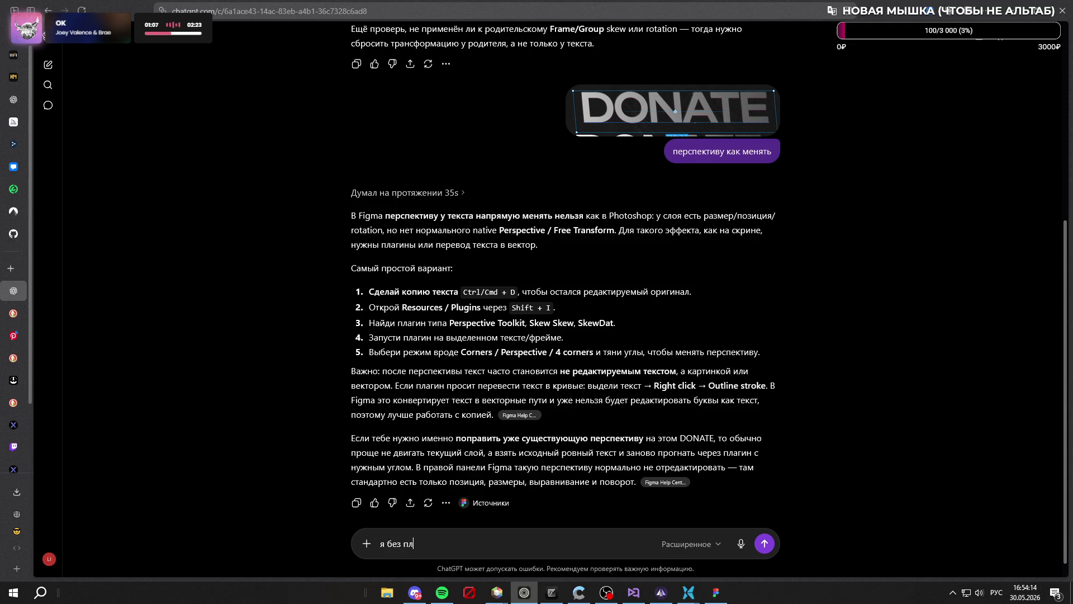
{"action": "type", "text": "нов "}
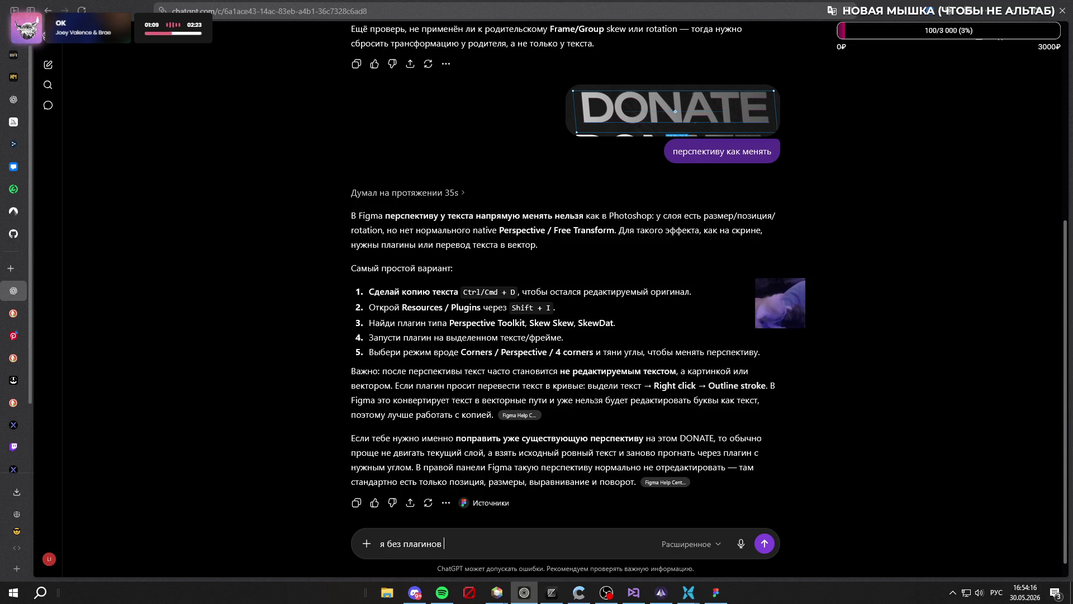
{"action": "type", "text": "это как т"}
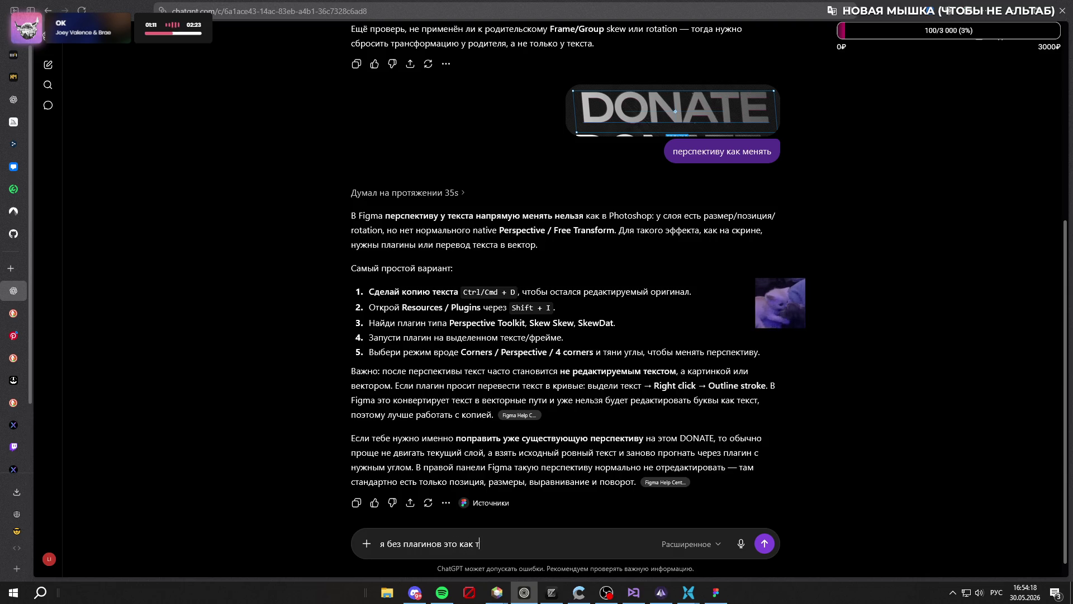
{"action": "type", "text": "о сделал"}
{"action": "key", "text": "Return"}
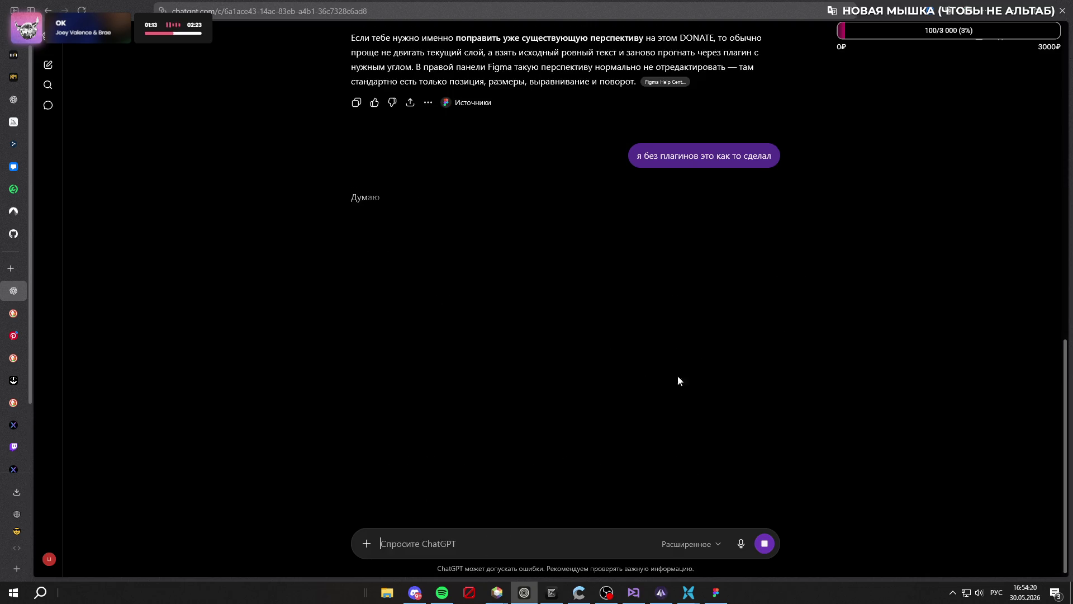
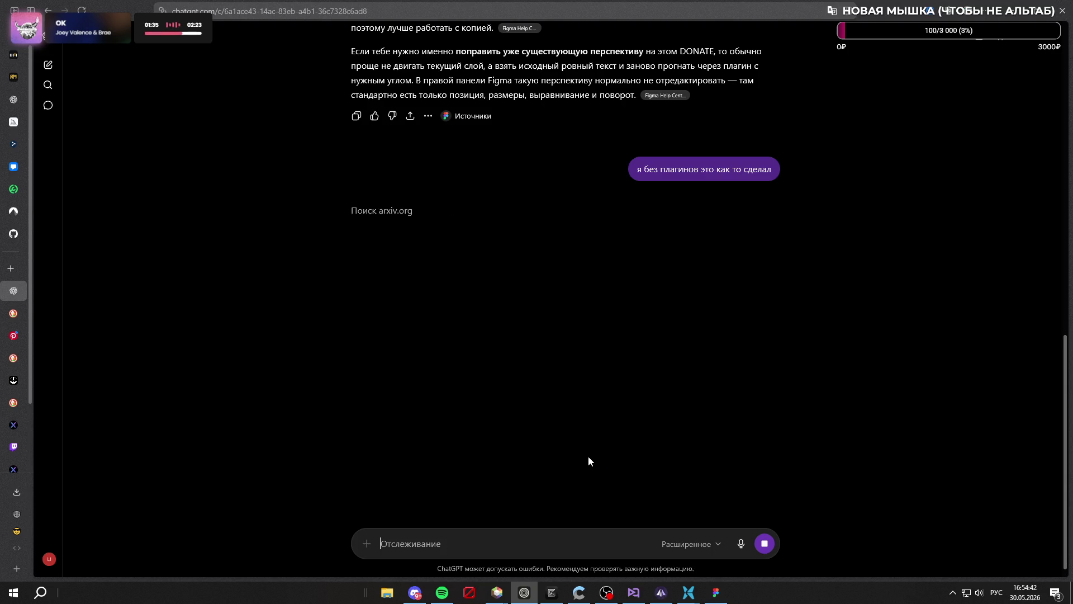
Switch from ChatGPT to the Figma banner file with the skewed DONATE heading
{"action": "left_click", "coordinate": [553, 595]}
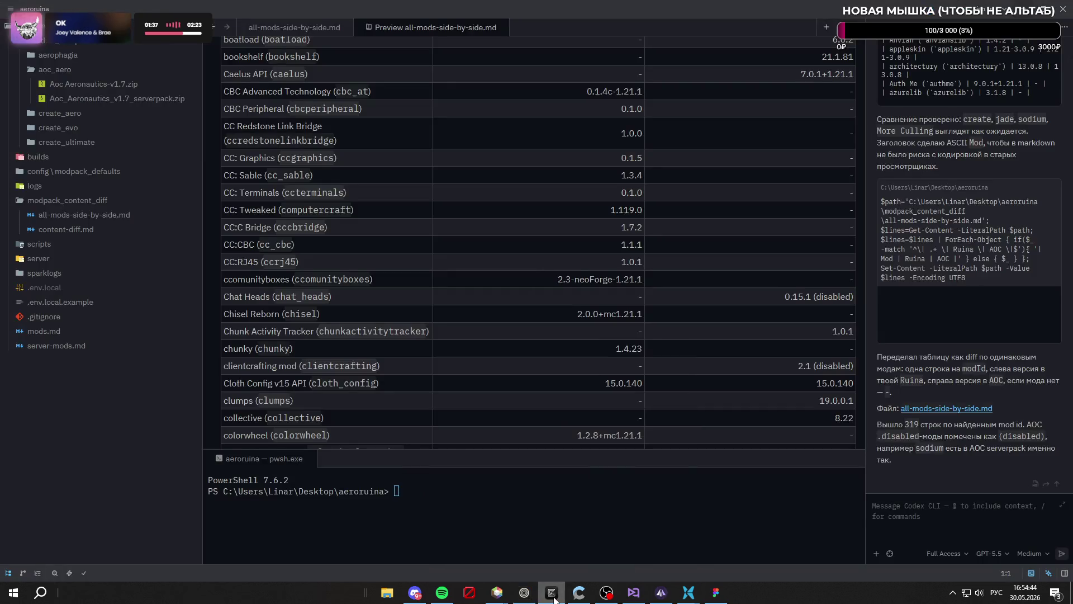
{"action": "left_click", "coordinate": [554, 598]}
{"action": "left_click", "coordinate": [716, 592]}
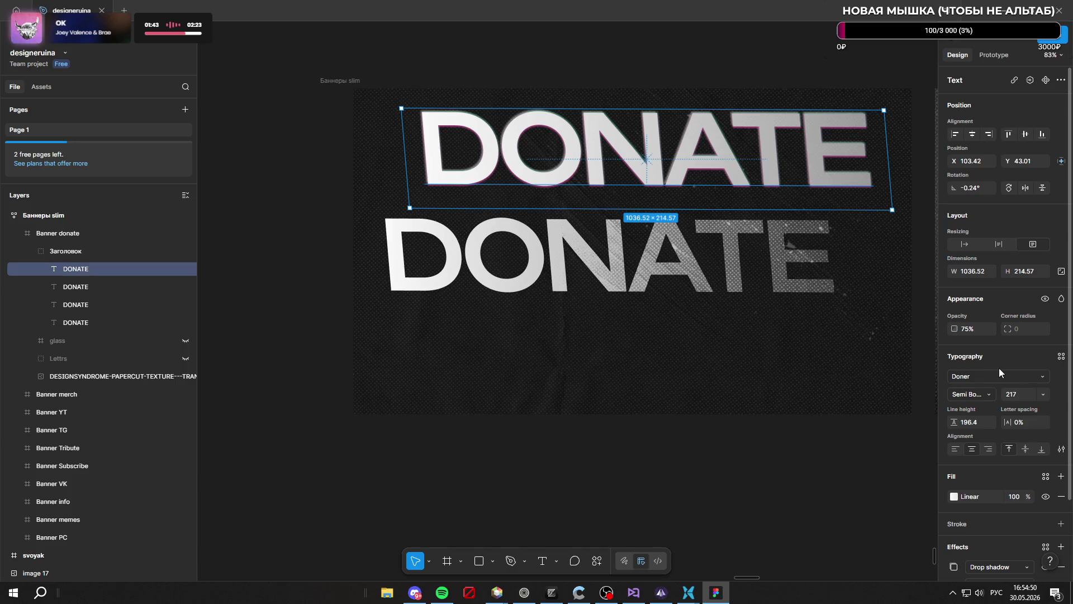
{"action": "left_click", "coordinate": [1061, 357]}
{"action": "left_click", "coordinate": [1061, 358]}
{"action": "left_click", "coordinate": [1061, 450]}
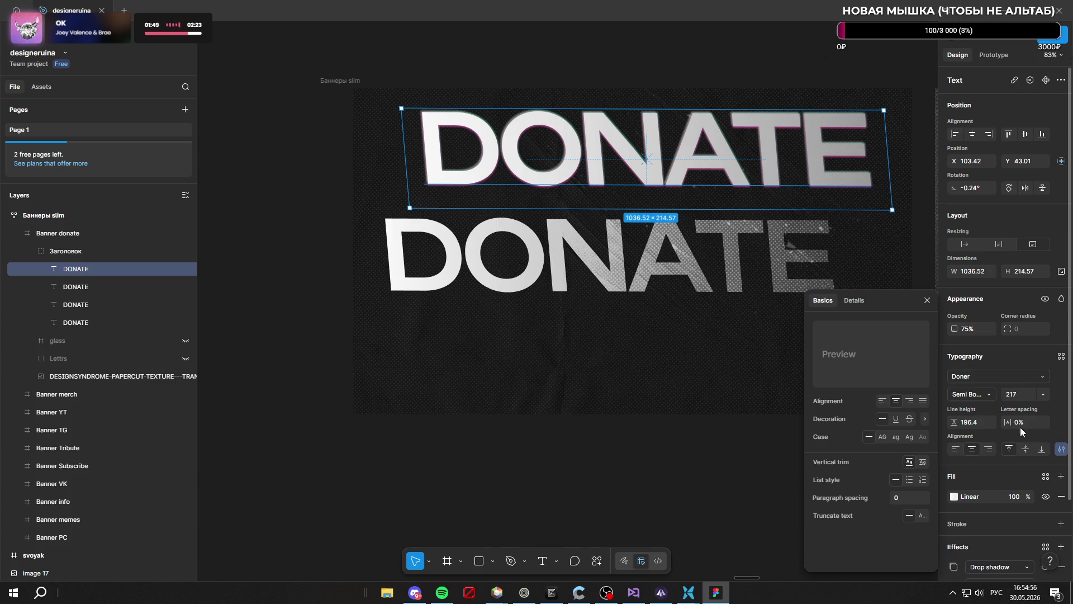
{"action": "left_click", "coordinate": [907, 402]}
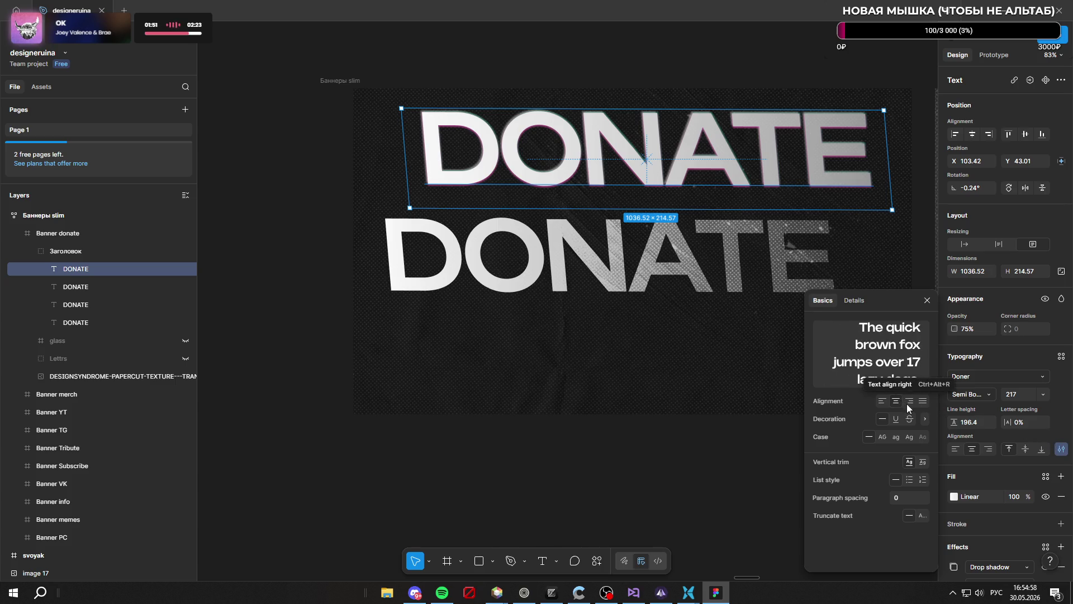
{"action": "left_click", "coordinate": [884, 402]}
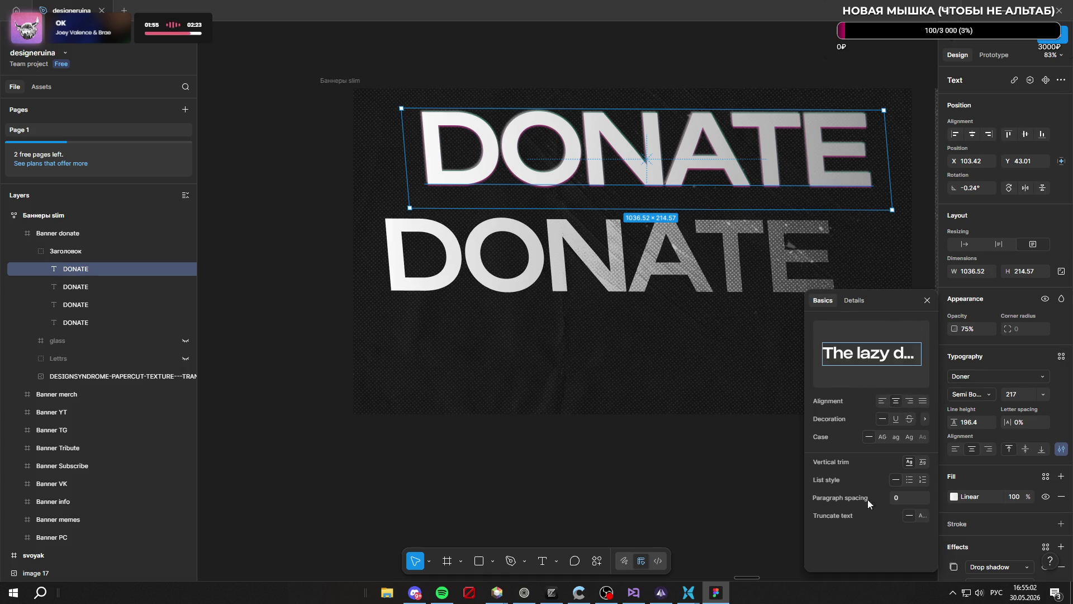
{"action": "left_click", "coordinate": [132, 290]}
{"action": "left_click", "coordinate": [120, 248]}
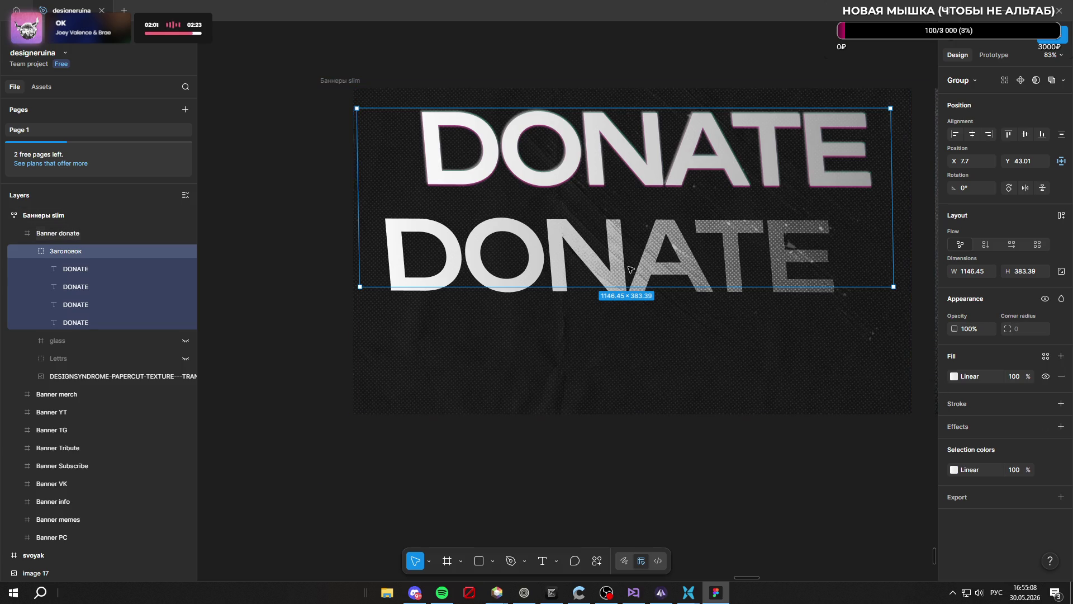
{"action": "double_click", "coordinate": [503, 159]}
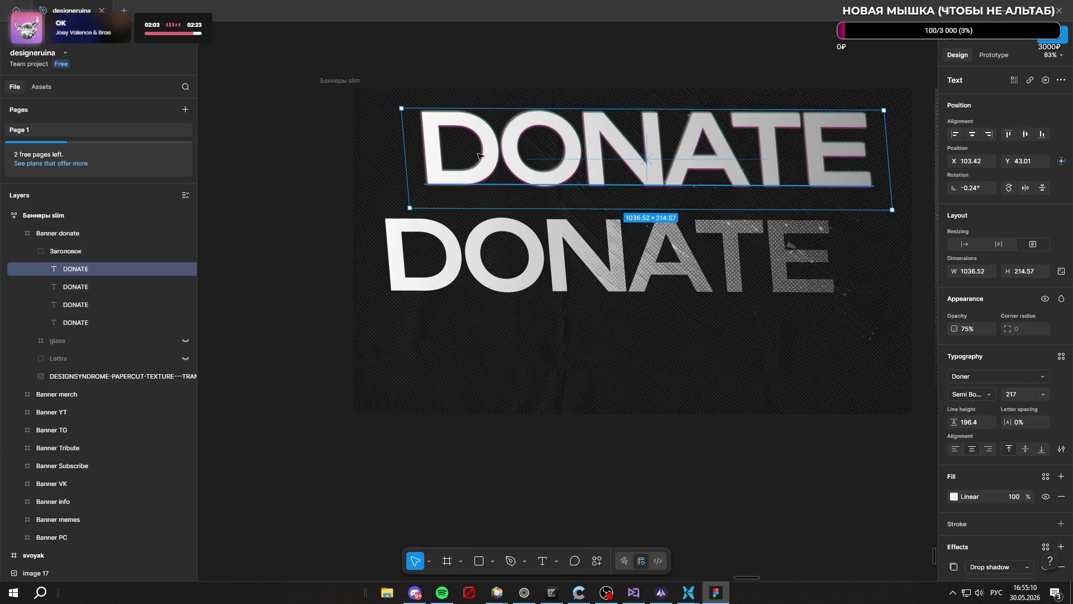
{"action": "mouse_move", "coordinate": [506, 593]}
{"action": "left_click", "coordinate": [589, 418]}
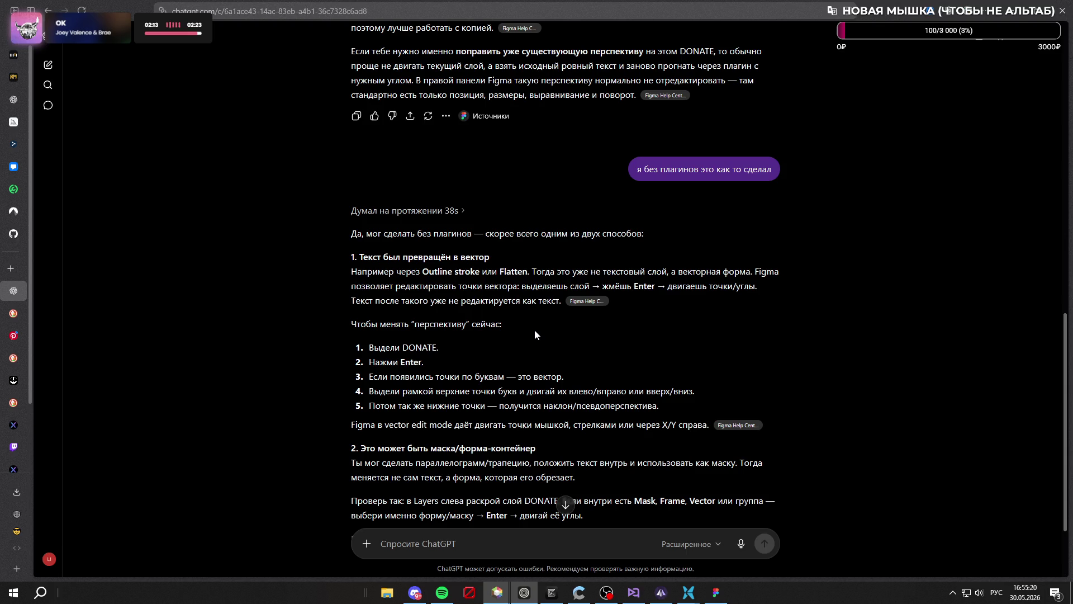
{"action": "scroll", "coordinate": [534, 330], "scroll_direction": "down", "scroll_amount": 2}
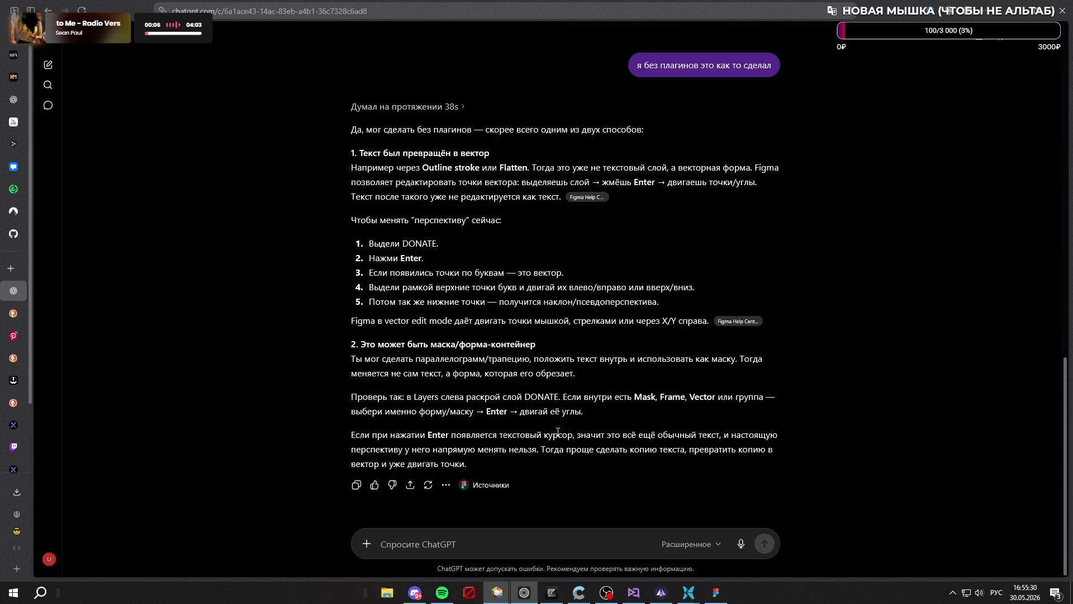
{"action": "left_click", "coordinate": [721, 592]}
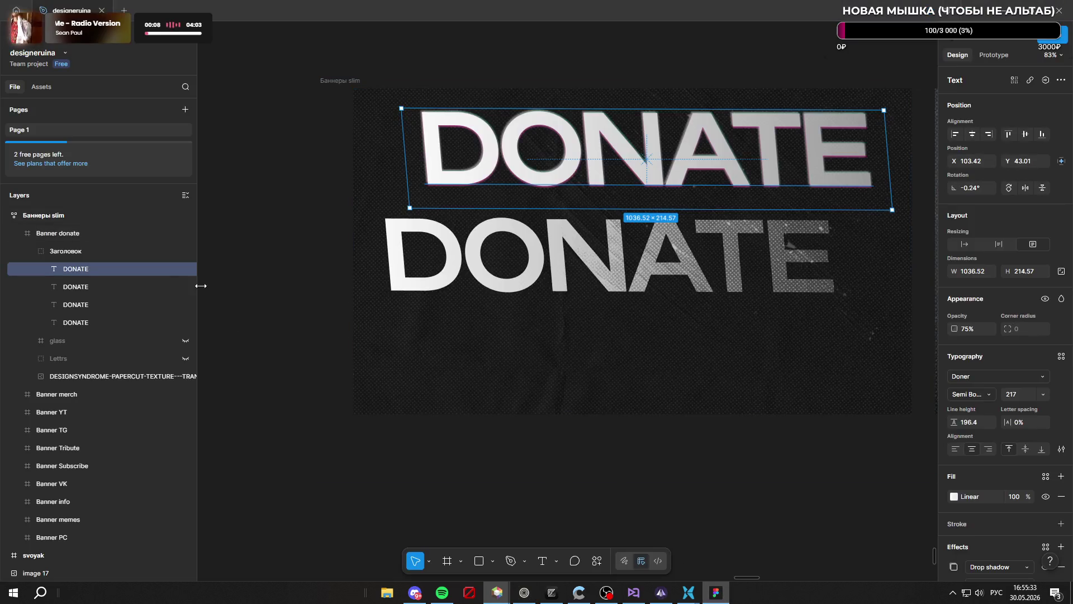
{"action": "left_click", "coordinate": [107, 232]}
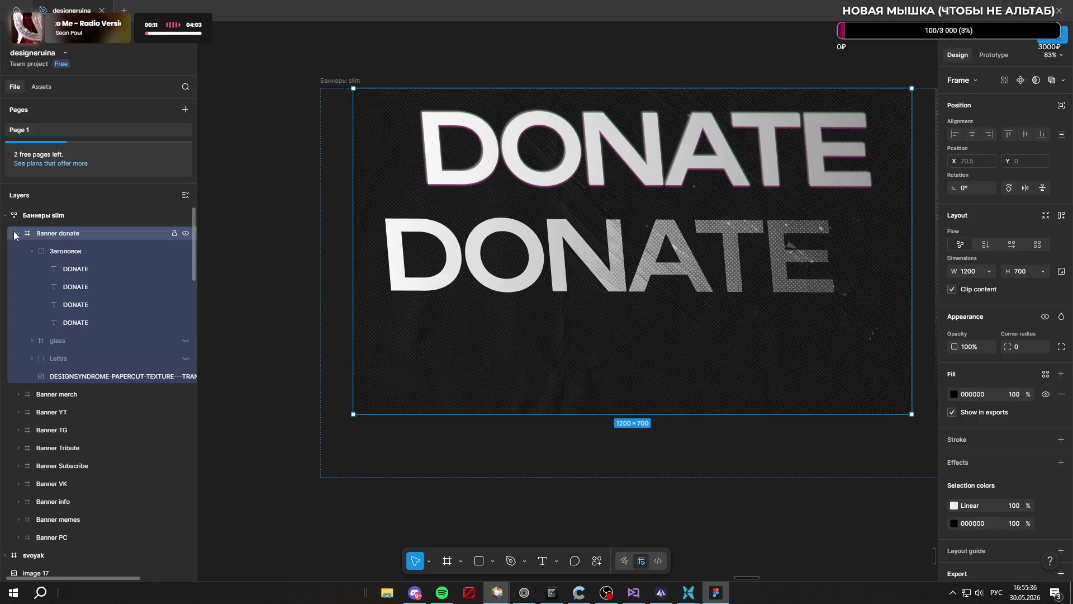
{"action": "left_click", "coordinate": [76, 250]}
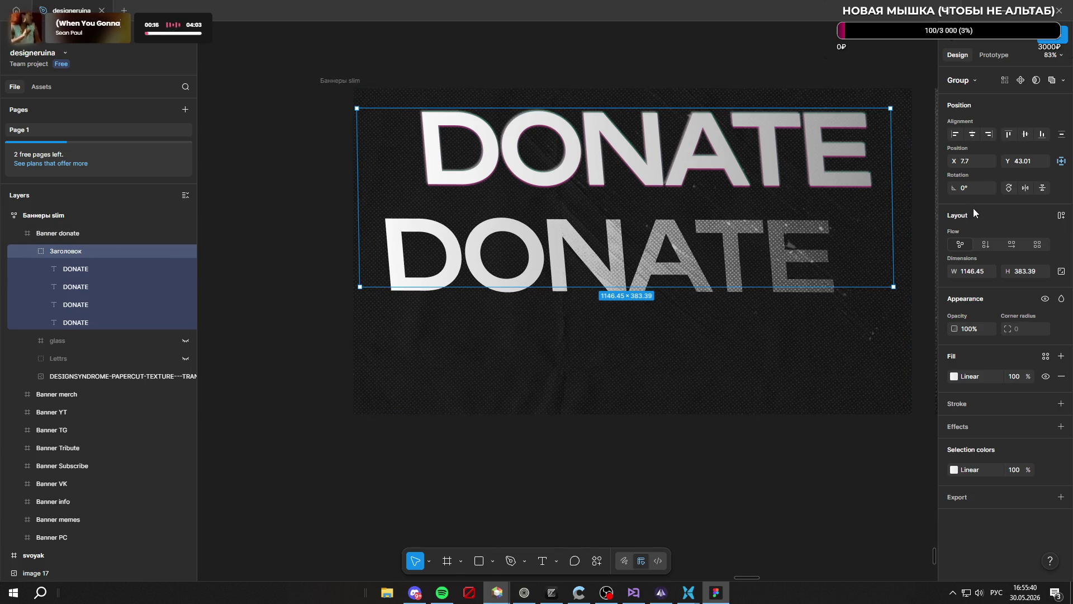
{"action": "left_click", "coordinate": [1061, 162]}
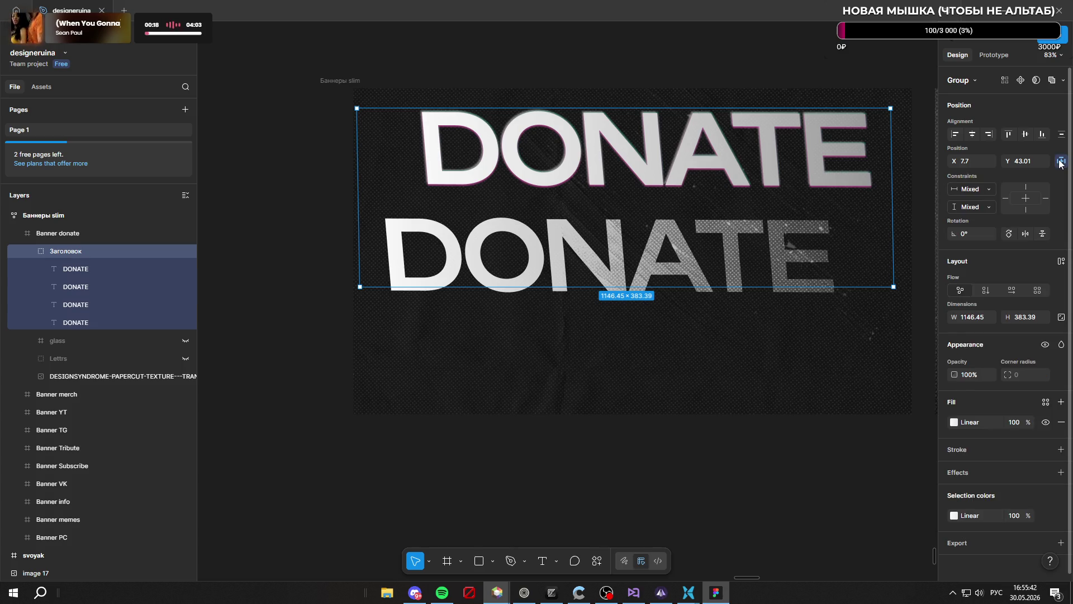
{"action": "left_click", "coordinate": [1060, 161]}
{"action": "left_click", "coordinate": [1062, 138]}
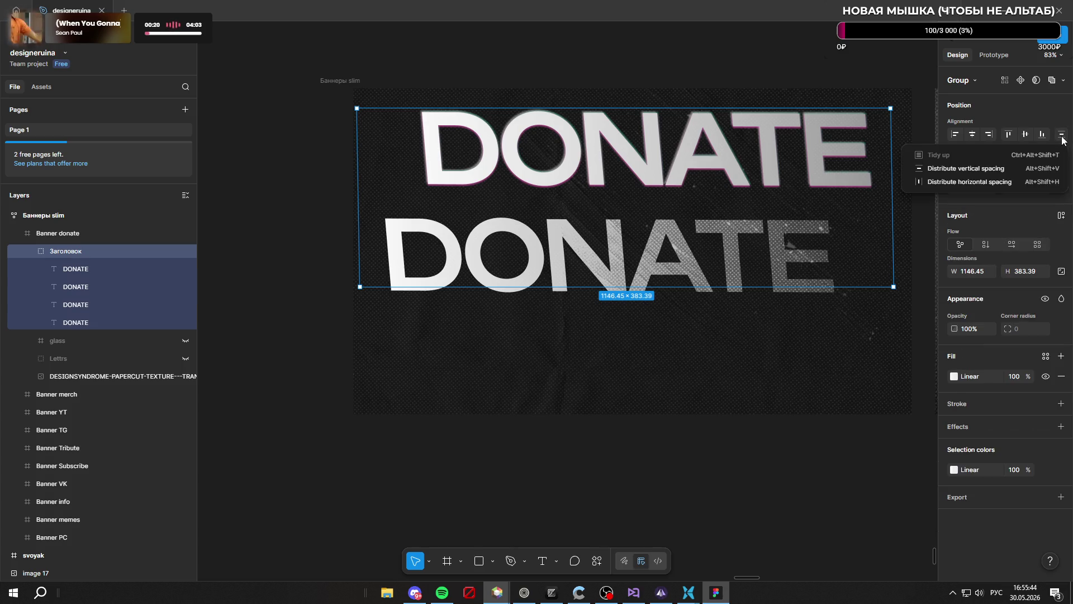
{"action": "left_click", "coordinate": [1062, 139]}
{"action": "left_click", "coordinate": [1063, 80]}
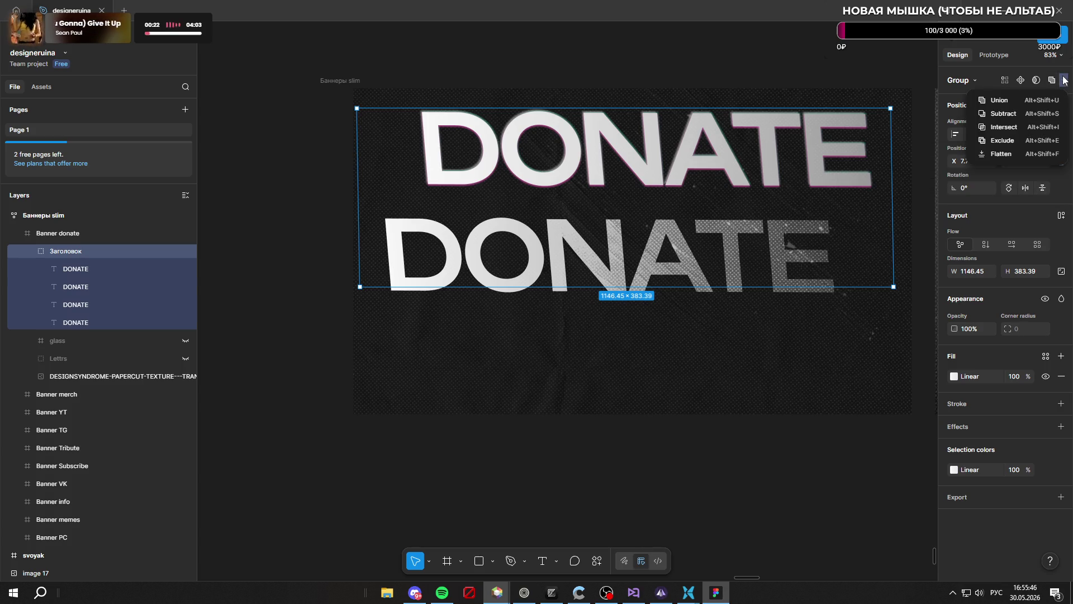
{"action": "key", "text": "Escape"}
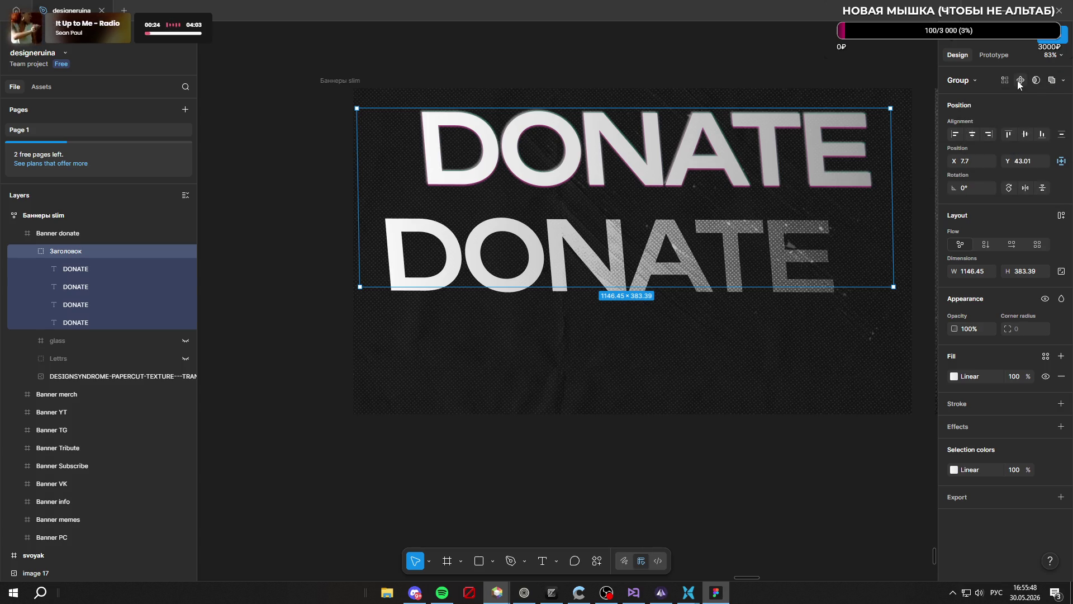
{"action": "left_click", "coordinate": [973, 80]}
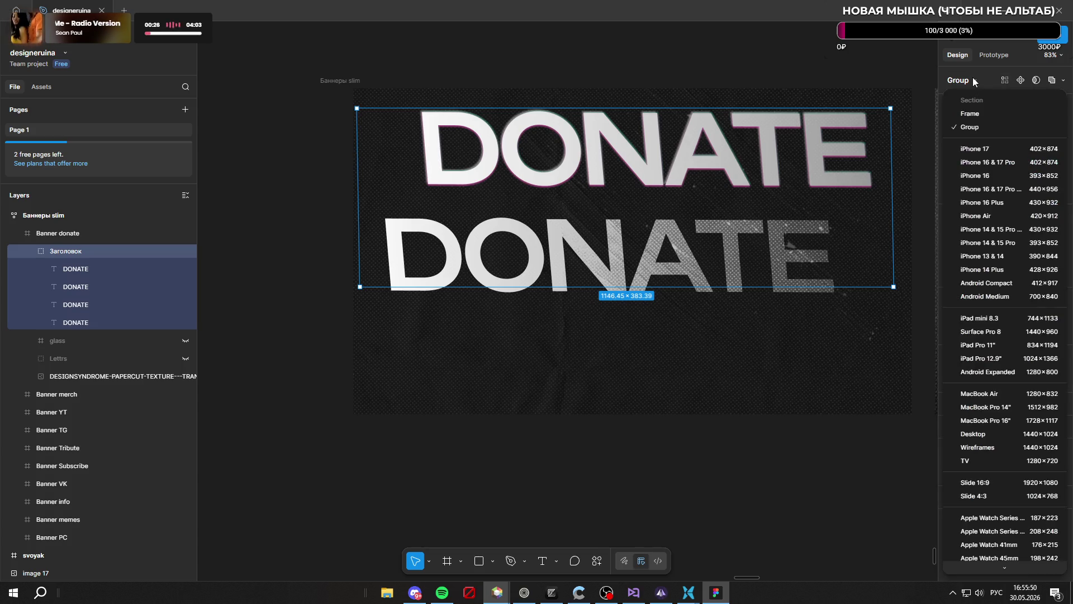
{"action": "left_click", "coordinate": [974, 81]}
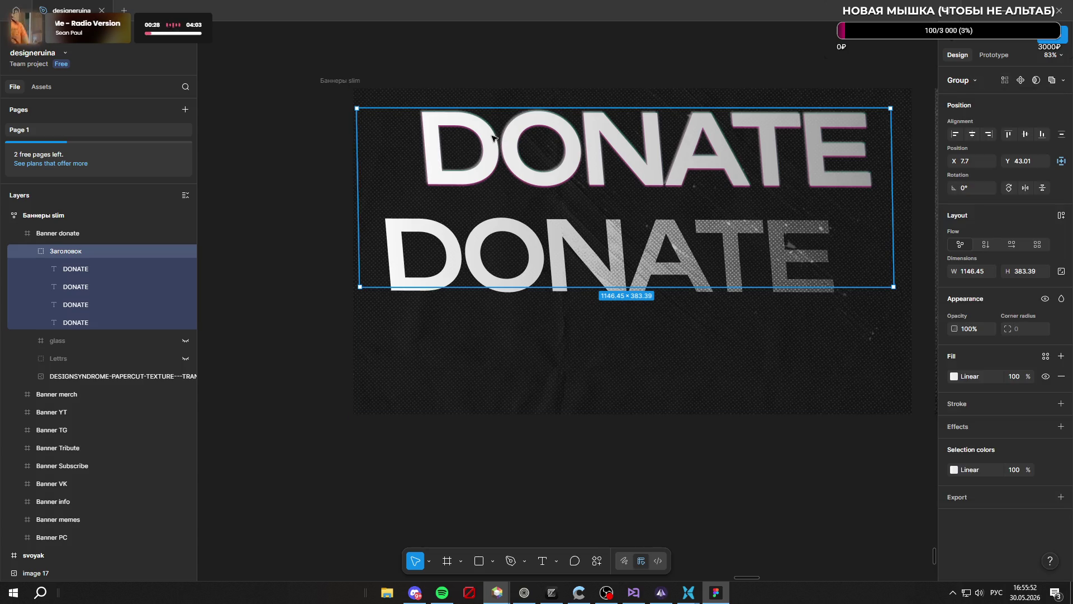
{"action": "left_click", "coordinate": [633, 156]}
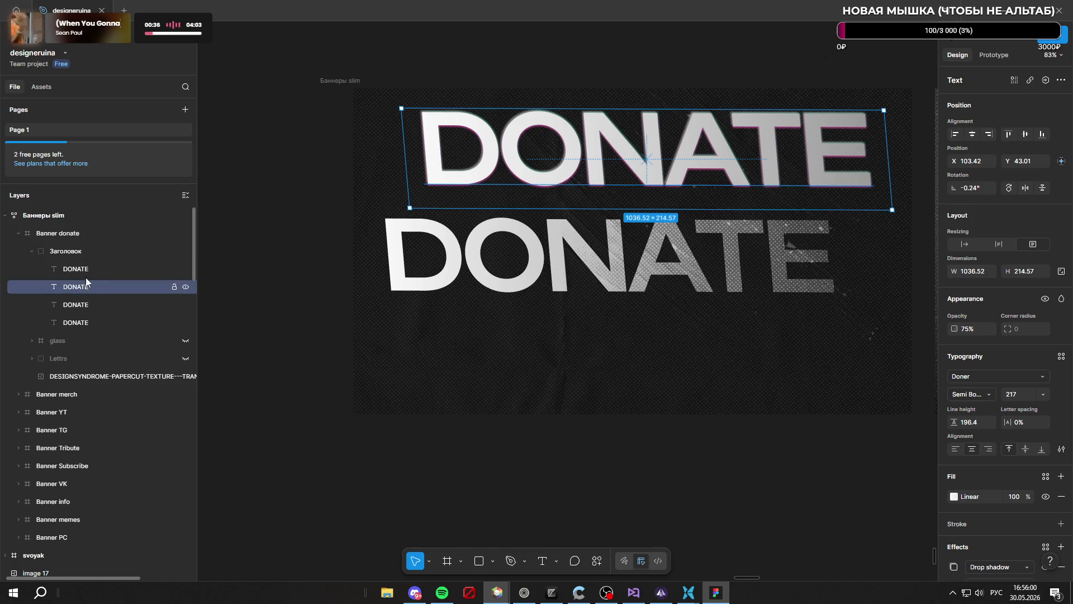
{"action": "scroll", "coordinate": [1000, 314], "scroll_direction": "down", "scroll_amount": 2}
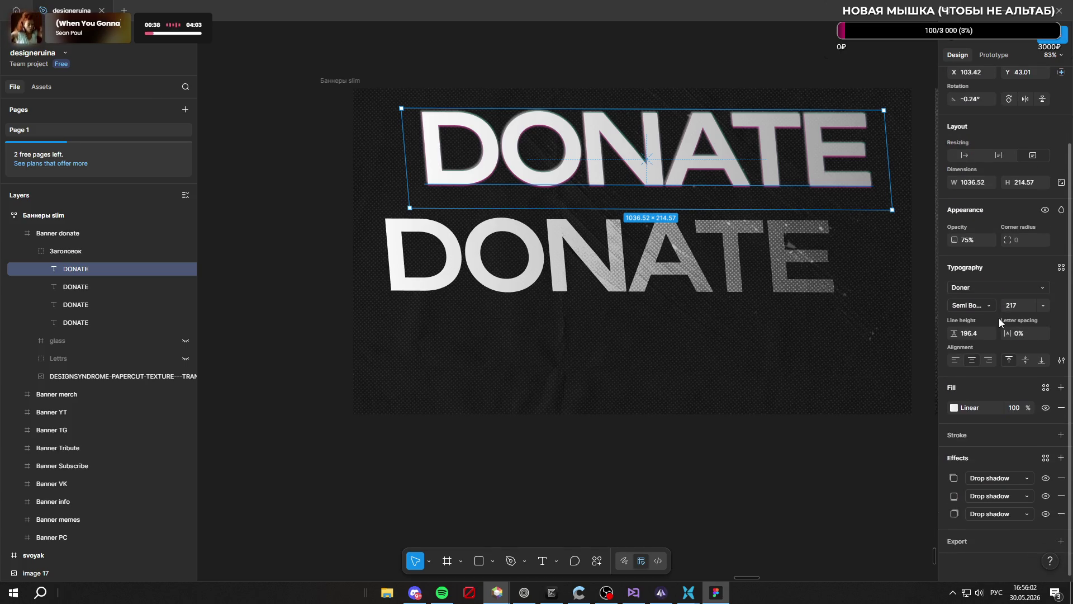
Resize the selected DONATE text box and shift the middle and bottom DONATE words lower
{"action": "mouse_move", "coordinate": [397, 106]}
{"action": "left_mouse_down"}
{"action": "mouse_move", "coordinate": [556, 202]}
{"action": "mouse_move", "coordinate": [446, 141]}
{"action": "mouse_move", "coordinate": [406, 138]}
{"action": "left_mouse_up"}
{"action": "mouse_move", "coordinate": [660, 187]}
{"action": "left_mouse_down"}
{"action": "mouse_move", "coordinate": [676, 358]}
{"action": "mouse_move", "coordinate": [655, 178]}
{"action": "mouse_move", "coordinate": [645, 198]}
{"action": "left_mouse_up"}
{"action": "left_click", "coordinate": [705, 274]}
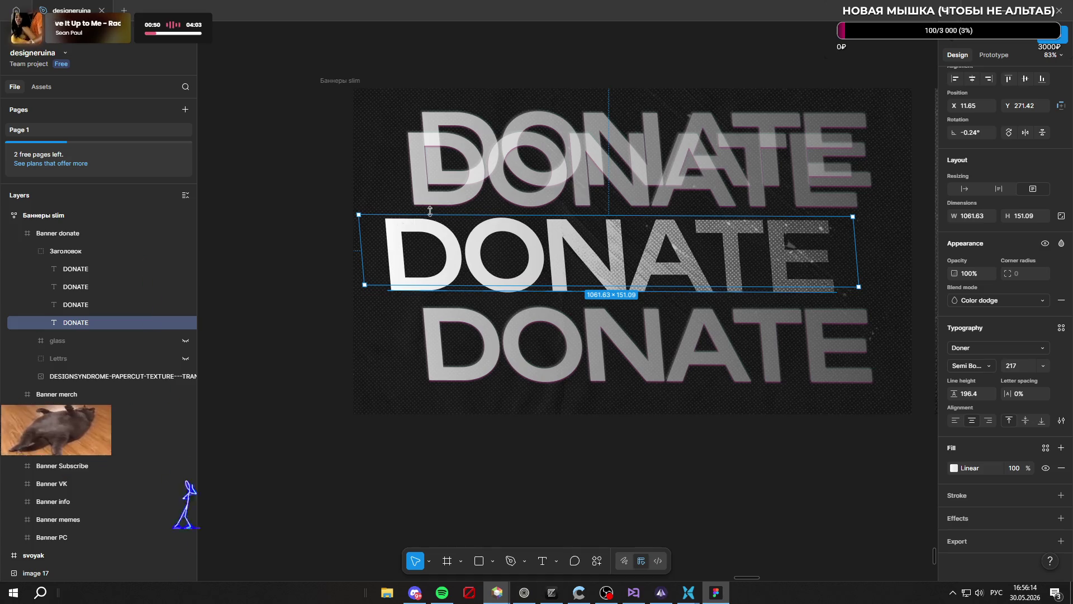
{"action": "mouse_move", "coordinate": [645, 347]}
{"action": "left_mouse_down"}
{"action": "mouse_move", "coordinate": [645, 425]}
{"action": "mouse_move", "coordinate": [643, 400]}
{"action": "left_mouse_up"}
{"action": "key", "text": "Escape"}
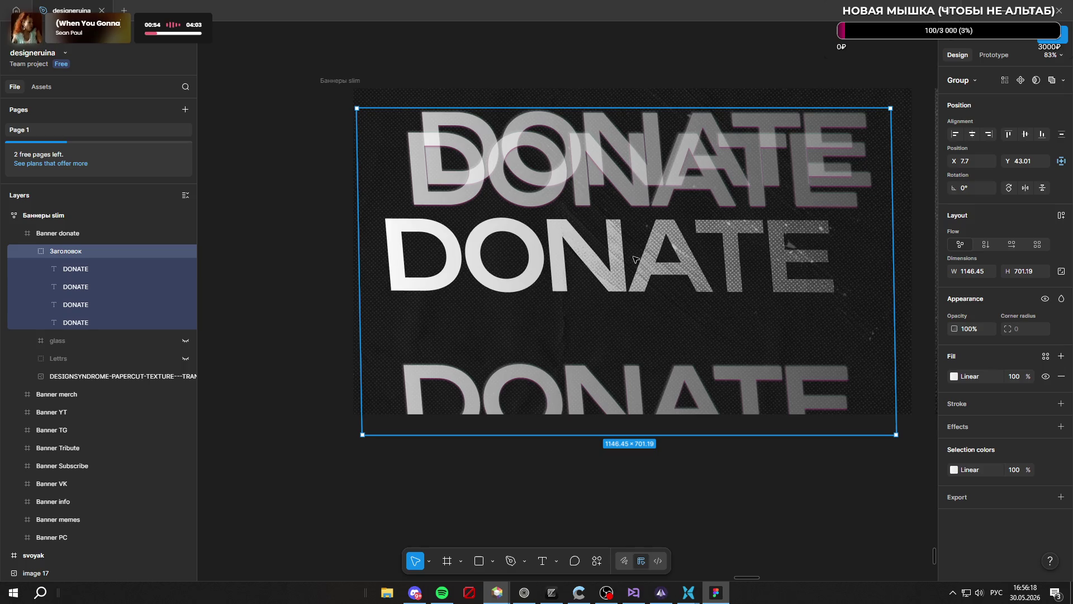
Move the overlapping upper DONATE down the banner and shift the bottom DONATE right
{"action": "left_click_drag", "start_coordinate": [637, 173], "coordinate": [634, 336]}
{"action": "mouse_move", "coordinate": [624, 256]}
{"action": "left_mouse_down"}
{"action": "mouse_move", "coordinate": [641, 242]}
{"action": "mouse_move", "coordinate": [629, 249]}
{"action": "mouse_move", "coordinate": [623, 323]}
{"action": "left_mouse_up"}
{"action": "left_click", "coordinate": [619, 381]}
{"action": "left_click_drag", "start_coordinate": [679, 396], "coordinate": [741, 396]}
{"action": "left_click", "coordinate": [615, 320]}
Edit the third DONATE text, undoing a stray 'ay' so it still reads DONATE
{"action": "double_click", "coordinate": [586, 322]}
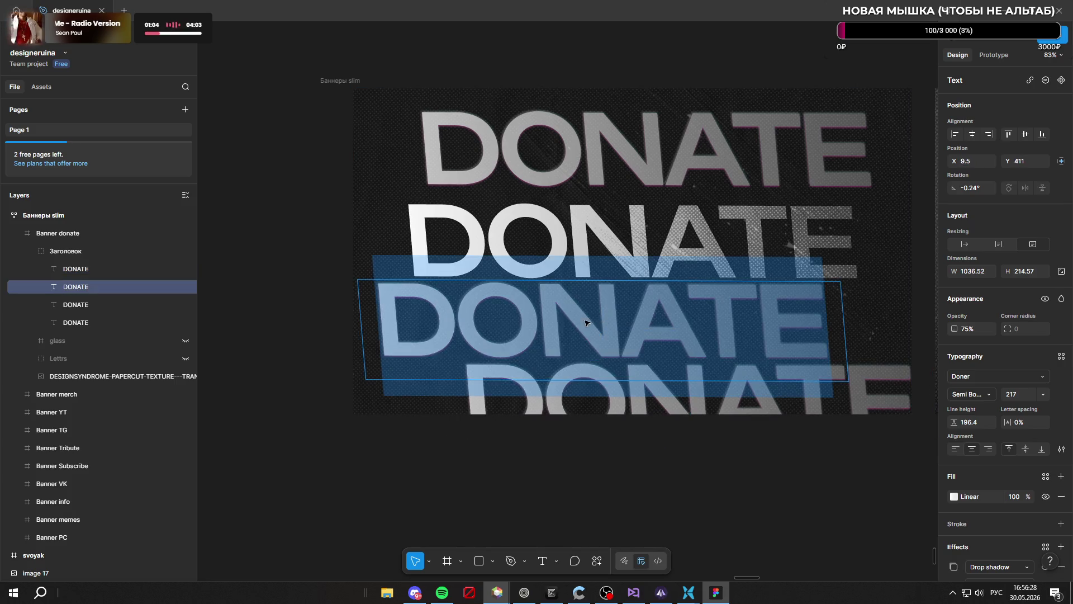
{"action": "left_click", "coordinate": [609, 324]}
{"action": "key", "text": "Escape"}
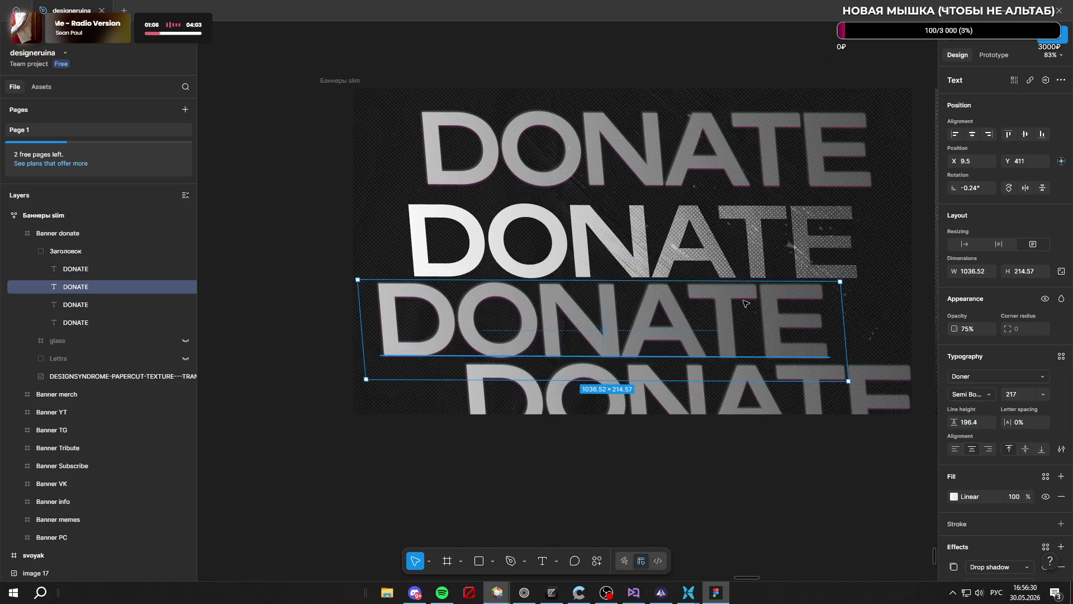
{"action": "key", "text": "Tab"}
{"action": "key", "text": "Tab"}
{"action": "left_click", "coordinate": [613, 318]}
{"action": "double_click", "coordinate": [611, 322]}
{"action": "left_click", "coordinate": [610, 325]}
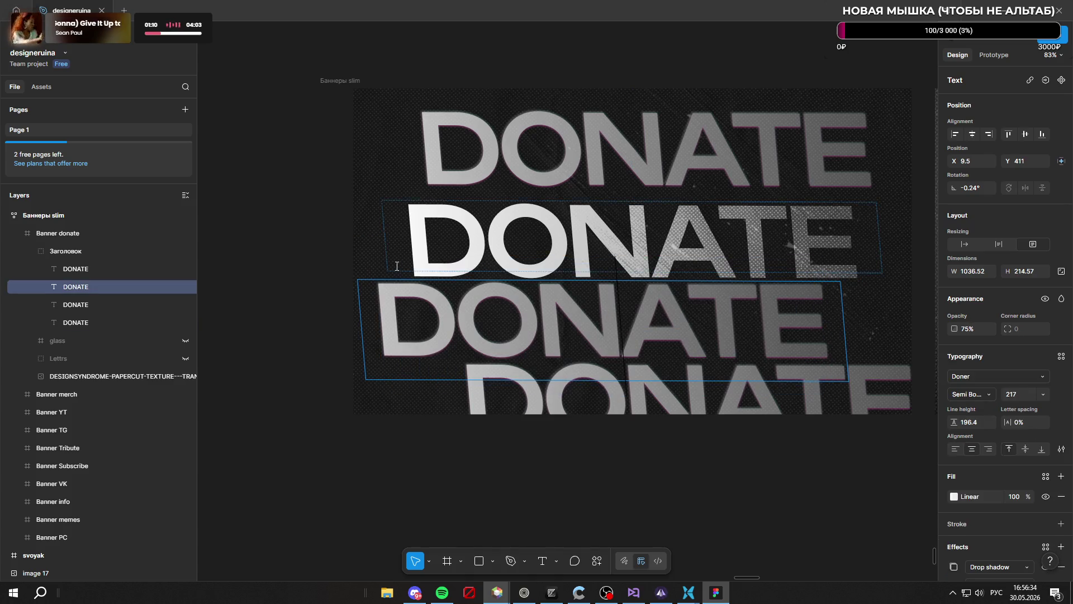
{"action": "type", "text": "ay"}
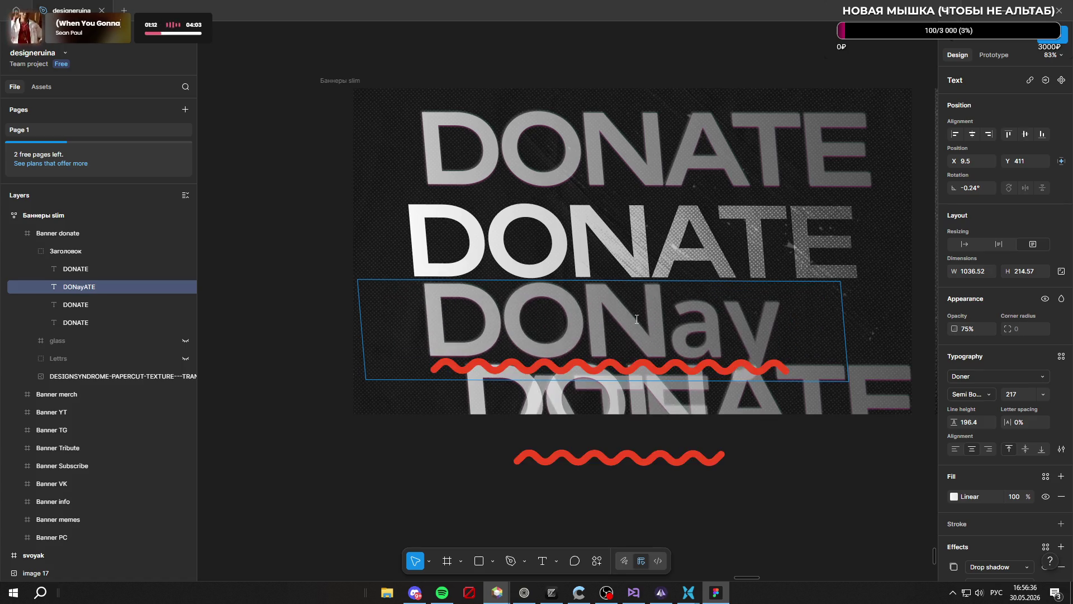
{"action": "key", "text": "ctrl+z"}
{"action": "key", "text": "ctrl+z"}
{"action": "key", "text": "ctrl+shift+z"}
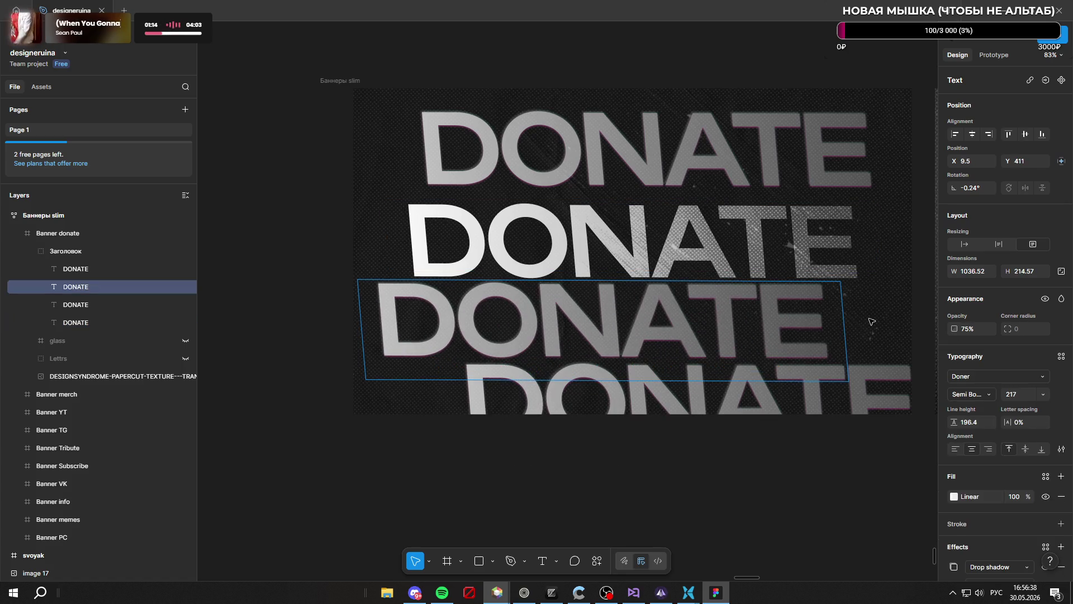
{"action": "key", "text": "Escape"}
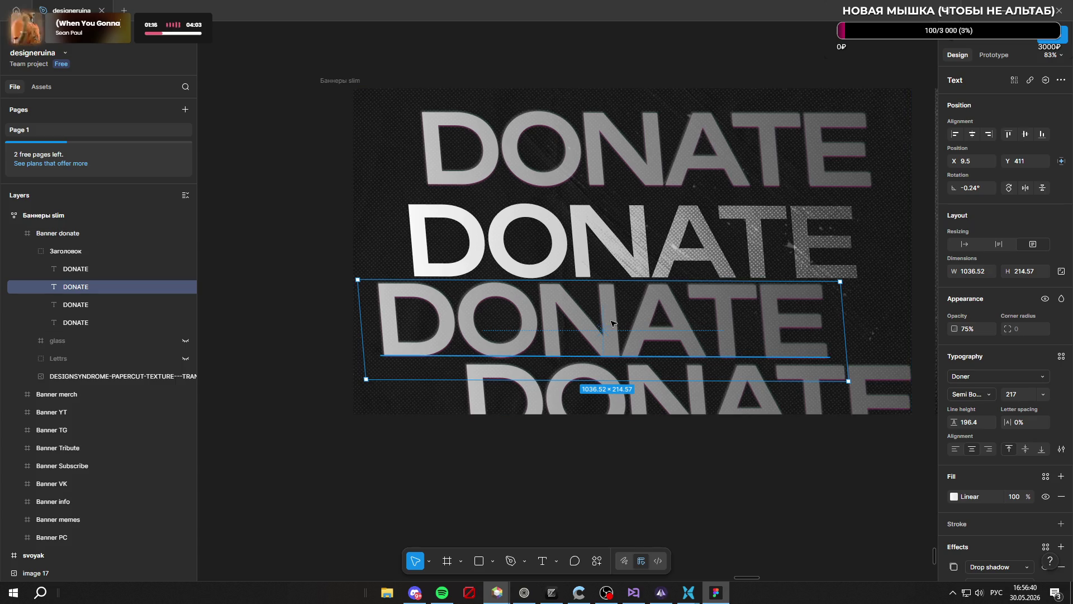
Move the third DONATE left to X −128.5 and the top row to X 243.5, Y 21
{"action": "left_click_drag", "start_coordinate": [613, 327], "coordinate": [548, 328]}
{"action": "key", "text": "Tab"}
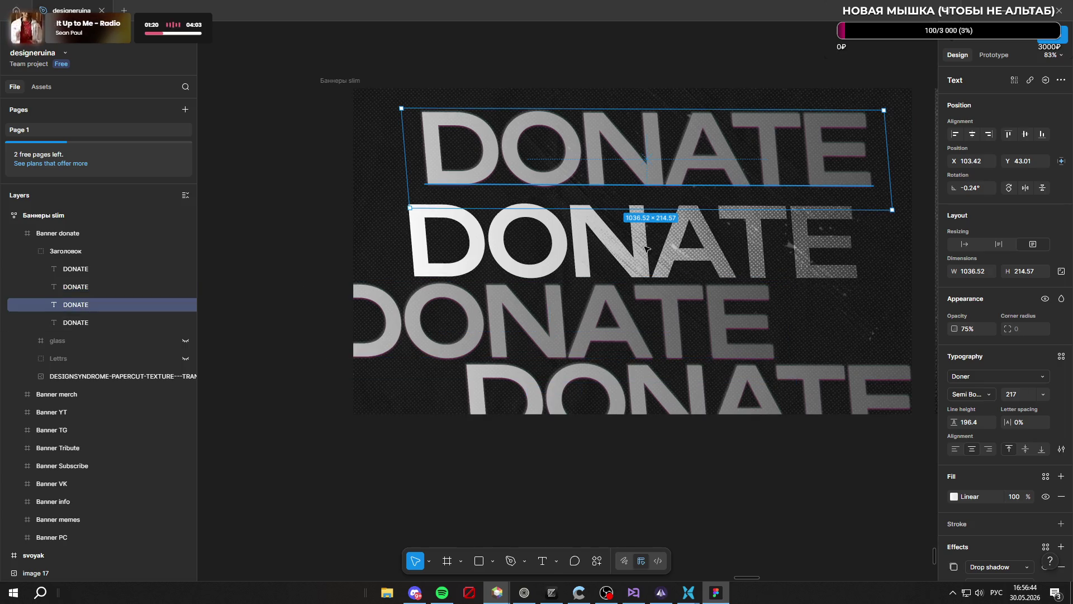
{"action": "left_click_drag", "start_coordinate": [644, 260], "coordinate": [646, 279]}
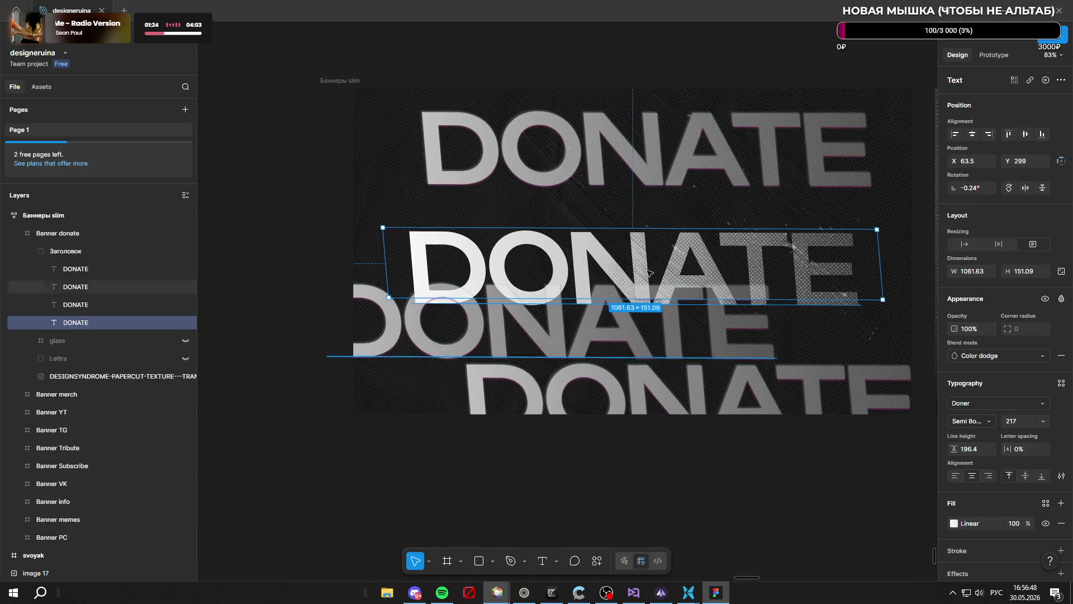
{"action": "left_click_drag", "start_coordinate": [662, 110], "coordinate": [728, 100]}
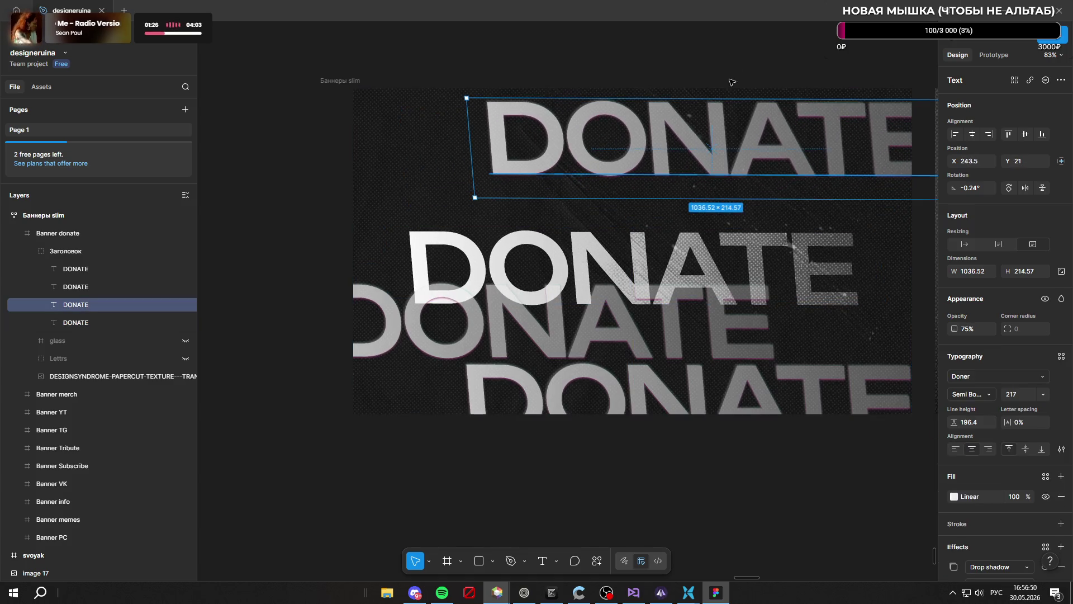
Duplicate the top DONATE row and restagger the top two rows along the banner's upper edge
{"action": "key", "text": "Escape"}
{"action": "scroll", "coordinate": [529, 217], "scroll_direction": "down", "scroll_amount": 5}
{"action": "scroll", "coordinate": [529, 217], "scroll_direction": "up", "scroll_amount": 2}
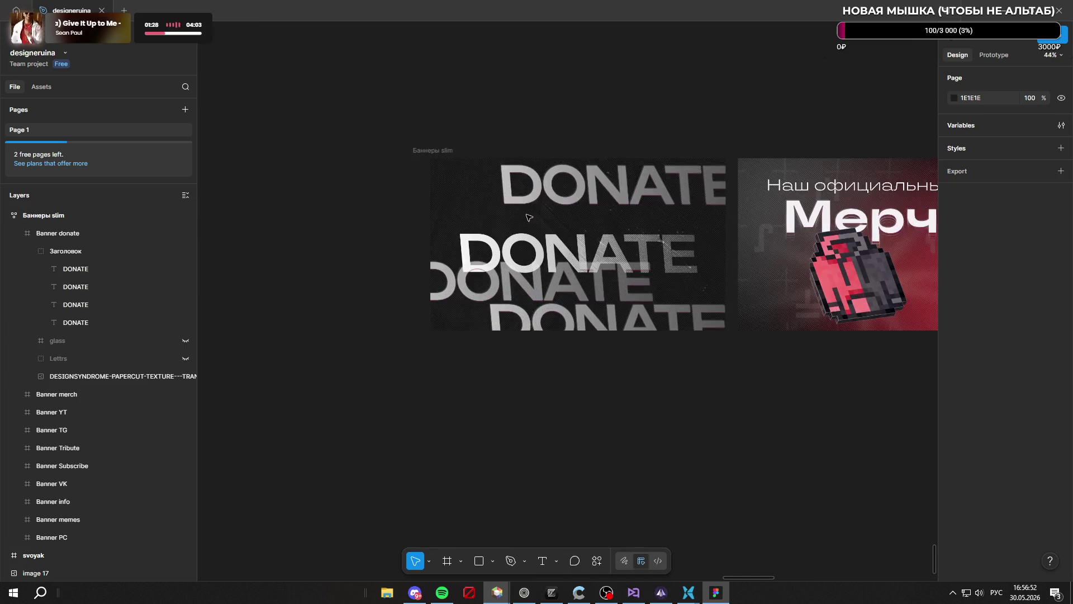
{"action": "scroll", "coordinate": [529, 217], "scroll_direction": "up", "scroll_amount": 3}
{"action": "scroll", "coordinate": [583, 254], "scroll_direction": "down", "scroll_amount": 3}
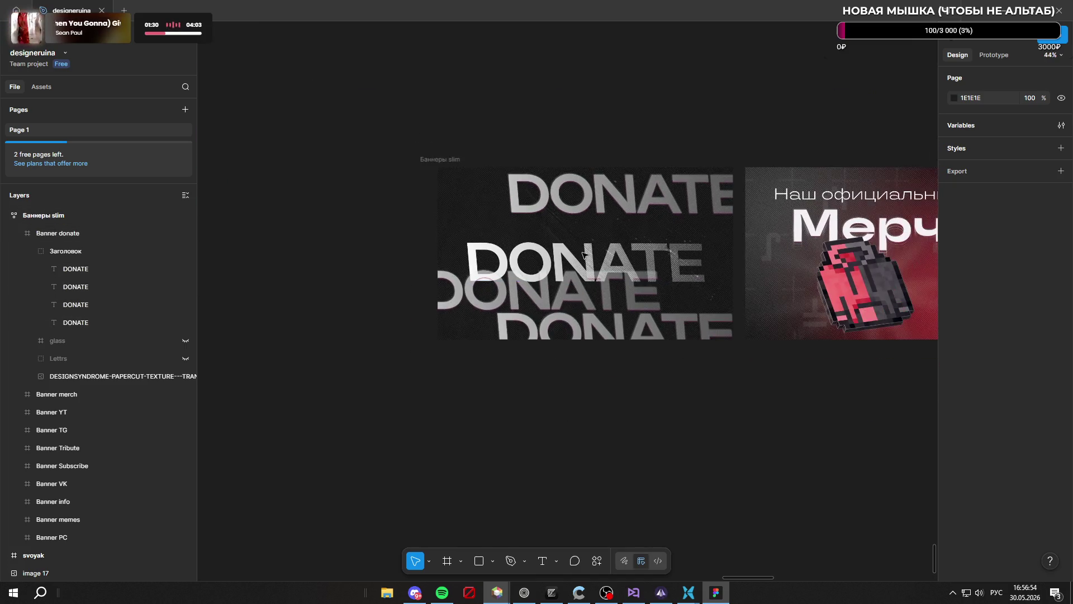
{"action": "scroll", "coordinate": [583, 255], "scroll_direction": "up", "scroll_amount": 3}
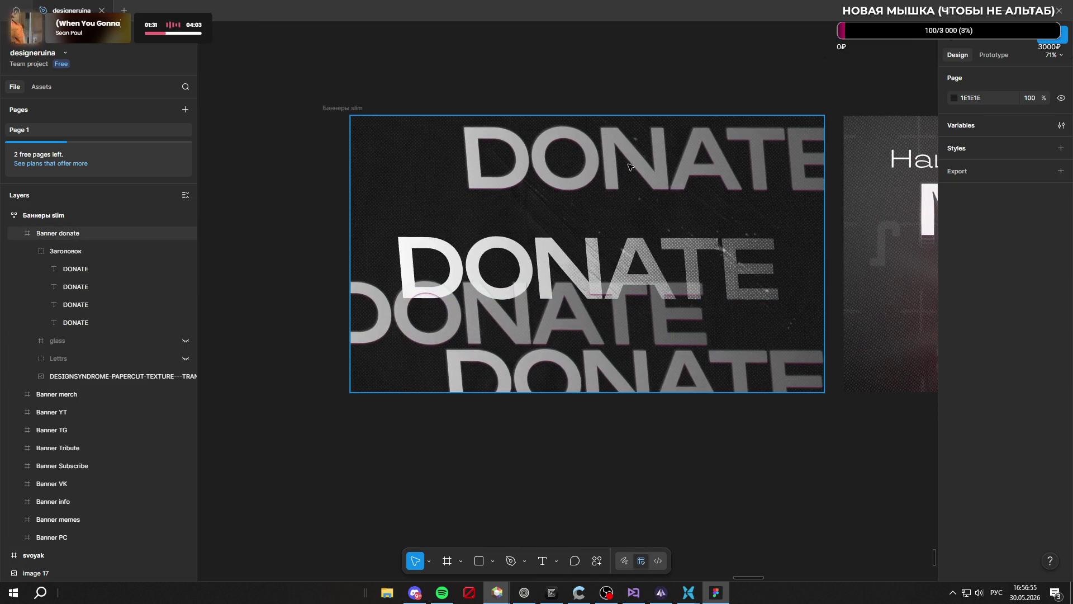
{"action": "left_click", "coordinate": [661, 160]}
{"action": "mouse_move", "coordinate": [660, 160]}
{"action": "left_mouse_down"}
{"action": "mouse_move", "coordinate": [565, 184]}
{"action": "mouse_move", "coordinate": [478, 224]}
{"action": "mouse_move", "coordinate": [712, 229]}
{"action": "mouse_move", "coordinate": [672, 245]}
{"action": "left_mouse_up"}
{"action": "left_click", "coordinate": [643, 177]}
{"action": "mouse_move", "coordinate": [674, 172]}
{"action": "left_mouse_down"}
{"action": "mouse_move", "coordinate": [475, 179]}
{"action": "mouse_move", "coordinate": [548, 179]}
{"action": "mouse_move", "coordinate": [538, 151]}
{"action": "left_mouse_up"}
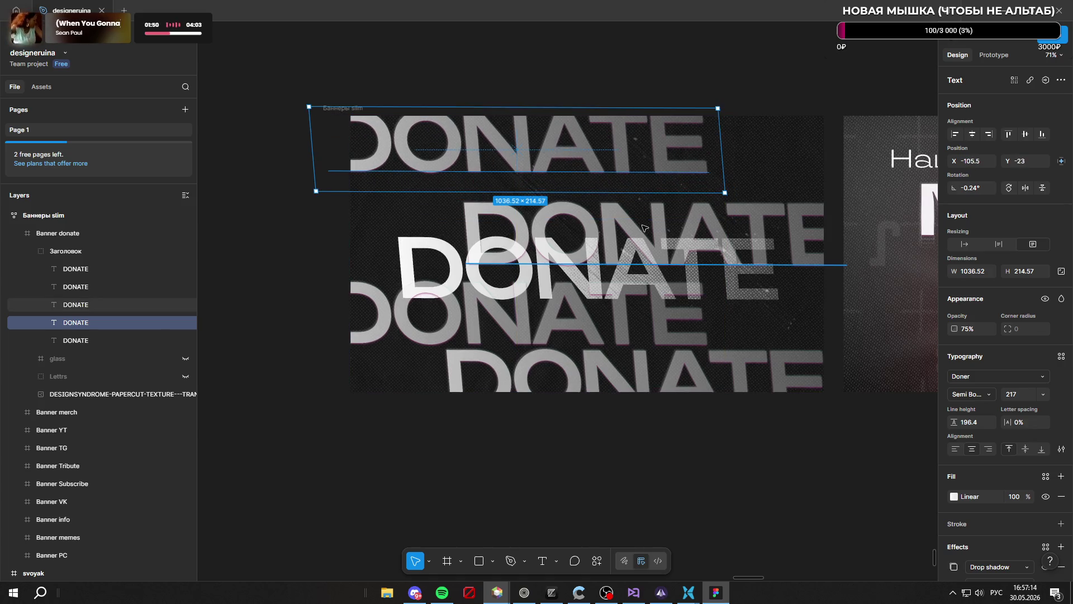
{"action": "left_click_drag", "start_coordinate": [661, 227], "coordinate": [671, 198]}
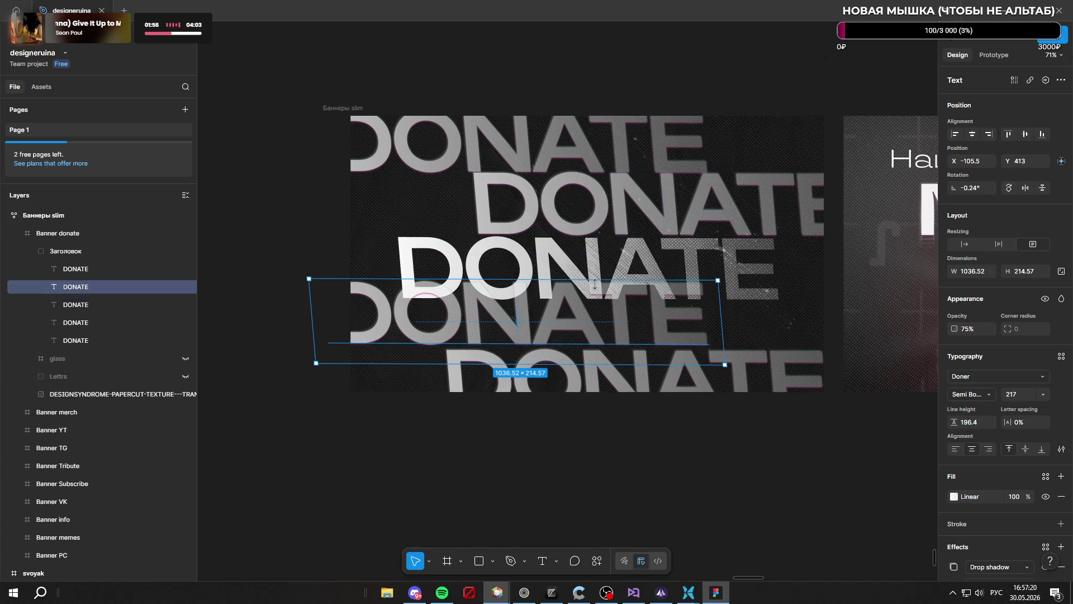
Centre the large white DONATE at X 63.5, Y 273 and move its layer to the top of Заголовок
{"action": "left_click", "coordinate": [411, 263]}
{"action": "mouse_move", "coordinate": [606, 275]}
{"action": "left_mouse_down"}
{"action": "mouse_move", "coordinate": [633, 267]}
{"action": "mouse_move", "coordinate": [604, 266]}
{"action": "mouse_move", "coordinate": [604, 254]}
{"action": "mouse_move", "coordinate": [607, 267]}
{"action": "left_mouse_up"}
{"action": "left_click_drag", "start_coordinate": [108, 337], "coordinate": [112, 264]}
{"action": "left_click", "coordinate": [595, 481]}
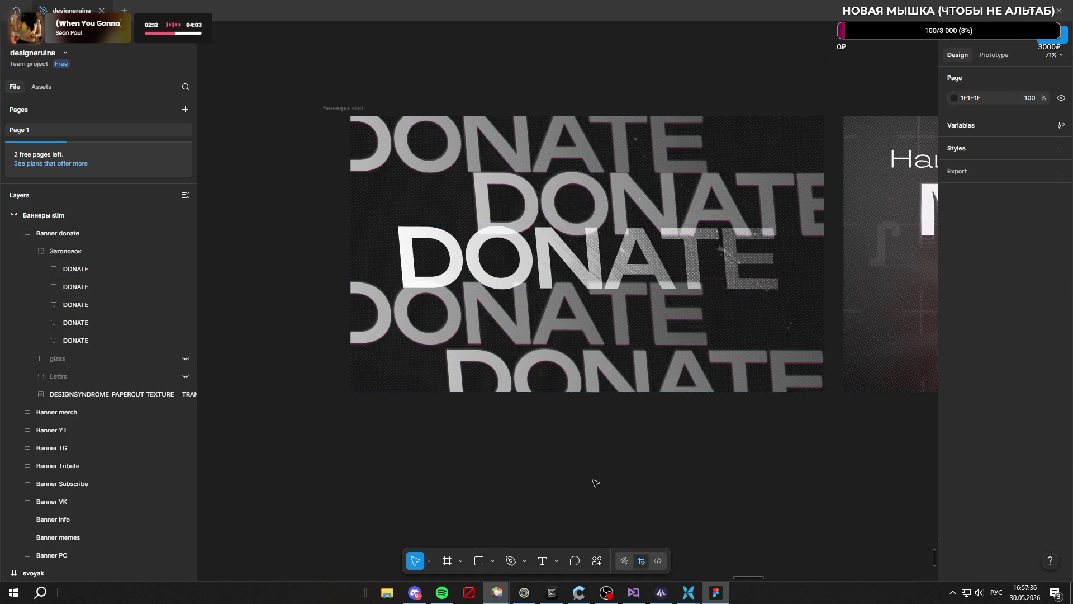
Set the central white DONATE's blend mode to Normal
{"action": "scroll", "coordinate": [521, 390], "scroll_direction": "down", "scroll_amount": 1}
{"action": "scroll", "coordinate": [520, 390], "scroll_direction": "down", "scroll_amount": 2}
{"action": "scroll", "coordinate": [577, 314], "scroll_direction": "up", "scroll_amount": 2}
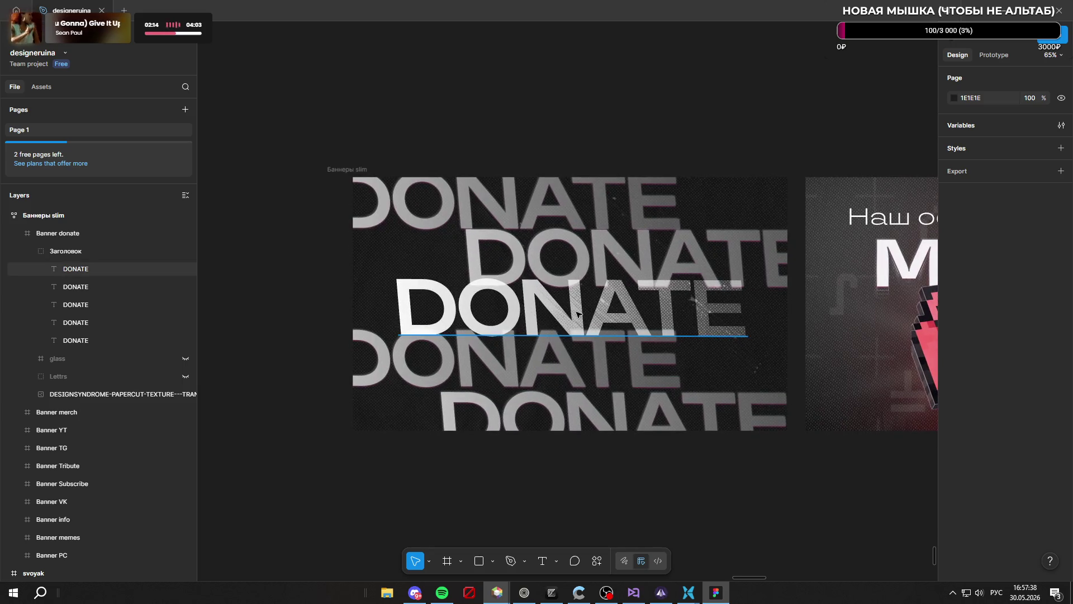
{"action": "left_click", "coordinate": [578, 314]}
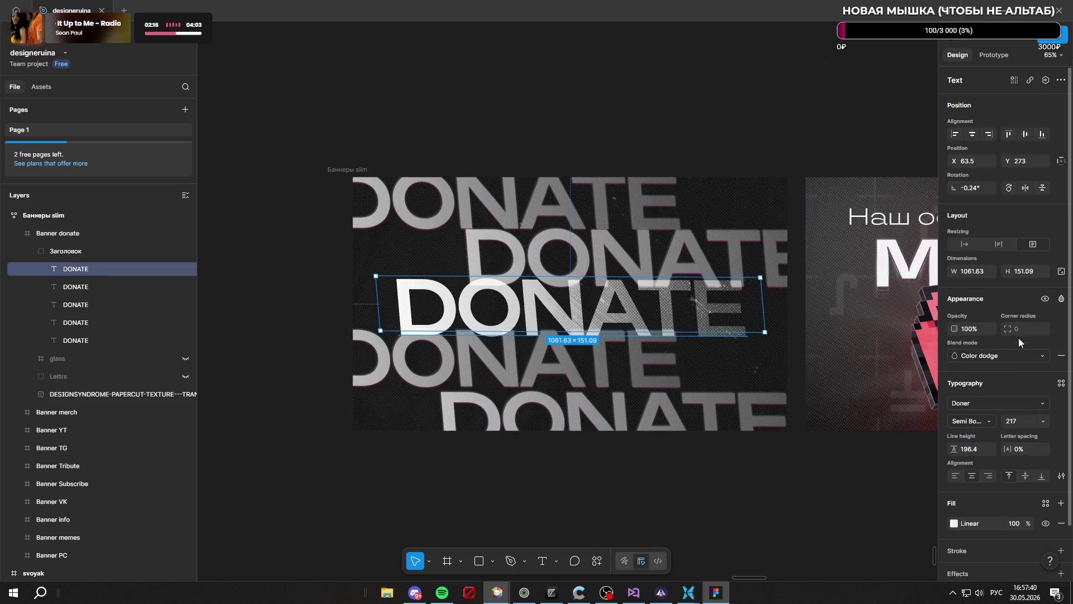
{"action": "left_click", "coordinate": [1043, 359]}
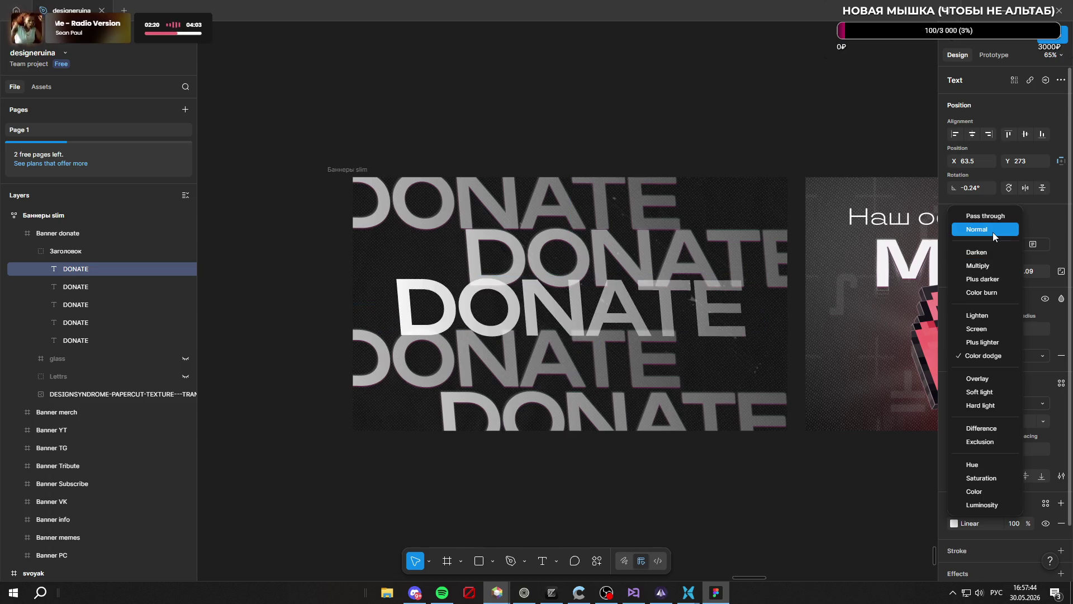
{"action": "left_click", "coordinate": [993, 232]}
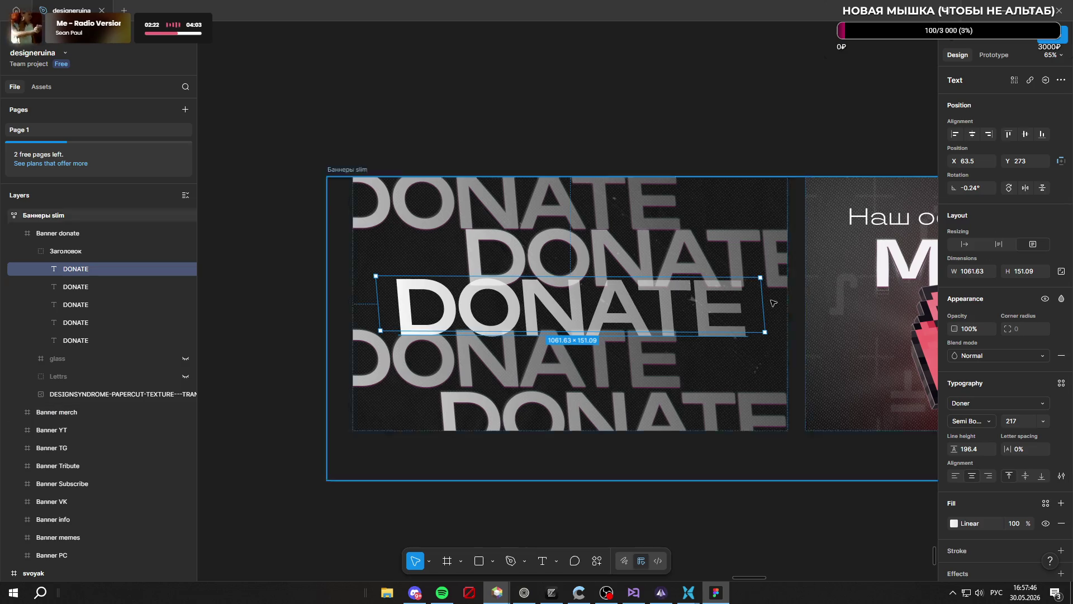
Make its gradient's end stop fully opaque grey 9E9E9E, fading from white FFFFFF
{"action": "scroll", "coordinate": [558, 260], "scroll_direction": "up", "scroll_amount": 5}
{"action": "scroll", "coordinate": [558, 259], "scroll_direction": "down", "scroll_amount": 2}
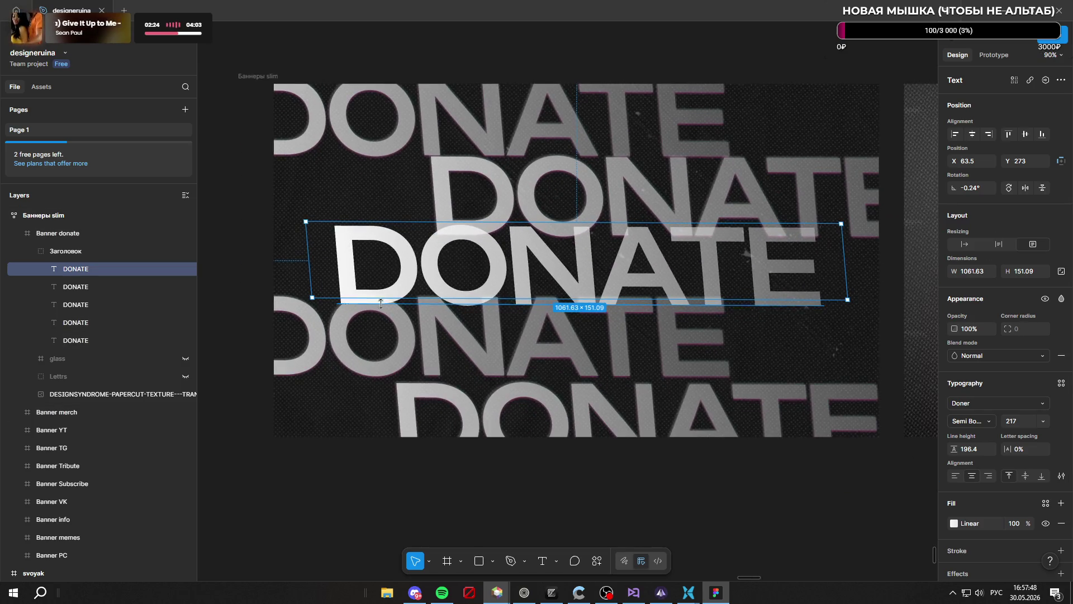
{"action": "scroll", "coordinate": [1016, 437], "scroll_direction": "down", "scroll_amount": 1}
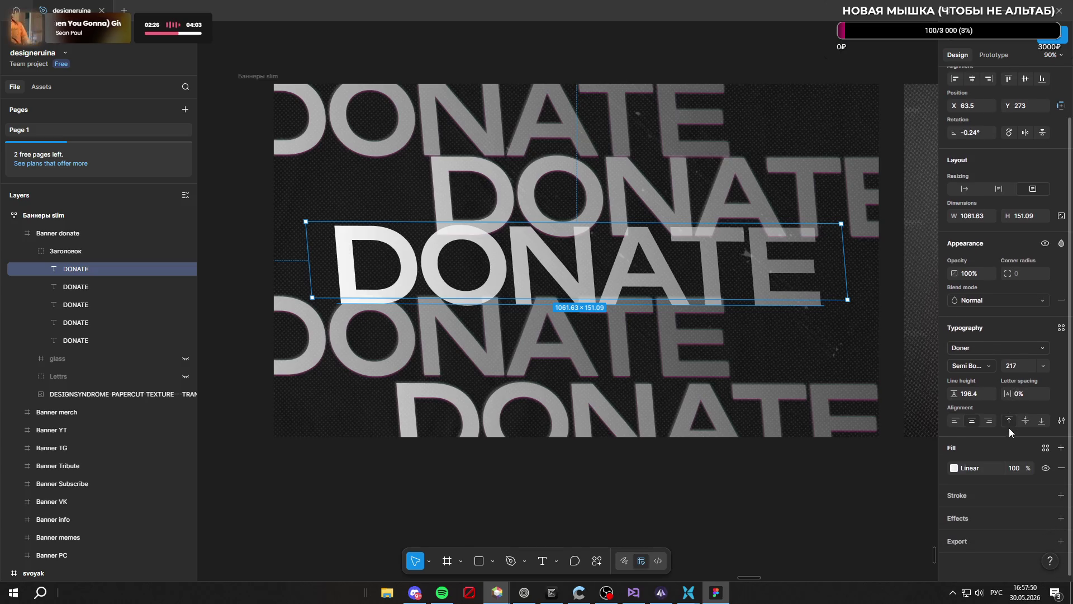
{"action": "left_click", "coordinate": [954, 468]}
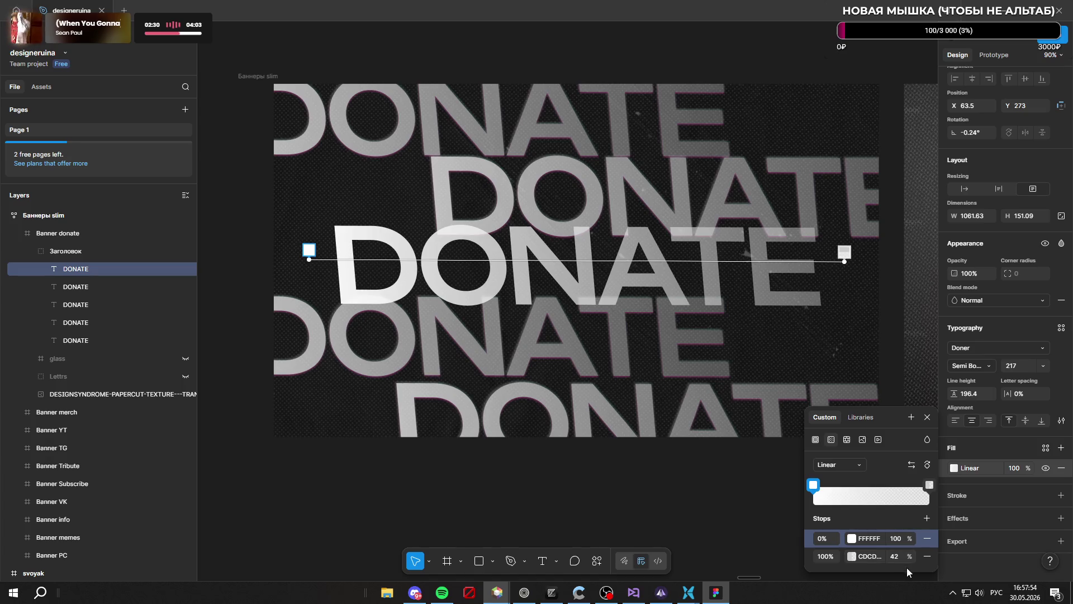
{"action": "left_click_drag", "start_coordinate": [913, 558], "coordinate": [1068, 558]}
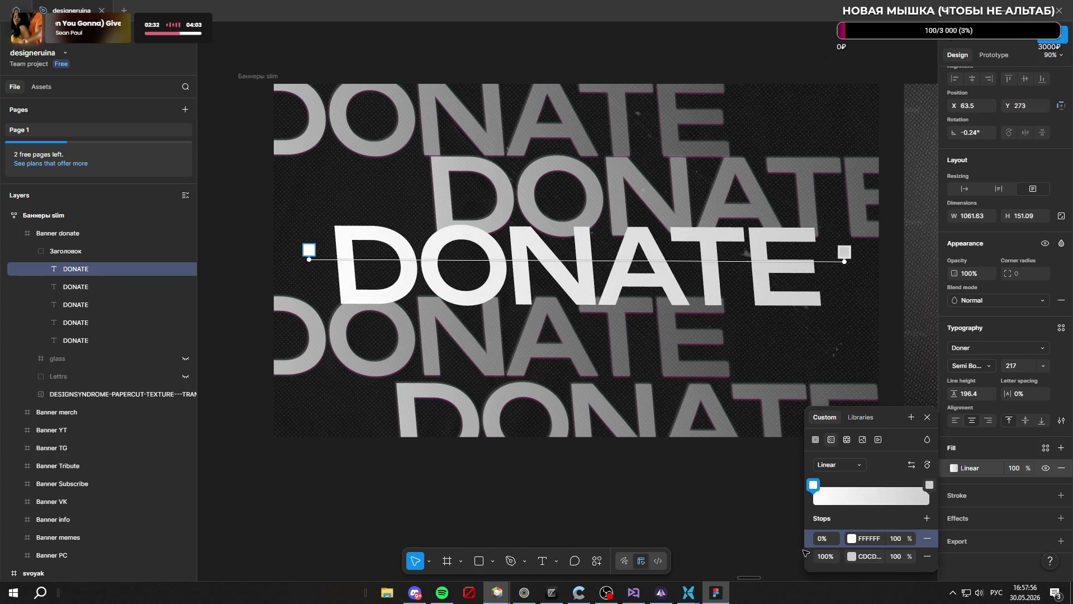
{"action": "left_click", "coordinate": [852, 556]}
{"action": "left_click_drag", "start_coordinate": [693, 364], "coordinate": [653, 381]}
{"action": "scroll", "coordinate": [558, 429], "scroll_direction": "down", "scroll_amount": 3}
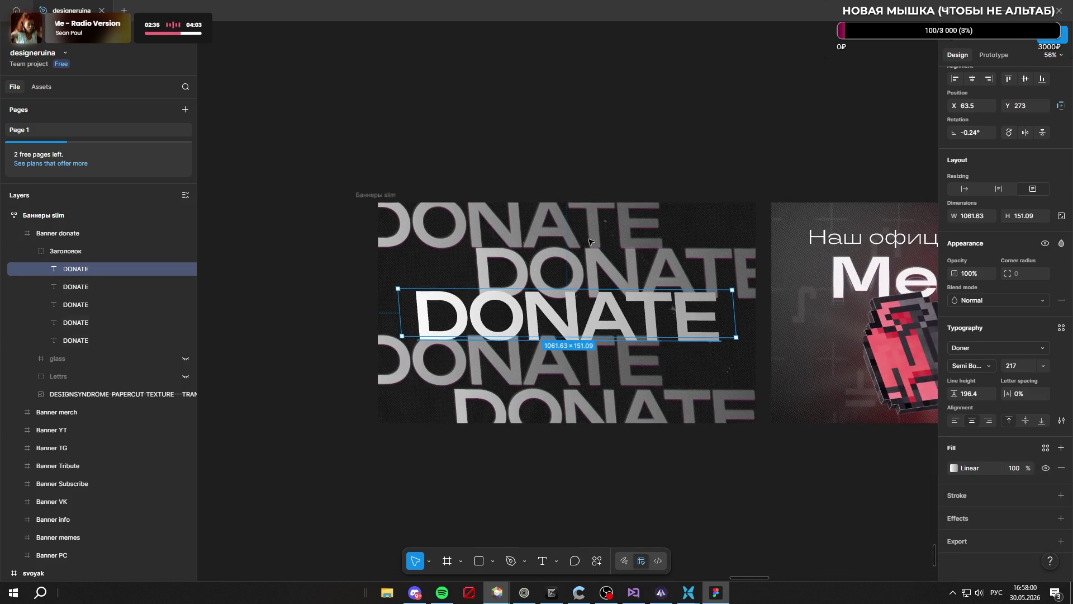
{"action": "left_click", "coordinate": [604, 163]}
{"action": "scroll", "coordinate": [604, 163], "scroll_direction": "down", "scroll_amount": 1}
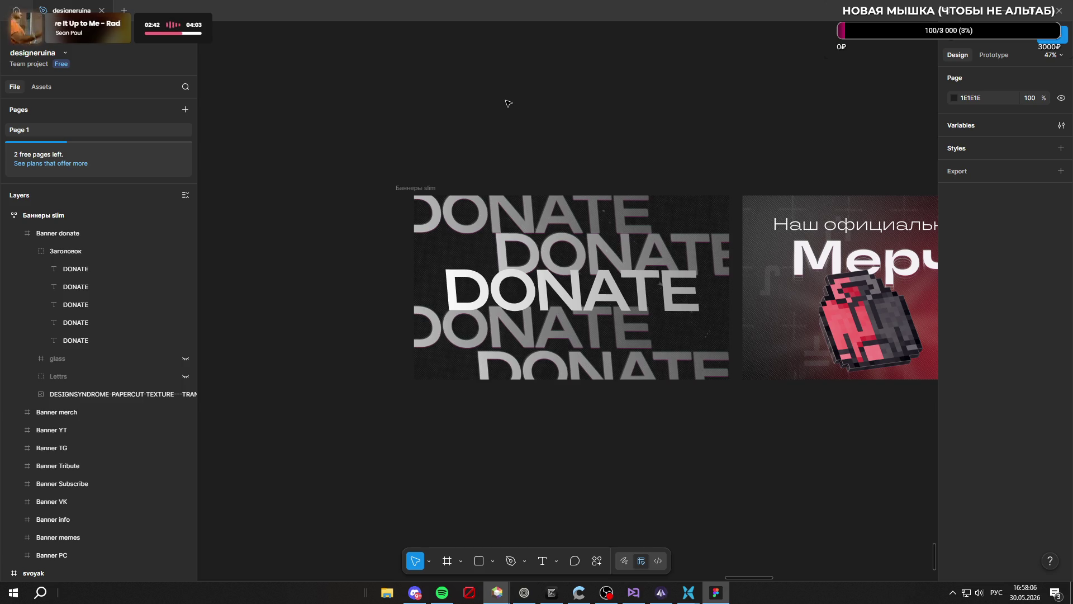
Dim the background DONATE rows' fill opacity to 85%, 76% and 56% from the top down
{"action": "scroll", "coordinate": [574, 200], "scroll_direction": "up", "scroll_amount": 3}
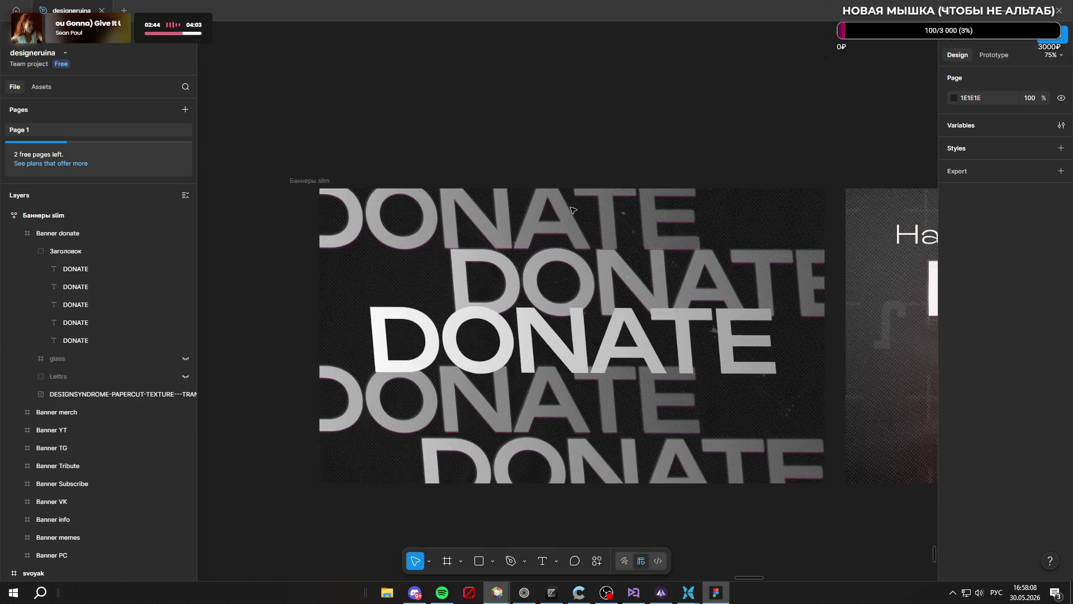
{"action": "left_click", "coordinate": [562, 219]}
{"action": "scroll", "coordinate": [782, 358], "scroll_direction": "down", "scroll_amount": 1}
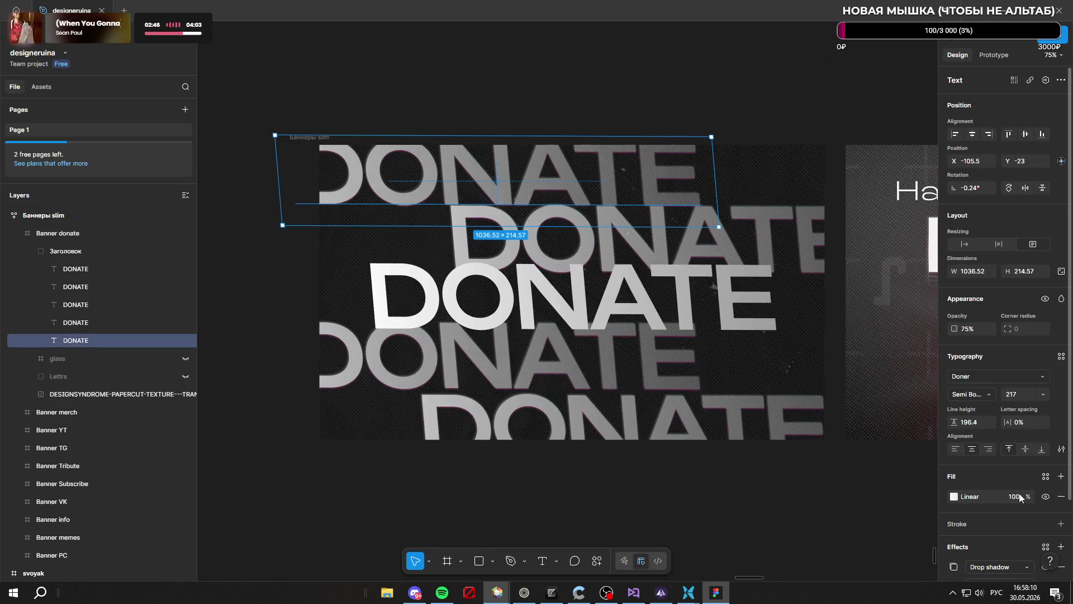
{"action": "left_click_drag", "start_coordinate": [1032, 496], "coordinate": [1024, 496]}
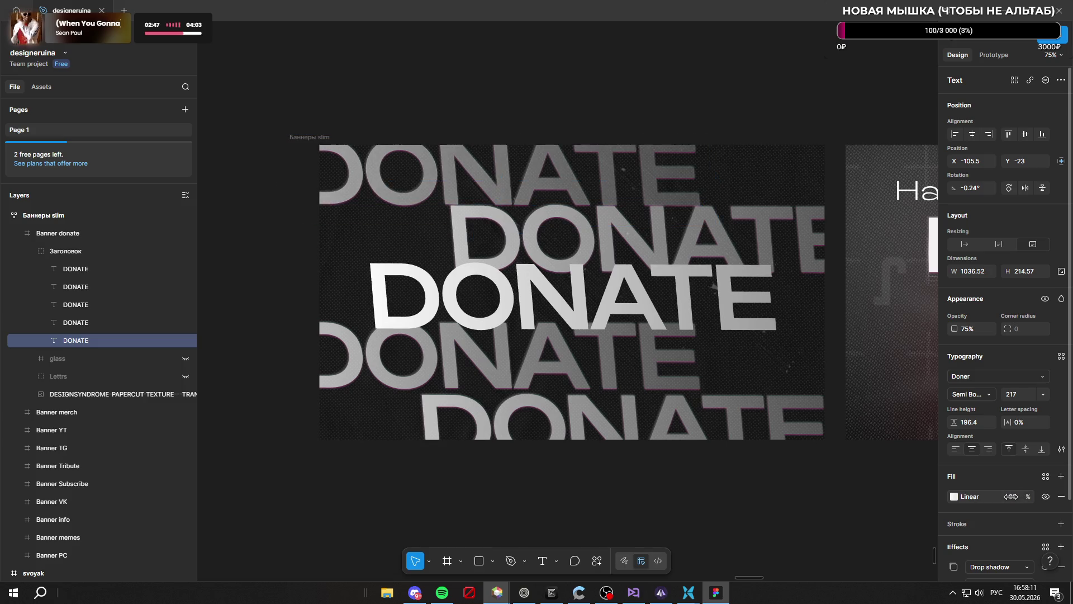
{"action": "left_click", "coordinate": [734, 239]}
{"action": "left_click_drag", "start_coordinate": [1032, 495], "coordinate": [1018, 496]}
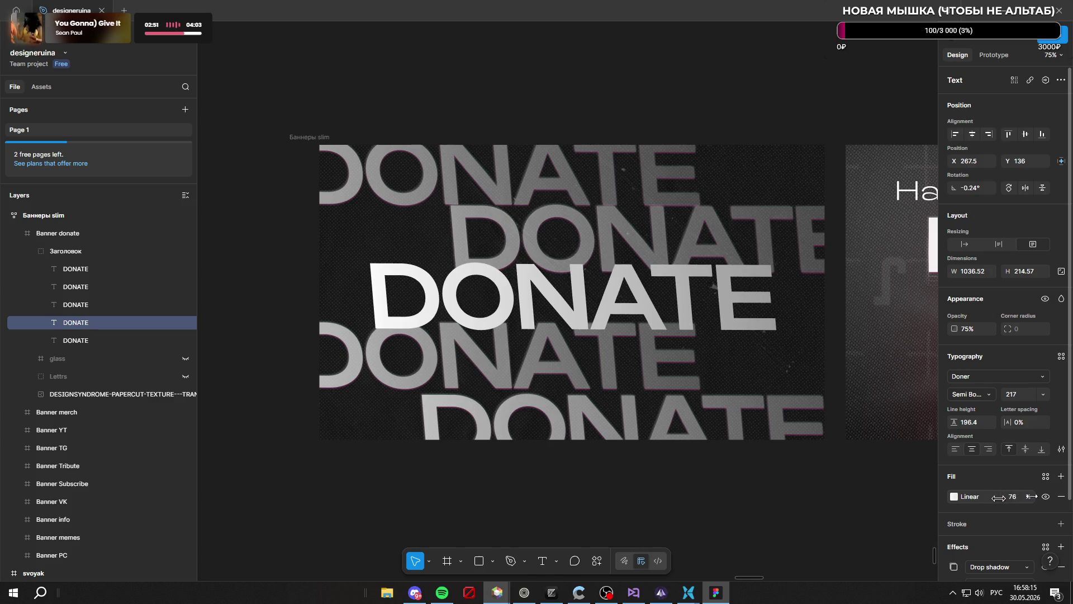
{"action": "left_click", "coordinate": [612, 373]}
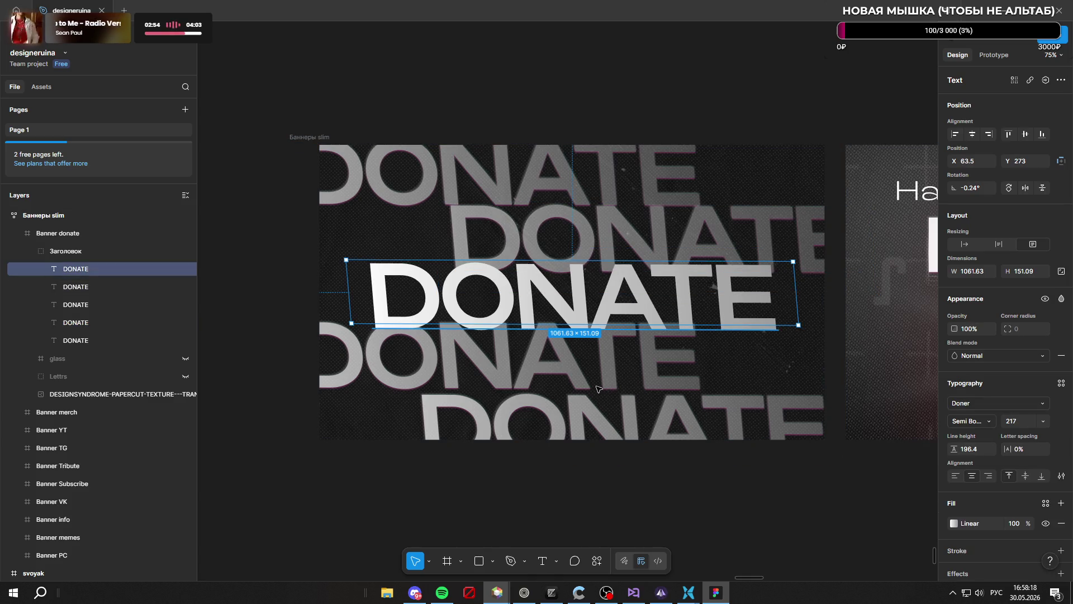
{"action": "left_click", "coordinate": [424, 399]}
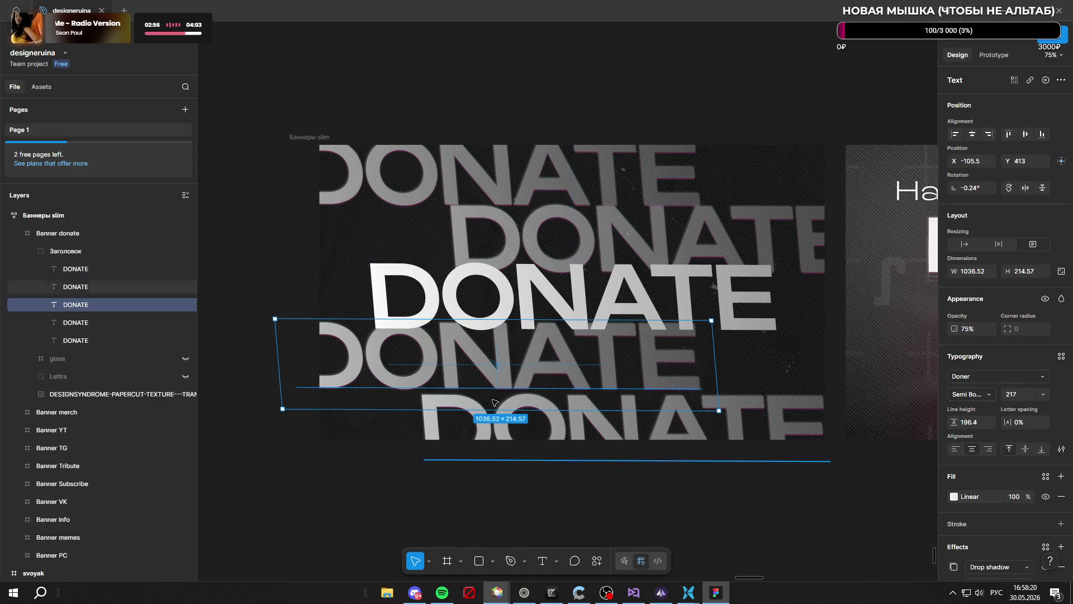
{"action": "left_click_drag", "start_coordinate": [1030, 494], "coordinate": [987, 496]}
{"action": "left_click", "coordinate": [806, 435]}
{"action": "scroll", "coordinate": [653, 254], "scroll_direction": "down", "scroll_amount": 5}
Return to ChatGPT's answer on slanting DONATE through vector editing or a mask
{"action": "left_click", "coordinate": [652, 190]}
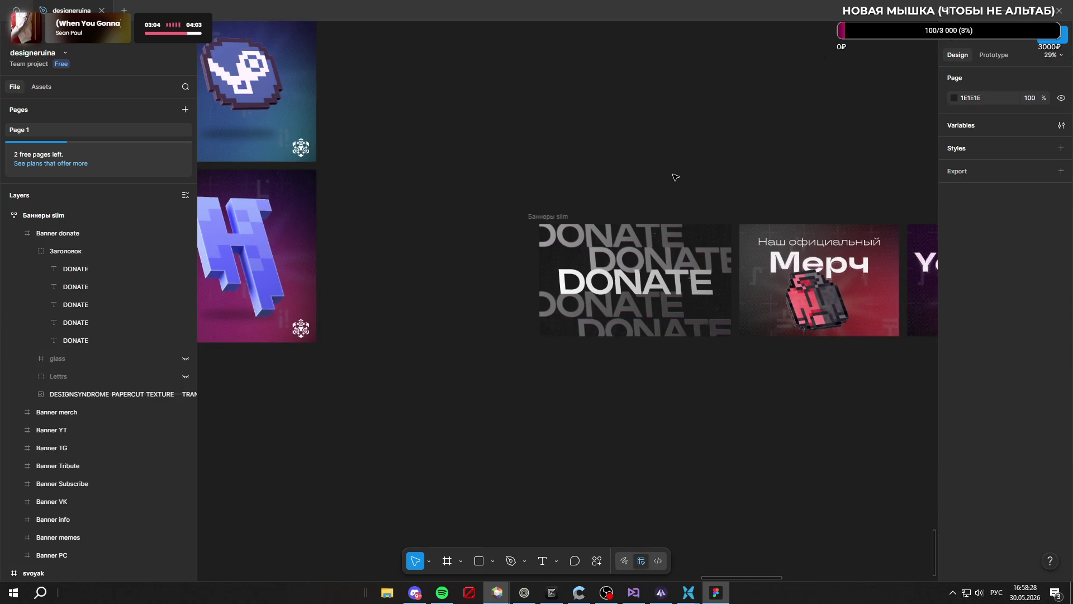
{"action": "scroll", "coordinate": [539, 166], "scroll_direction": "down", "scroll_amount": 2}
{"action": "scroll", "coordinate": [559, 179], "scroll_direction": "up", "scroll_amount": 3}
{"action": "scroll", "coordinate": [587, 190], "scroll_direction": "down", "scroll_amount": 2}
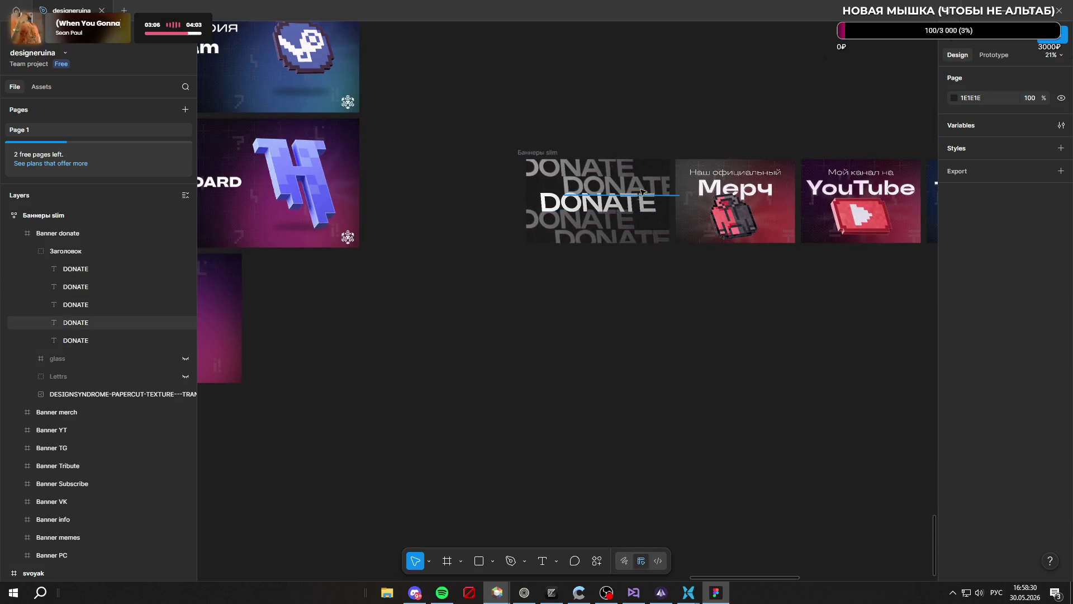
{"action": "scroll", "coordinate": [619, 197], "scroll_direction": "up", "scroll_amount": 3}
{"action": "scroll", "coordinate": [619, 198], "scroll_direction": "down", "scroll_amount": 2}
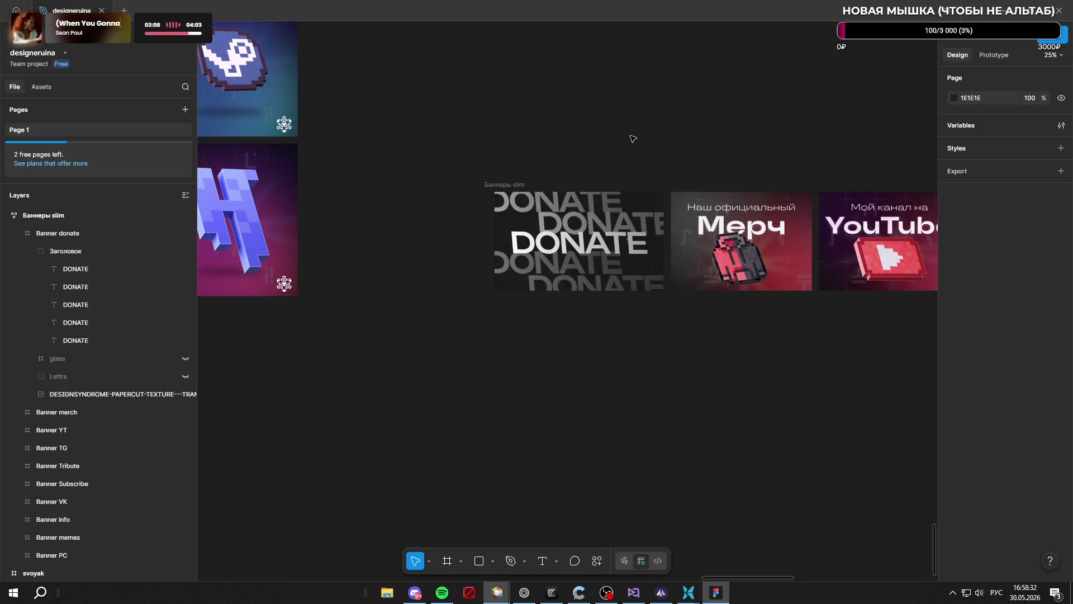
{"action": "scroll", "coordinate": [590, 226], "scroll_direction": "up", "scroll_amount": 3}
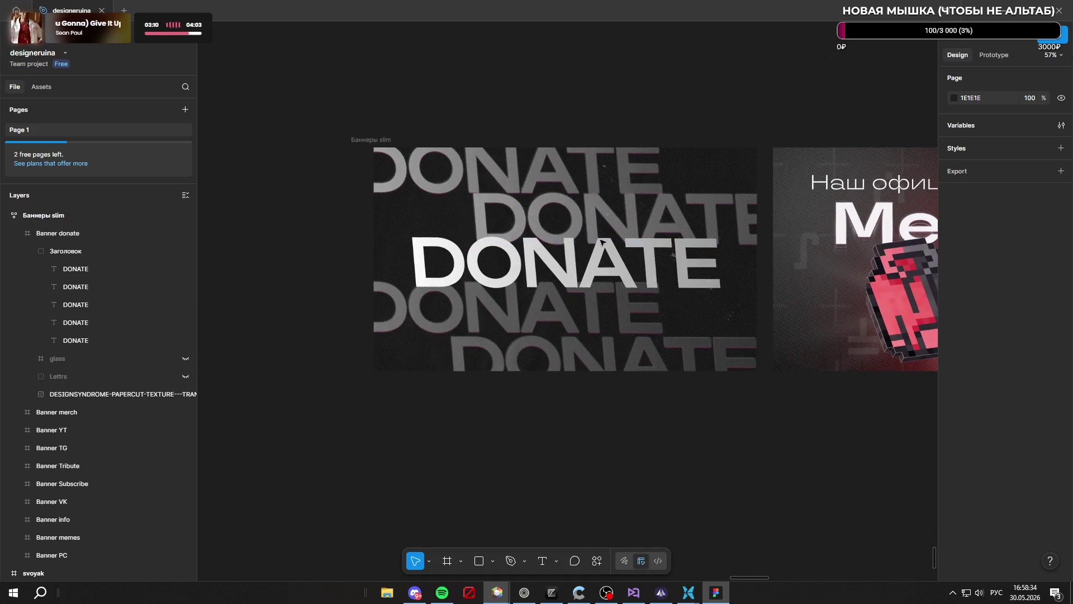
{"action": "scroll", "coordinate": [565, 259], "scroll_direction": "up", "scroll_amount": 1}
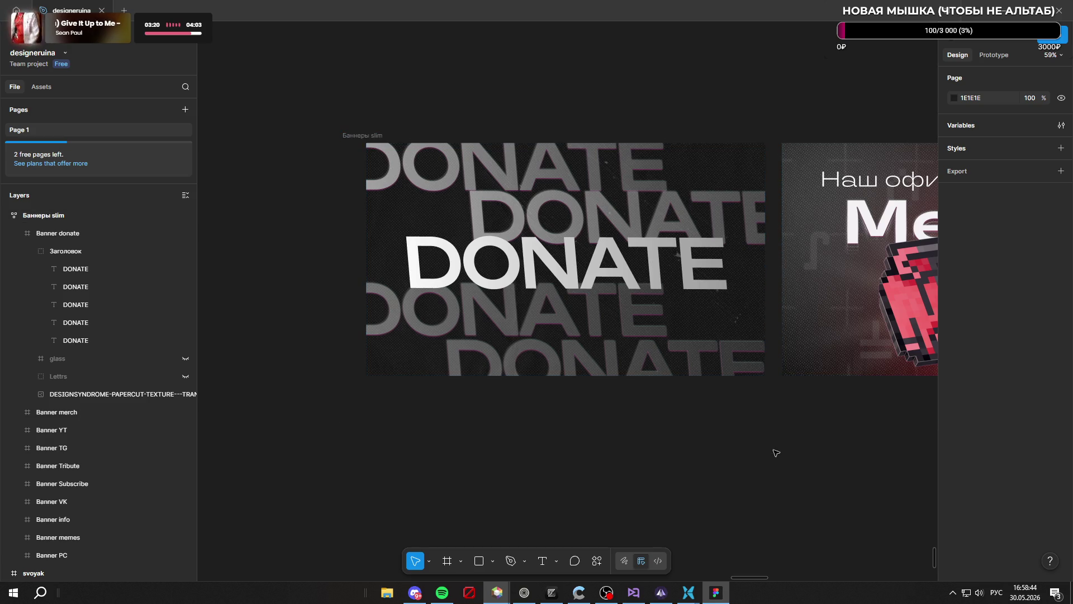
{"action": "mouse_move", "coordinate": [524, 593]}
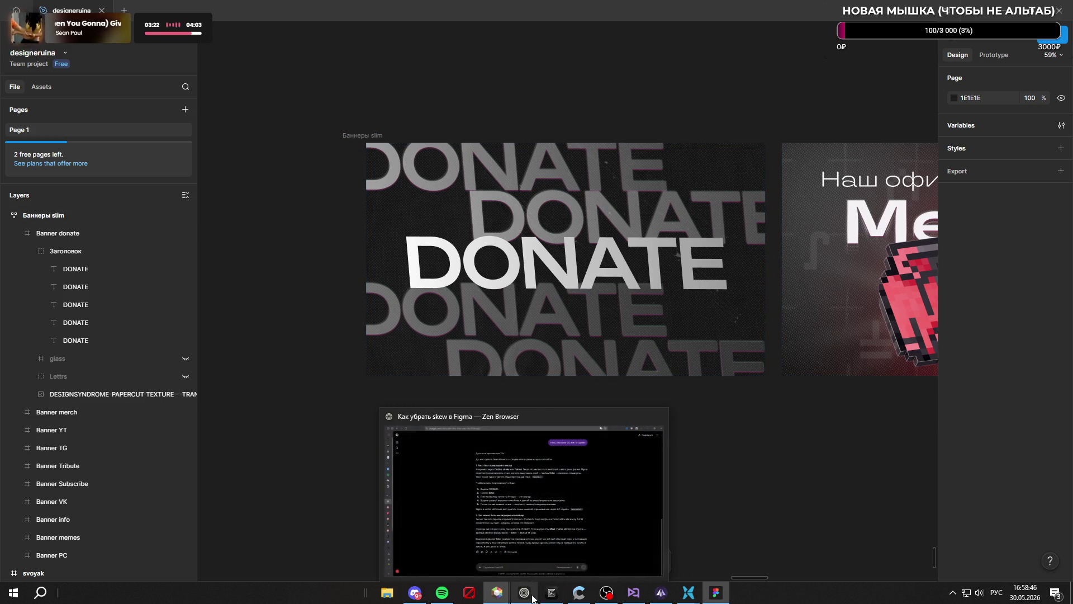
{"action": "left_click", "coordinate": [566, 455]}
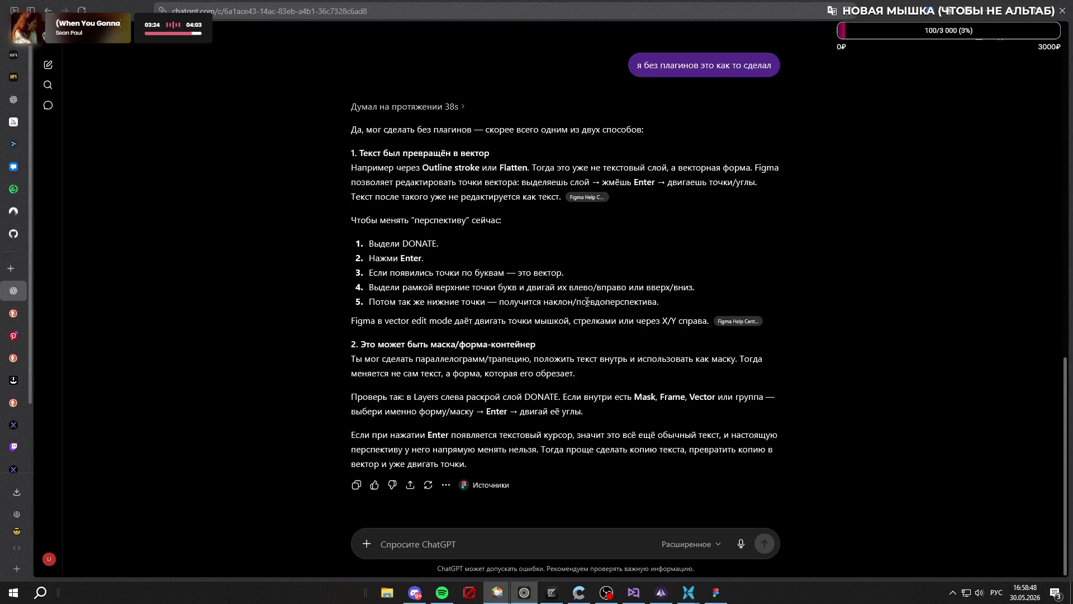
Read the Figma Learn 'Edit vector layers' article, then return to the Figma banner file
{"action": "mouse_move", "coordinate": [740, 324]}
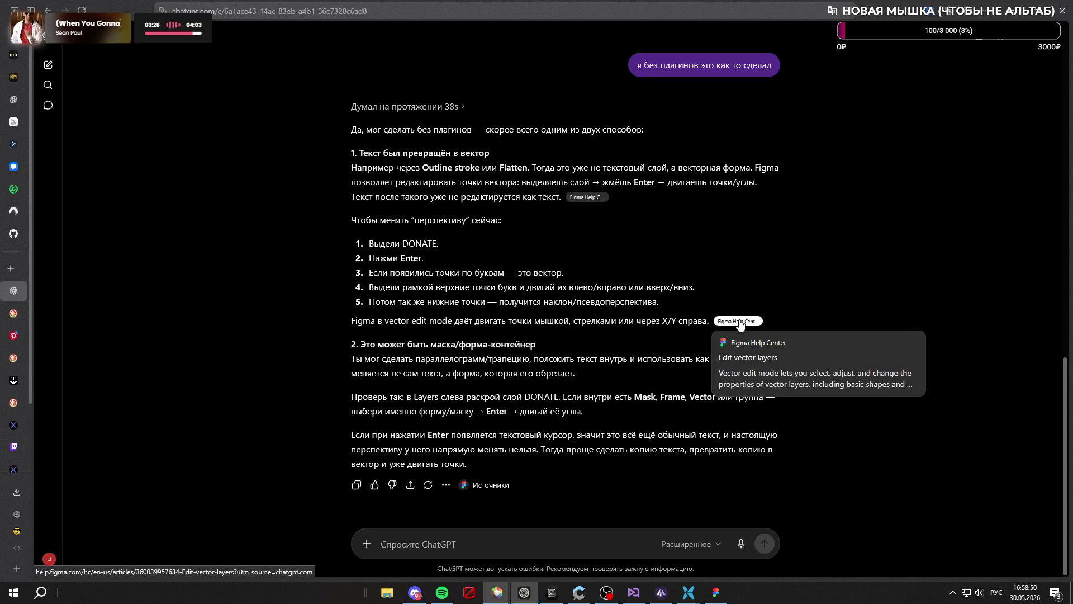
{"action": "left_click", "coordinate": [739, 321]}
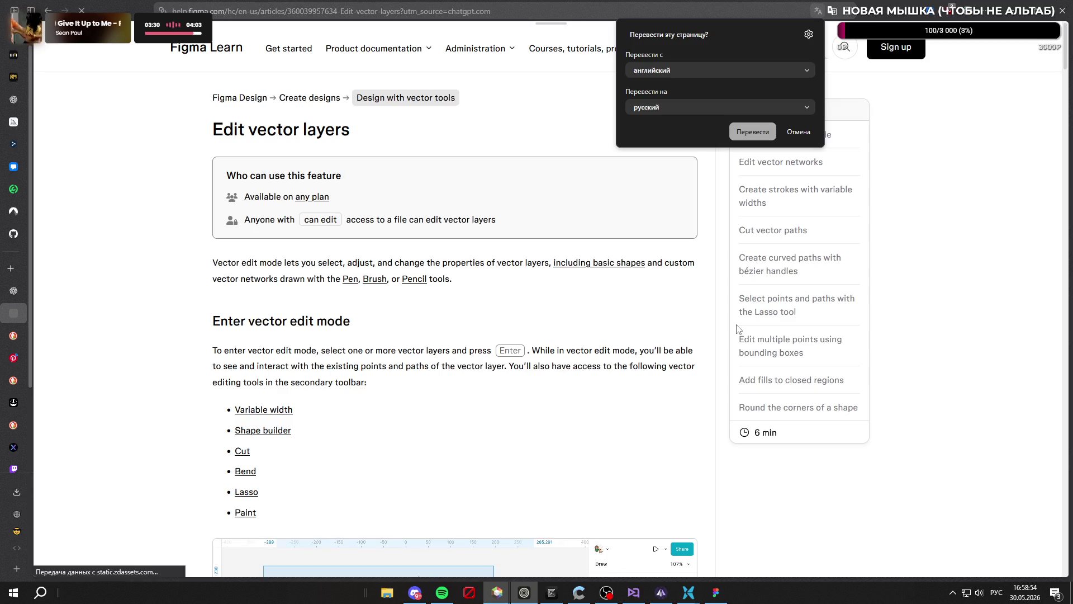
{"action": "left_click", "coordinate": [798, 132]}
{"action": "scroll", "coordinate": [510, 246], "scroll_direction": "down", "scroll_amount": 5}
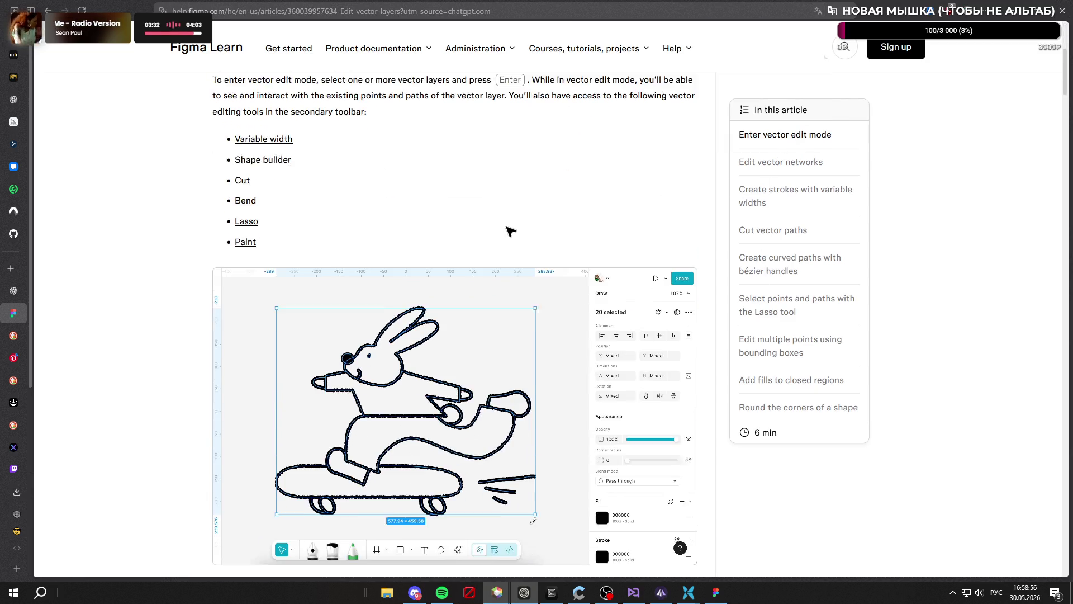
{"action": "scroll", "coordinate": [510, 238], "scroll_direction": "down", "scroll_amount": 6}
{"action": "scroll", "coordinate": [510, 240], "scroll_direction": "up", "scroll_amount": 5}
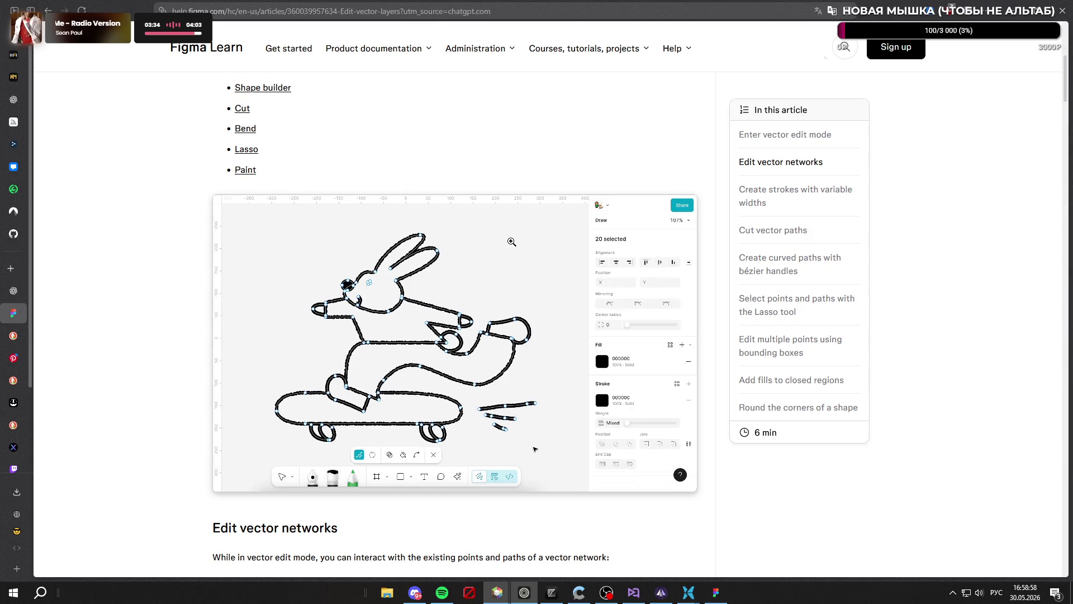
{"action": "scroll", "coordinate": [511, 241], "scroll_direction": "down", "scroll_amount": 5}
{"action": "scroll", "coordinate": [512, 242], "scroll_direction": "up", "scroll_amount": 4}
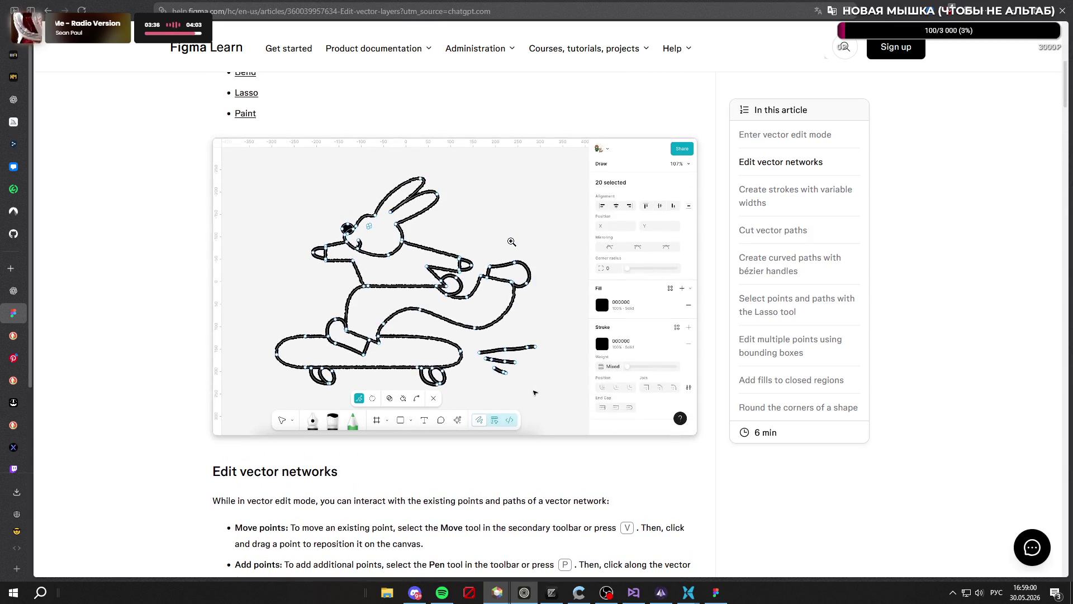
{"action": "scroll", "coordinate": [511, 242], "scroll_direction": "down", "scroll_amount": 6}
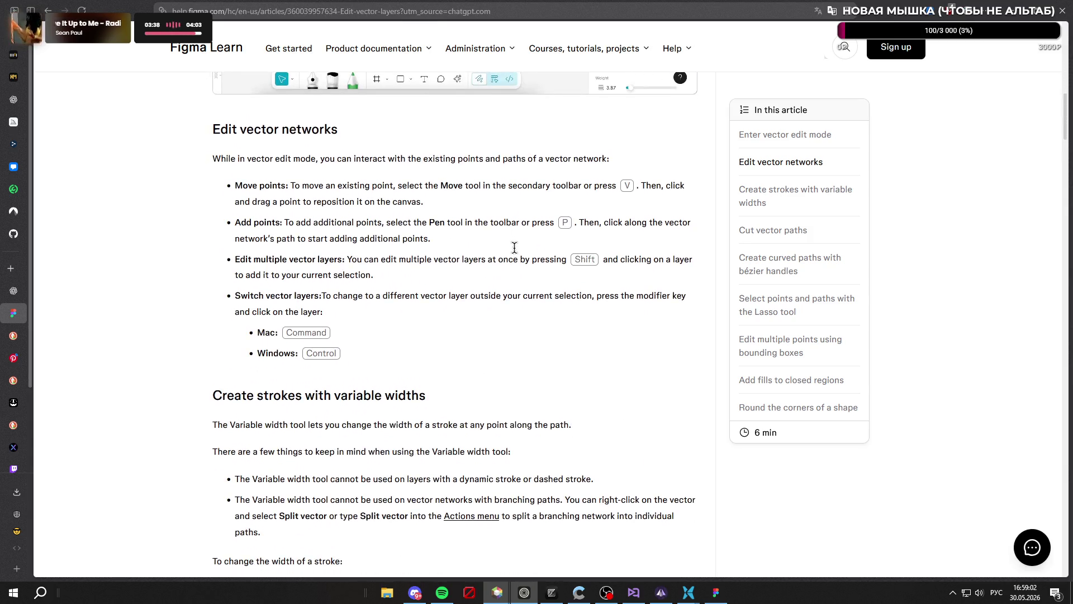
{"action": "scroll", "coordinate": [514, 246], "scroll_direction": "down", "scroll_amount": 13}
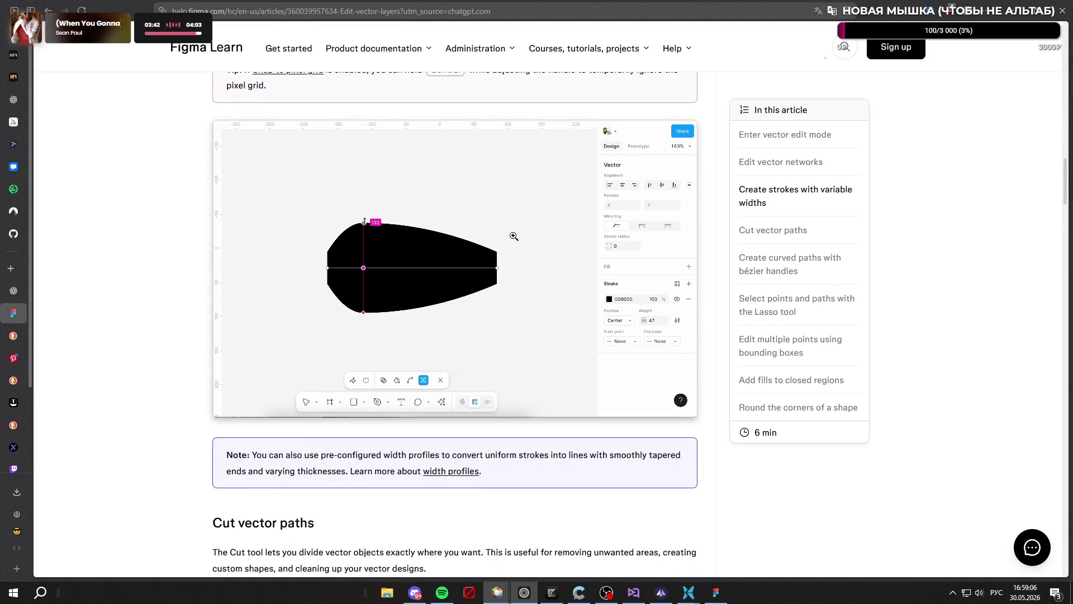
{"action": "scroll", "coordinate": [511, 240], "scroll_direction": "down", "scroll_amount": 12}
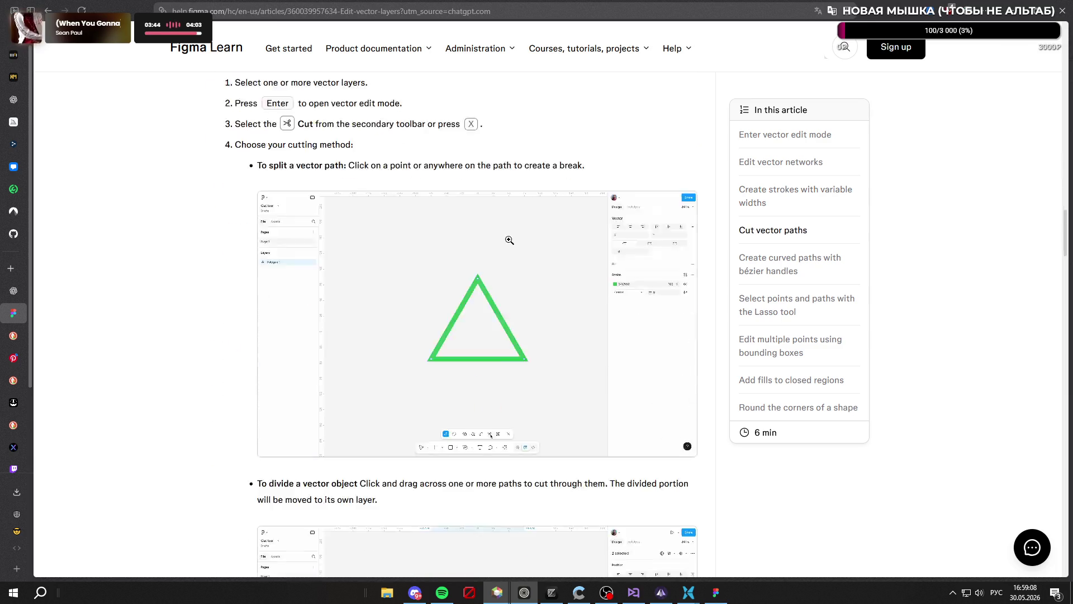
{"action": "key", "text": "ctrl+Tab"}
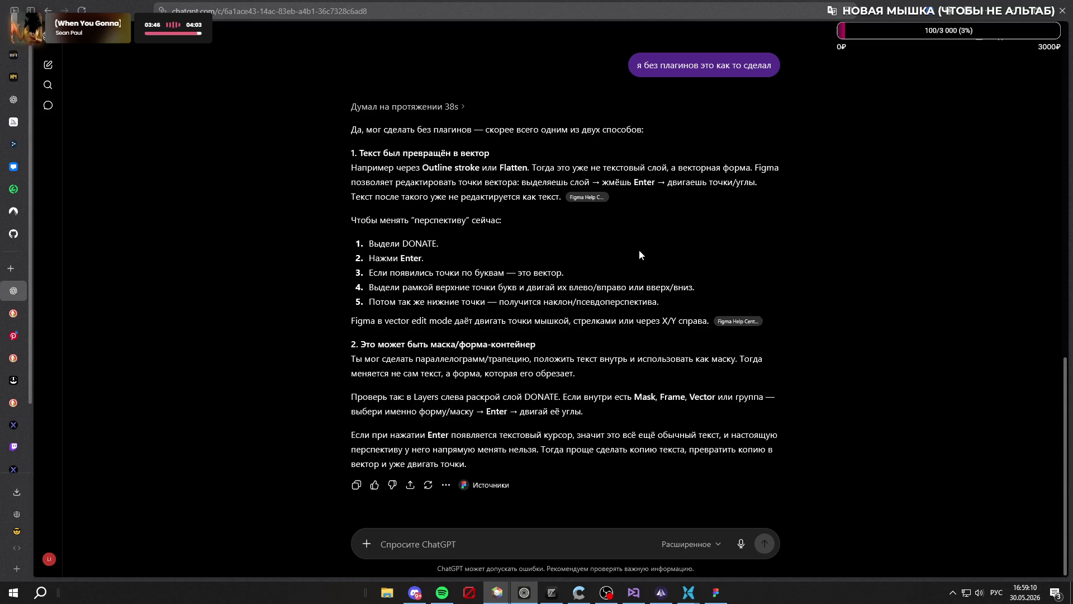
{"action": "key", "text": "alt+Tab"}
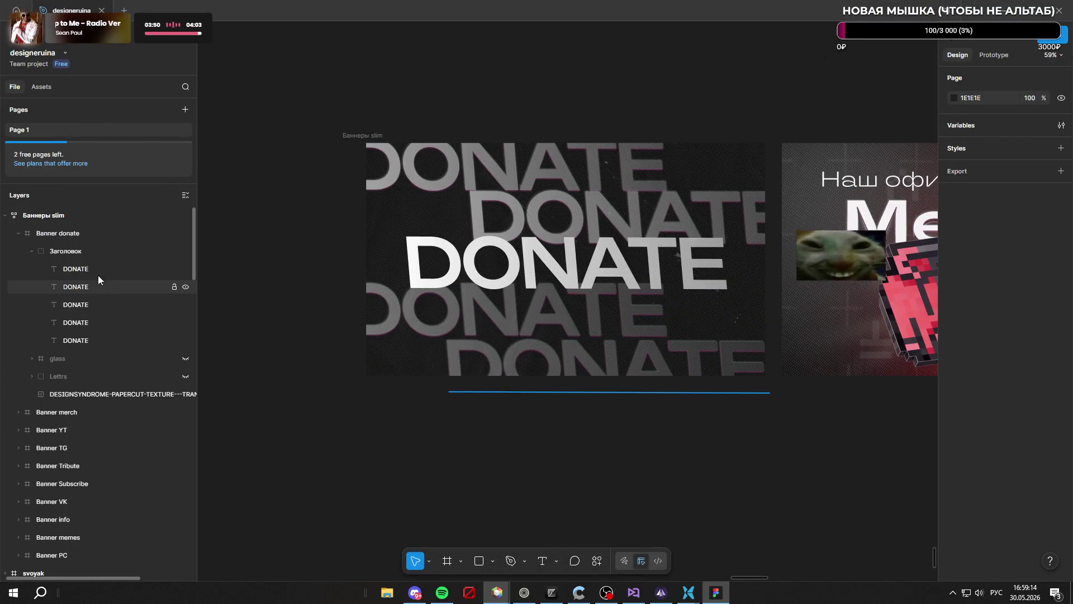
Create a new text box reading 'DONTAE' and move it into the banner centre
{"action": "left_click", "coordinate": [99, 251]}
{"action": "right_click", "coordinate": [99, 250]}
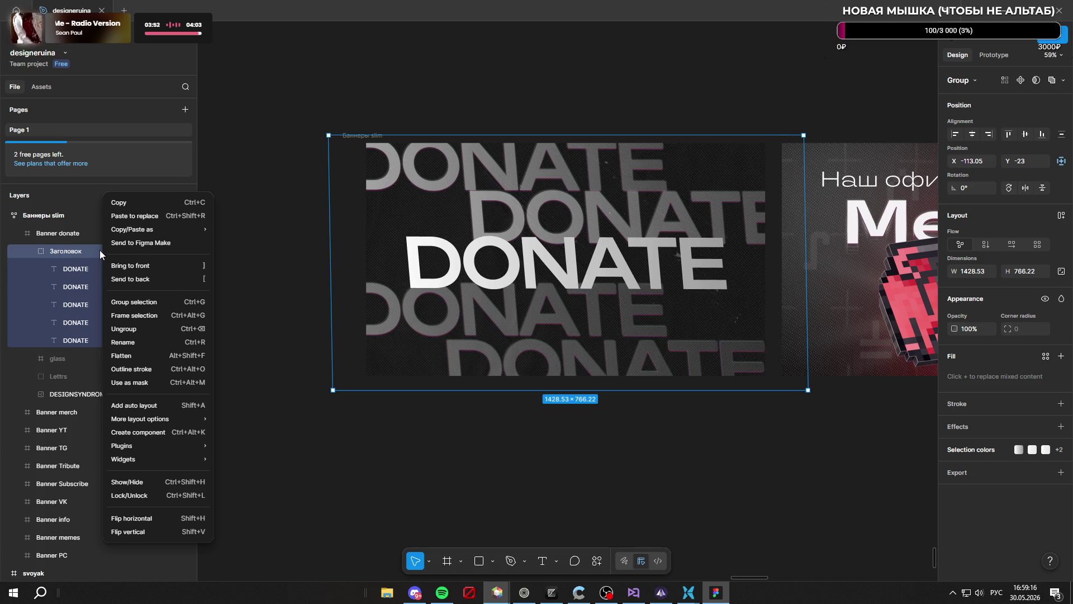
{"action": "left_click", "coordinate": [392, 443]}
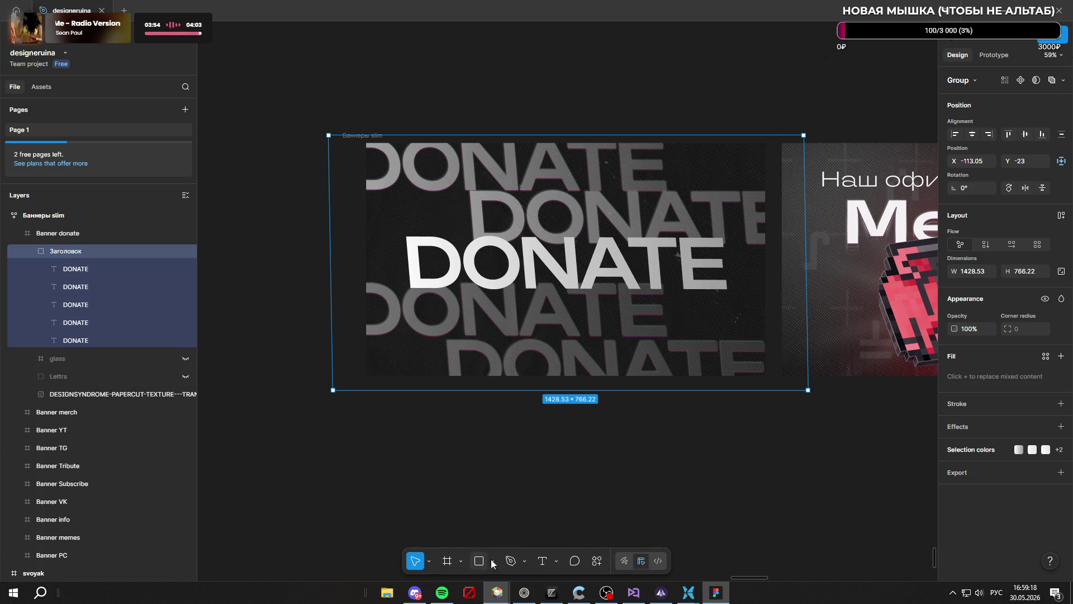
{"action": "left_click", "coordinate": [543, 561]}
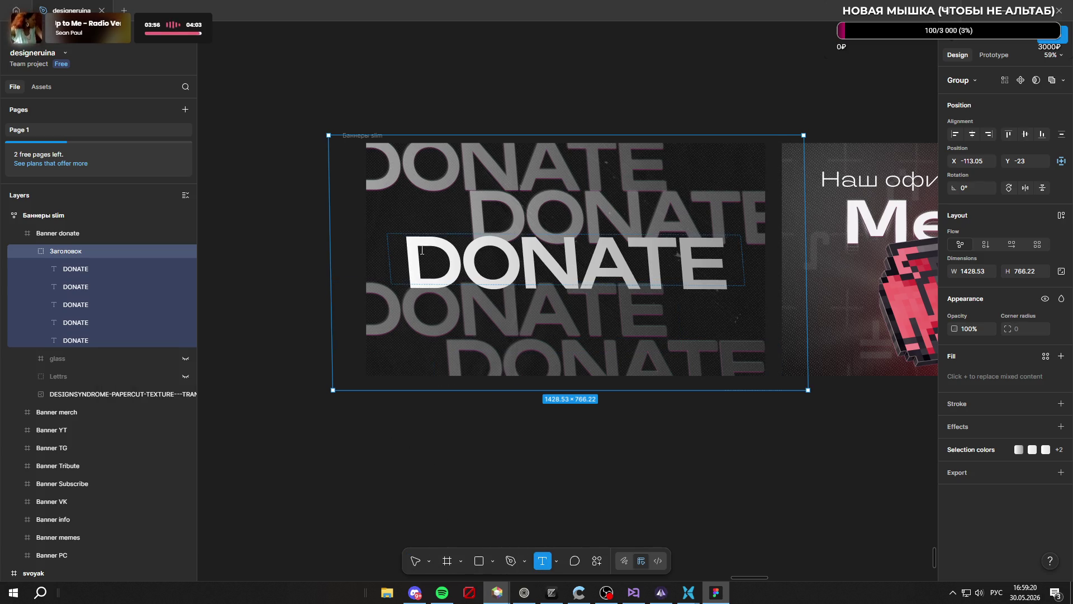
{"action": "left_click_drag", "start_coordinate": [404, 262], "coordinate": [732, 267]}
{"action": "left_click", "coordinate": [753, 290]}
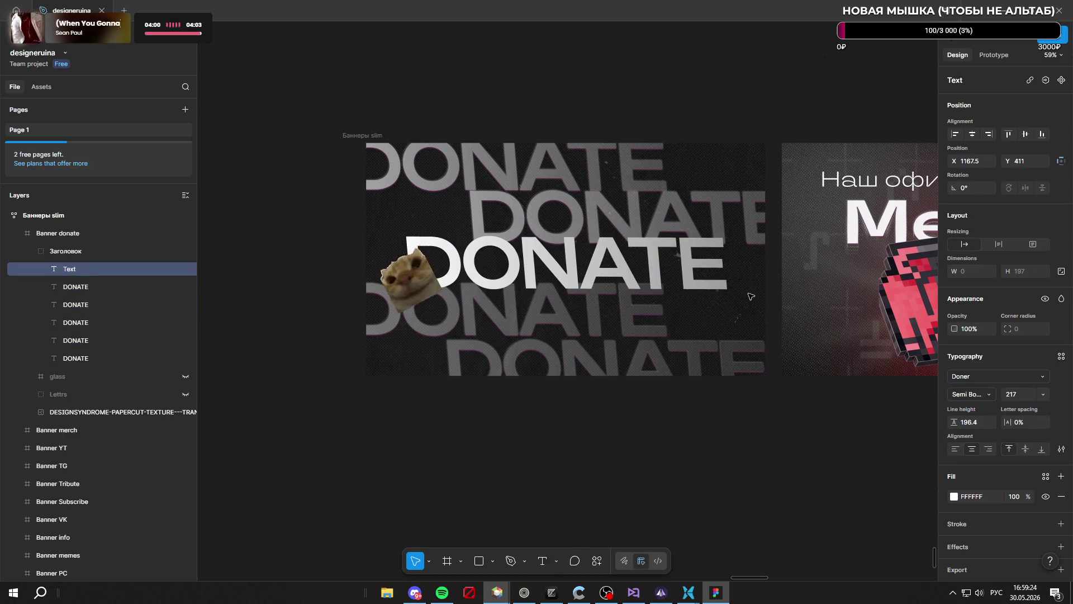
{"action": "type", "text": "BЩ"}
{"action": "key", "text": "BackSpace"}
{"action": "key", "text": "BackSpace"}
{"action": "key", "text": "alt+shift"}
{"action": "type", "text": "DON"}
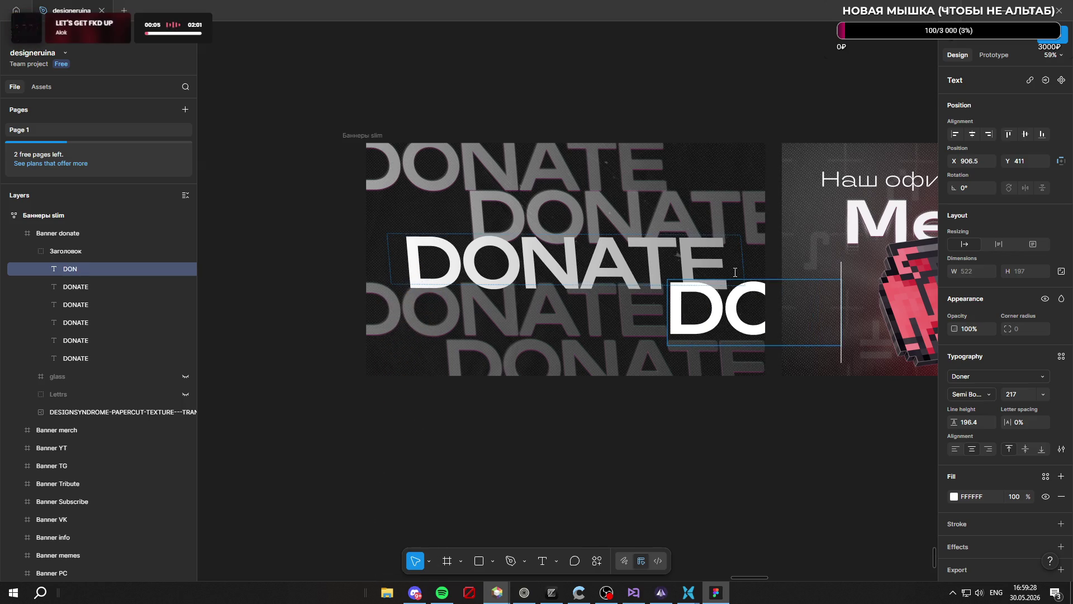
{"action": "type", "text": "TAE"}
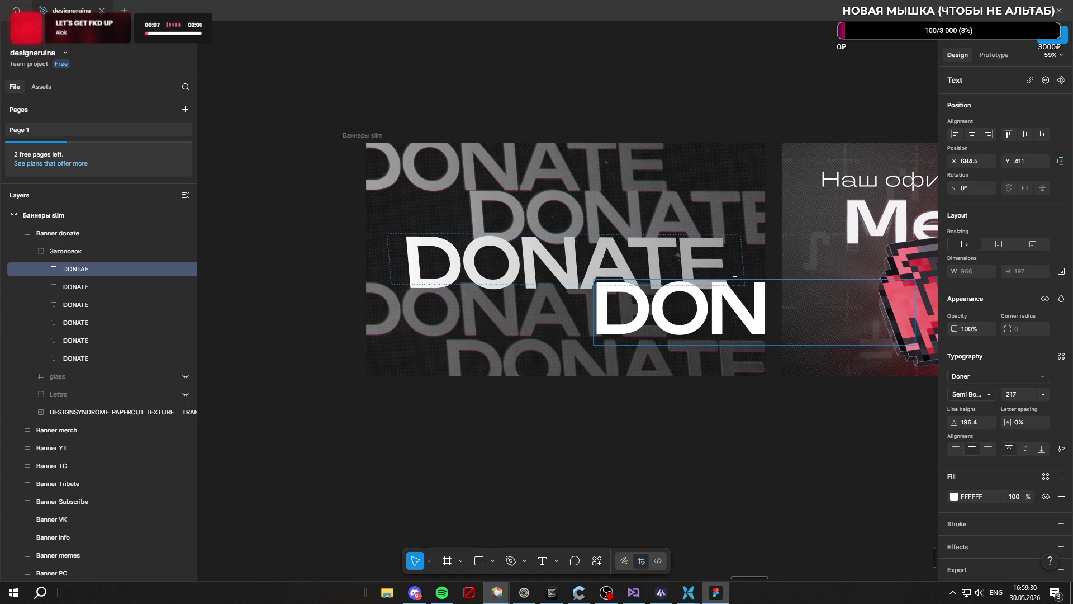
{"action": "key", "text": "Escape"}
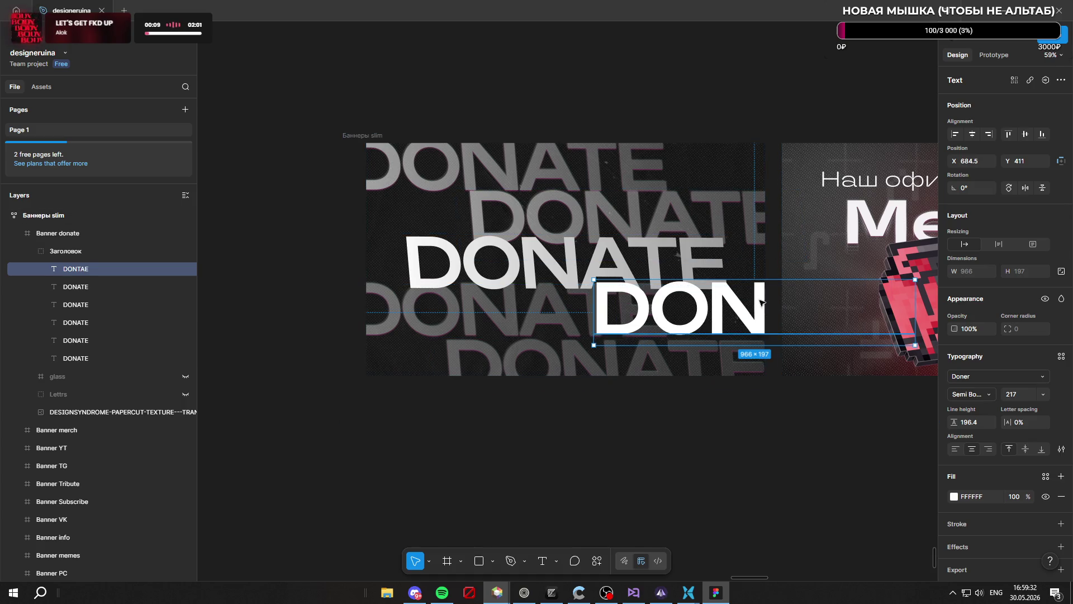
{"action": "left_click_drag", "start_coordinate": [761, 304], "coordinate": [578, 296]}
Correct the new text's typo so it reads DONATE
{"action": "double_click", "coordinate": [637, 303]}
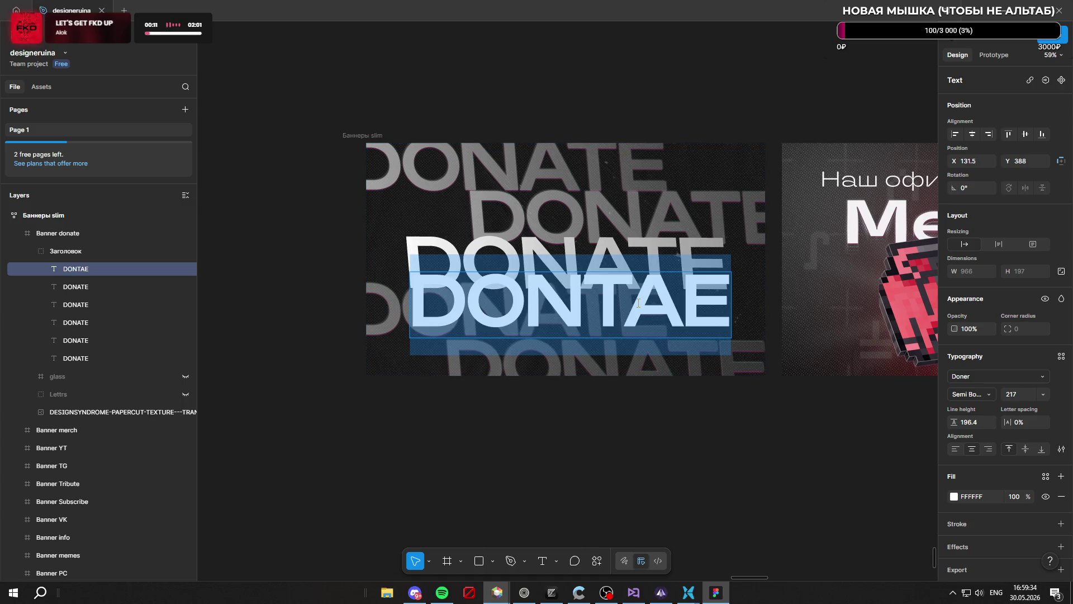
{"action": "left_click", "coordinate": [638, 303]}
{"action": "key", "text": "BackSpace"}
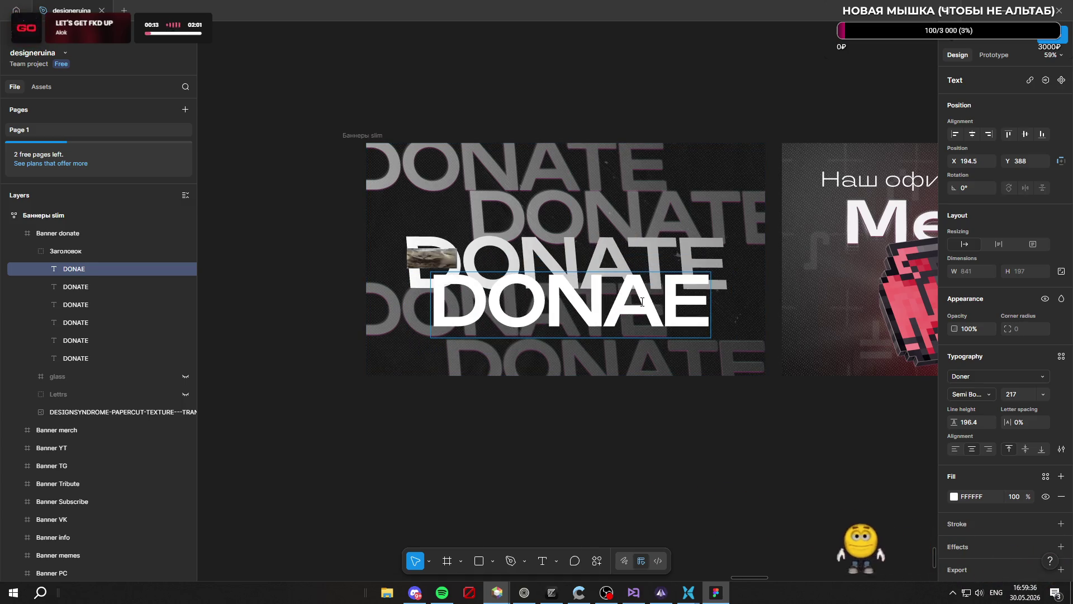
{"action": "type", "text": "T"}
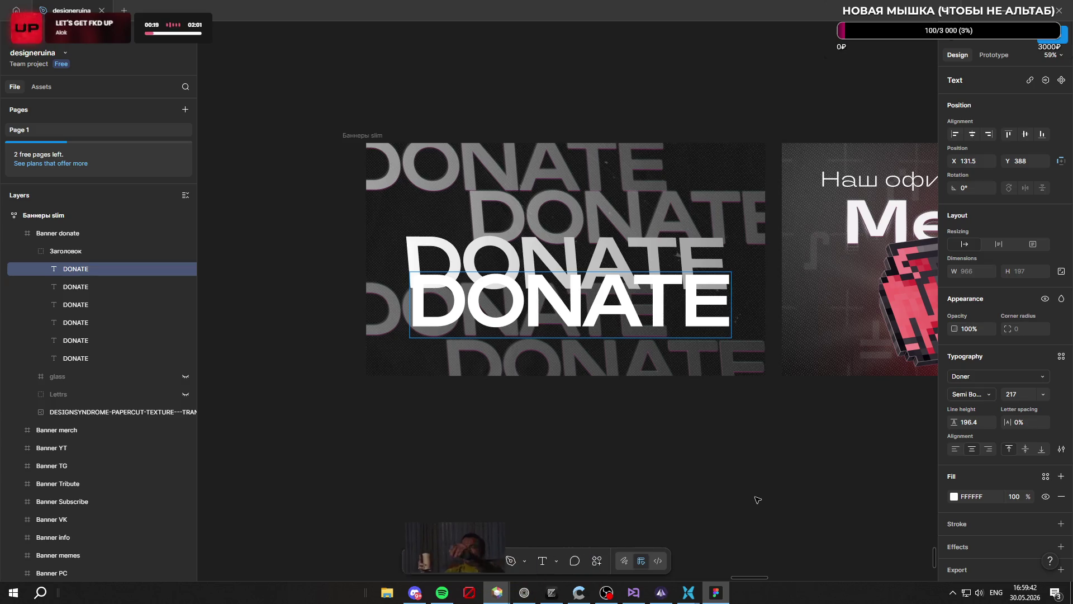
{"action": "left_click", "coordinate": [557, 376]}
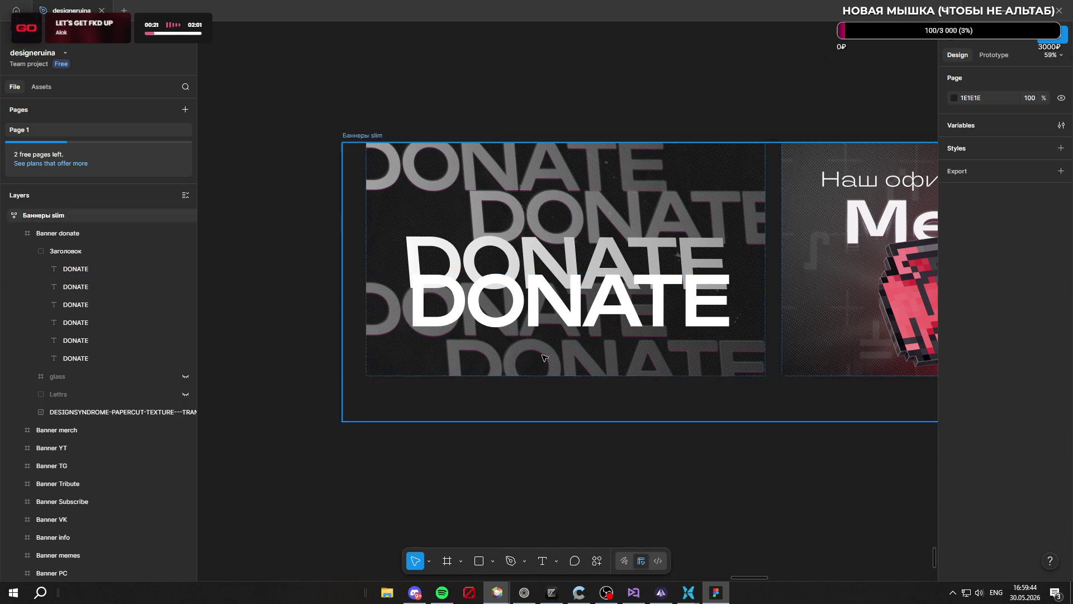
Delete the old DONATE layer and place the new white DONATE at X 117.5, Y 265
{"action": "left_click", "coordinate": [566, 256], "text": "ctrl"}
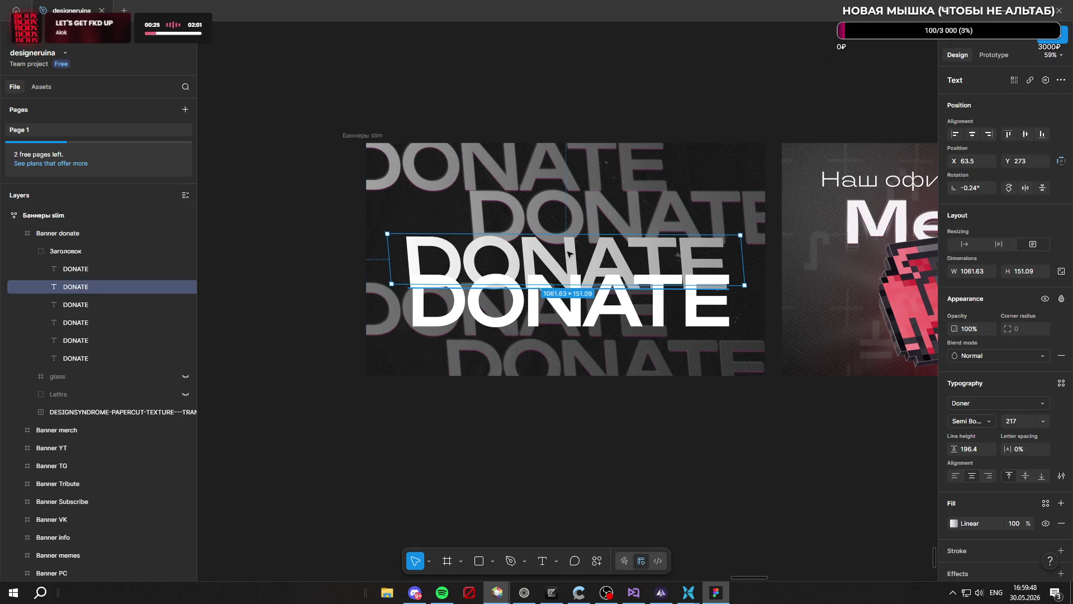
{"action": "key", "text": "Delete"}
{"action": "left_click", "coordinate": [576, 296], "text": "ctrl"}
{"action": "left_click_drag", "start_coordinate": [581, 310], "coordinate": [574, 267]}
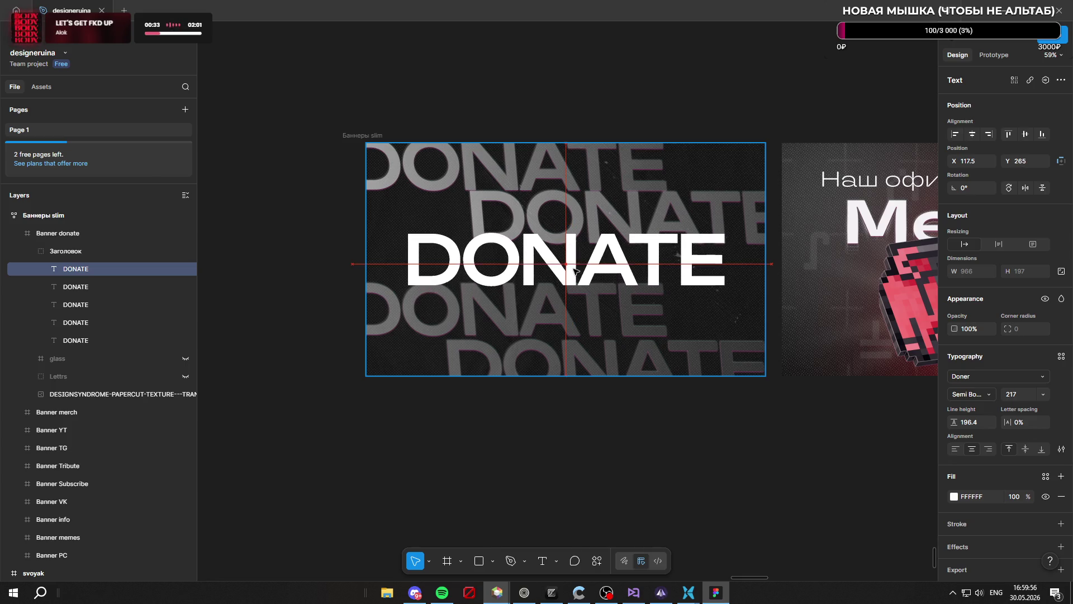
{"action": "left_click", "coordinate": [684, 458]}
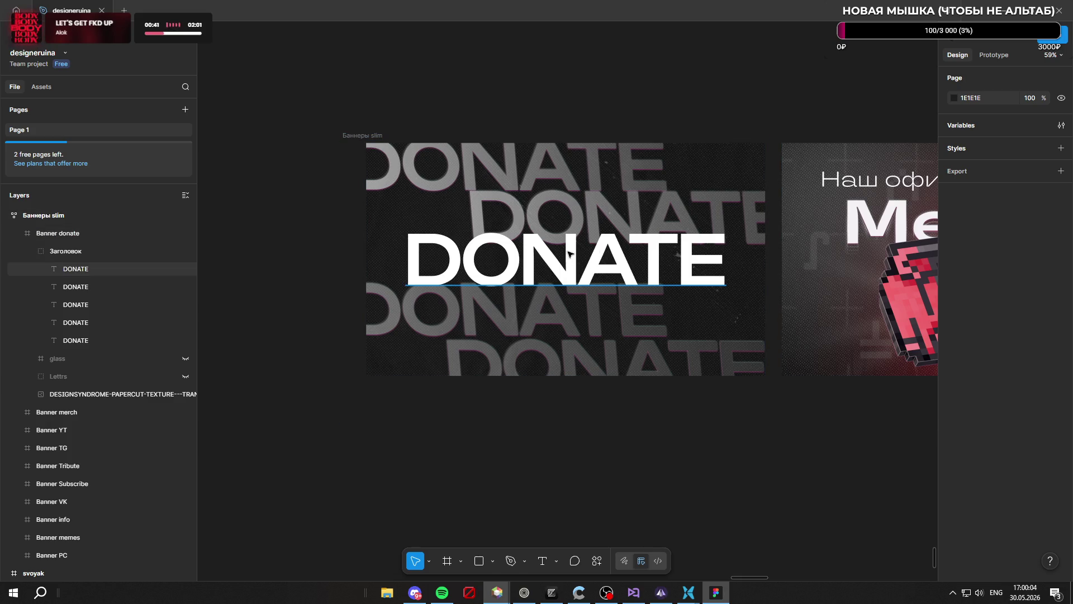
{"action": "left_click", "coordinate": [576, 271]}
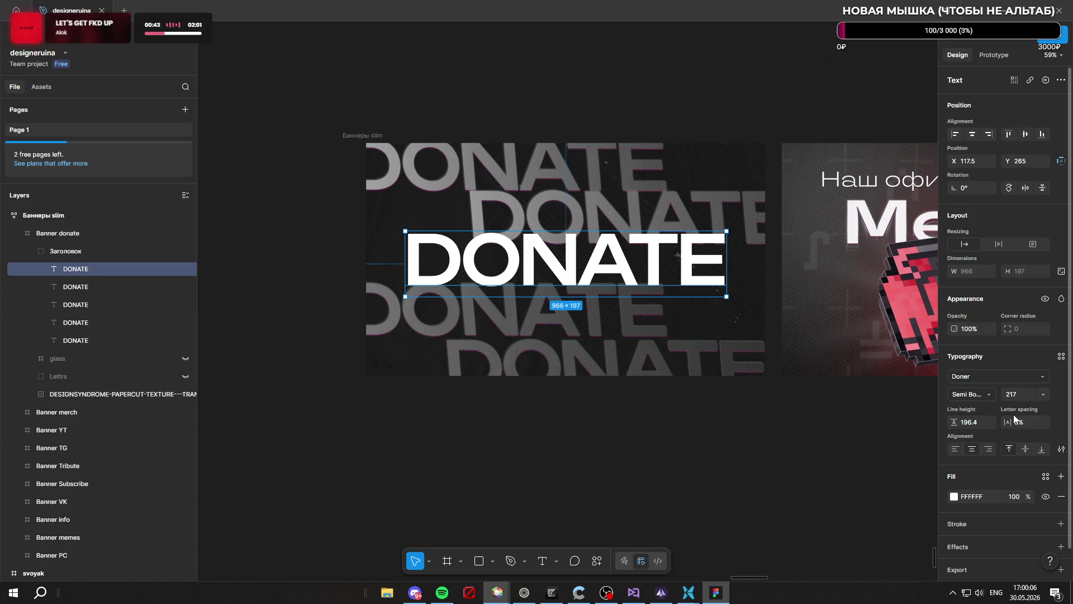
{"action": "scroll", "coordinate": [984, 503], "scroll_direction": "down", "scroll_amount": 1}
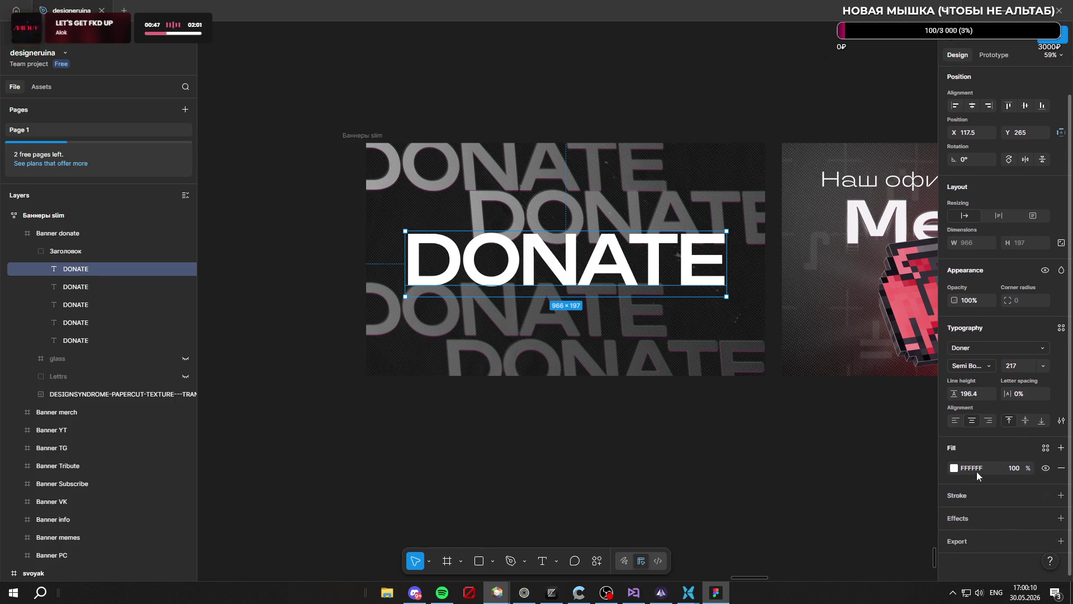
Turn the DONATE fill into a purple linear gradient with a deep purple stop
{"action": "left_click", "coordinate": [955, 468]}
{"action": "mouse_move", "coordinate": [910, 454]}
{"action": "left_mouse_down"}
{"action": "mouse_move", "coordinate": [896, 455]}
{"action": "mouse_move", "coordinate": [905, 456]}
{"action": "left_mouse_up"}
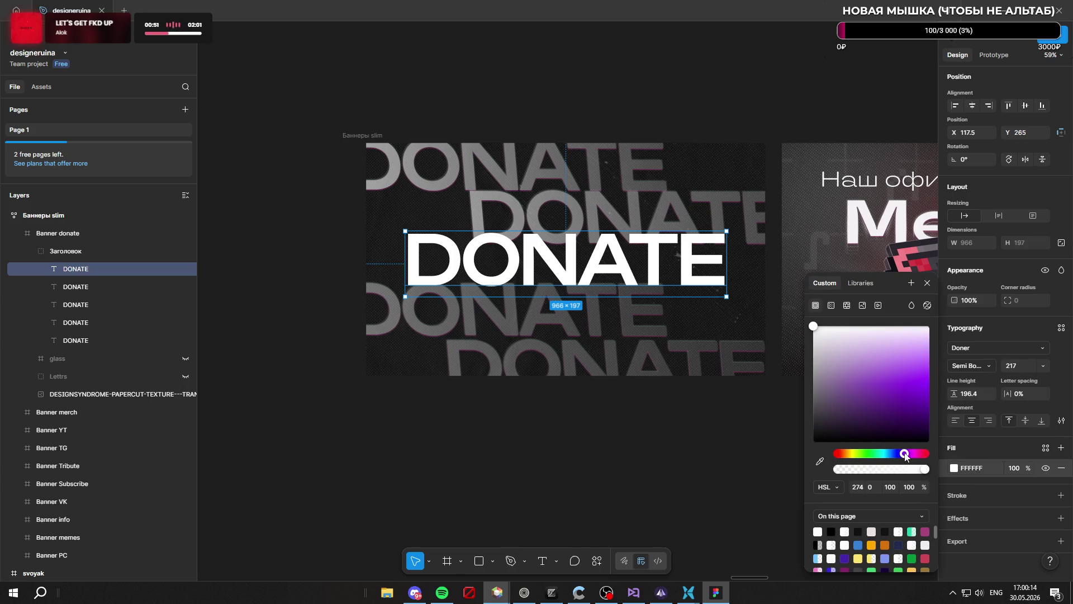
{"action": "left_click_drag", "start_coordinate": [889, 374], "coordinate": [888, 379]}
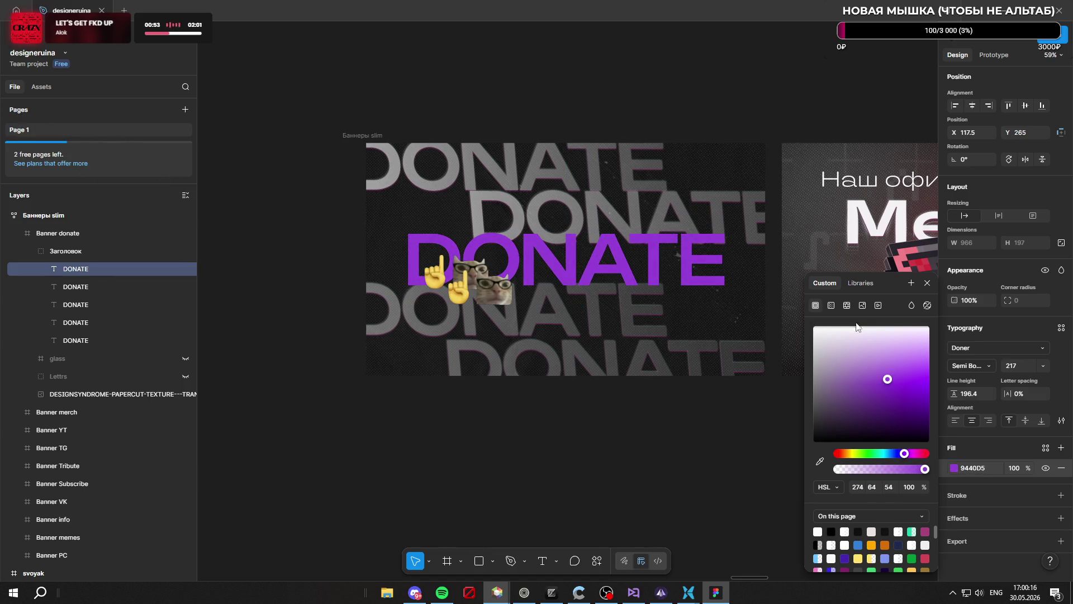
{"action": "left_click", "coordinate": [832, 305]}
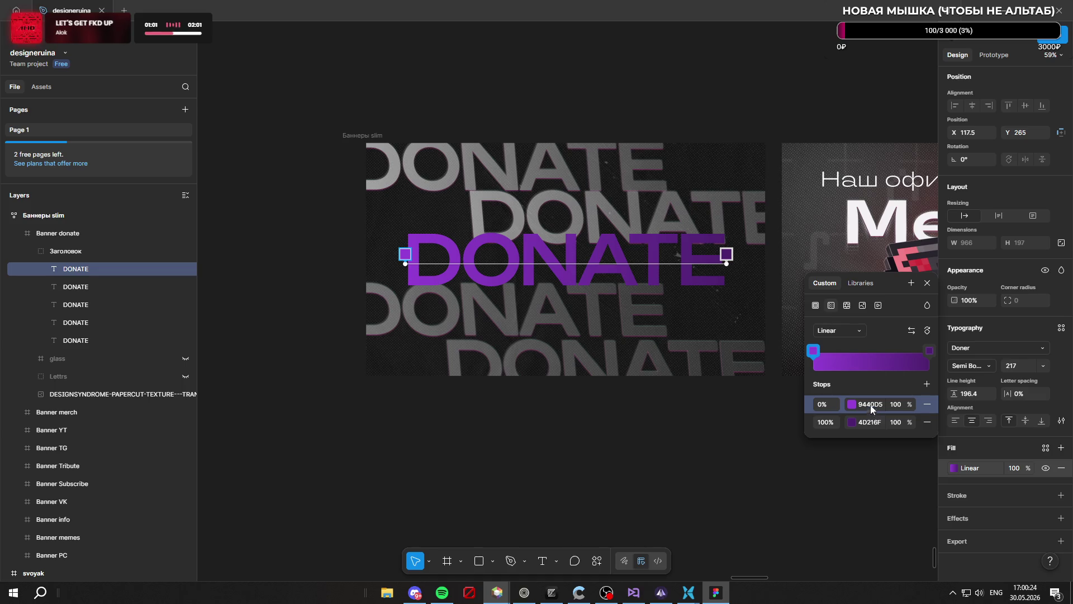
{"action": "left_click", "coordinate": [930, 351]}
{"action": "mouse_move", "coordinate": [754, 408]}
{"action": "left_mouse_down"}
{"action": "mouse_move", "coordinate": [761, 394]}
{"action": "mouse_move", "coordinate": [785, 434]}
{"action": "left_mouse_up"}
{"action": "left_click", "coordinate": [766, 411]}
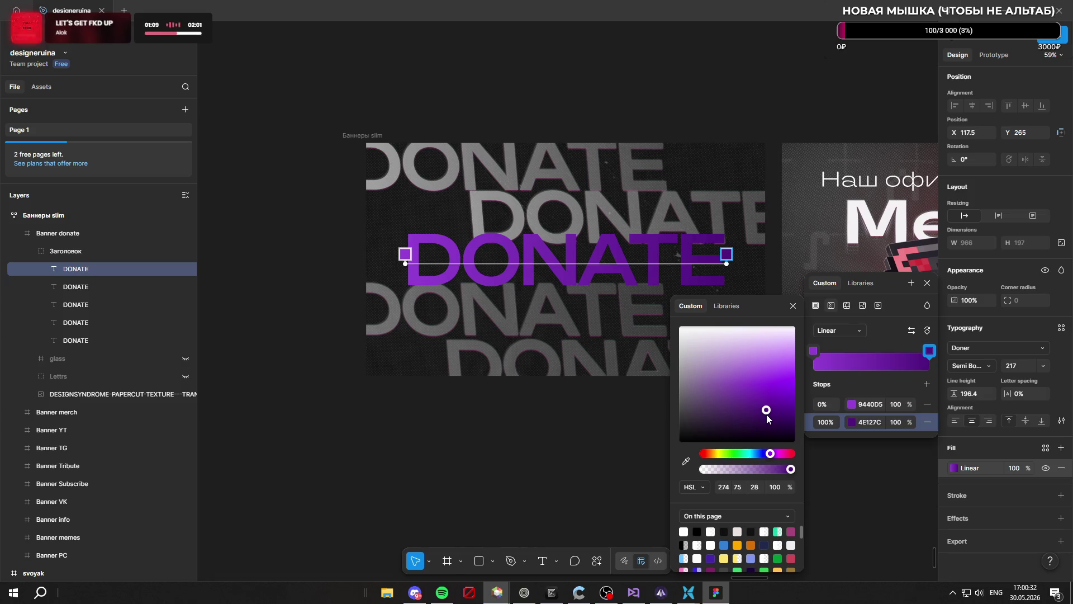
{"action": "left_click_drag", "start_coordinate": [766, 414], "coordinate": [773, 420]}
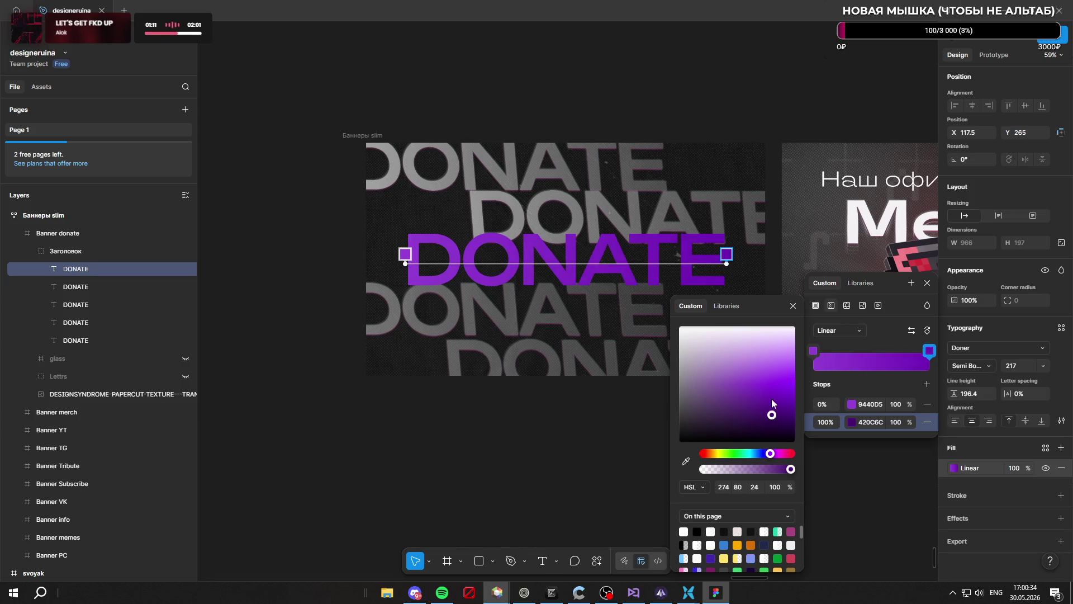
{"action": "left_click", "coordinate": [768, 416]}
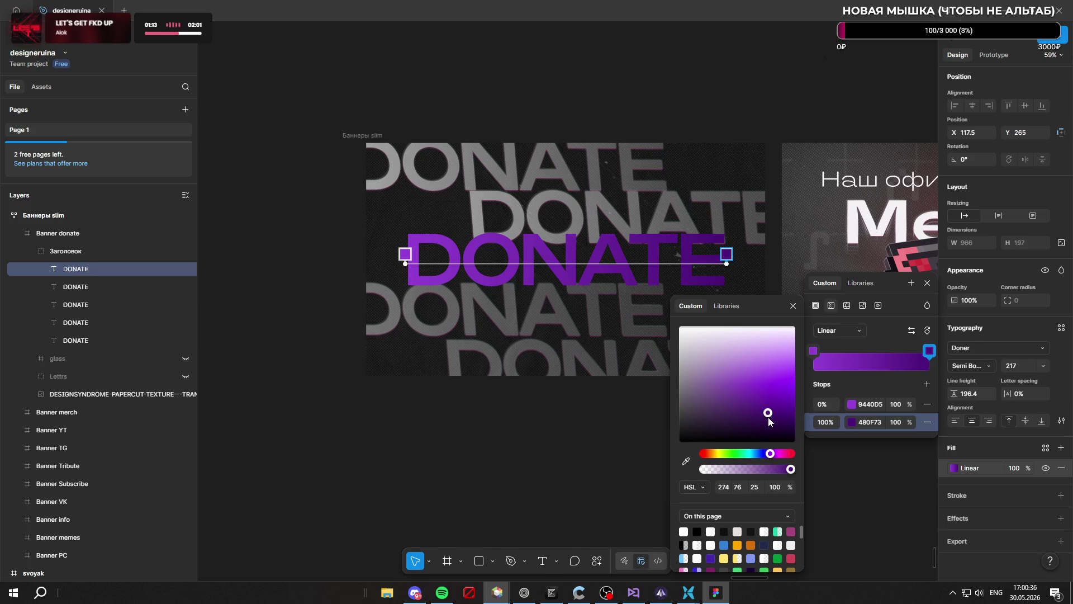
{"action": "left_click_drag", "start_coordinate": [768, 417], "coordinate": [766, 414]}
Swap the gradient stops, set the light 9440D5 end to 70% and the start to 7A116C
{"action": "mouse_move", "coordinate": [921, 352]}
{"action": "left_mouse_down"}
{"action": "mouse_move", "coordinate": [824, 348]}
{"action": "mouse_move", "coordinate": [889, 355]}
{"action": "left_mouse_up"}
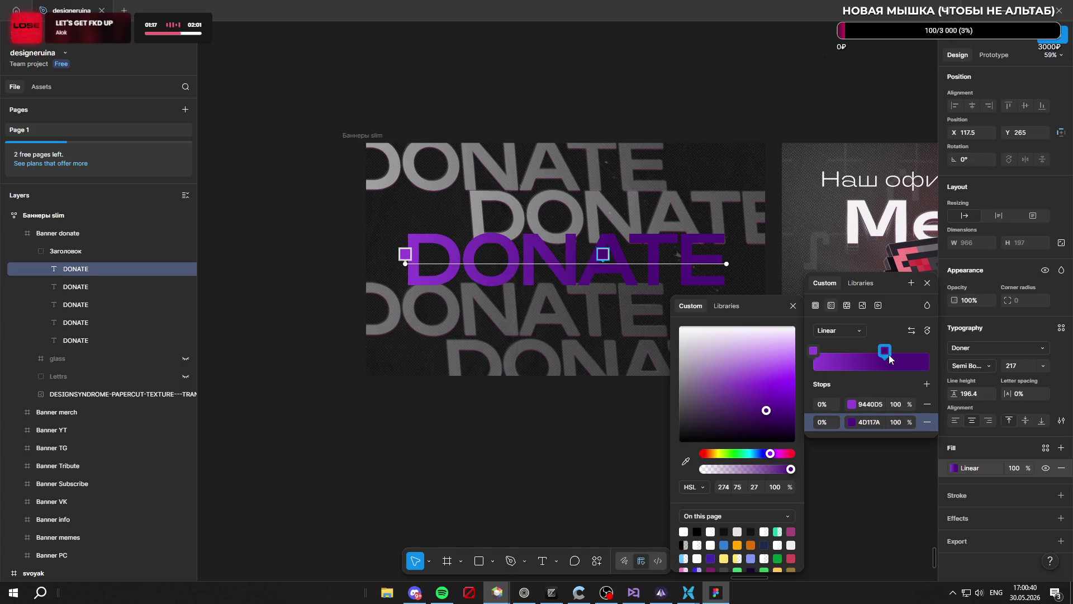
{"action": "left_click_drag", "start_coordinate": [813, 351], "coordinate": [941, 353]}
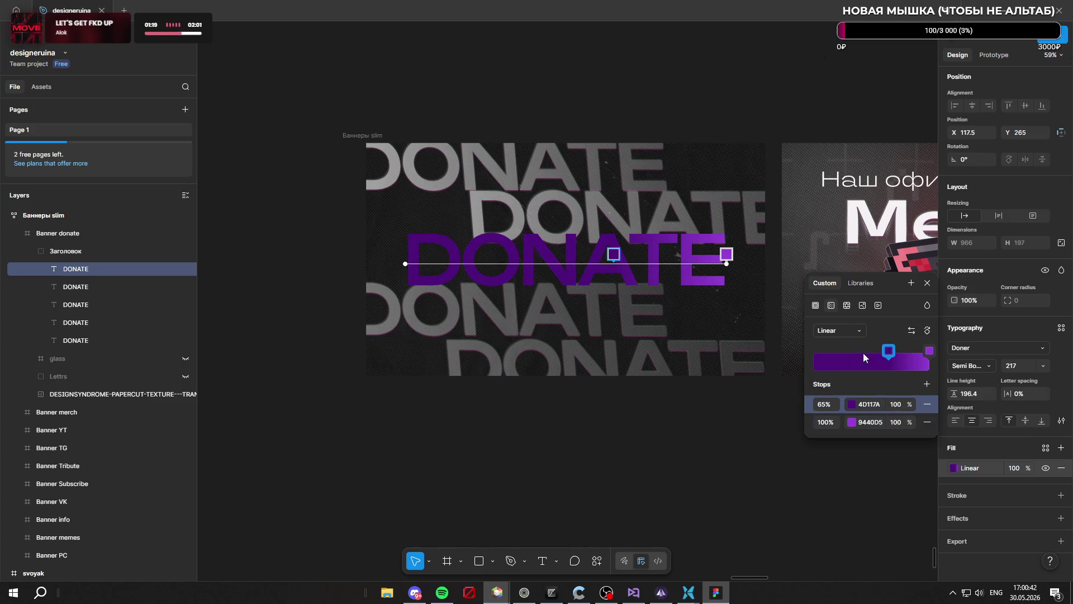
{"action": "left_click_drag", "start_coordinate": [873, 357], "coordinate": [806, 356]}
{"action": "mouse_move", "coordinate": [929, 351]}
{"action": "left_mouse_down"}
{"action": "mouse_move", "coordinate": [915, 351]}
{"action": "mouse_move", "coordinate": [931, 352]}
{"action": "left_mouse_up"}
{"action": "left_click_drag", "start_coordinate": [915, 420], "coordinate": [874, 417]}
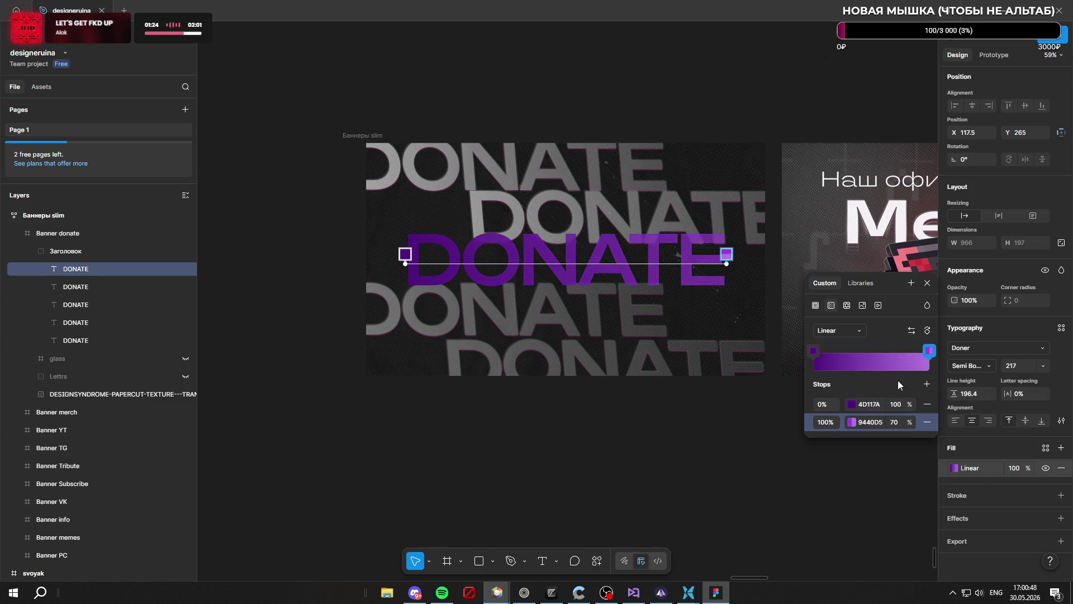
{"action": "left_click", "coordinate": [814, 350]}
{"action": "left_click", "coordinate": [850, 402]}
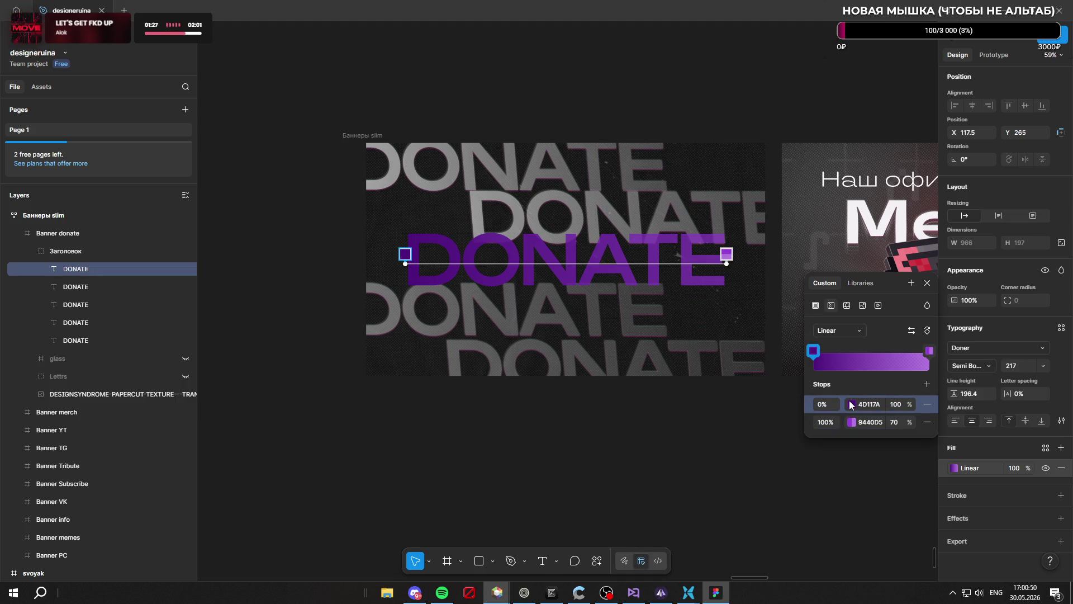
{"action": "left_click", "coordinate": [850, 403]}
{"action": "left_click_drag", "start_coordinate": [774, 453], "coordinate": [779, 453]}
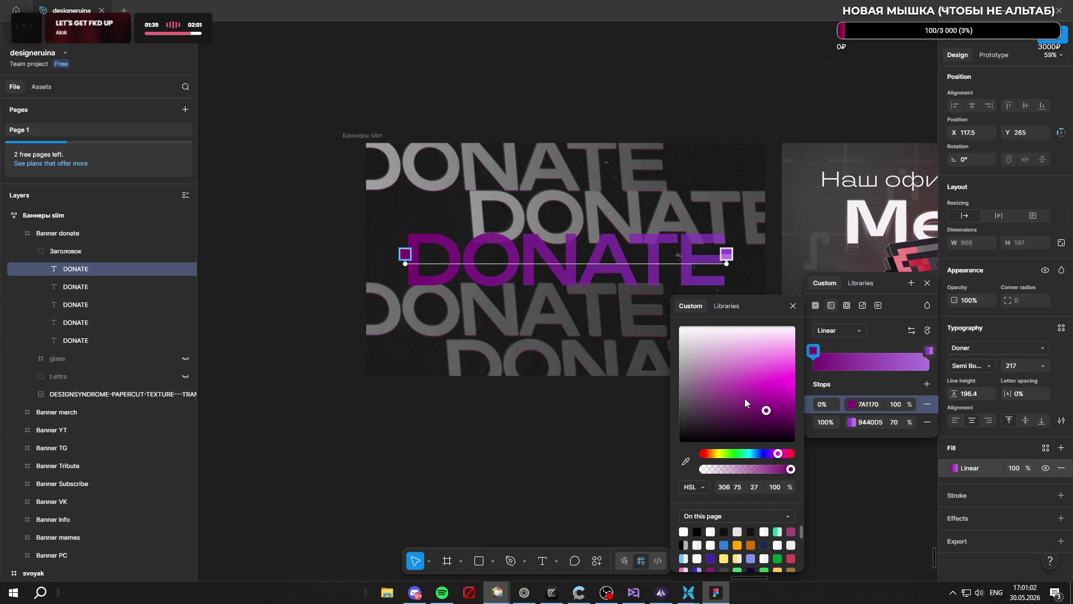
{"action": "key", "text": "Escape"}
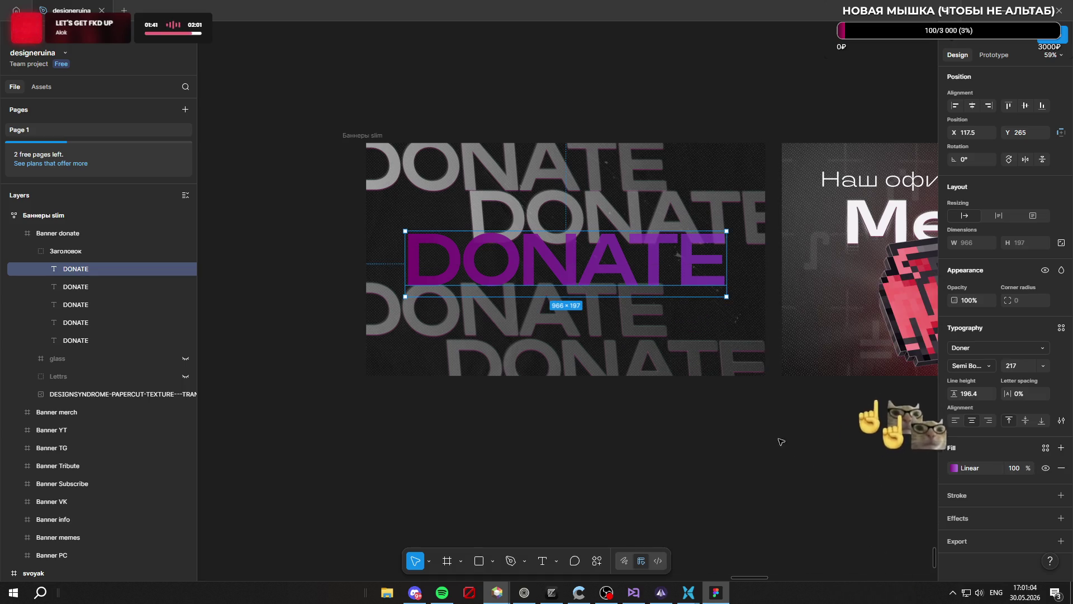
Zoom in on the banner and select the centred DONATE text
{"action": "left_click", "coordinate": [785, 443]}
{"action": "scroll", "coordinate": [629, 312], "scroll_direction": "down", "scroll_amount": 3}
{"action": "scroll", "coordinate": [629, 312], "scroll_direction": "up", "scroll_amount": 2}
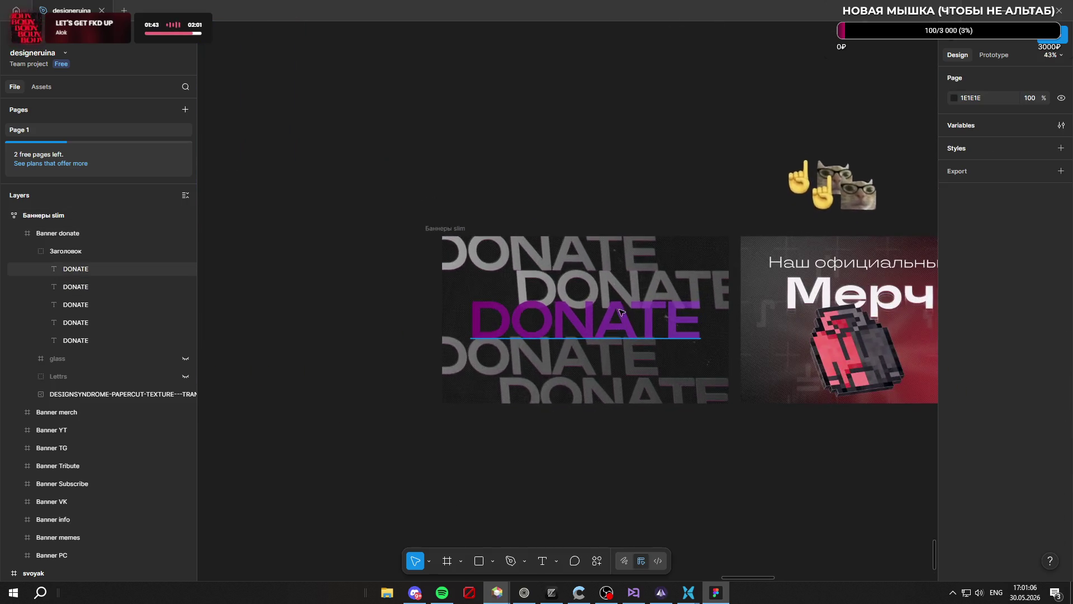
{"action": "scroll", "coordinate": [628, 312], "scroll_direction": "up", "scroll_amount": 3}
{"action": "scroll", "coordinate": [615, 305], "scroll_direction": "down", "scroll_amount": 2}
{"action": "scroll", "coordinate": [562, 289], "scroll_direction": "up", "scroll_amount": 2}
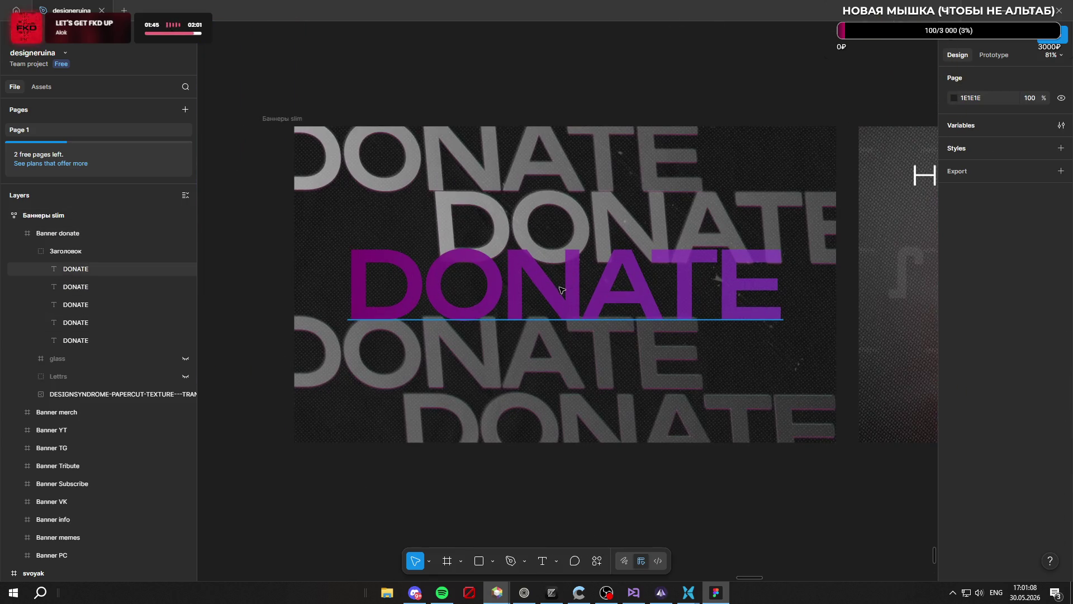
{"action": "left_click", "coordinate": [568, 291]}
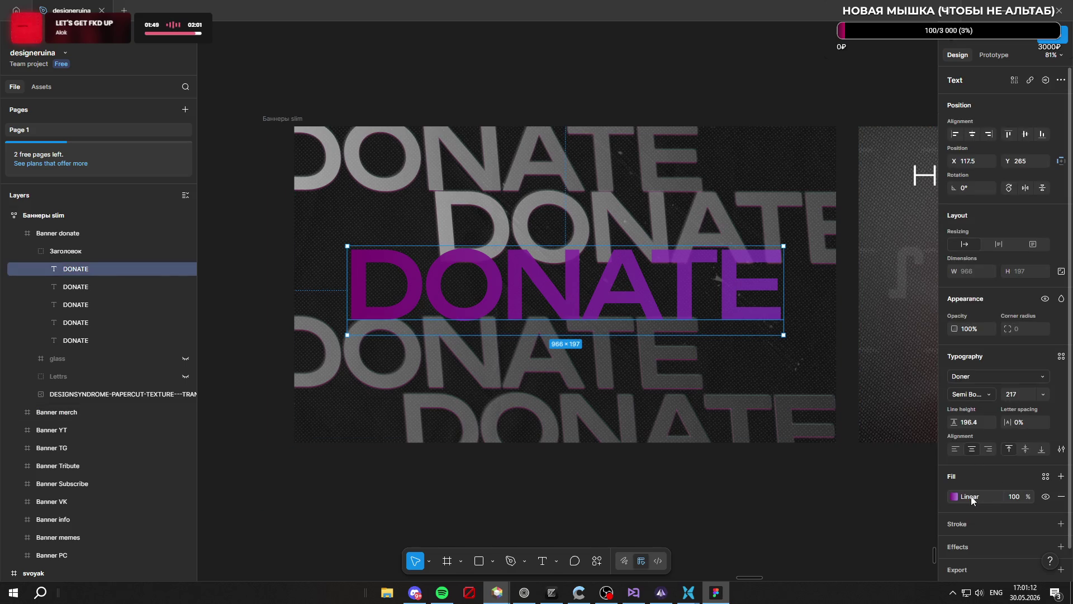
Change the DONATE gradient's end stop to deeper purple 781AC1 at 100% opacity
{"action": "left_click", "coordinate": [955, 496]}
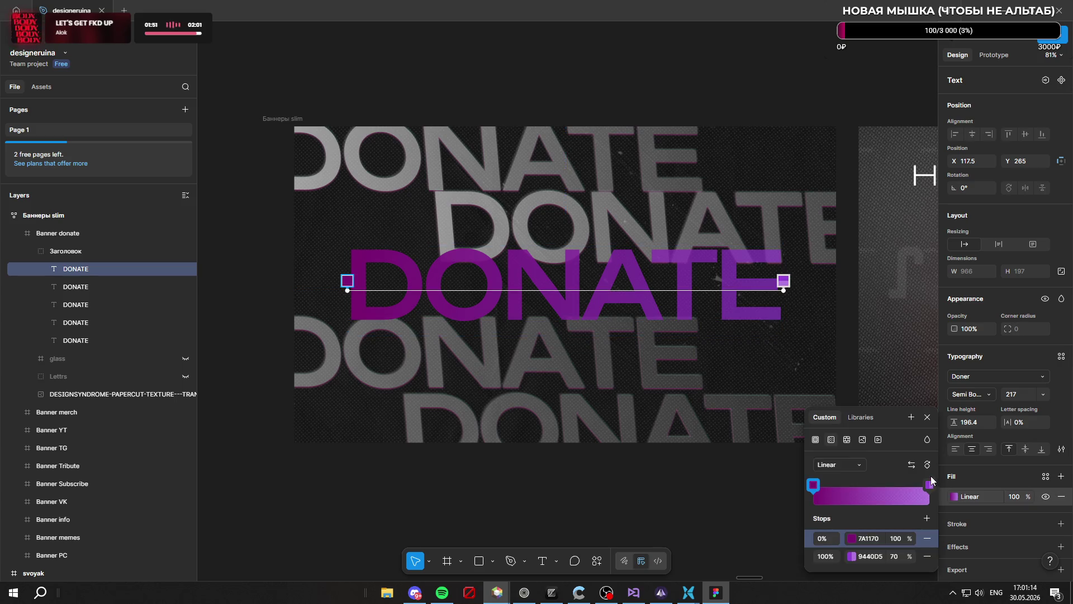
{"action": "left_click", "coordinate": [926, 482]}
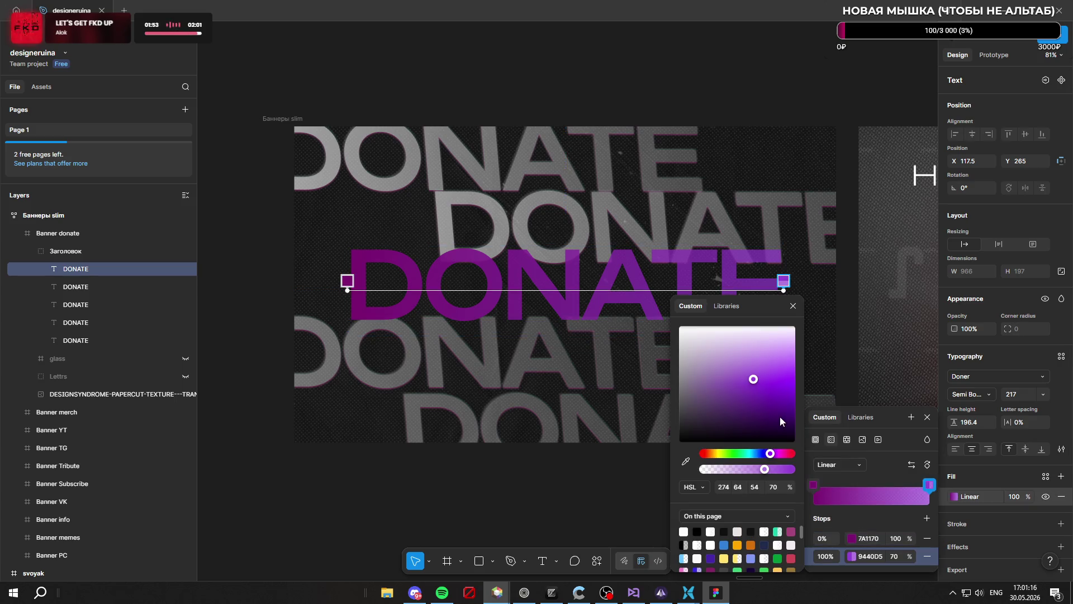
{"action": "mouse_move", "coordinate": [762, 401]}
{"action": "left_mouse_down"}
{"action": "mouse_move", "coordinate": [765, 366]}
{"action": "mouse_move", "coordinate": [768, 392]}
{"action": "left_mouse_up"}
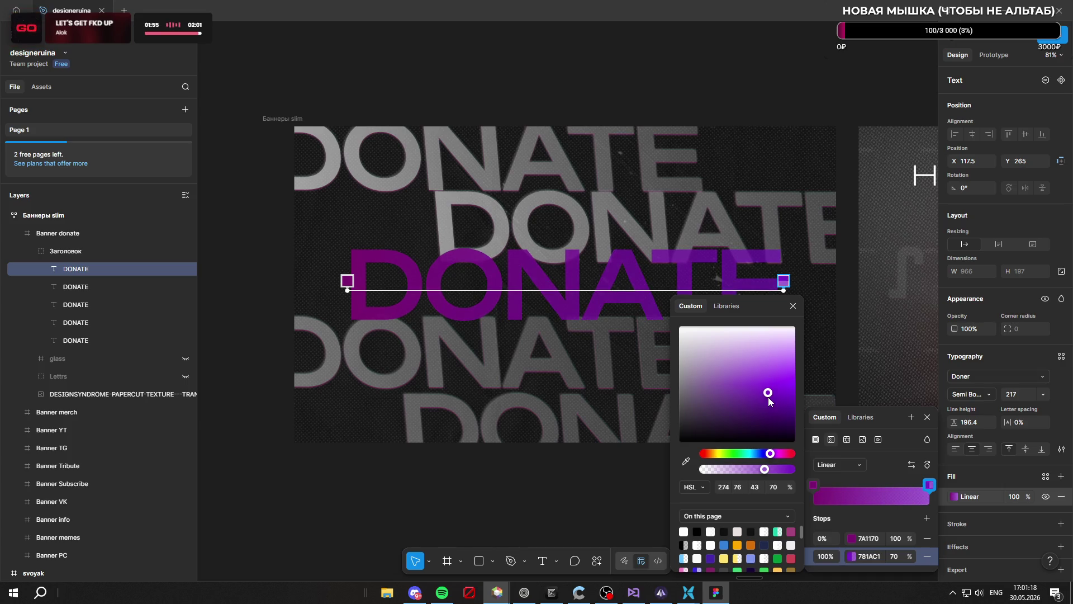
{"action": "left_click", "coordinate": [768, 470]}
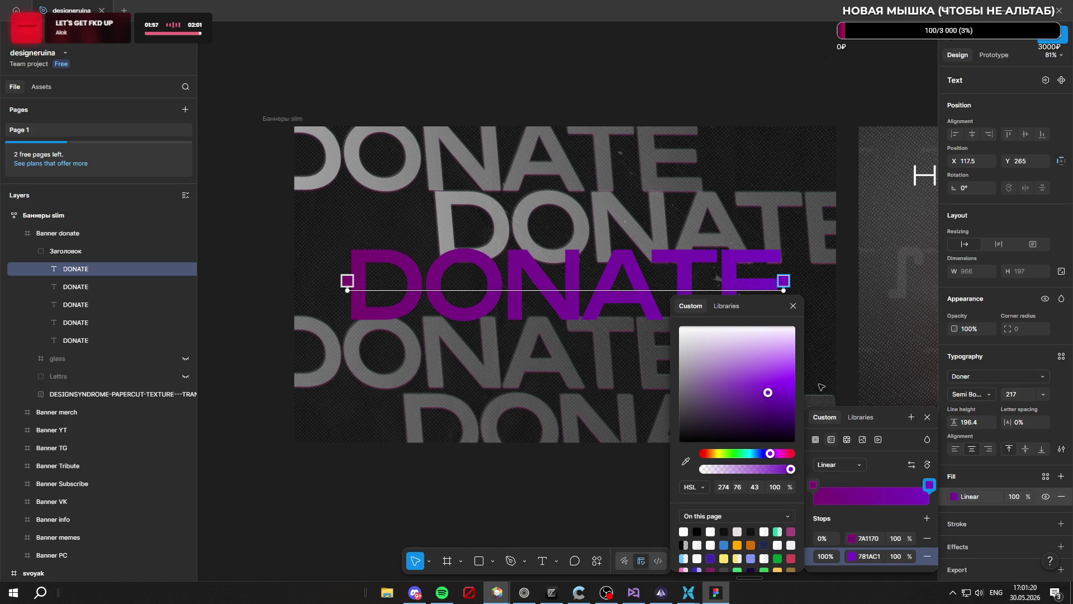
{"action": "key", "text": "Escape"}
Recheck the gradient fill, then reselect the centred DONATE text
{"action": "left_click", "coordinate": [956, 499]}
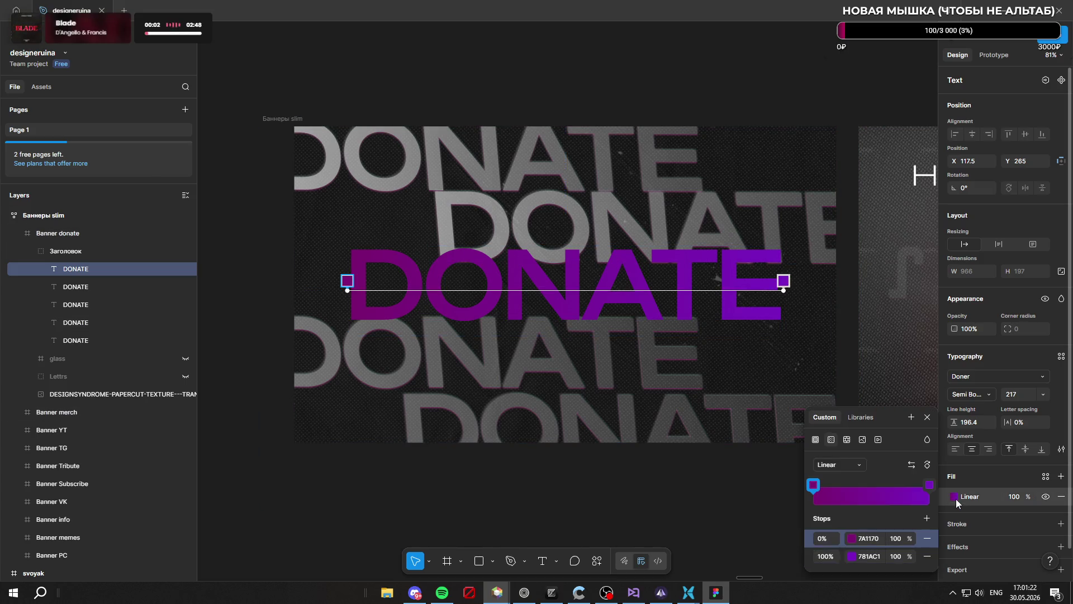
{"action": "key", "text": "Escape"}
{"action": "key", "text": "Escape"}
{"action": "key", "text": "Escape"}
{"action": "key", "text": "Escape"}
{"action": "scroll", "coordinate": [648, 300], "scroll_direction": "down", "scroll_amount": 5}
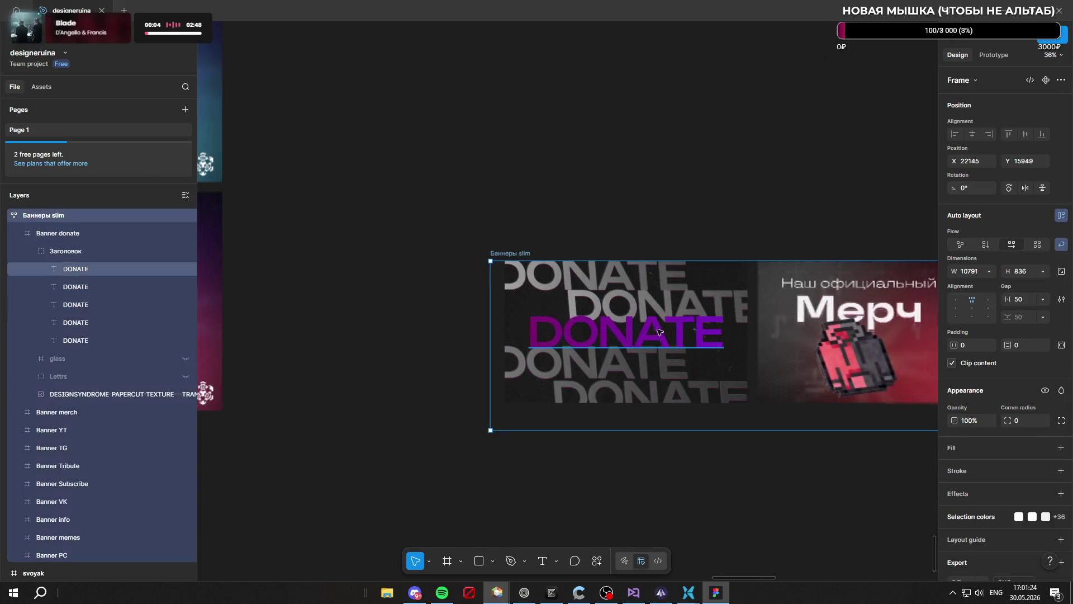
{"action": "scroll", "coordinate": [643, 300], "scroll_direction": "up", "scroll_amount": 10}
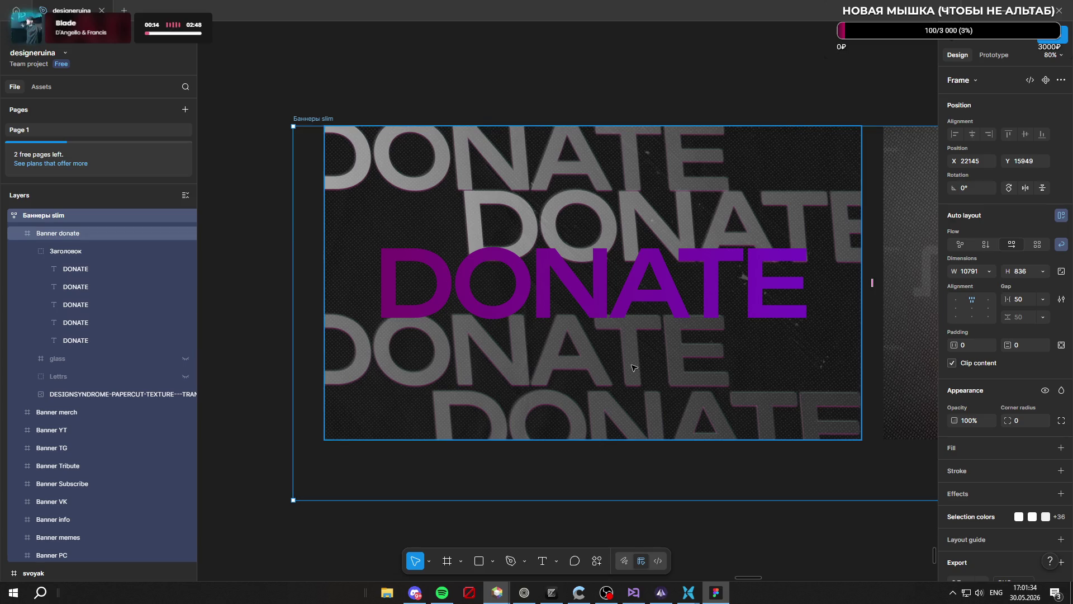
{"action": "left_click", "coordinate": [610, 306]}
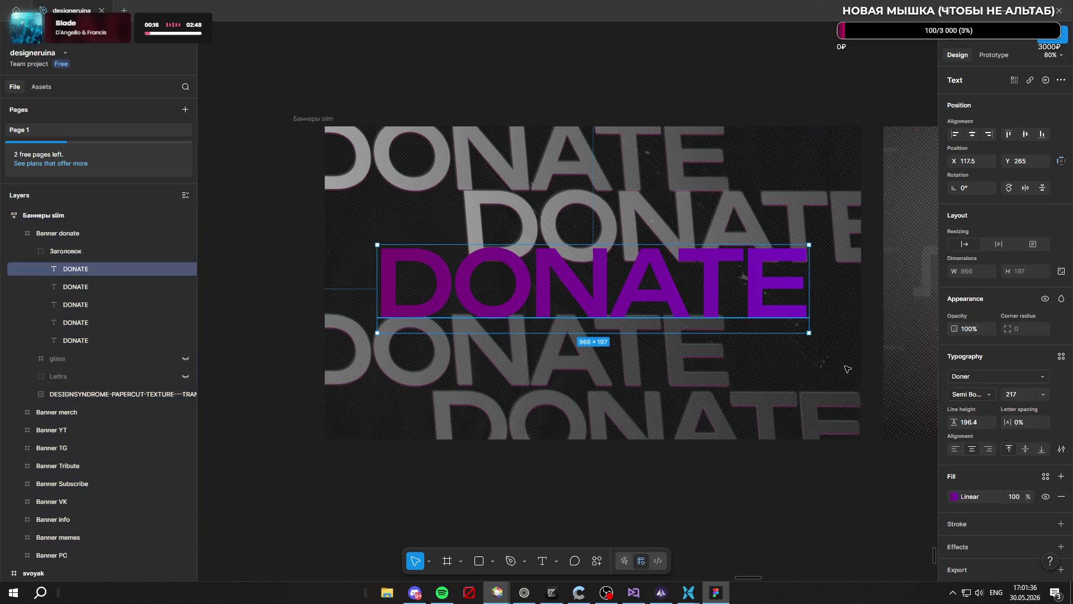
Add a stroke to DONATE, trying white then solid black, thicker and centred
{"action": "scroll", "coordinate": [958, 404], "scroll_direction": "down", "scroll_amount": 1}
{"action": "left_click", "coordinate": [955, 489]}
{"action": "left_click", "coordinate": [954, 462]}
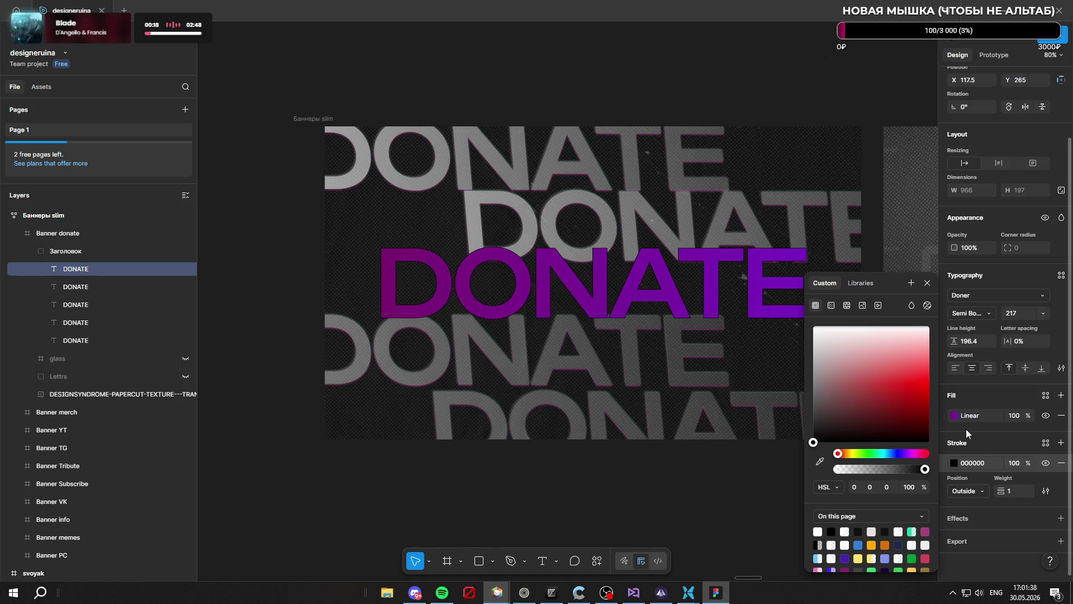
{"action": "left_click_drag", "start_coordinate": [870, 373], "coordinate": [807, 322]}
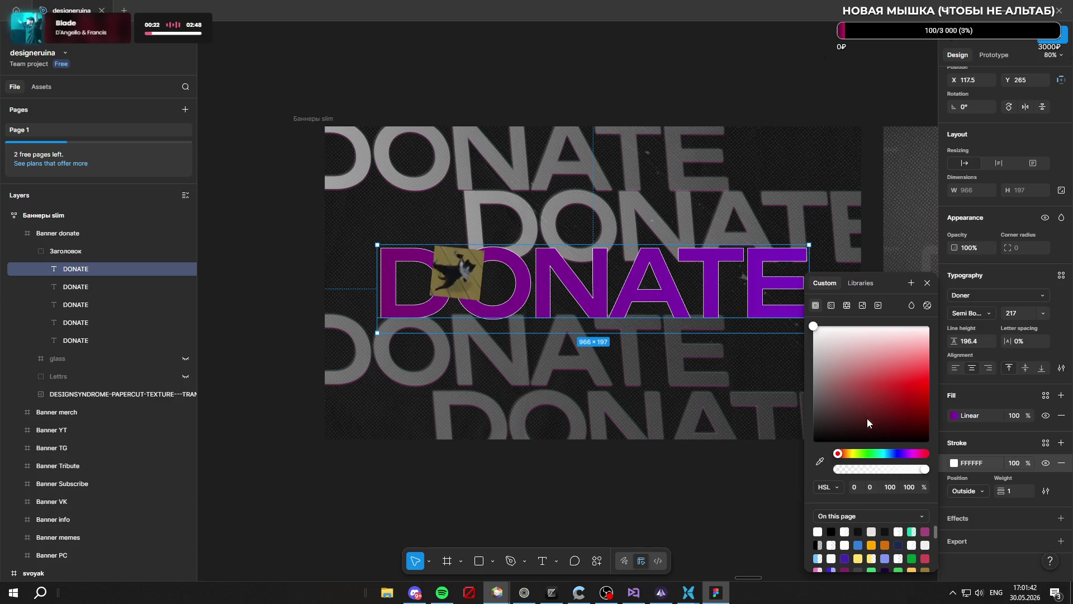
{"action": "left_click_drag", "start_coordinate": [841, 471], "coordinate": [977, 467]}
{"action": "mouse_move", "coordinate": [872, 386]}
{"action": "left_mouse_down"}
{"action": "mouse_move", "coordinate": [789, 418]}
{"action": "mouse_move", "coordinate": [742, 465]}
{"action": "left_mouse_up"}
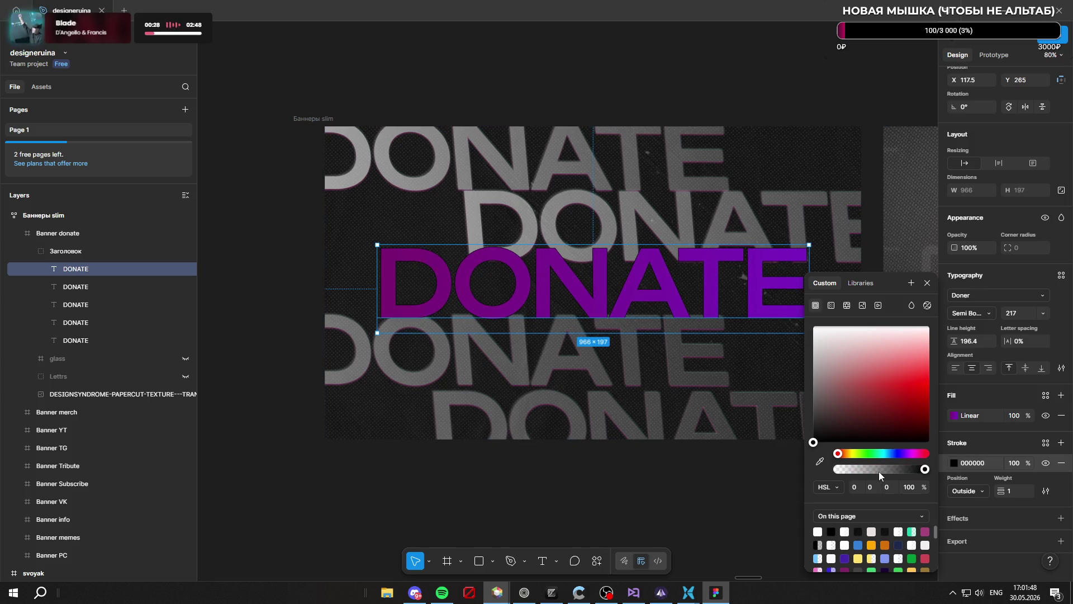
{"action": "mouse_move", "coordinate": [999, 490]}
{"action": "left_mouse_down"}
{"action": "mouse_move", "coordinate": [1023, 490]}
{"action": "mouse_move", "coordinate": [1013, 490]}
{"action": "left_mouse_up"}
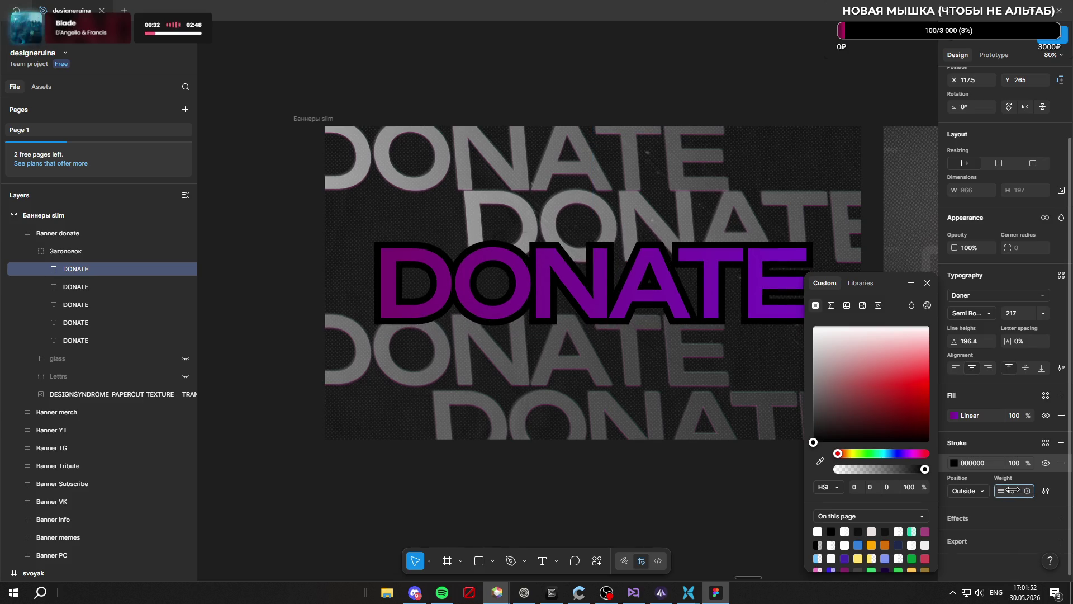
{"action": "left_click", "coordinate": [969, 491]}
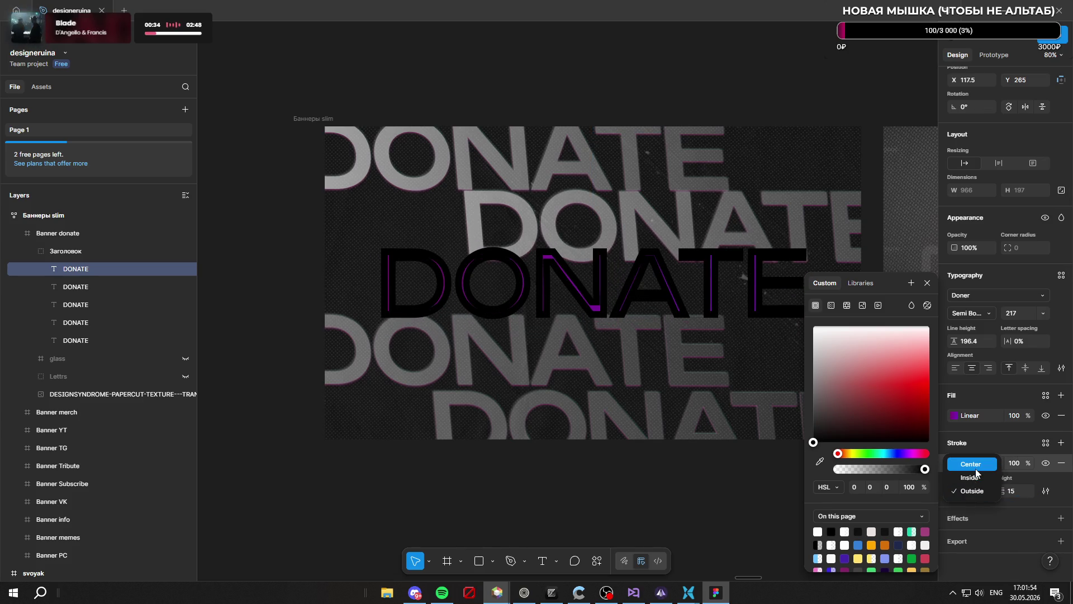
{"action": "left_click", "coordinate": [975, 469]}
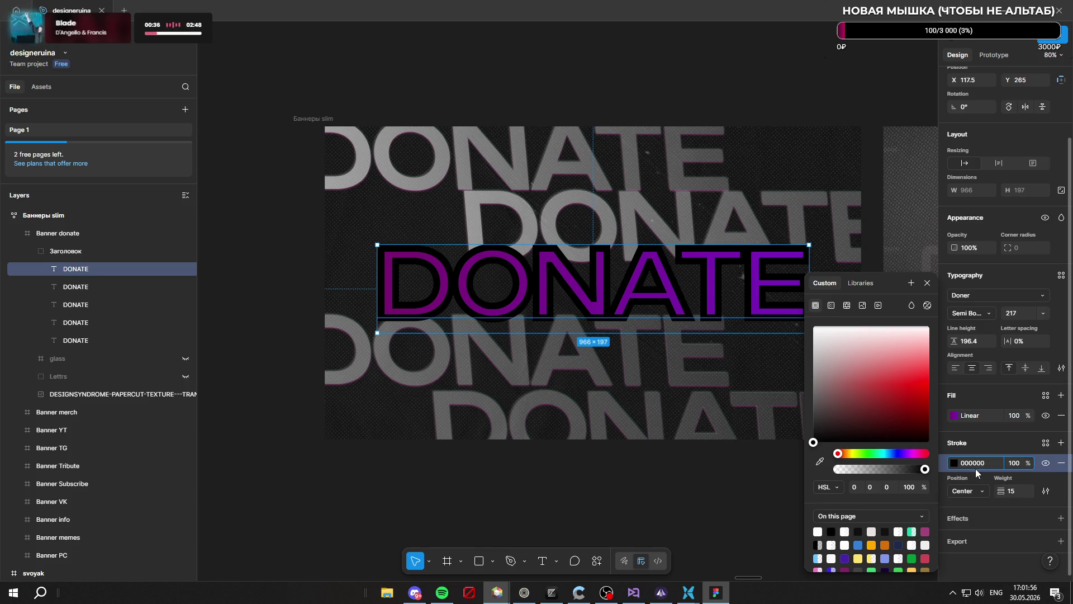
Make the stroke semi-transparent near-white F5F5F5, placed outside at weight 3
{"action": "left_click_drag", "start_coordinate": [852, 420], "coordinate": [796, 338]}
{"action": "mouse_move", "coordinate": [1014, 464]}
{"action": "left_mouse_down"}
{"action": "mouse_move", "coordinate": [945, 469]}
{"action": "mouse_move", "coordinate": [1055, 468]}
{"action": "left_mouse_up"}
{"action": "type", "text": "34"}
{"action": "left_click", "coordinate": [982, 492]}
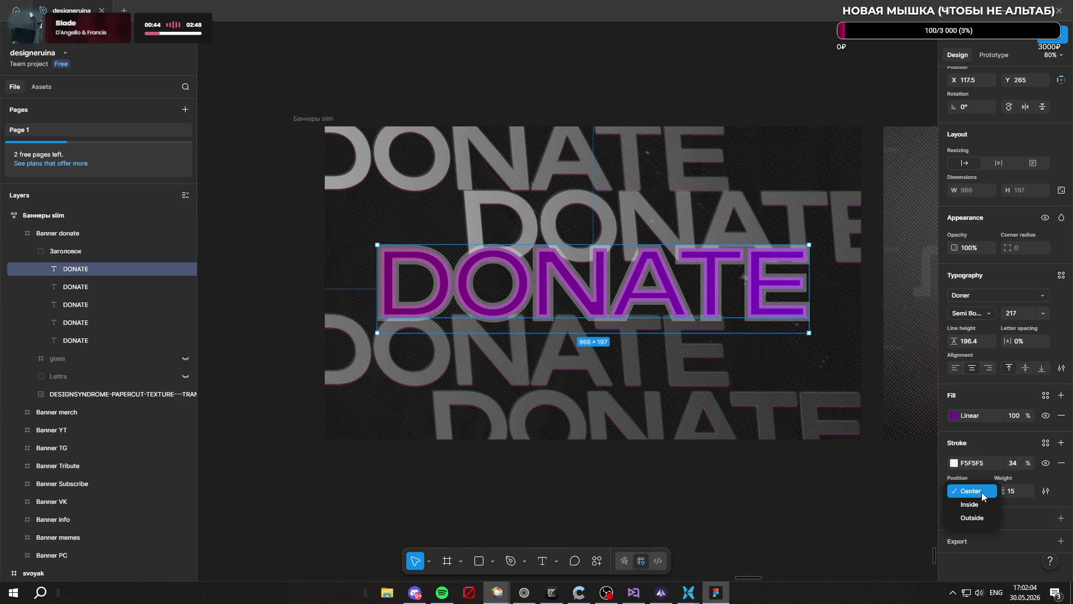
{"action": "left_click", "coordinate": [981, 518]}
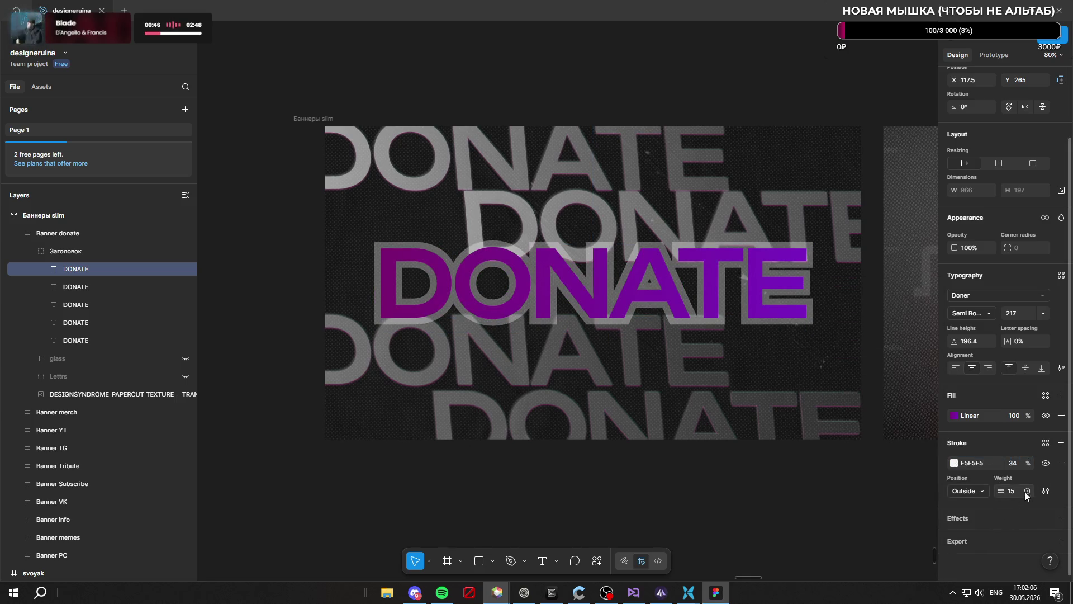
{"action": "left_click_drag", "start_coordinate": [1001, 491], "coordinate": [987, 490]}
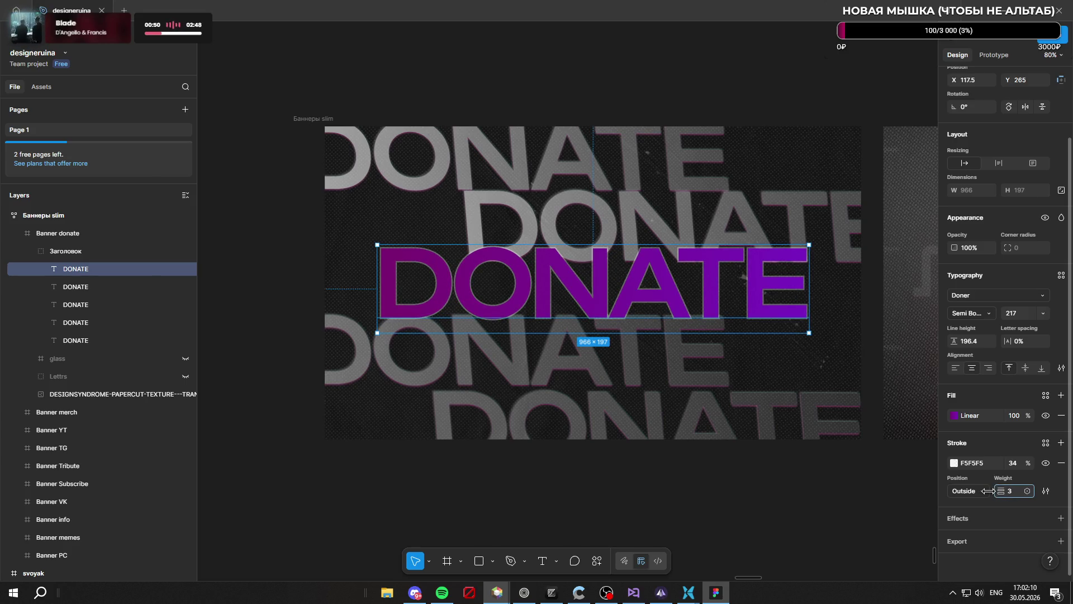
Turn the outline purple C02BDD at 34%, then replace it with a default drop shadow
{"action": "left_click", "coordinate": [954, 463]}
{"action": "left_click", "coordinate": [909, 453]}
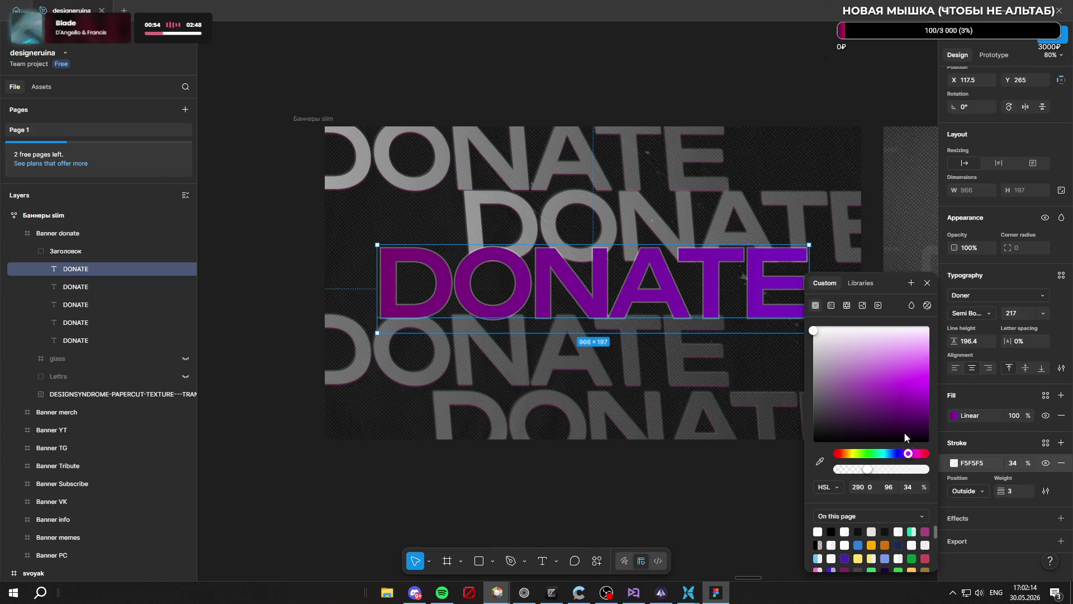
{"action": "left_click", "coordinate": [898, 371]}
{"action": "left_click", "coordinate": [904, 373]}
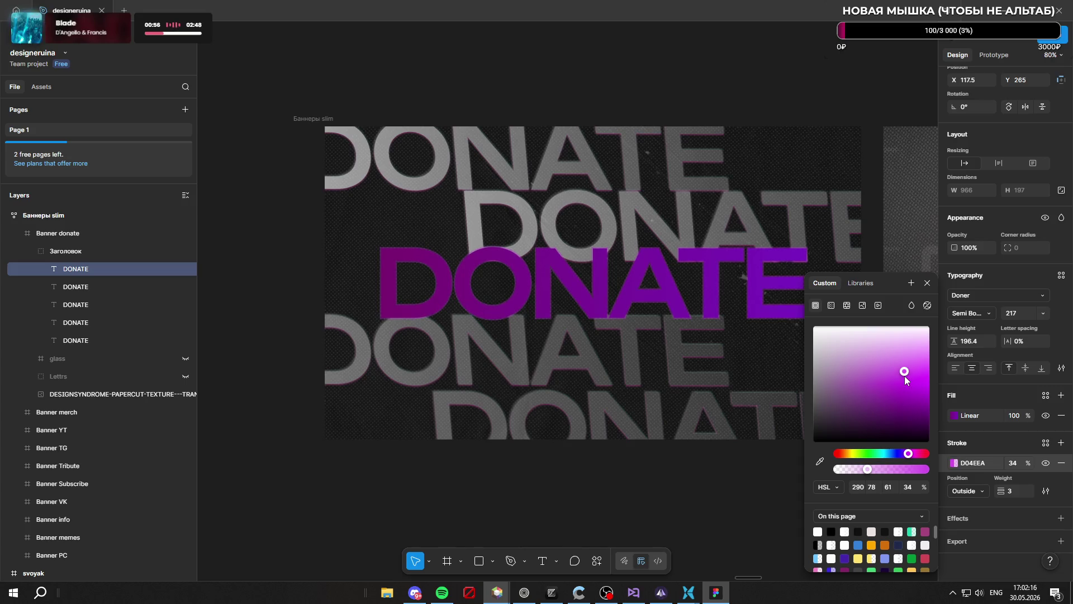
{"action": "left_click_drag", "start_coordinate": [905, 399], "coordinate": [899, 386]}
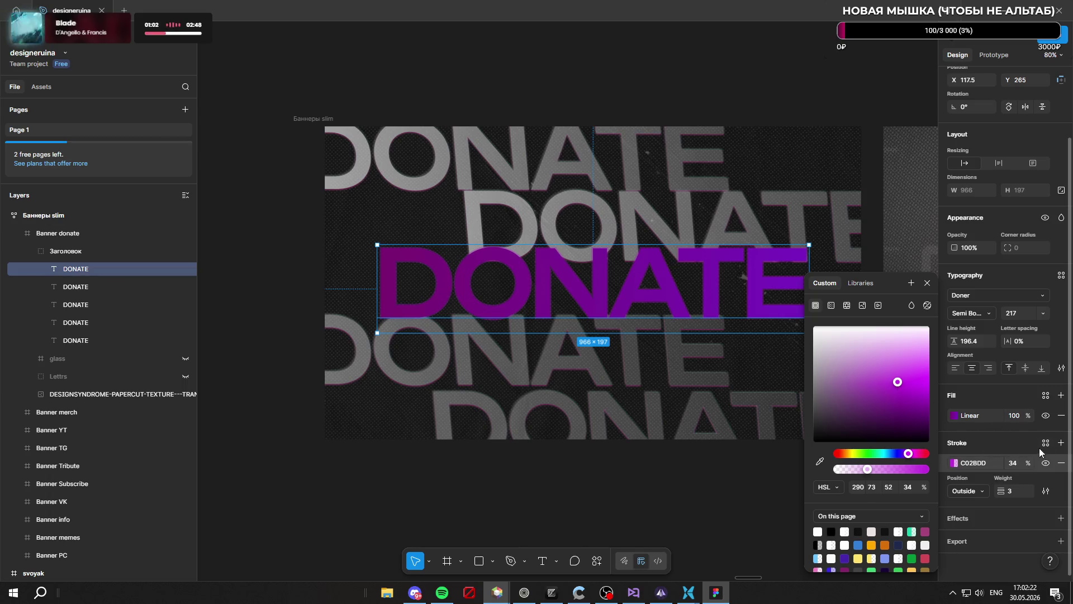
{"action": "left_click", "coordinate": [1061, 463]}
{"action": "left_click", "coordinate": [1061, 466]}
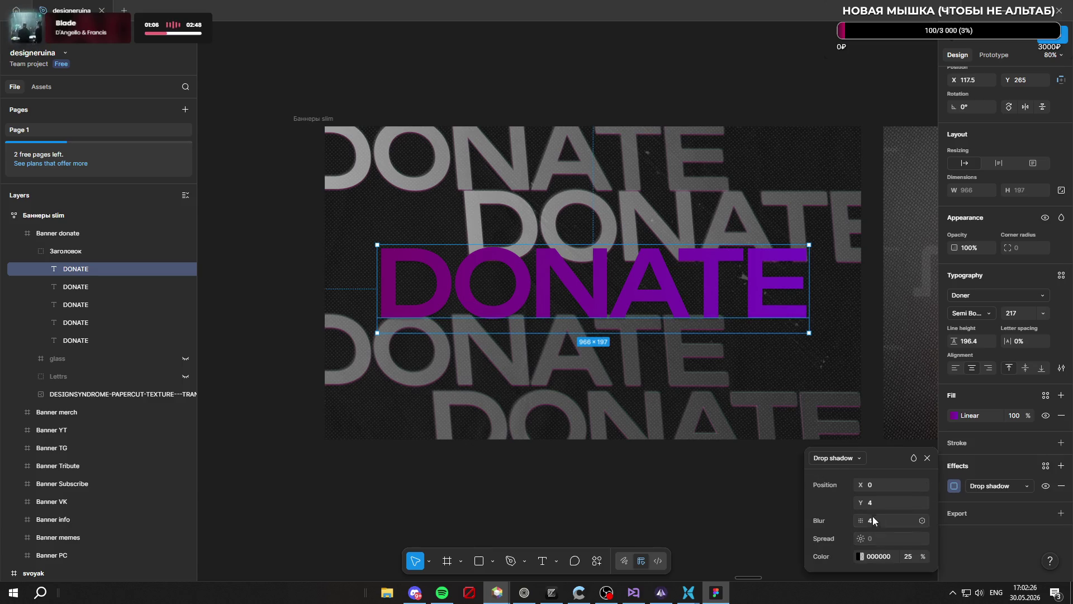
Raise the shadow's opacity, tint it purple and soften its blur to 17.8
{"action": "left_click_drag", "start_coordinate": [924, 557], "coordinate": [980, 558]}
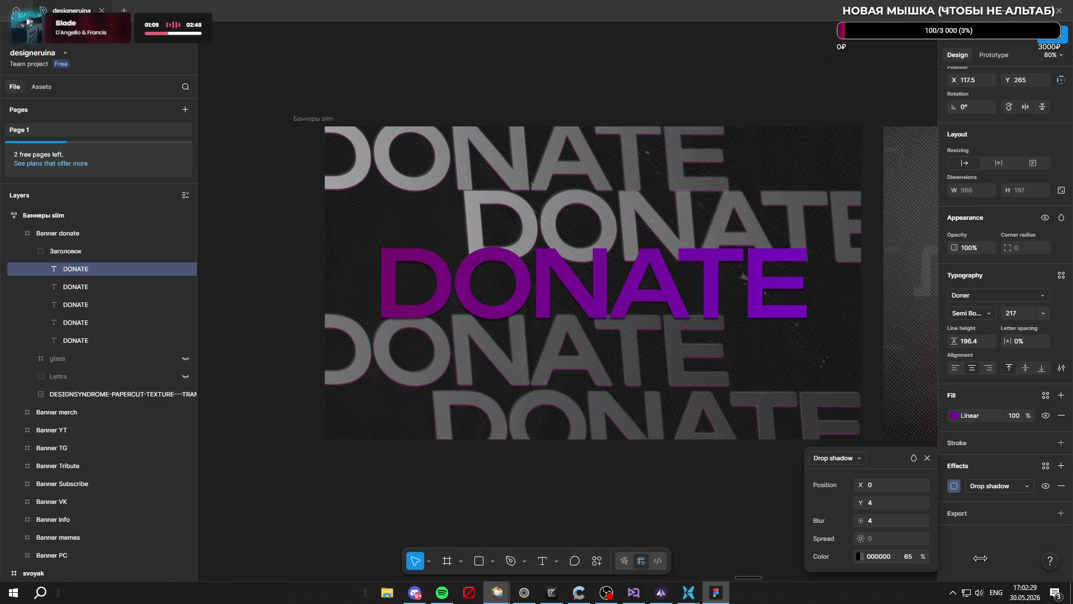
{"action": "left_click", "coordinate": [860, 556]}
{"action": "left_click", "coordinate": [702, 389]}
{"action": "left_click_drag", "start_coordinate": [767, 453], "coordinate": [777, 457]}
{"action": "mouse_move", "coordinate": [763, 407]}
{"action": "left_mouse_down"}
{"action": "mouse_move", "coordinate": [761, 383]}
{"action": "mouse_move", "coordinate": [763, 402]}
{"action": "mouse_move", "coordinate": [773, 392]}
{"action": "left_mouse_up"}
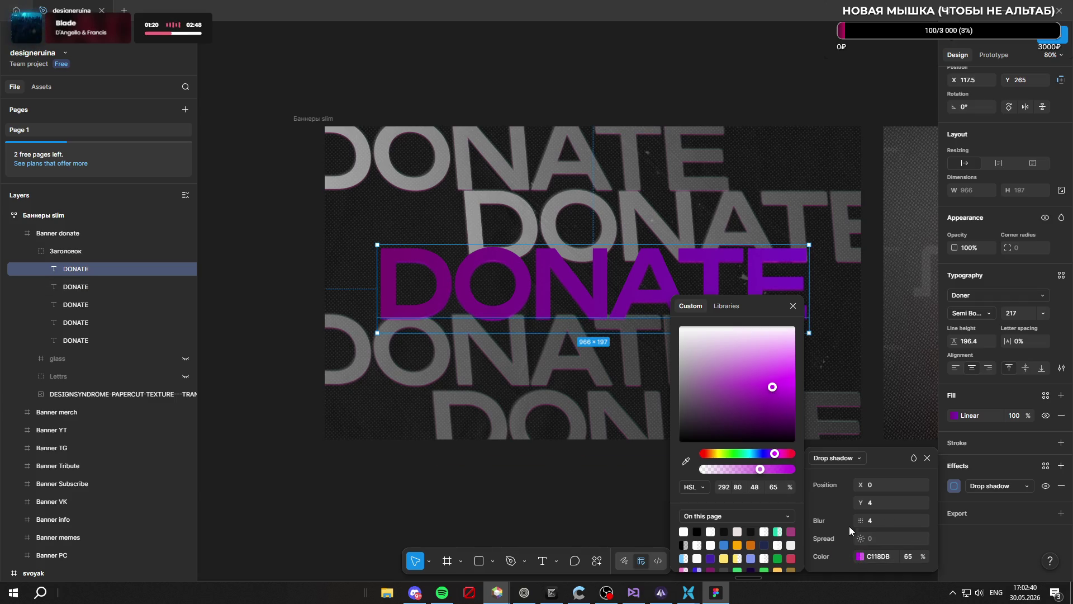
{"action": "left_click_drag", "start_coordinate": [857, 520], "coordinate": [931, 524]}
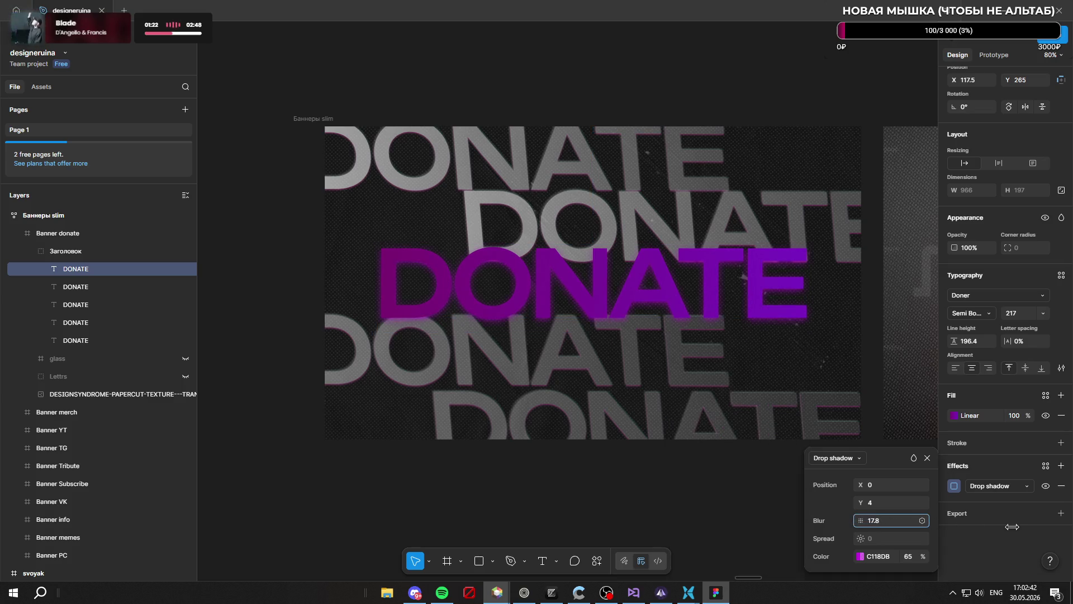
{"action": "mouse_move", "coordinate": [852, 519]}
{"action": "left_mouse_down"}
{"action": "mouse_move", "coordinate": [846, 506]}
{"action": "mouse_move", "coordinate": [861, 485]}
{"action": "mouse_move", "coordinate": [989, 495]}
{"action": "mouse_move", "coordinate": [763, 482]}
{"action": "mouse_move", "coordinate": [863, 485]}
{"action": "left_mouse_up"}
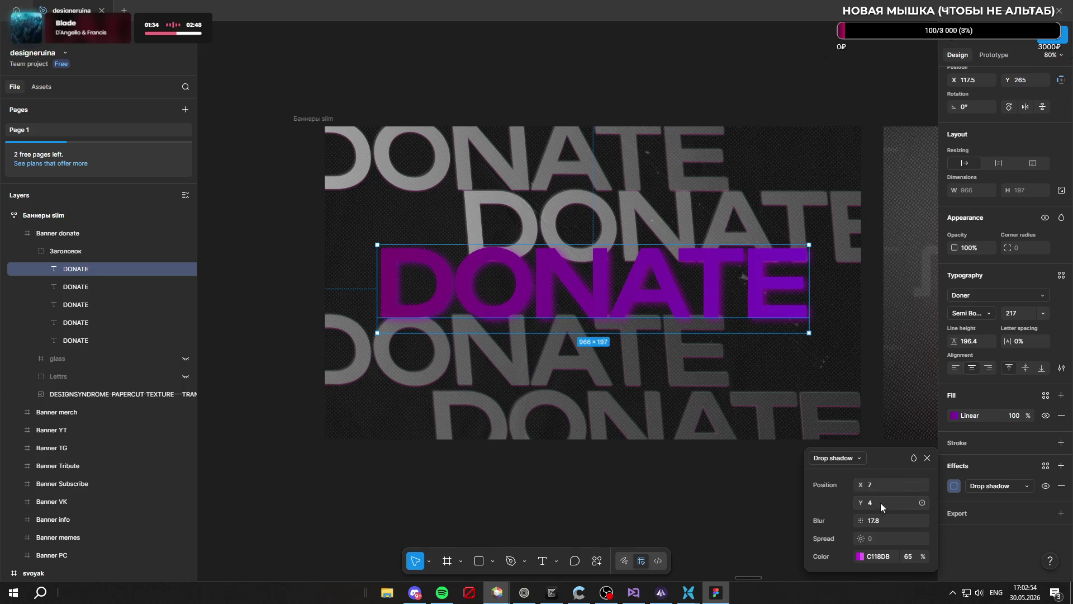
Lower the shadow to 43% opacity and change its colour to white FFFFFF
{"action": "mouse_move", "coordinate": [928, 555]}
{"action": "left_mouse_down"}
{"action": "mouse_move", "coordinate": [876, 550]}
{"action": "mouse_move", "coordinate": [897, 548]}
{"action": "left_mouse_up"}
{"action": "left_click", "coordinate": [870, 555]}
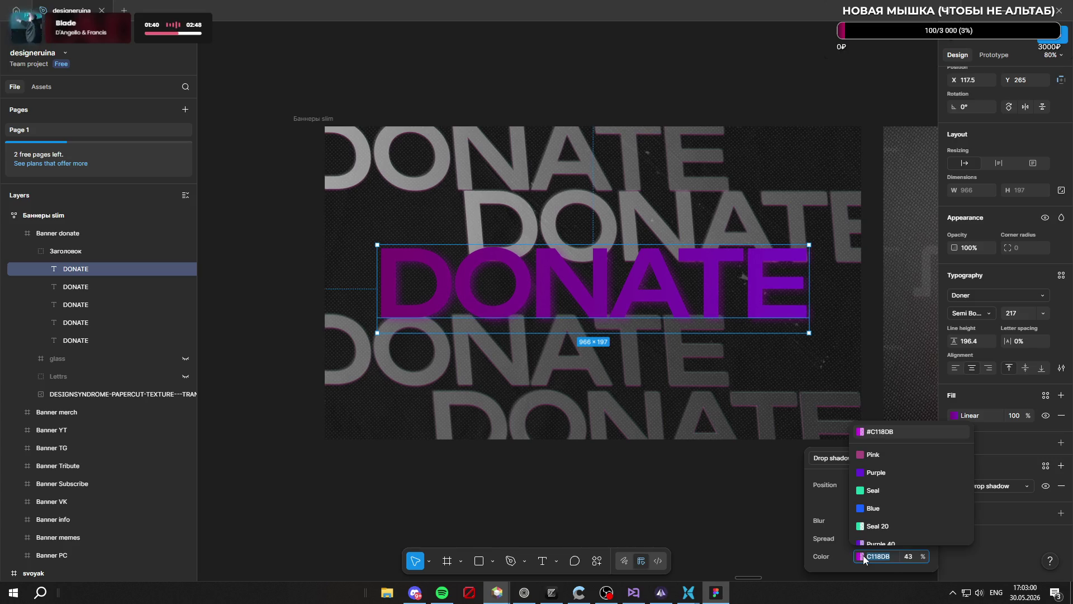
{"action": "left_click", "coordinate": [861, 556]}
{"action": "left_click", "coordinate": [692, 360]}
{"action": "mouse_move", "coordinate": [681, 433]}
{"action": "left_mouse_down"}
{"action": "mouse_move", "coordinate": [629, 511]}
{"action": "mouse_move", "coordinate": [565, 288]}
{"action": "left_mouse_up"}
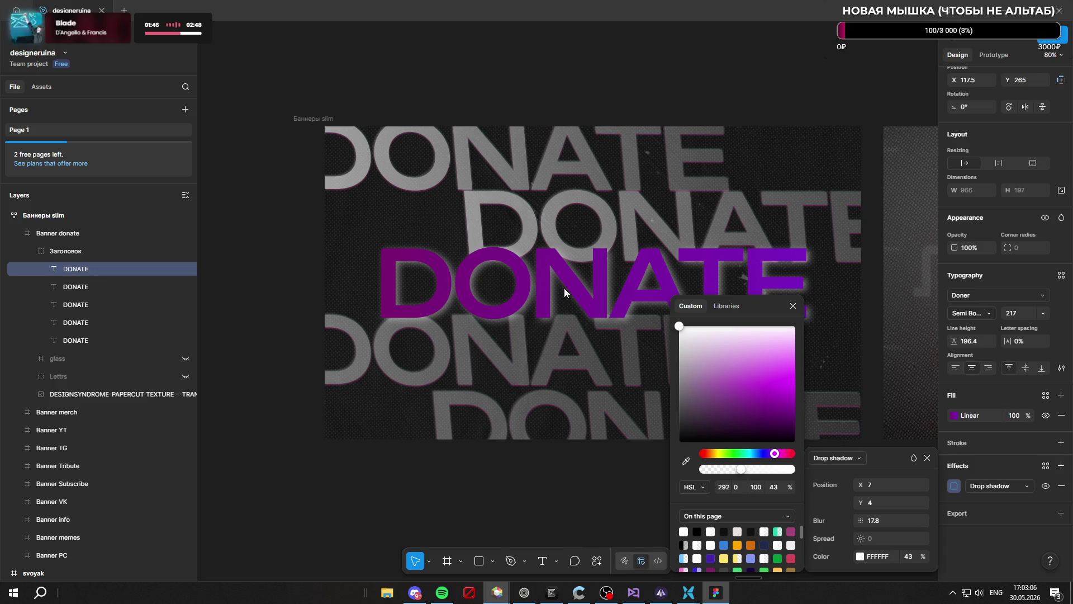
{"action": "left_click", "coordinate": [955, 419]}
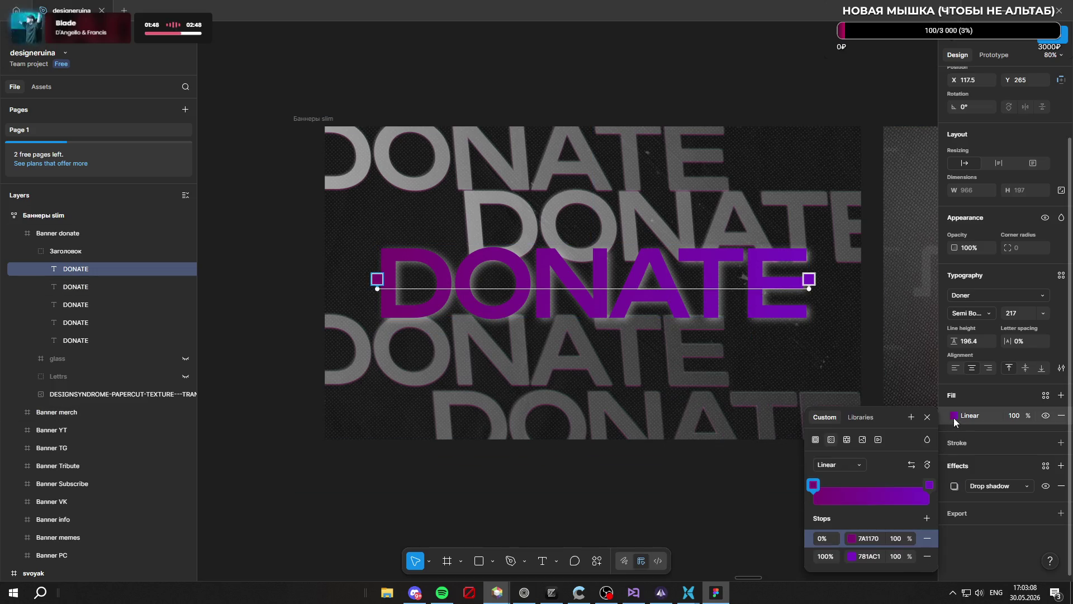
Make the DONATE gradient's starting stop white FFFFFF
{"action": "left_click", "coordinate": [818, 486]}
{"action": "left_click_drag", "start_coordinate": [709, 358], "coordinate": [679, 326]}
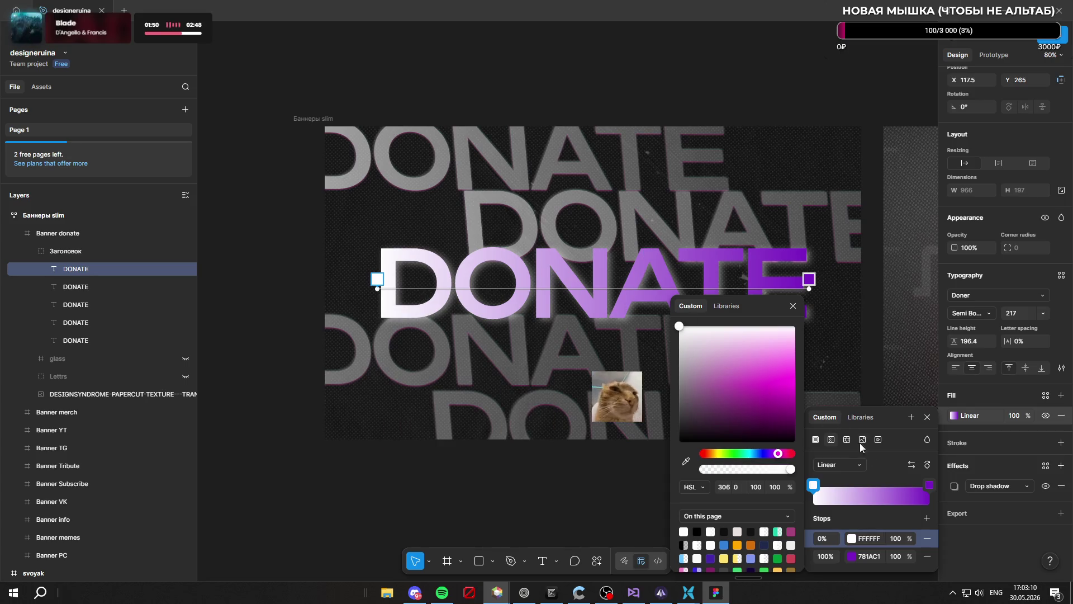
{"action": "key", "text": "Escape"}
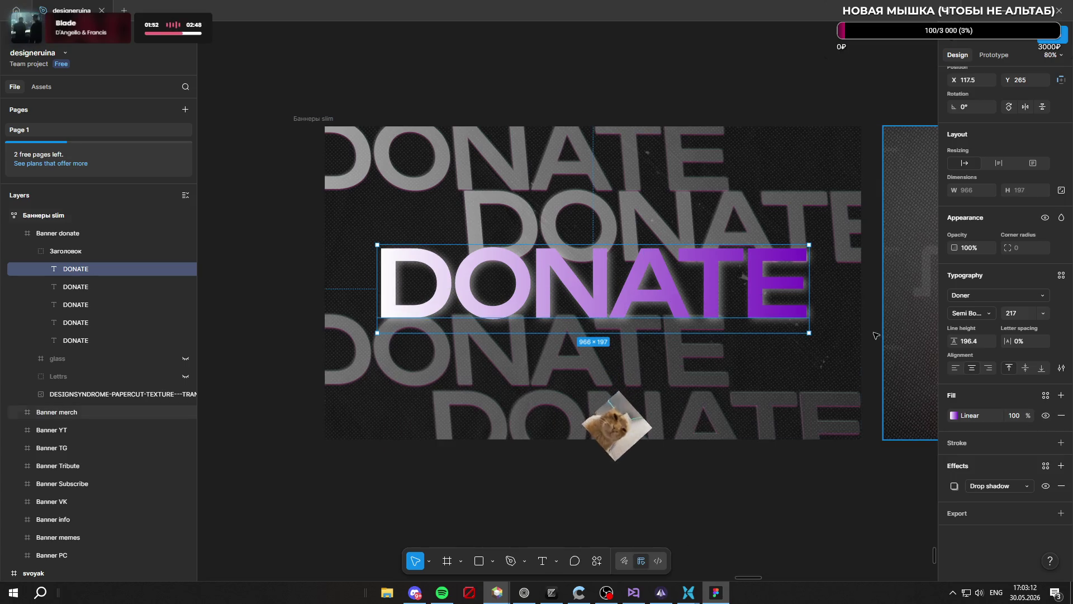
{"action": "left_click", "coordinate": [958, 419]}
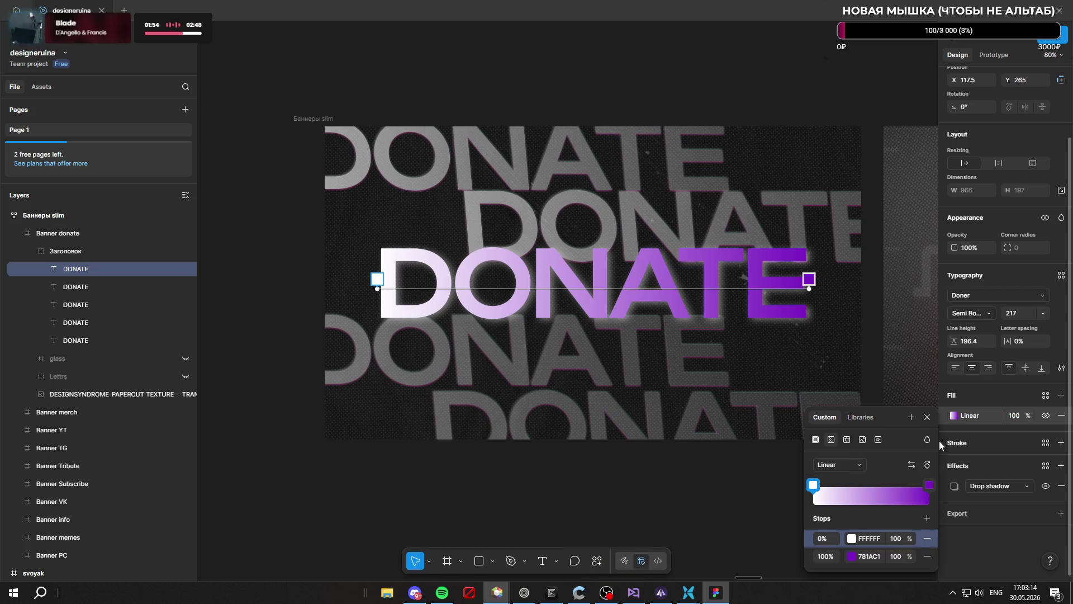
Recolour the gradient's other stop to light pink E98282
{"action": "left_click", "coordinate": [930, 485]}
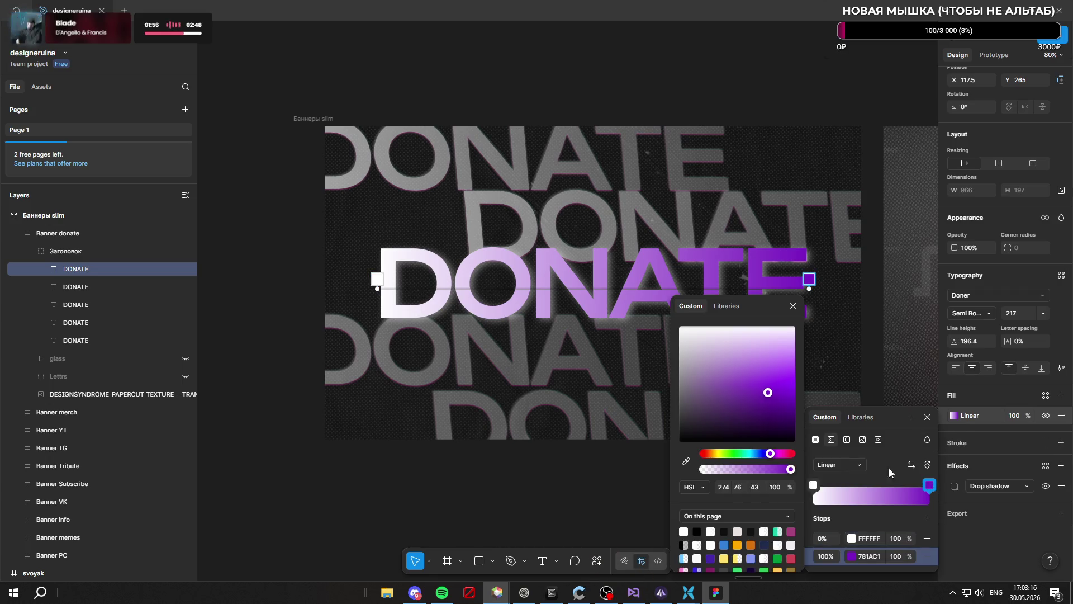
{"action": "left_click", "coordinate": [747, 387]}
{"action": "mouse_move", "coordinate": [758, 370]}
{"action": "left_mouse_down"}
{"action": "mouse_move", "coordinate": [696, 335]}
{"action": "mouse_move", "coordinate": [734, 369]}
{"action": "left_mouse_up"}
{"action": "left_click_drag", "start_coordinate": [770, 454], "coordinate": [760, 453]}
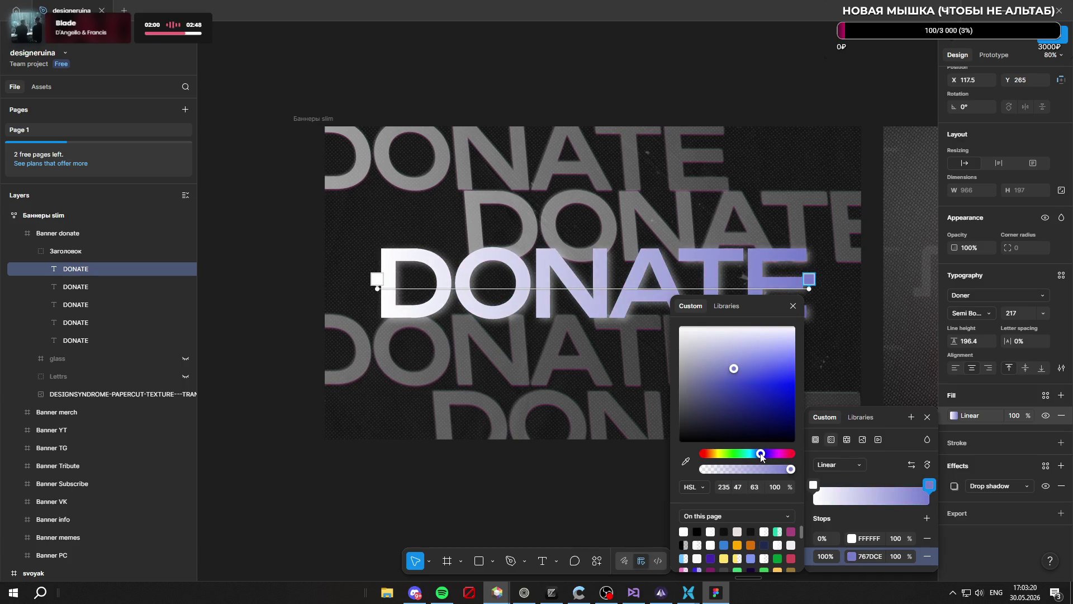
{"action": "left_click", "coordinate": [730, 453]}
{"action": "left_click", "coordinate": [714, 453]}
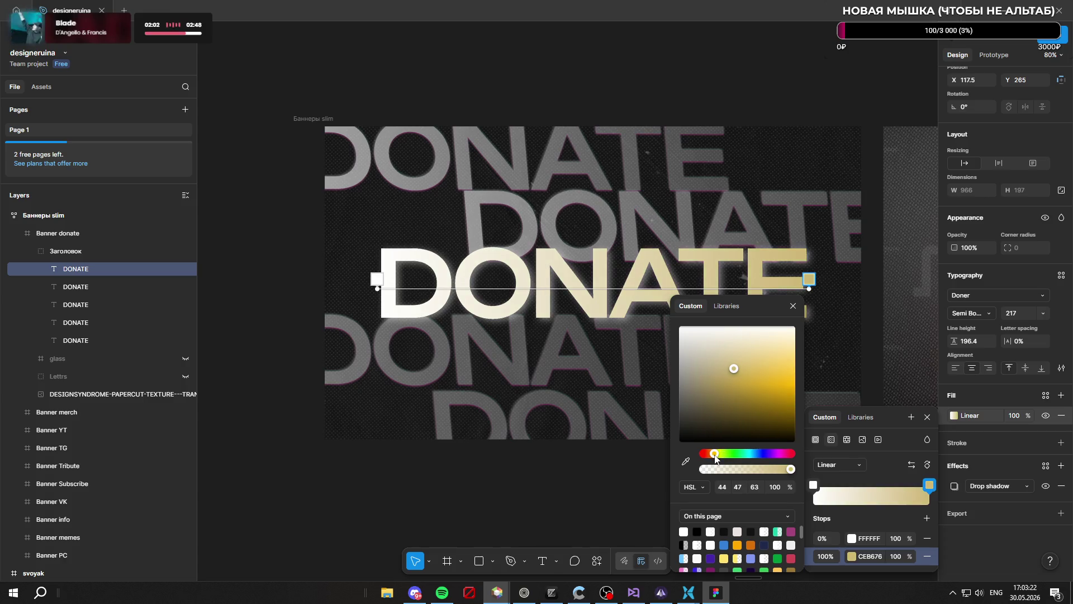
{"action": "left_click", "coordinate": [709, 454]}
{"action": "left_click", "coordinate": [705, 453]}
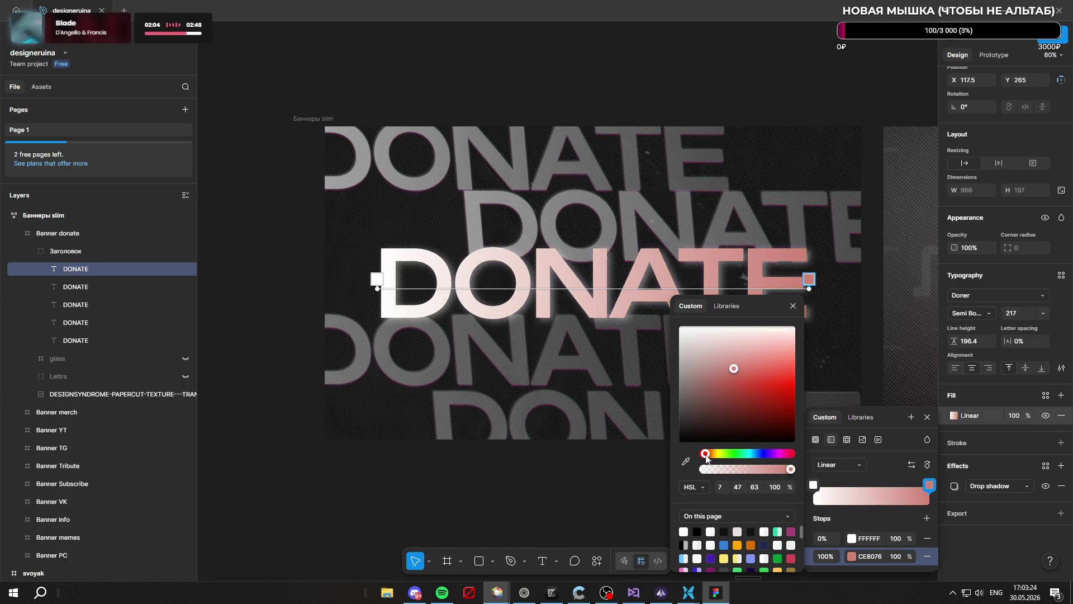
{"action": "left_click", "coordinate": [701, 454]}
{"action": "left_click", "coordinate": [773, 380]}
{"action": "left_click", "coordinate": [766, 388]}
{"action": "left_click", "coordinate": [769, 371]}
{"action": "left_click", "coordinate": [762, 377]}
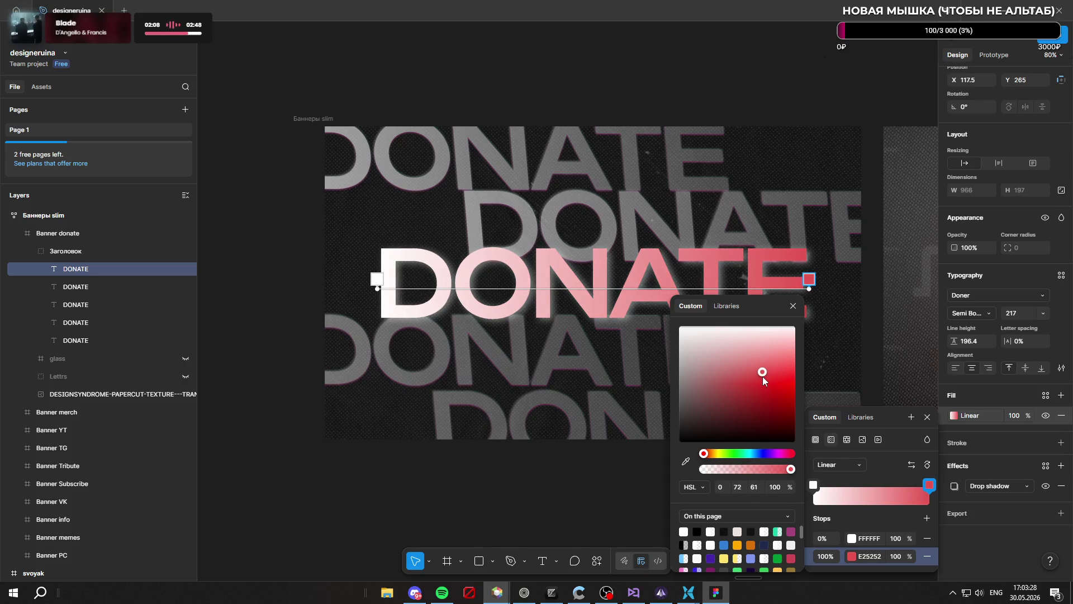
{"action": "left_click", "coordinate": [762, 371]}
{"action": "left_click", "coordinate": [760, 359]}
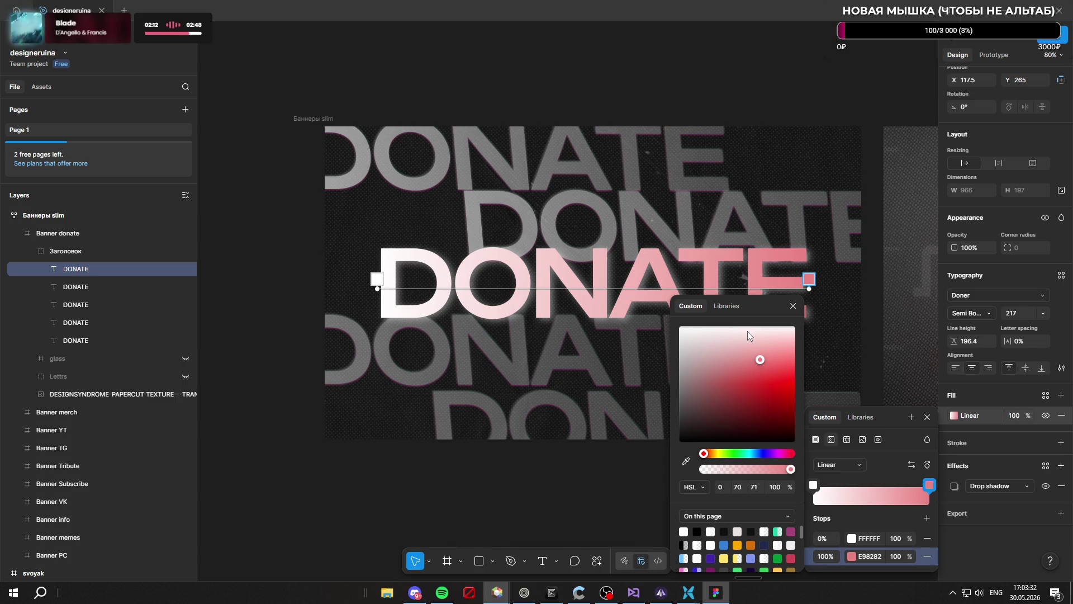
Move the pink stop to 45% and add a white stop near the end
{"action": "left_click_drag", "start_coordinate": [925, 484], "coordinate": [867, 487]}
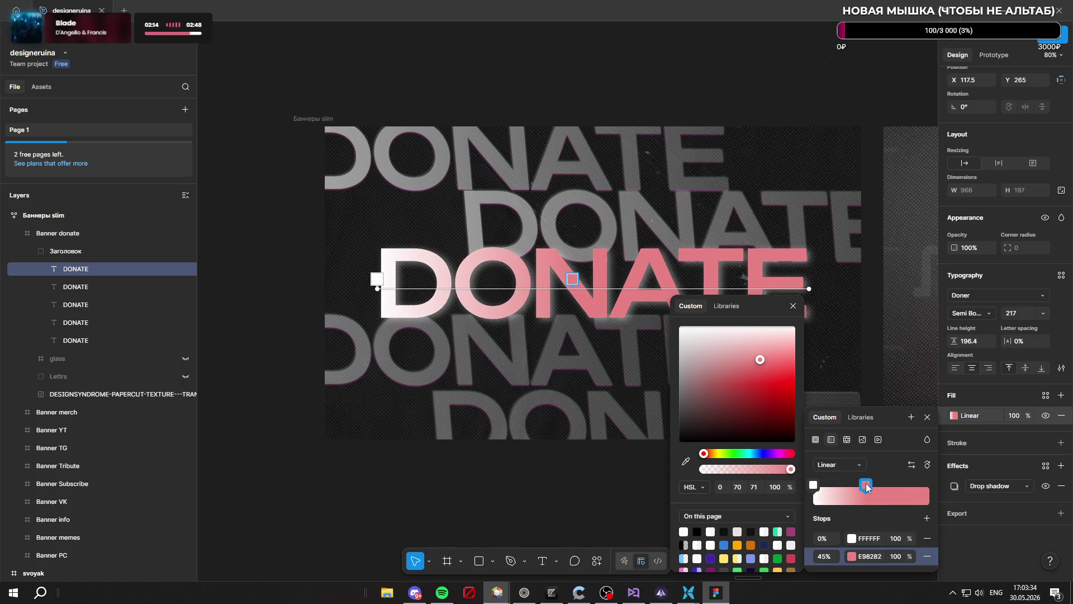
{"action": "left_click", "coordinate": [922, 494]}
{"action": "left_click_drag", "start_coordinate": [685, 332], "coordinate": [670, 317]}
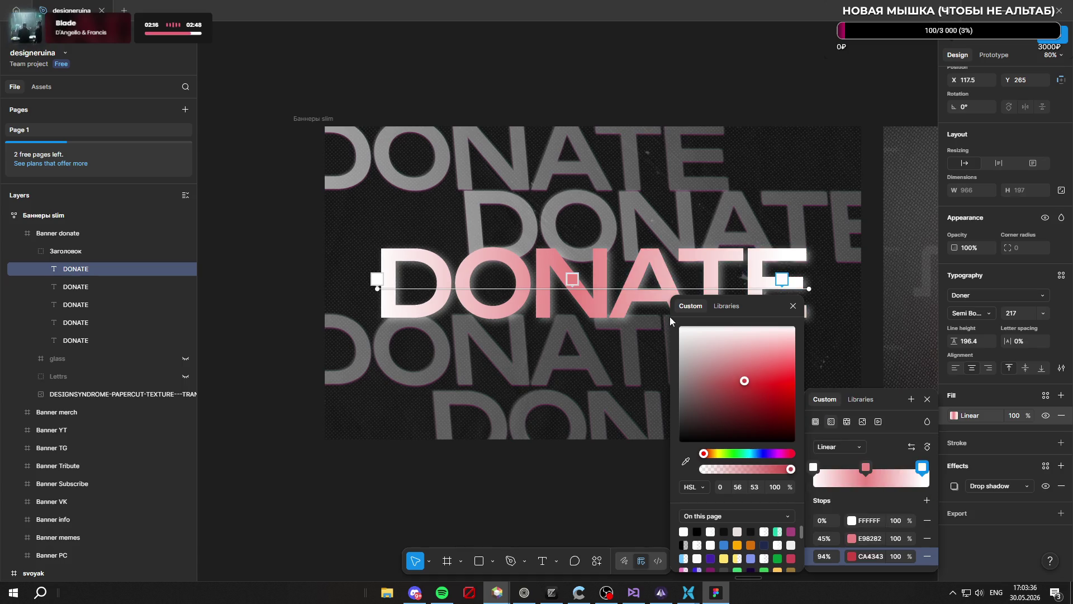
{"action": "key", "text": "Escape"}
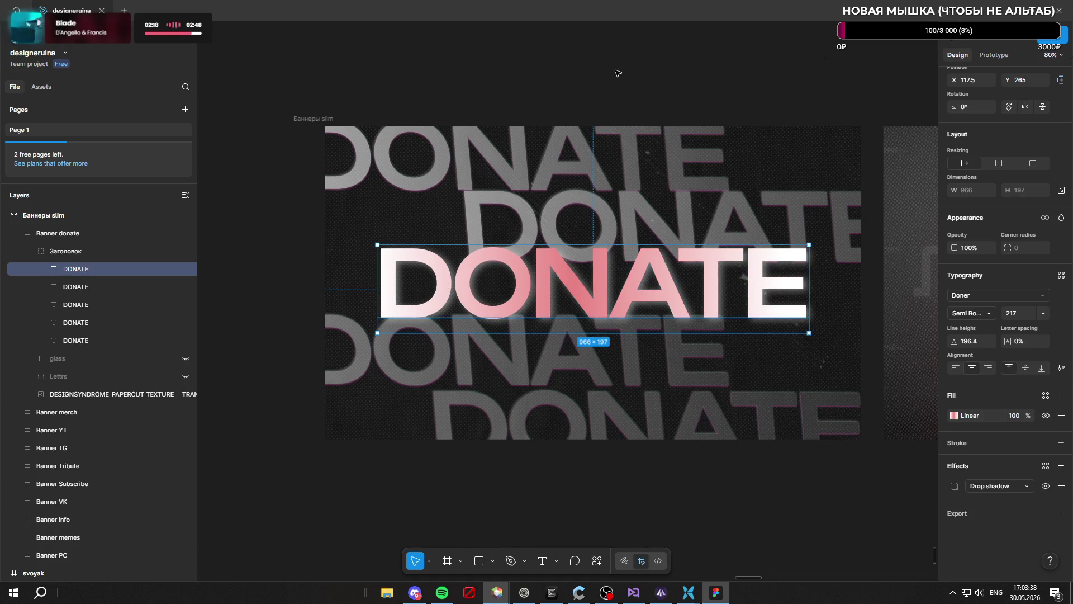
{"action": "left_click", "coordinate": [595, 524]}
{"action": "scroll", "coordinate": [594, 525], "scroll_direction": "down", "scroll_amount": 5}
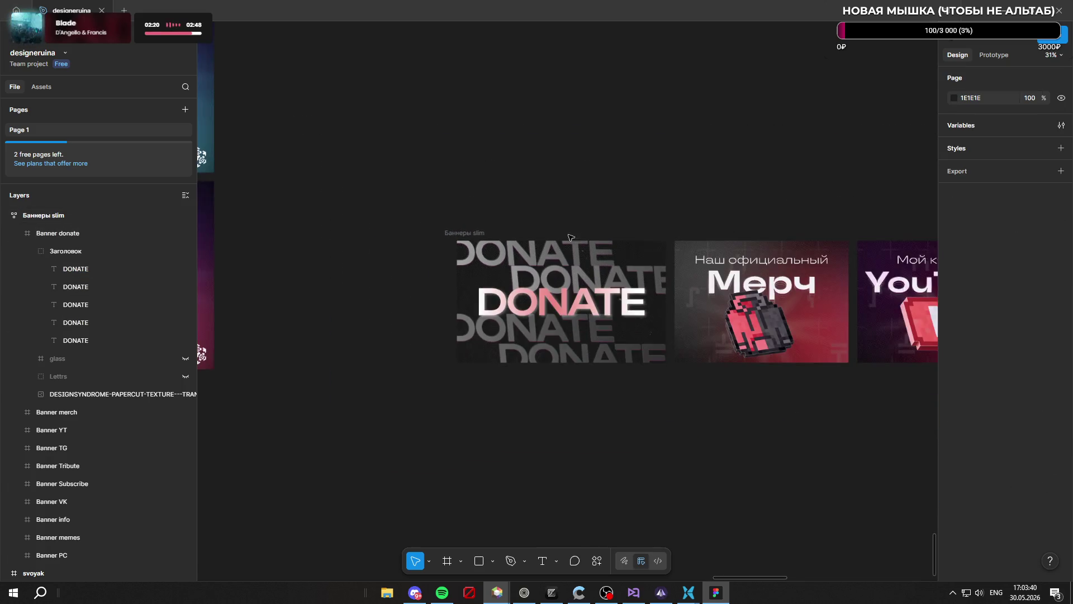
{"action": "scroll", "coordinate": [534, 316], "scroll_direction": "up", "scroll_amount": 3}
{"action": "scroll", "coordinate": [534, 316], "scroll_direction": "down", "scroll_amount": 2}
{"action": "scroll", "coordinate": [615, 212], "scroll_direction": "up", "scroll_amount": 2}
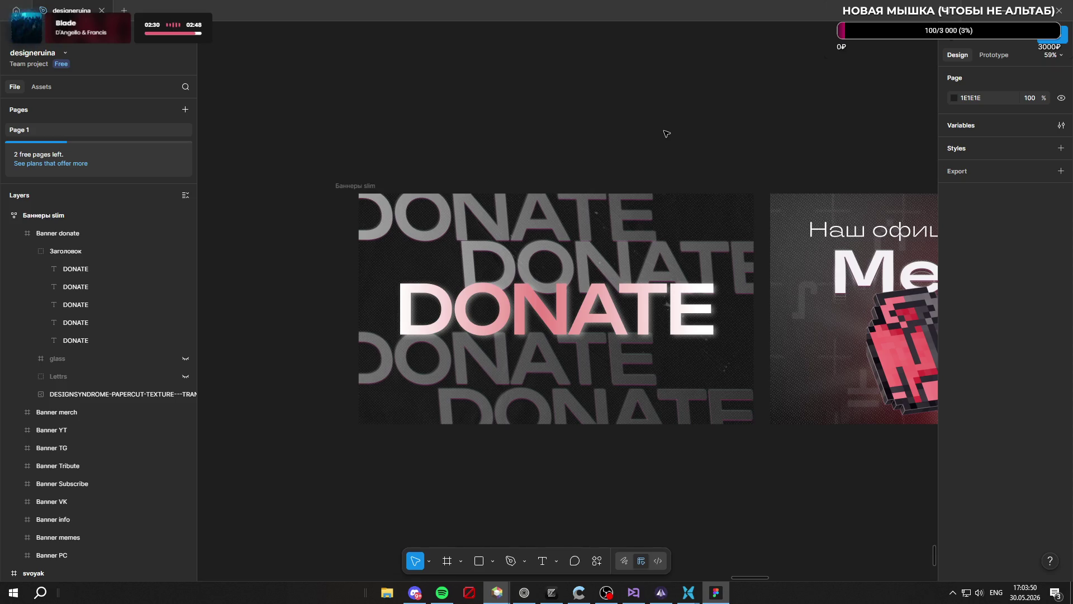
{"action": "left_click", "coordinate": [564, 308]}
{"action": "scroll", "coordinate": [1002, 431], "scroll_direction": "down", "scroll_amount": 5}
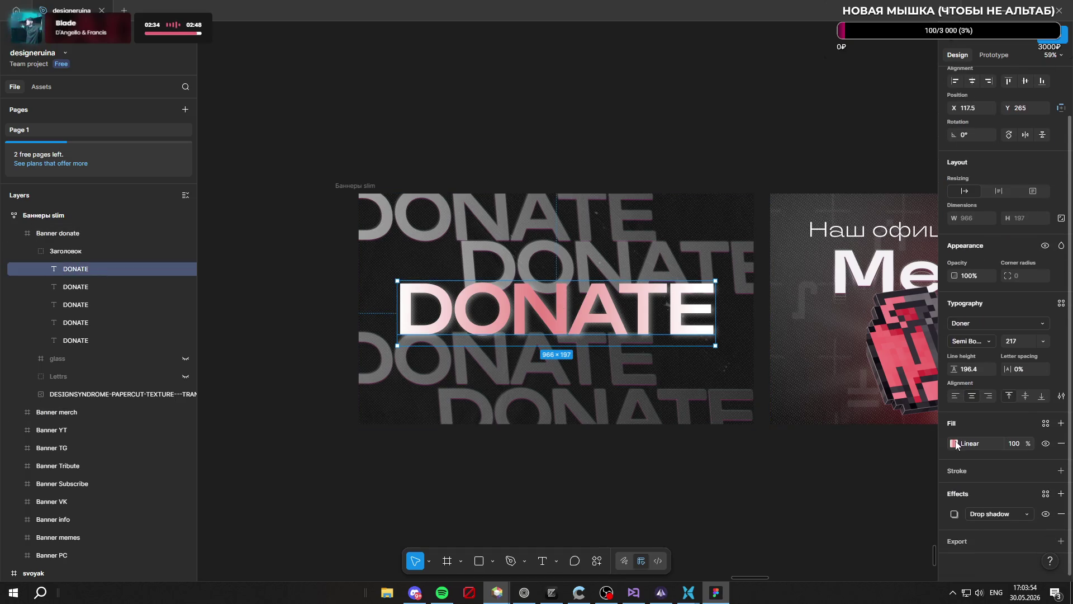
{"action": "left_click", "coordinate": [954, 443]}
Position the middle pink stop at 50% and the end stop at 100%
{"action": "left_click", "coordinate": [864, 468]}
{"action": "left_click_drag", "start_coordinate": [865, 468], "coordinate": [874, 470]}
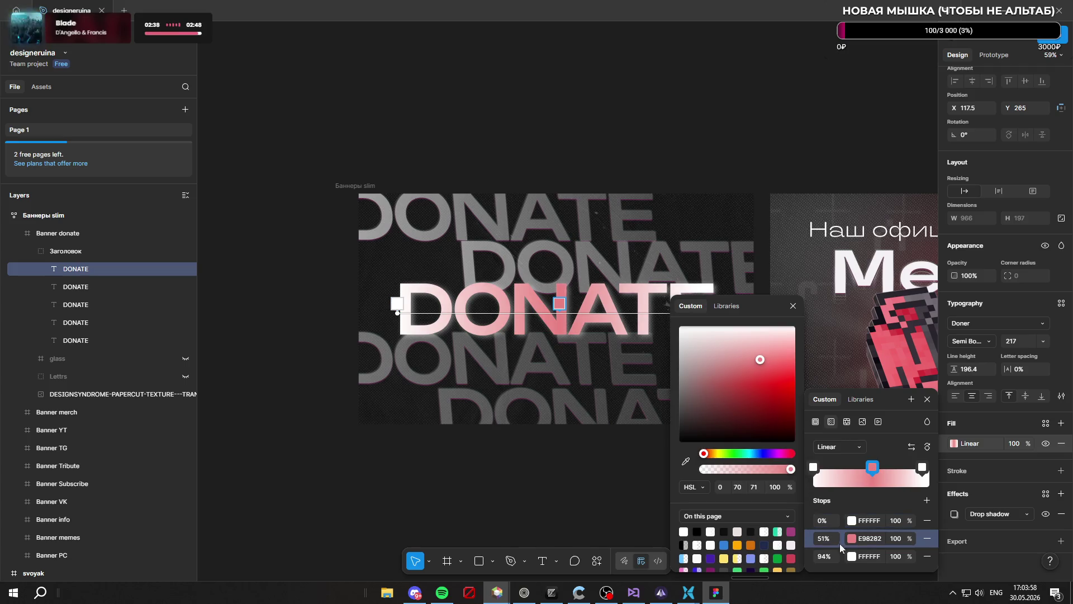
{"action": "left_click", "coordinate": [824, 539]}
{"action": "type", "text": "50"}
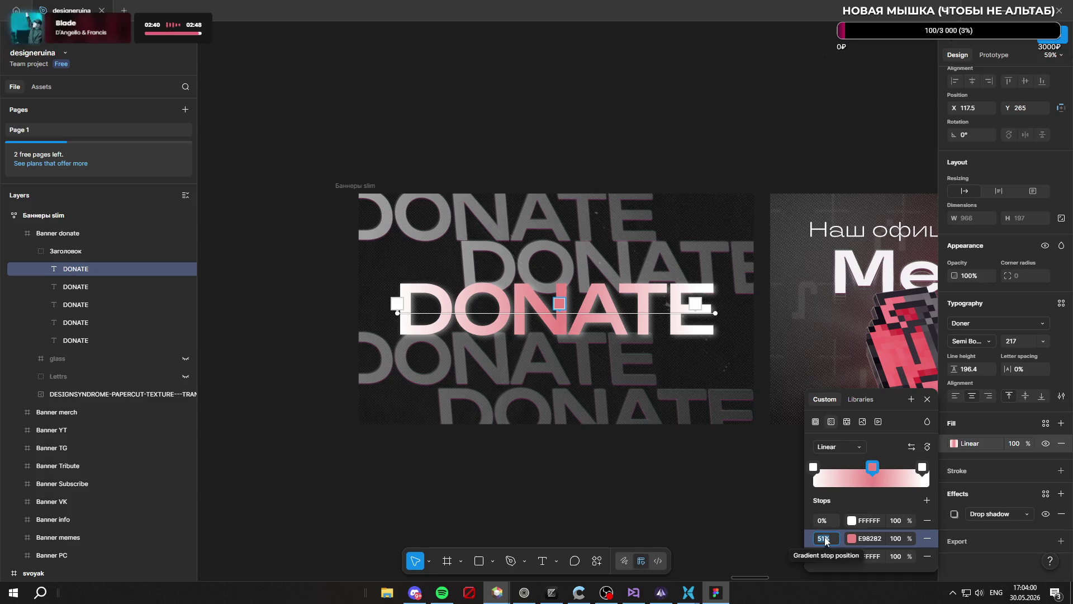
{"action": "left_click", "coordinate": [822, 557]}
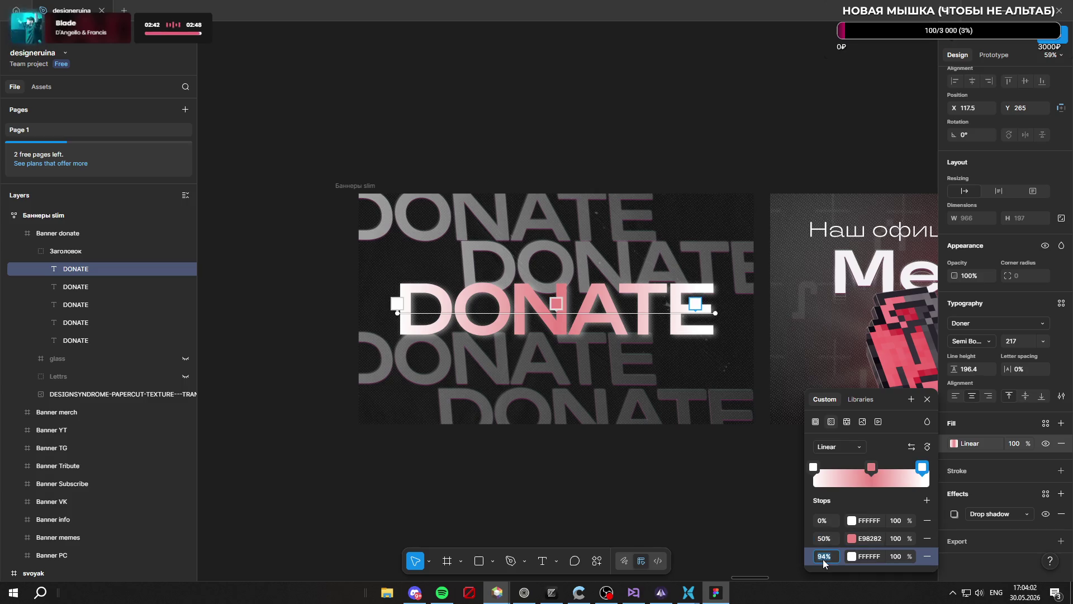
{"action": "type", "text": "100"}
{"action": "left_click", "coordinate": [880, 498]}
Adjust the middle stop's colour toward soft pink and switch its values to hex
{"action": "left_click", "coordinate": [852, 538]}
{"action": "mouse_move", "coordinate": [762, 359]}
{"action": "left_mouse_down"}
{"action": "mouse_move", "coordinate": [746, 404]}
{"action": "mouse_move", "coordinate": [760, 351]}
{"action": "left_mouse_up"}
{"action": "left_click_drag", "start_coordinate": [777, 453], "coordinate": [781, 458]}
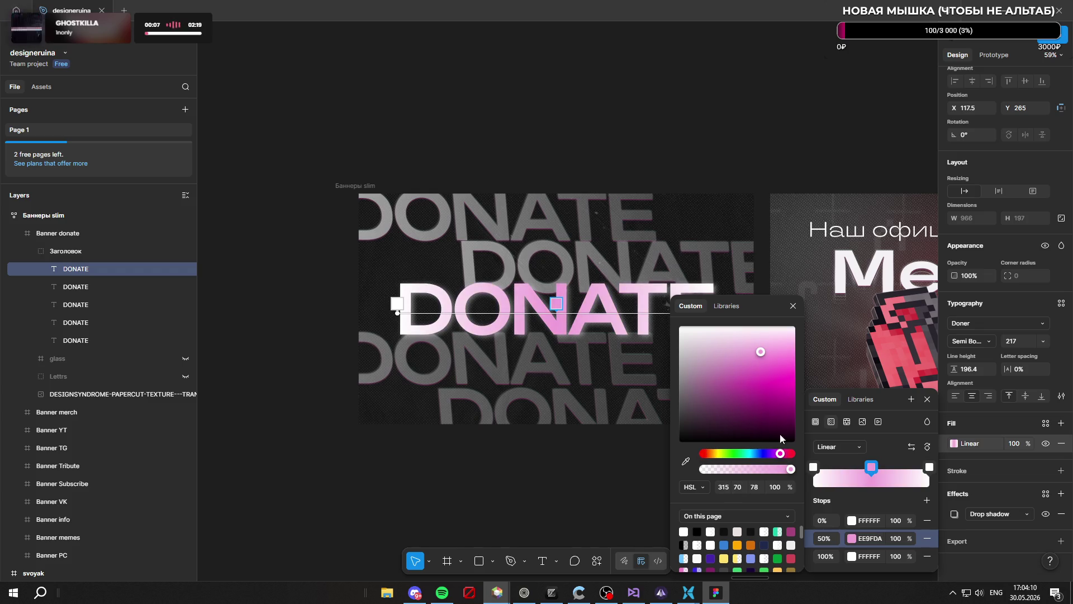
{"action": "left_click", "coordinate": [694, 486]}
{"action": "left_click", "coordinate": [698, 460]}
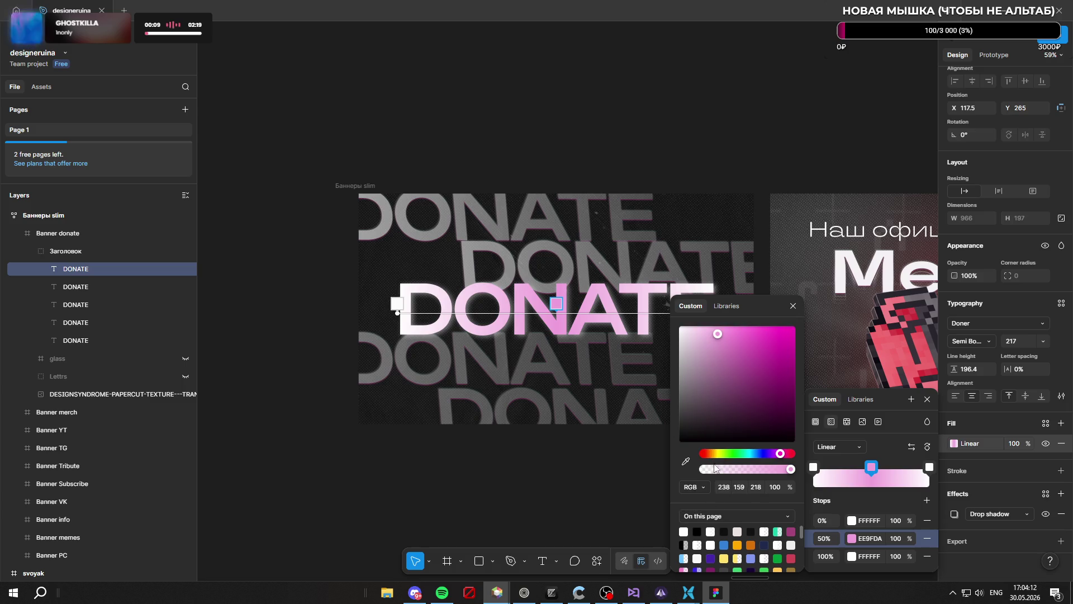
{"action": "left_click", "coordinate": [706, 487]}
{"action": "left_click", "coordinate": [699, 474]}
Enter hot pink FF0080 as the middle stop's hex value and close the editors
{"action": "left_click", "coordinate": [753, 488]}
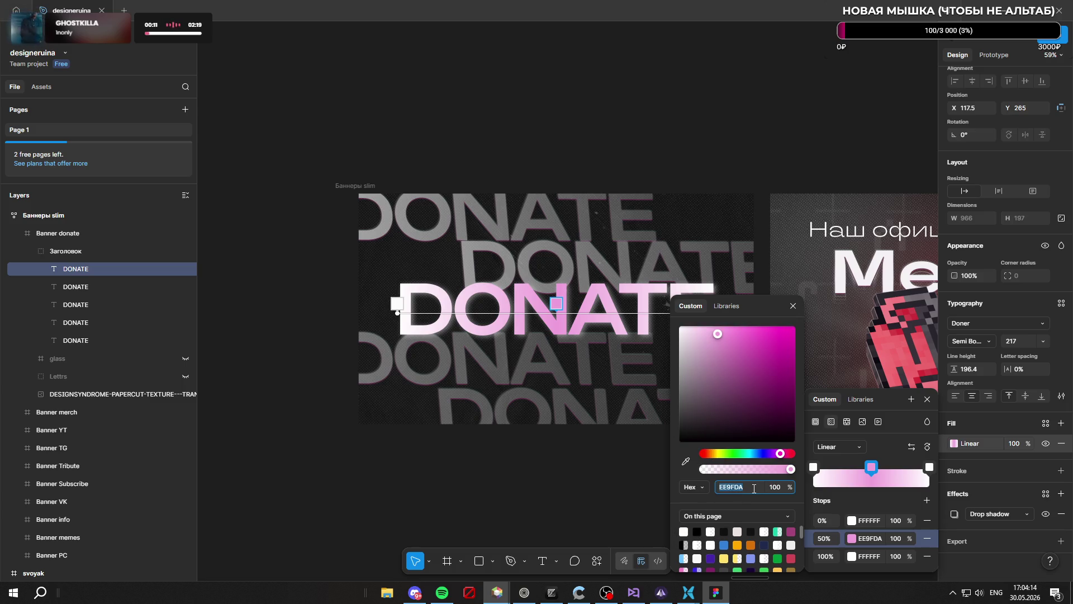
{"action": "type", "text": "A"}
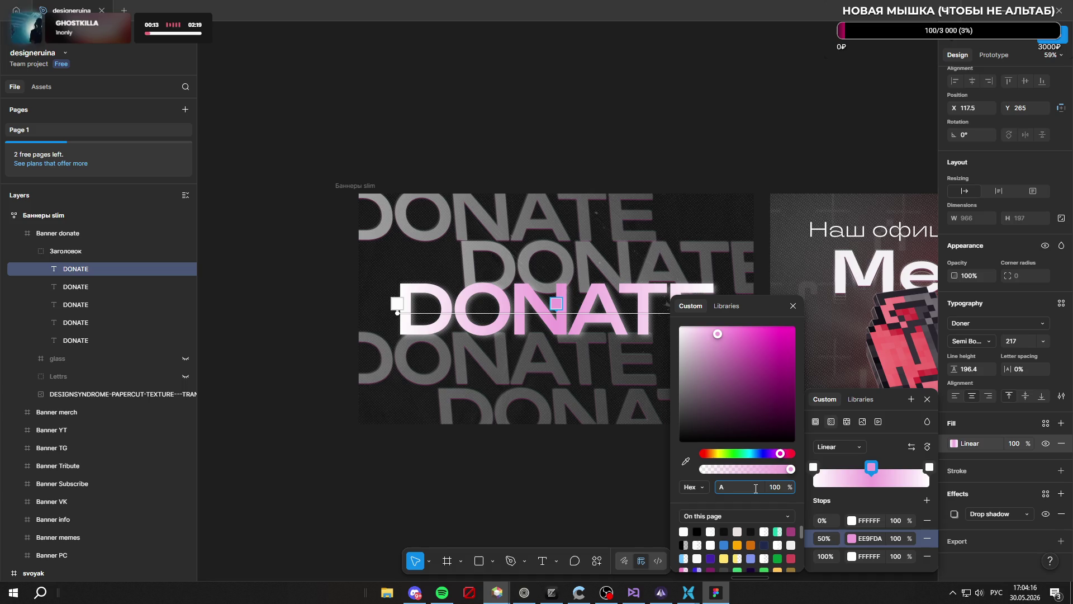
{"action": "key", "text": "BackSpace"}
{"action": "type", "text": "FF0080"}
{"action": "key", "text": "alt+shift"}
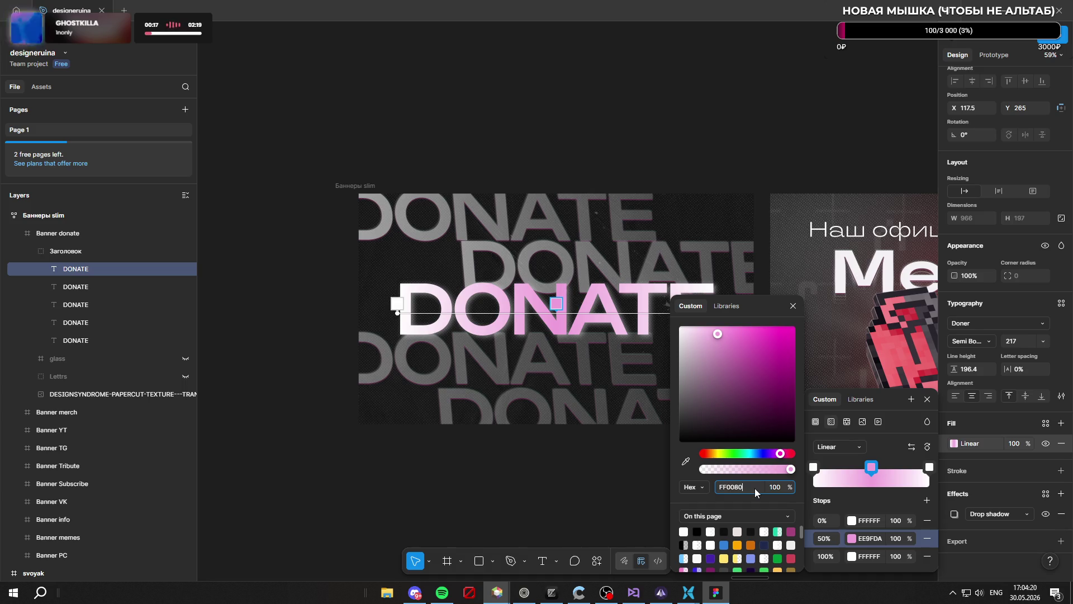
{"action": "key", "text": "Return"}
{"action": "key", "text": "Escape"}
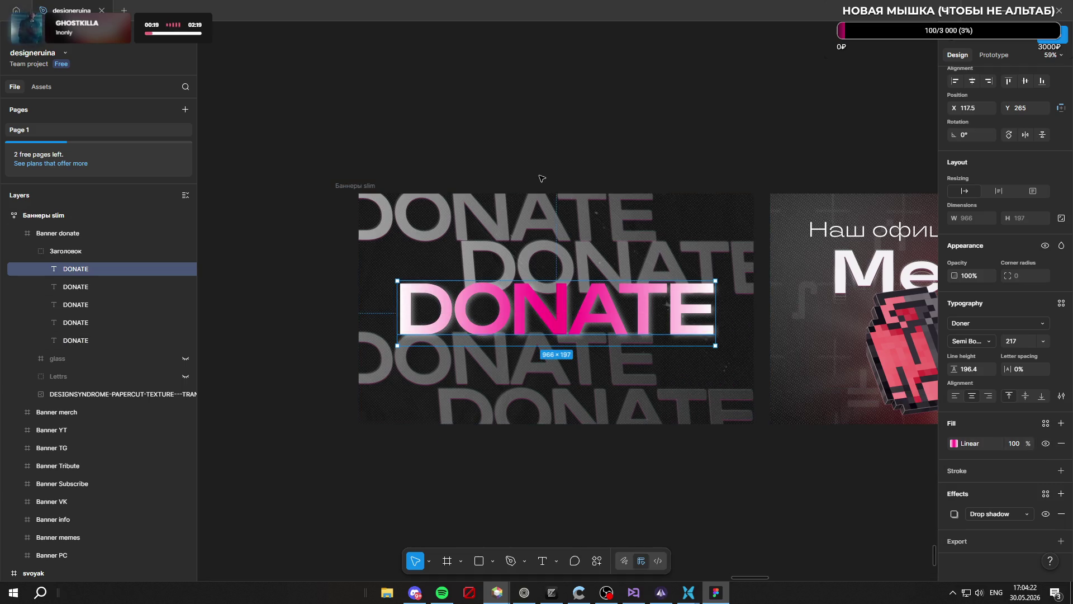
{"action": "scroll", "coordinate": [545, 162], "scroll_direction": "down", "scroll_amount": 3}
{"action": "left_click", "coordinate": [555, 136]}
Select the DONATE text and turn its gradient's starting stop black 000000
{"action": "scroll", "coordinate": [606, 376], "scroll_direction": "down", "scroll_amount": 5}
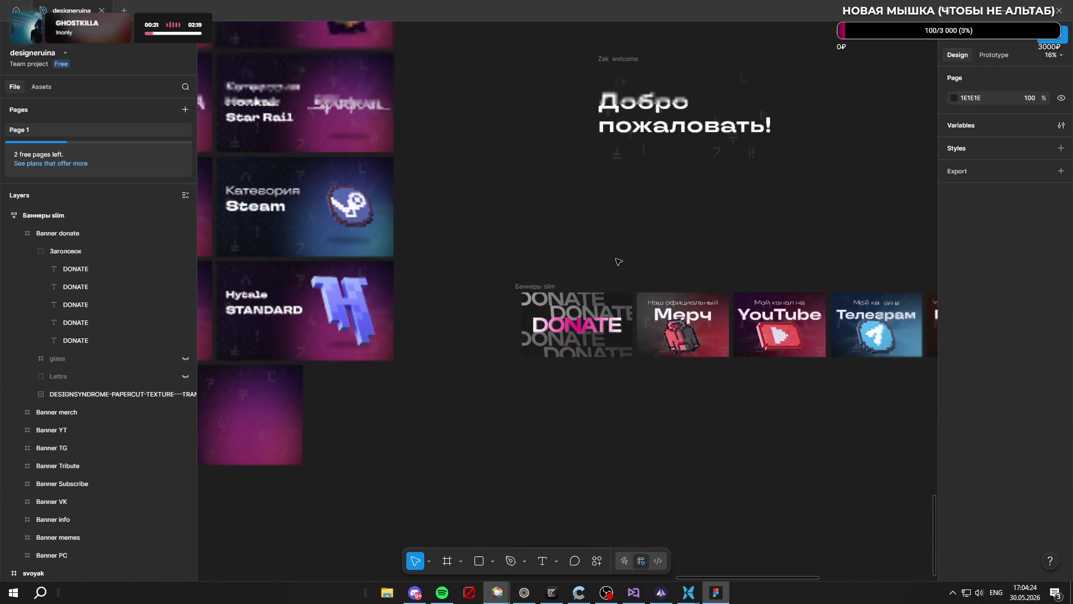
{"action": "scroll", "coordinate": [584, 336], "scroll_direction": "up", "scroll_amount": 2}
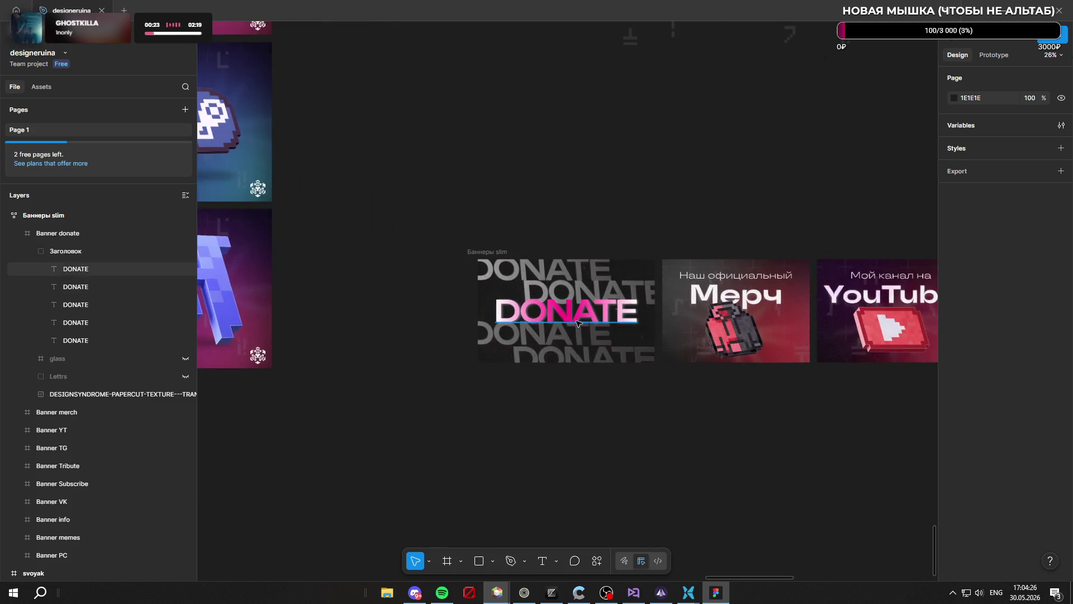
{"action": "scroll", "coordinate": [581, 331], "scroll_direction": "up", "scroll_amount": 5}
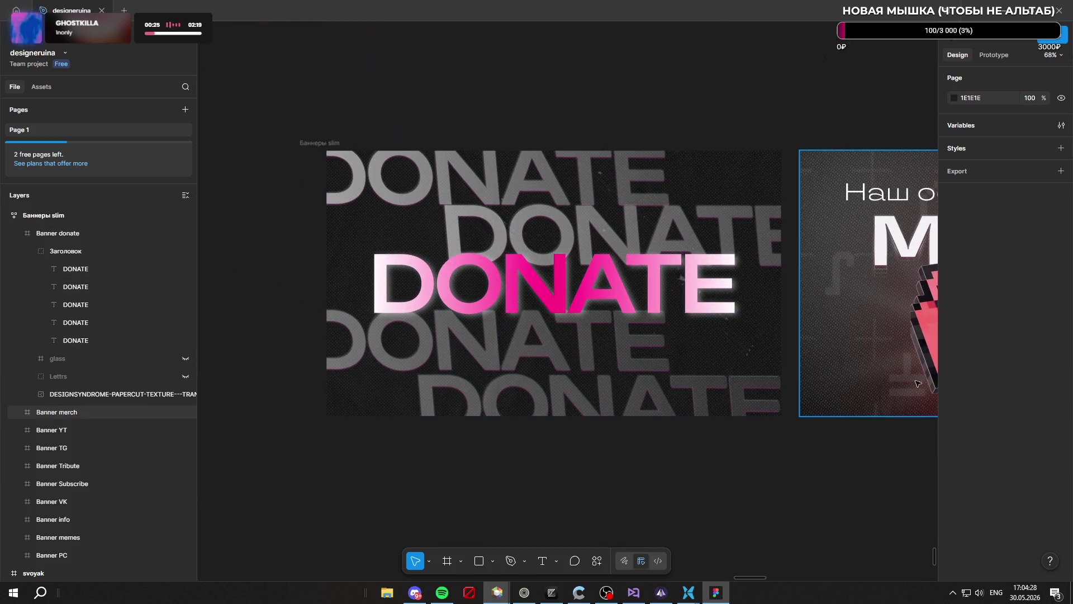
{"action": "double_click", "coordinate": [563, 295]}
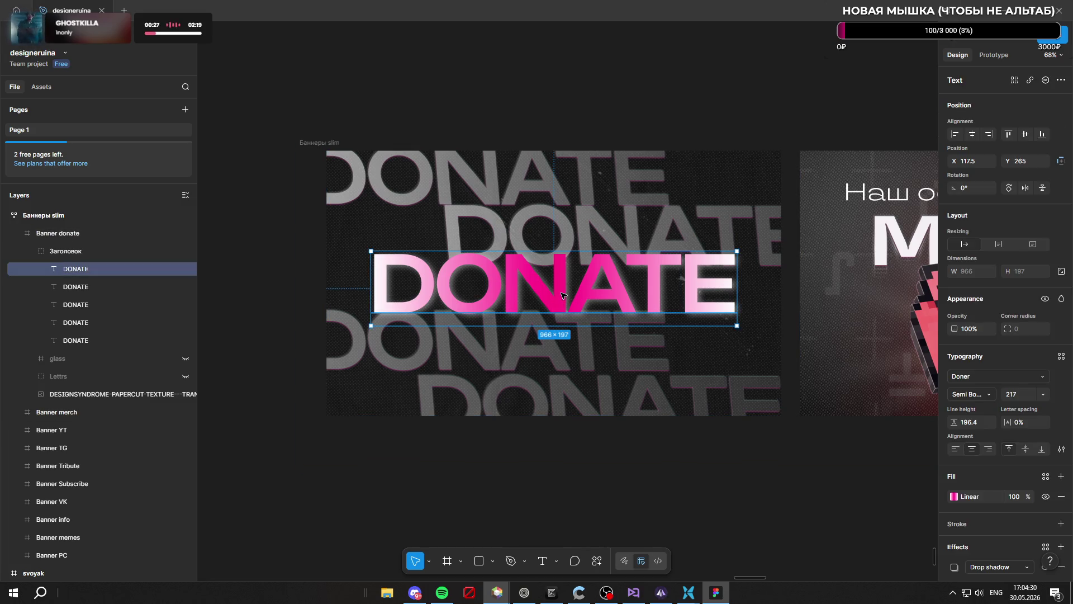
{"action": "left_click", "coordinate": [954, 497]}
{"action": "left_click", "coordinate": [814, 467]}
{"action": "left_click_drag", "start_coordinate": [693, 397], "coordinate": [561, 528]}
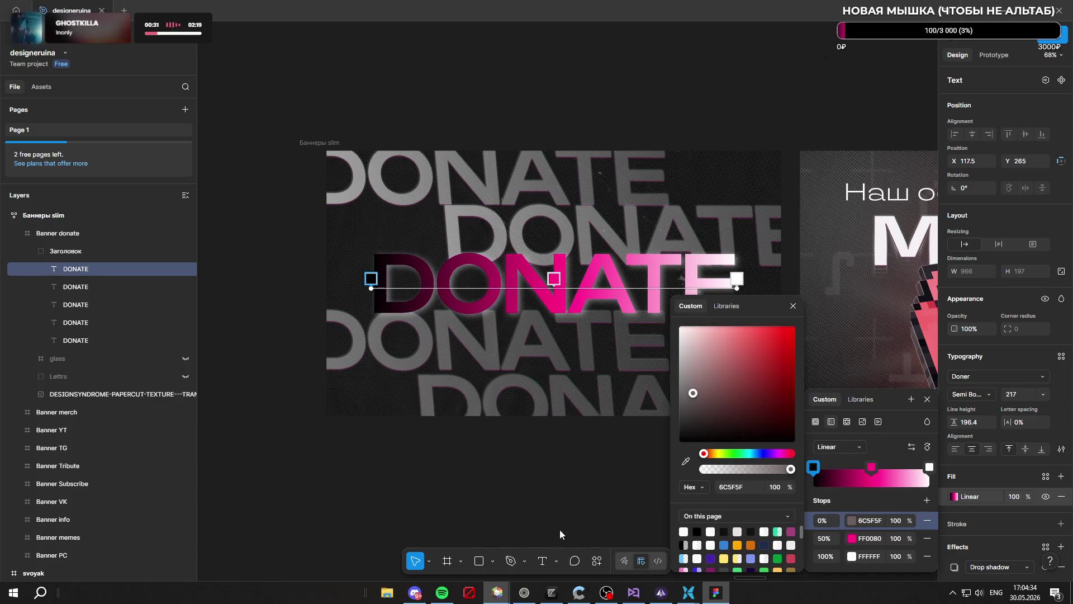
Make the gradient's end stop black too, then reselect the DONATE text
{"action": "left_click", "coordinate": [929, 467]}
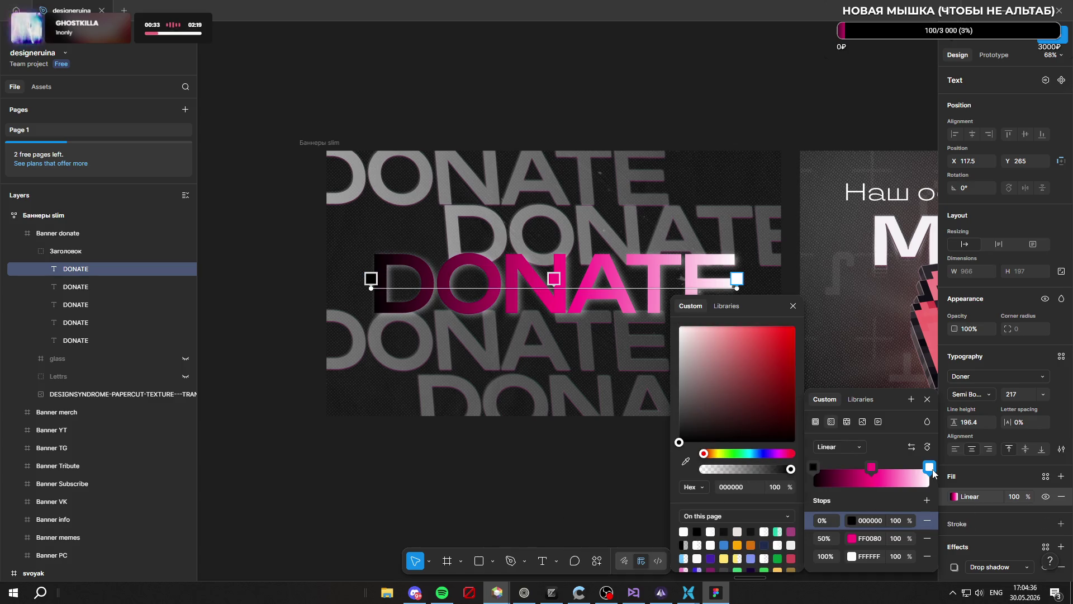
{"action": "left_click", "coordinate": [738, 392]}
{"action": "left_click_drag", "start_coordinate": [598, 493], "coordinate": [598, 494]}
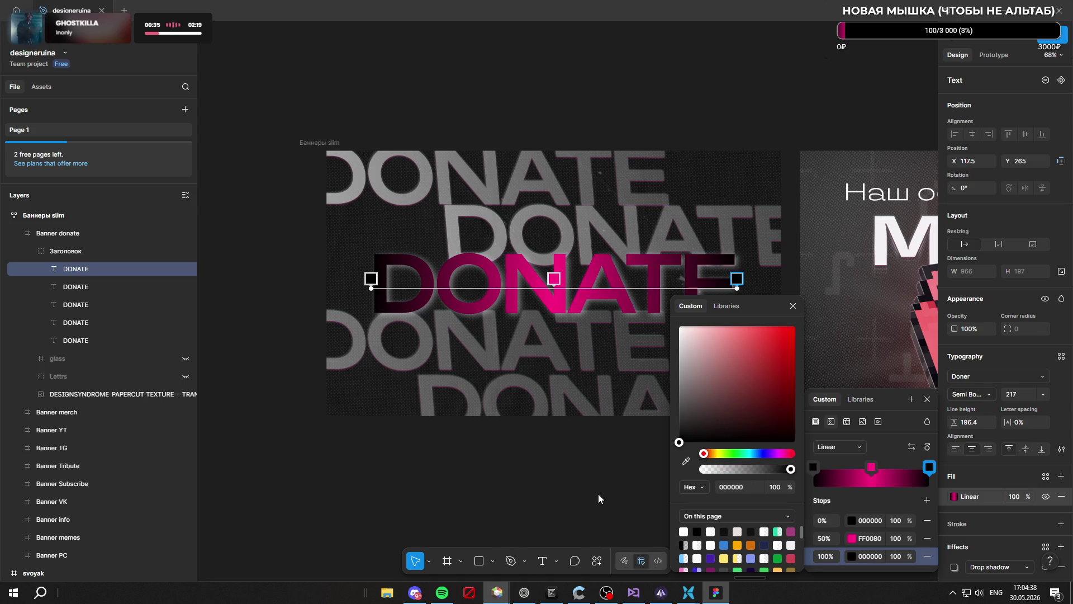
{"action": "left_click", "coordinate": [577, 520]}
{"action": "scroll", "coordinate": [615, 391], "scroll_direction": "up", "scroll_amount": 3}
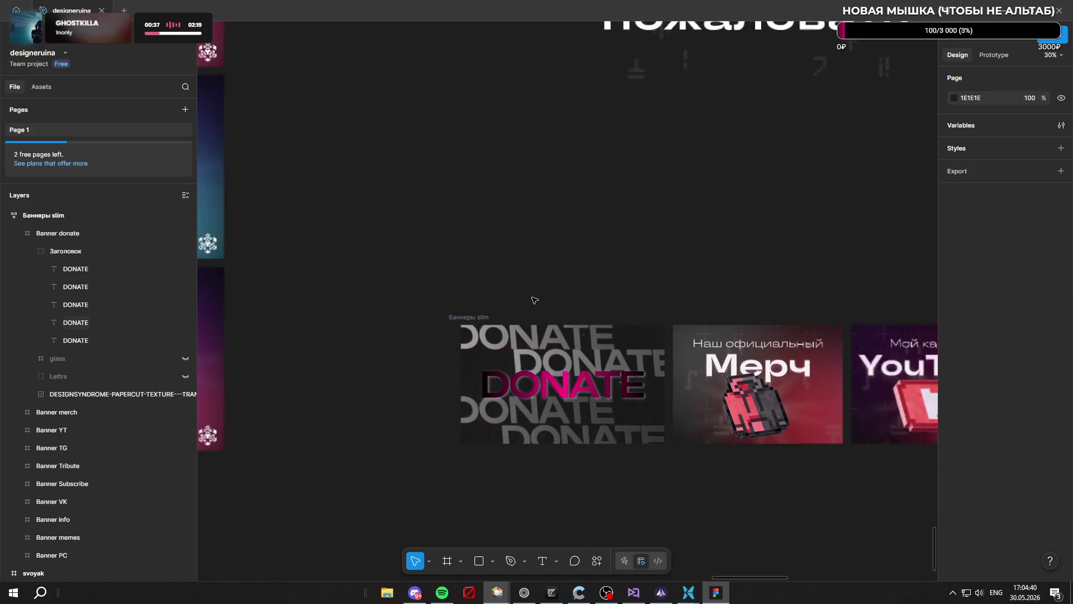
{"action": "scroll", "coordinate": [647, 361], "scroll_direction": "up", "scroll_amount": 2}
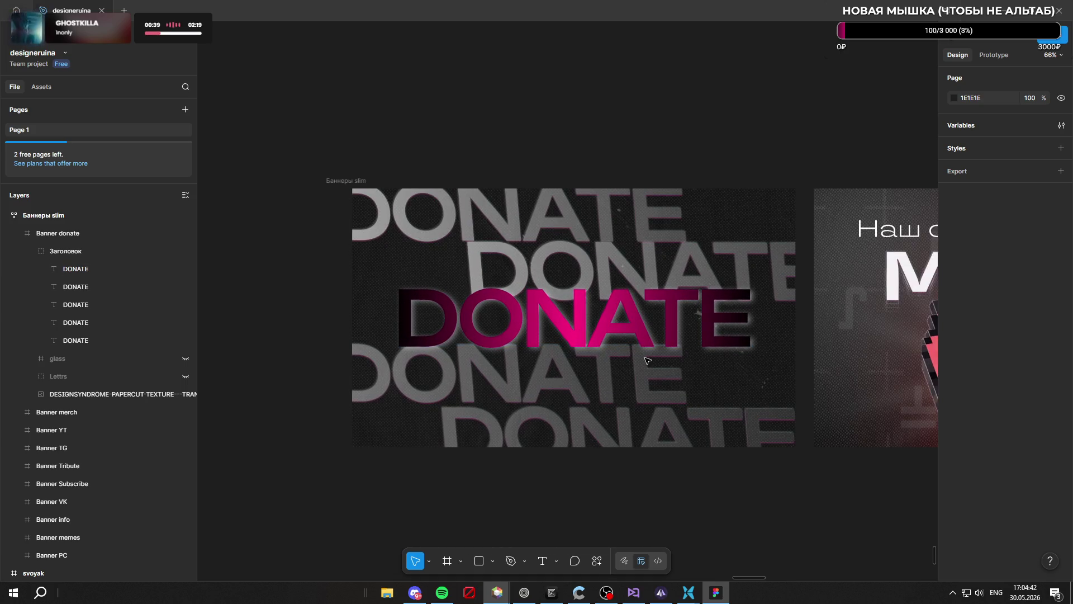
{"action": "double_click", "coordinate": [643, 336]}
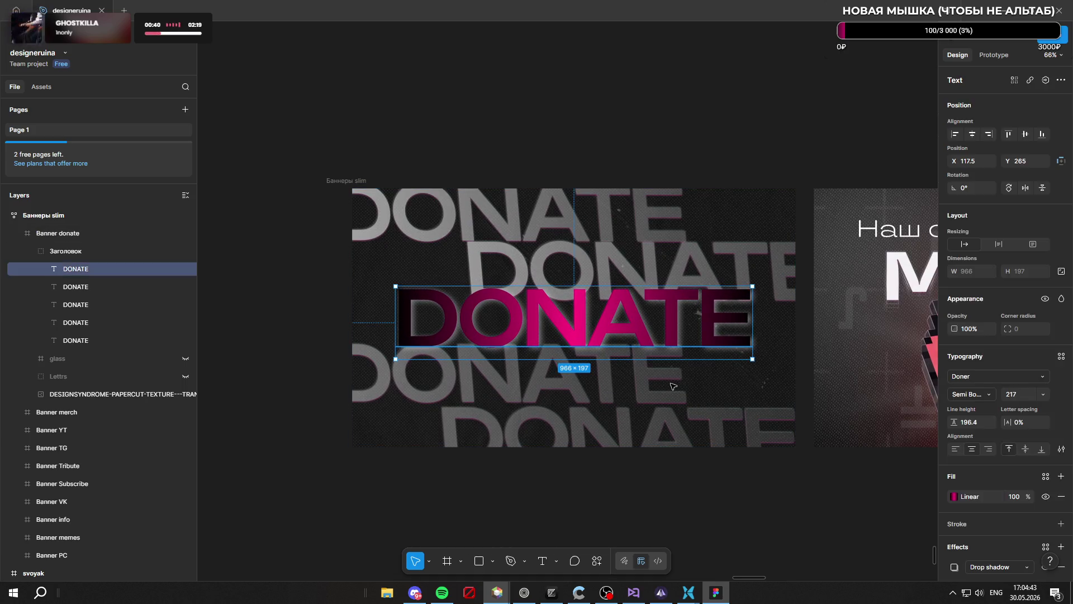
Set the starting stop to FF0080, then darken it to magenta 500028
{"action": "left_click", "coordinate": [953, 496]}
{"action": "left_click", "coordinate": [814, 467]}
{"action": "mouse_move", "coordinate": [698, 425]}
{"action": "left_mouse_down"}
{"action": "mouse_move", "coordinate": [638, 395]}
{"action": "mouse_move", "coordinate": [616, 474]}
{"action": "left_mouse_up"}
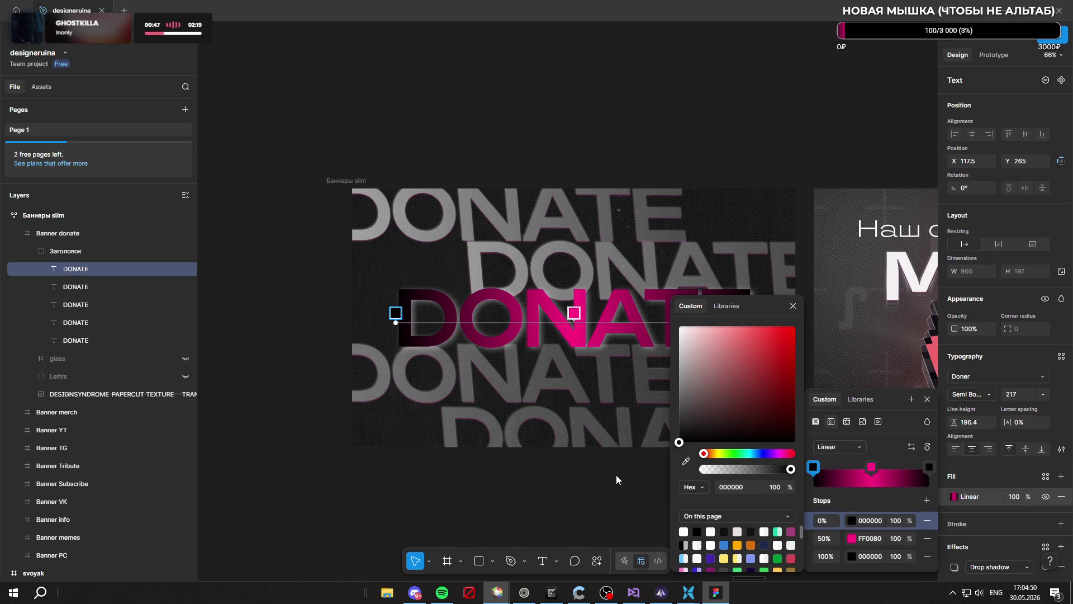
{"action": "left_click", "coordinate": [779, 454]}
{"action": "left_click", "coordinate": [692, 490]}
{"action": "left_click", "coordinate": [741, 489]}
{"action": "type", "text": "FF"}
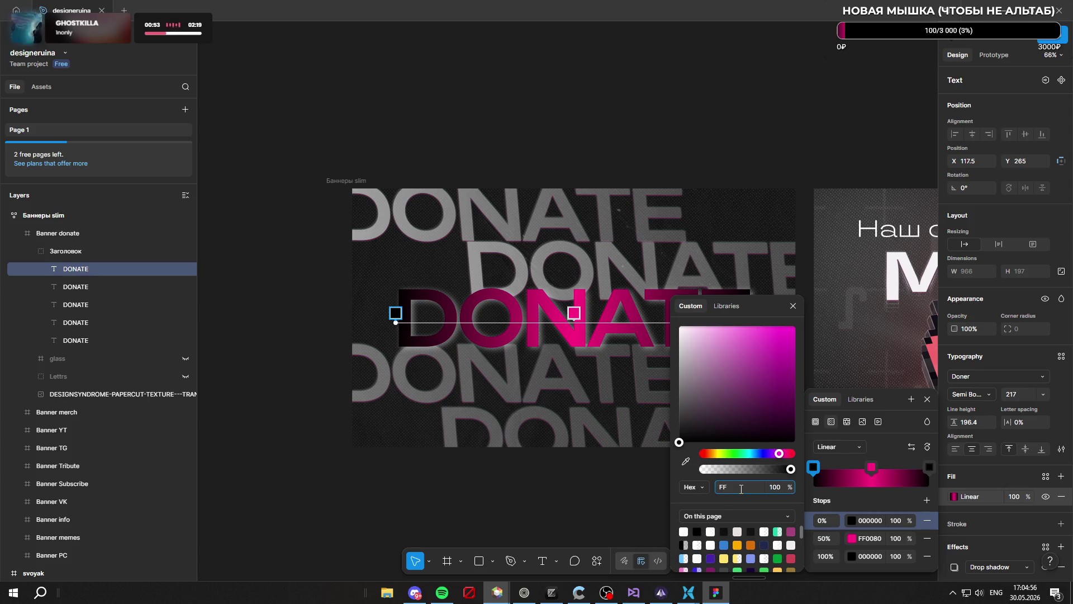
{"action": "type", "text": "008"}
{"action": "key", "text": "Return"}
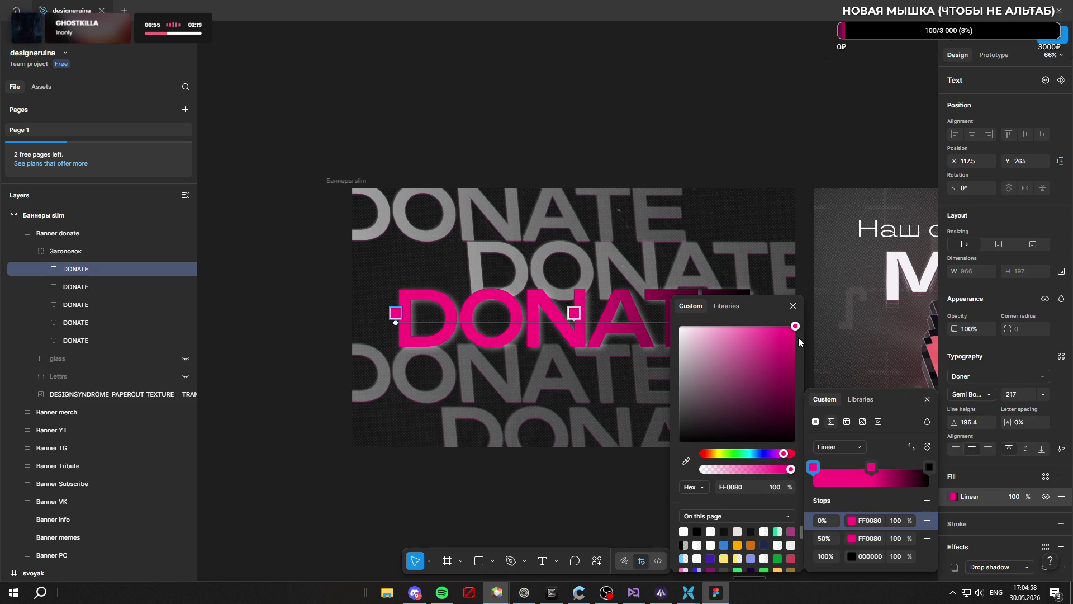
{"action": "mouse_move", "coordinate": [796, 334]}
{"action": "left_mouse_down"}
{"action": "mouse_move", "coordinate": [805, 416]}
{"action": "mouse_move", "coordinate": [806, 404]}
{"action": "left_mouse_up"}
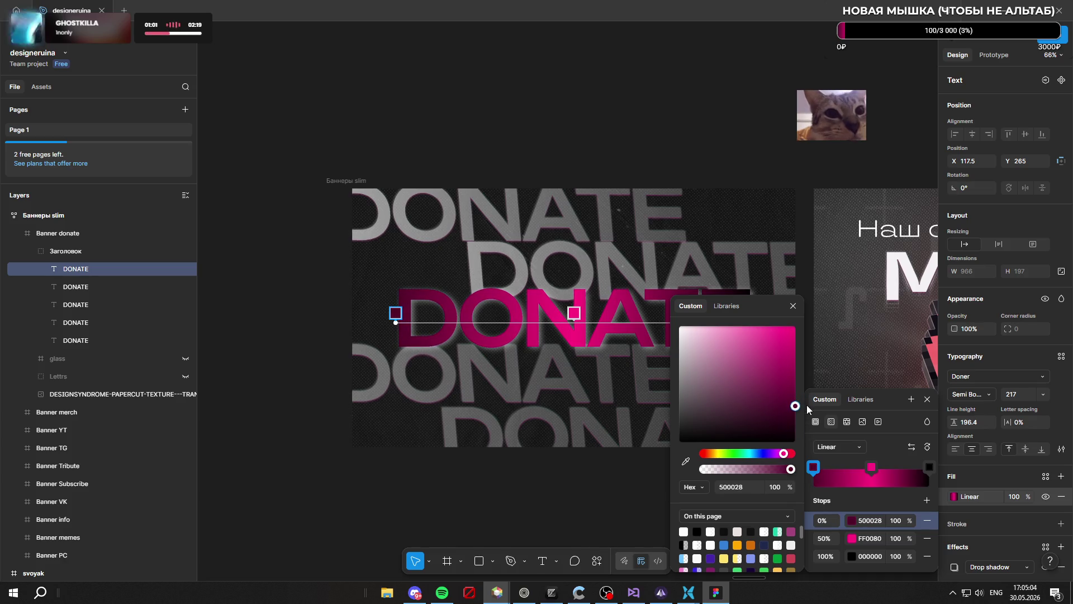
{"action": "left_click", "coordinate": [557, 515]}
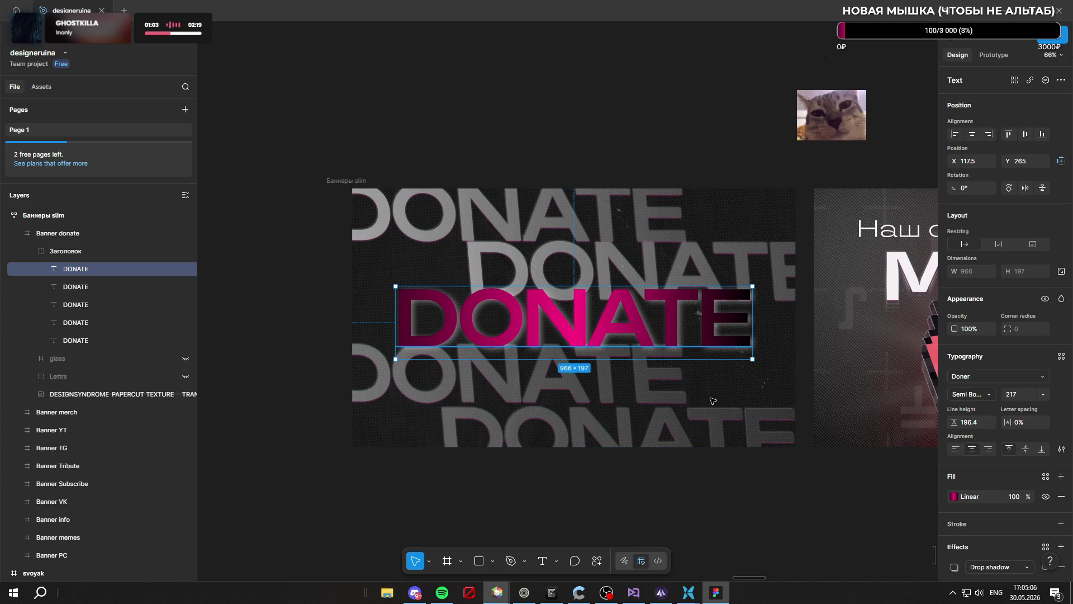
Copy the 500028 hex from the starting stop into the end stop
{"action": "left_click", "coordinate": [955, 497]}
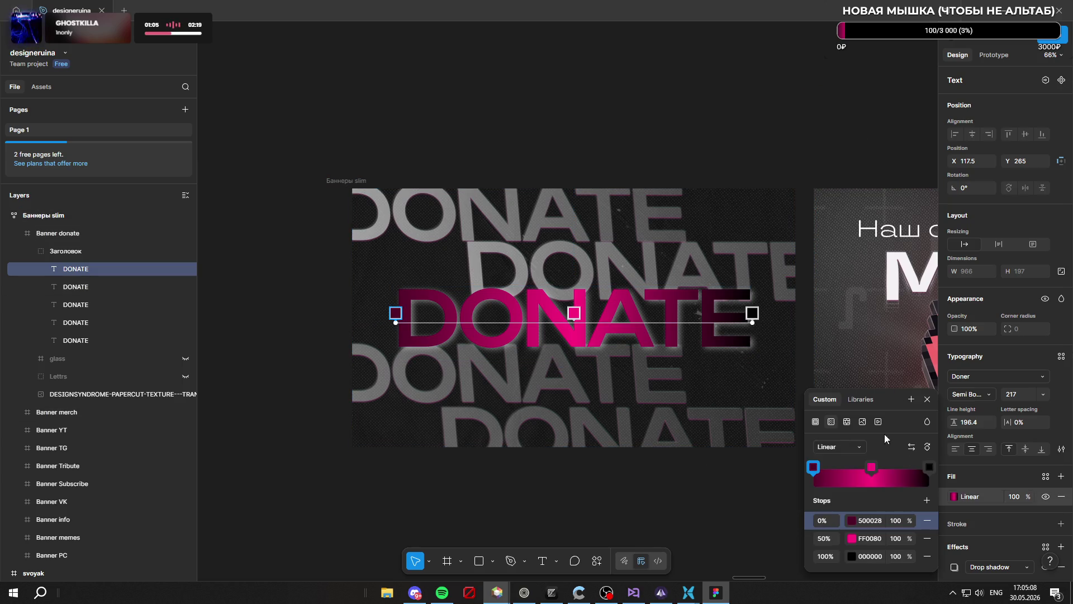
{"action": "left_click", "coordinate": [928, 467]}
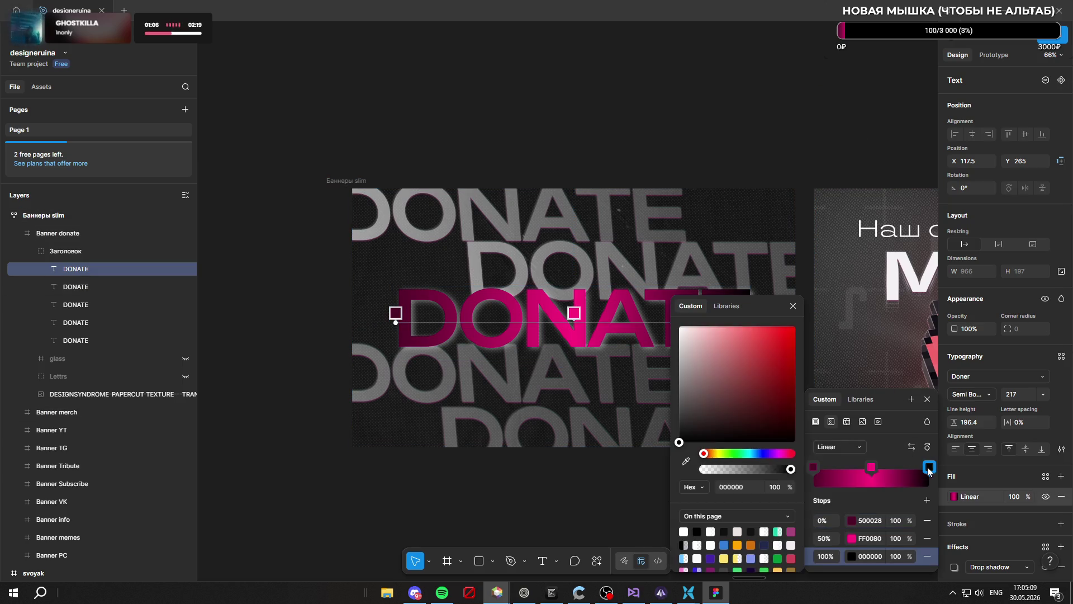
{"action": "left_click", "coordinate": [874, 521]}
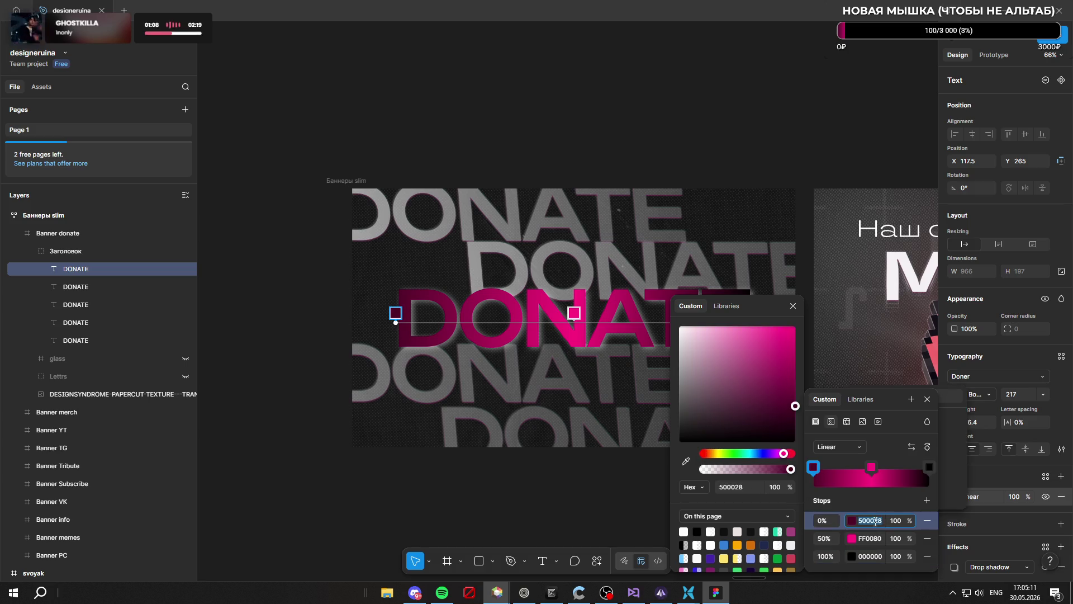
{"action": "left_click", "coordinate": [874, 556]}
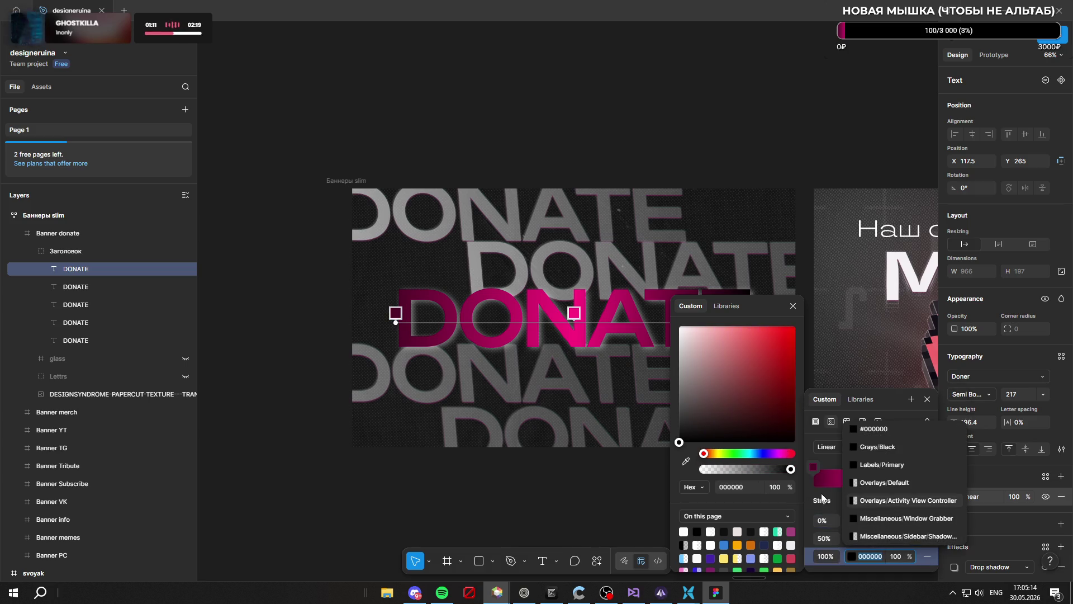
{"action": "left_click", "coordinate": [823, 497]}
{"action": "left_click", "coordinate": [876, 521]}
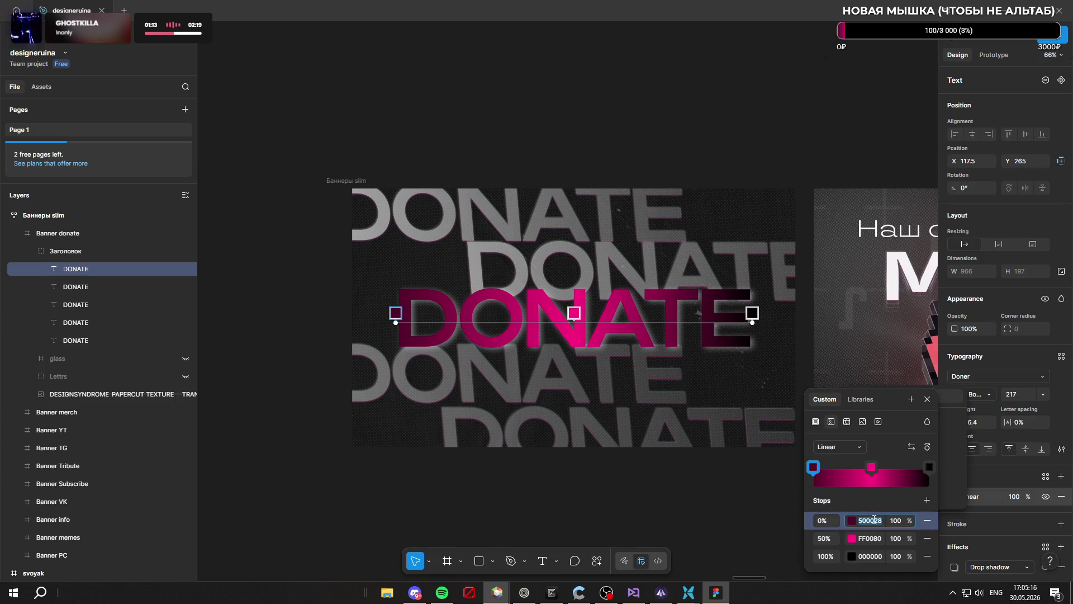
{"action": "left_click", "coordinate": [877, 555]}
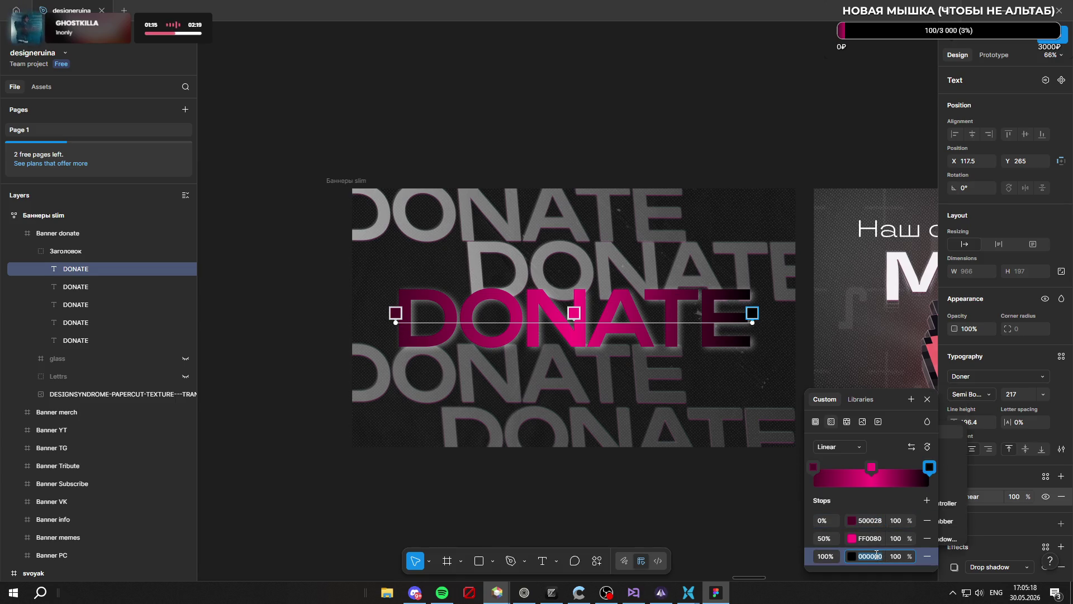
{"action": "type", "text": "500028"}
{"action": "key", "text": "Return"}
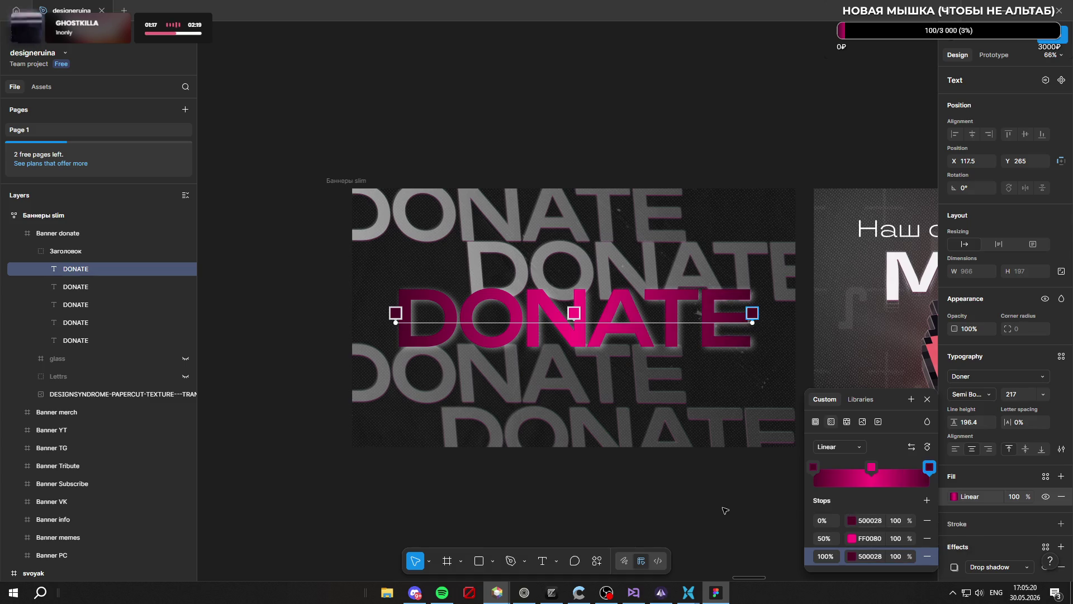
{"action": "key", "text": "Escape"}
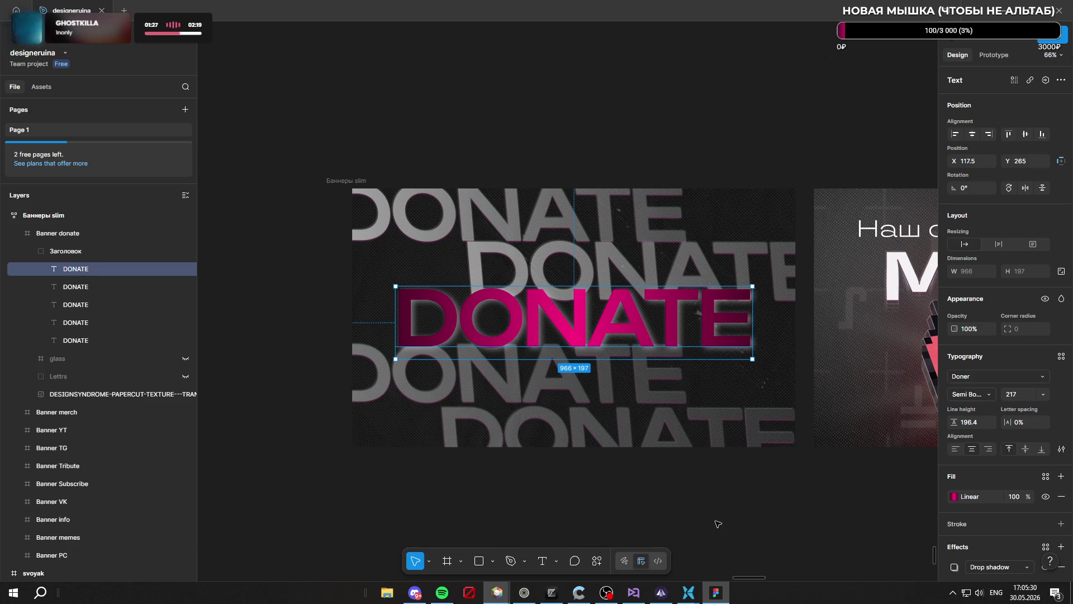
Select the pink centre DONATE and re-angle its gradient handles across the text
{"action": "left_click", "coordinate": [718, 524]}
{"action": "scroll", "coordinate": [615, 385], "scroll_direction": "down", "scroll_amount": 4}
{"action": "scroll", "coordinate": [597, 335], "scroll_direction": "up", "scroll_amount": 5}
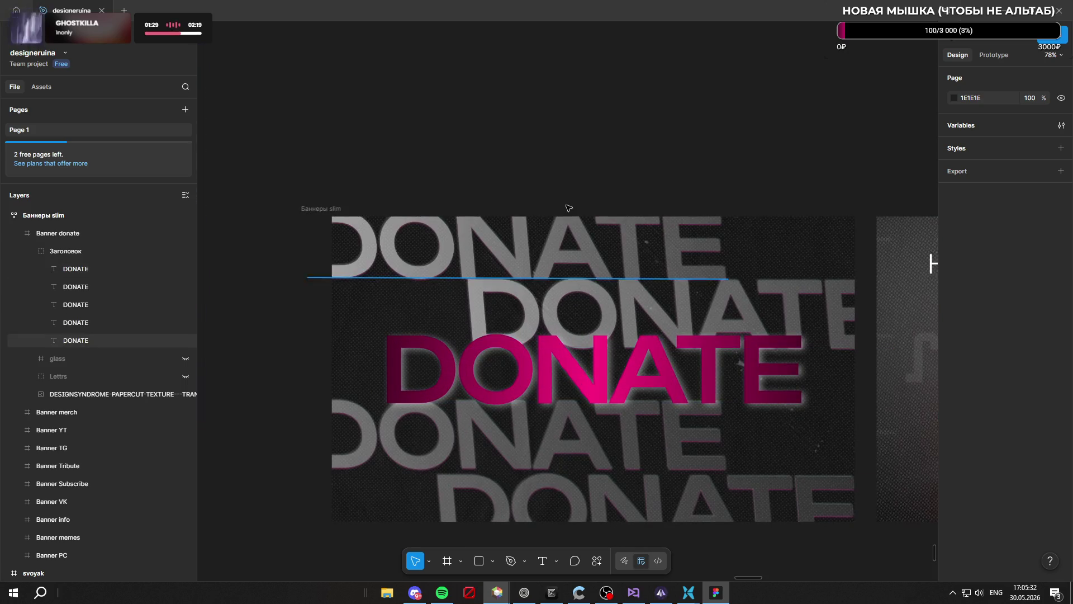
{"action": "scroll", "coordinate": [615, 347], "scroll_direction": "down", "scroll_amount": 3}
{"action": "scroll", "coordinate": [622, 351], "scroll_direction": "up", "scroll_amount": 2}
{"action": "scroll", "coordinate": [593, 337], "scroll_direction": "up", "scroll_amount": 1}
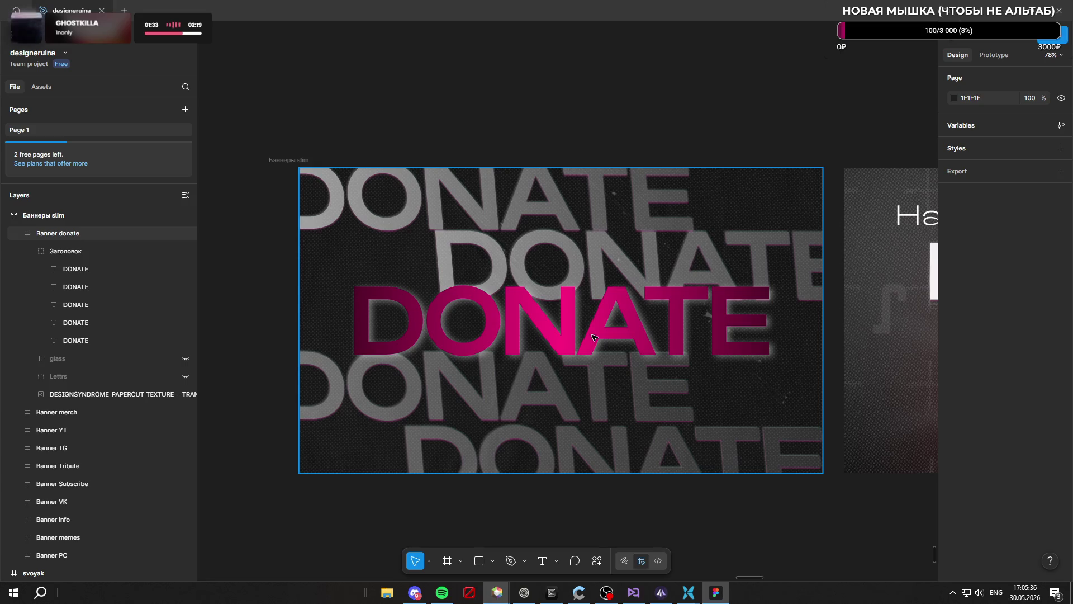
{"action": "left_click", "coordinate": [571, 318]}
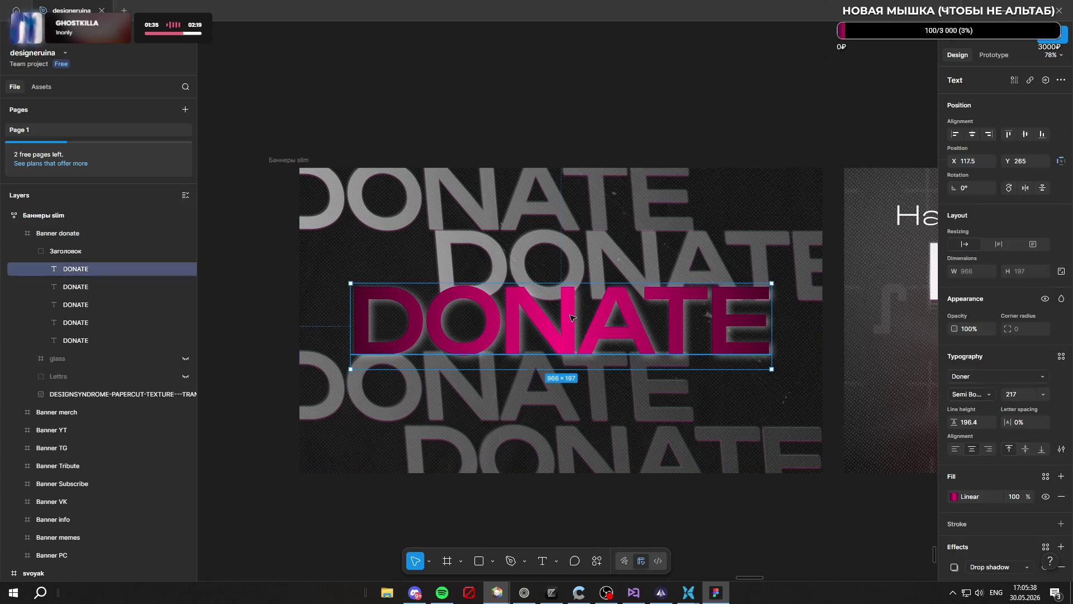
{"action": "left_click", "coordinate": [955, 496]}
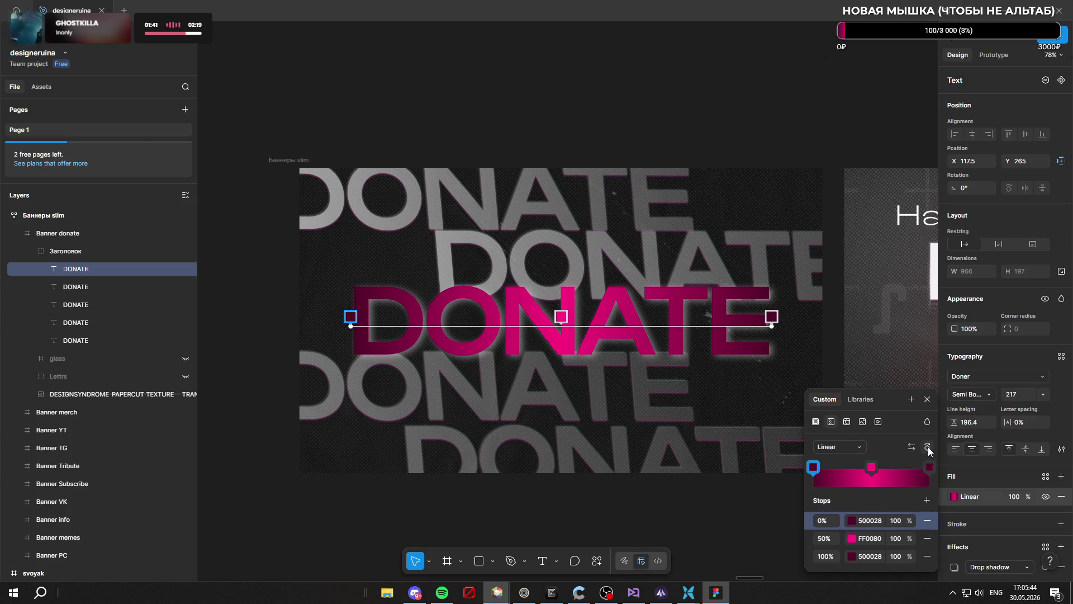
{"action": "mouse_move", "coordinate": [351, 317]}
{"action": "left_mouse_down"}
{"action": "mouse_move", "coordinate": [539, 284]}
{"action": "mouse_move", "coordinate": [569, 289]}
{"action": "left_mouse_up"}
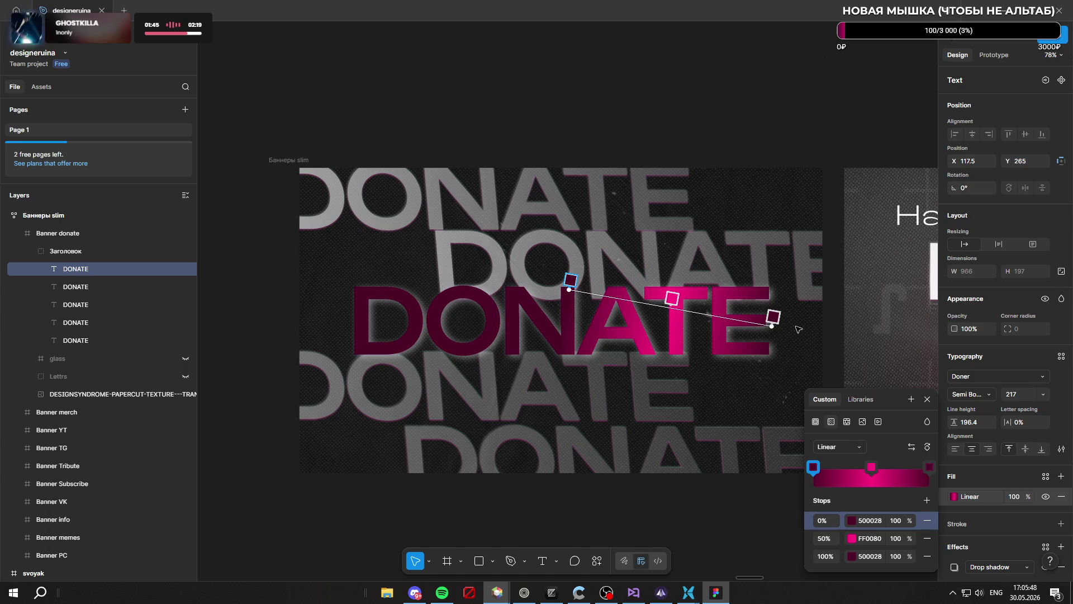
{"action": "mouse_move", "coordinate": [772, 326]}
{"action": "left_mouse_down"}
{"action": "mouse_move", "coordinate": [581, 338]}
{"action": "mouse_move", "coordinate": [569, 350]}
{"action": "left_mouse_up"}
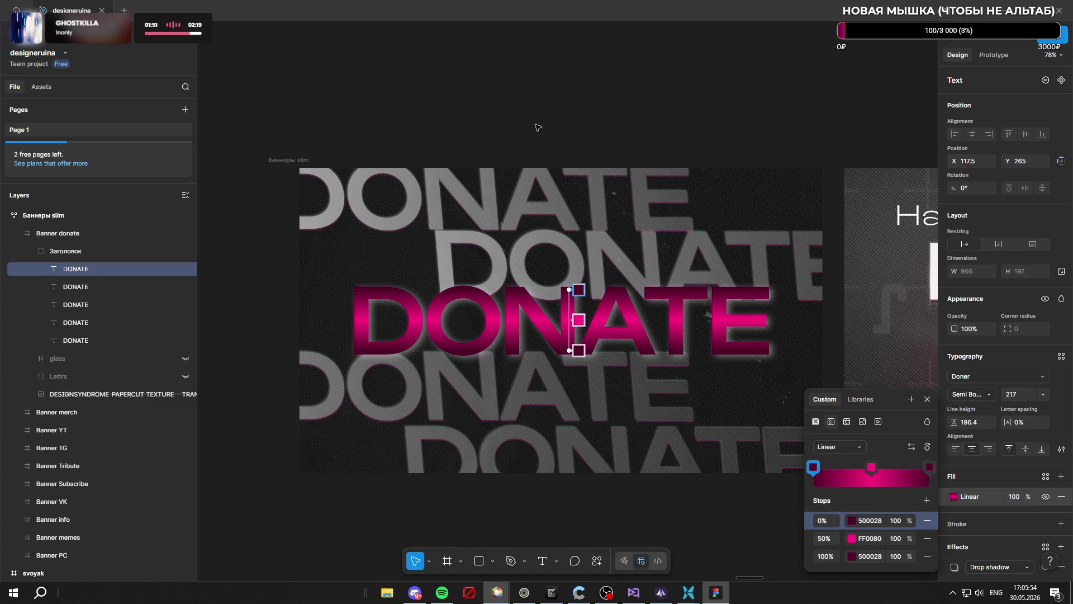
Stretch the gradient vertically, 500028 at both ends, with the FF0080 pink stop at 51%
{"action": "scroll", "coordinate": [510, 115], "scroll_direction": "down", "scroll_amount": 2}
{"action": "scroll", "coordinate": [594, 344], "scroll_direction": "down", "scroll_amount": 3}
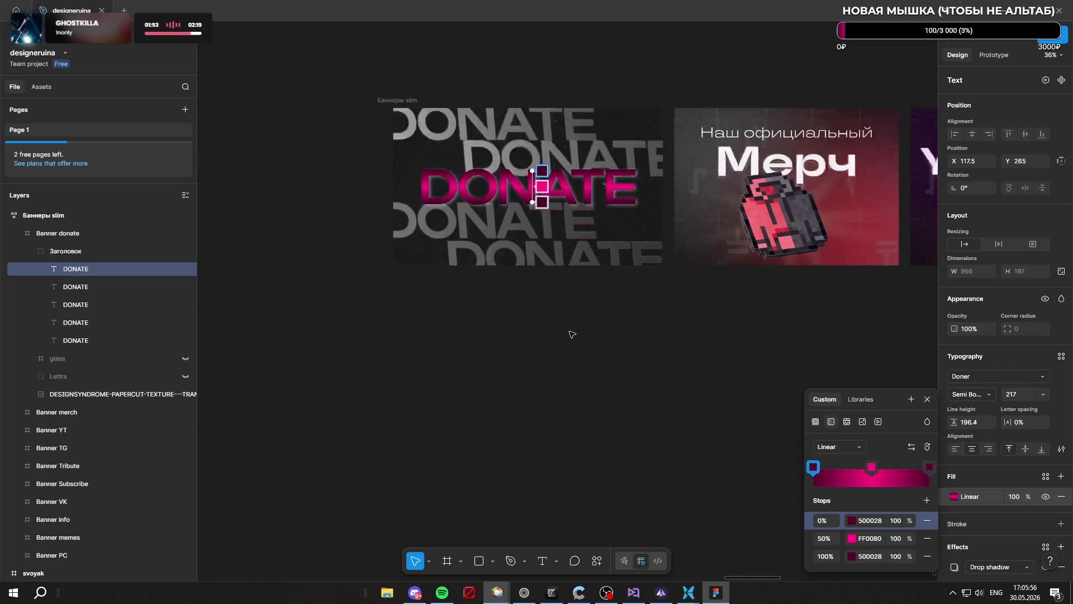
{"action": "scroll", "coordinate": [604, 356], "scroll_direction": "down", "scroll_amount": 1}
{"action": "scroll", "coordinate": [615, 352], "scroll_direction": "up", "scroll_amount": 2}
{"action": "scroll", "coordinate": [632, 347], "scroll_direction": "up", "scroll_amount": 2}
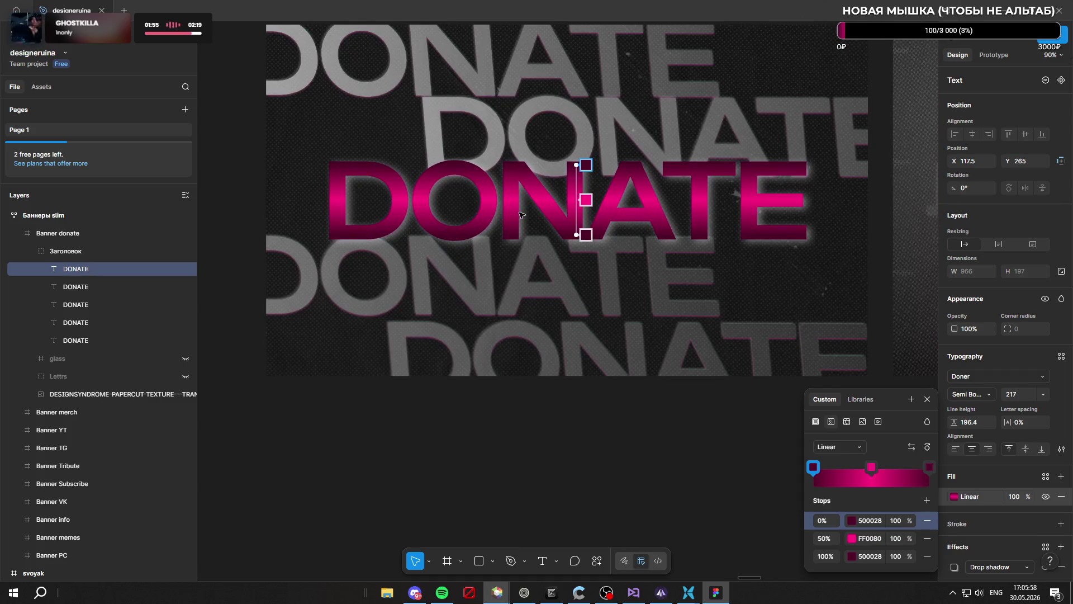
{"action": "scroll", "coordinate": [619, 323], "scroll_direction": "down", "scroll_amount": 1}
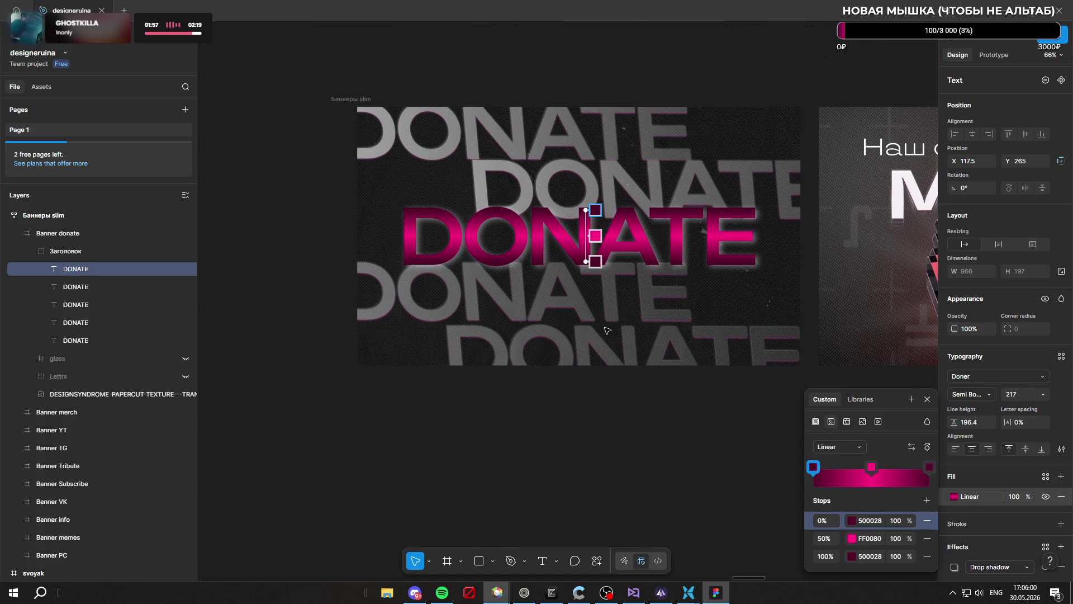
{"action": "scroll", "coordinate": [609, 334], "scroll_direction": "down", "scroll_amount": 1}
{"action": "scroll", "coordinate": [589, 321], "scroll_direction": "down", "scroll_amount": 1}
{"action": "scroll", "coordinate": [593, 316], "scroll_direction": "down", "scroll_amount": 1}
{"action": "scroll", "coordinate": [599, 307], "scroll_direction": "up", "scroll_amount": 5}
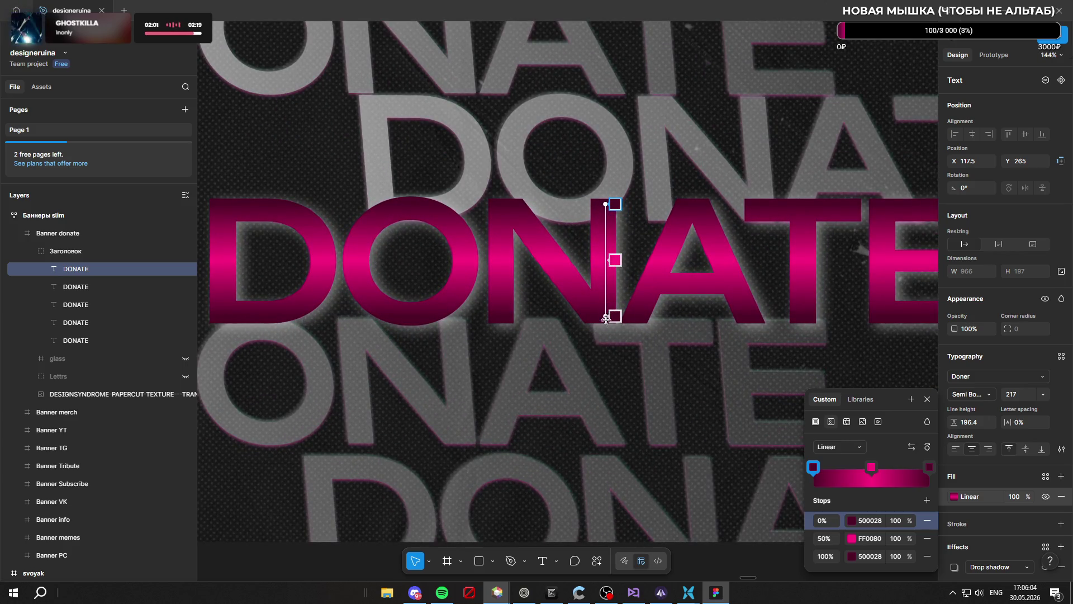
{"action": "left_click_drag", "start_coordinate": [606, 316], "coordinate": [609, 369]}
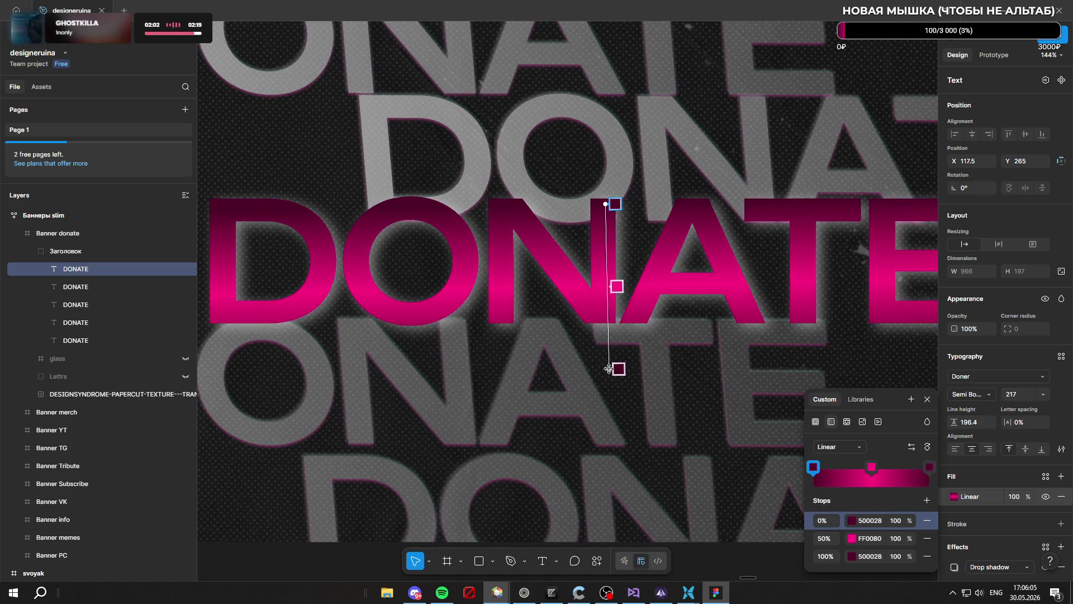
{"action": "left_click_drag", "start_coordinate": [606, 204], "coordinate": [606, 167]}
{"action": "left_click", "coordinate": [609, 194]}
{"action": "left_click_drag", "start_coordinate": [611, 268], "coordinate": [610, 269]}
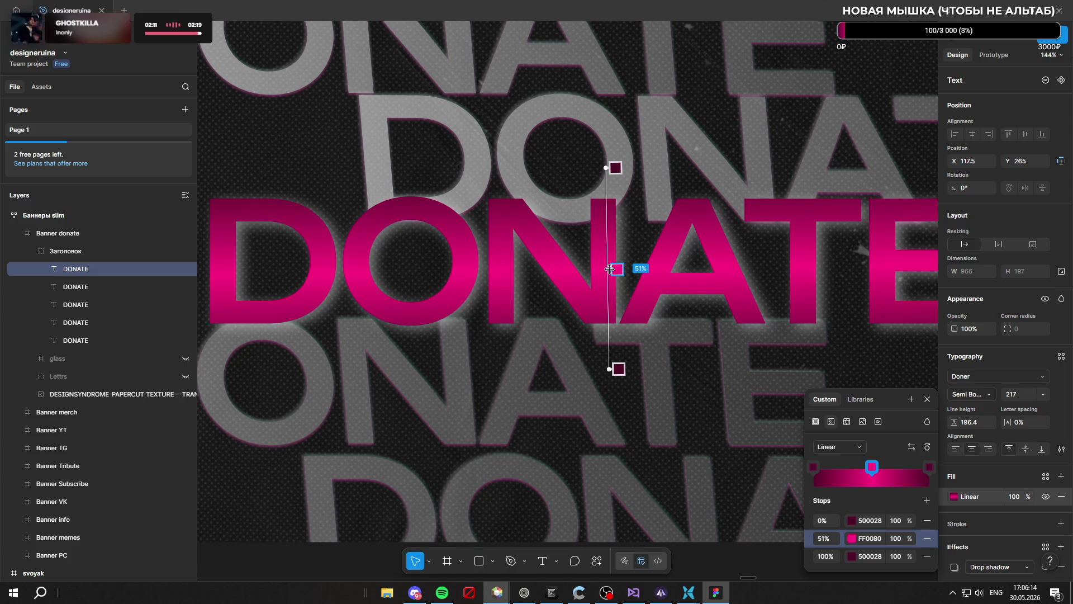
{"action": "scroll", "coordinate": [464, 319], "scroll_direction": "down", "scroll_amount": 5}
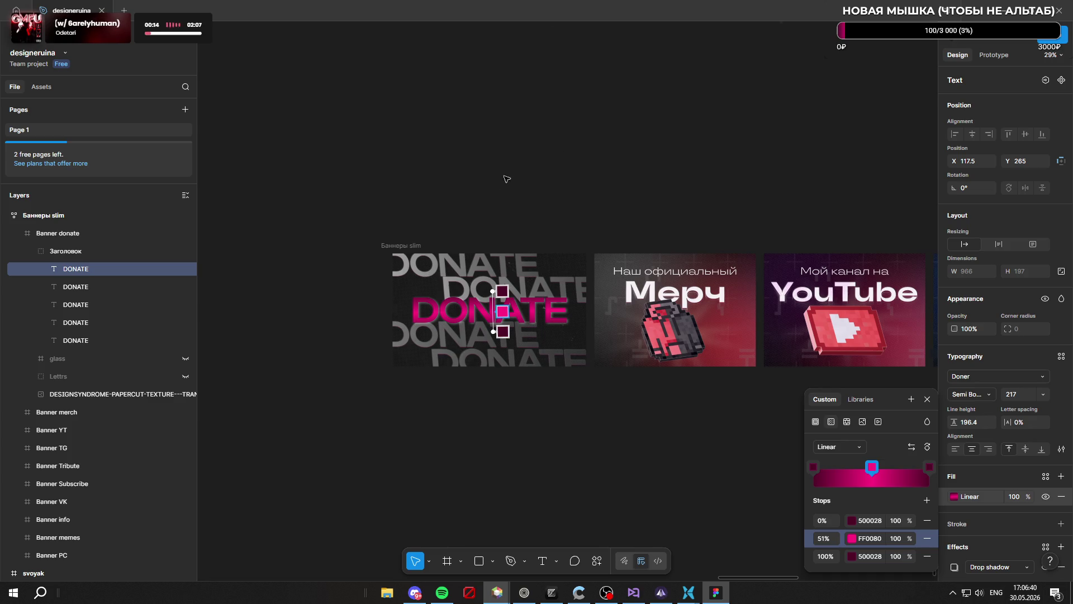
Review the banner, close the gradient editor, and select the top grey DONATE row
{"action": "scroll", "coordinate": [503, 180], "scroll_direction": "down", "scroll_amount": 5}
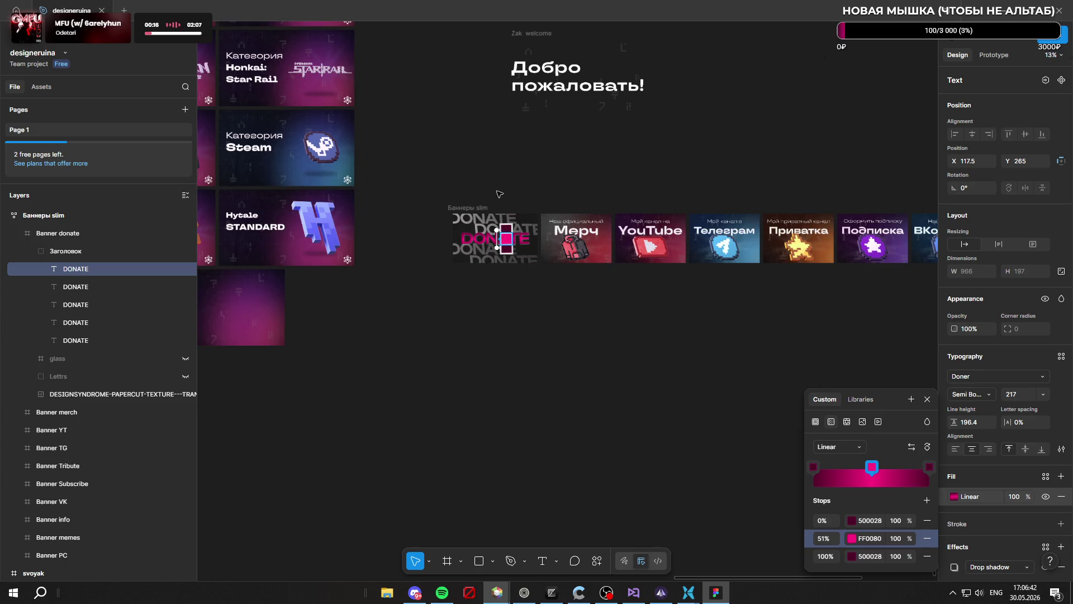
{"action": "scroll", "coordinate": [498, 191], "scroll_direction": "up", "scroll_amount": 5}
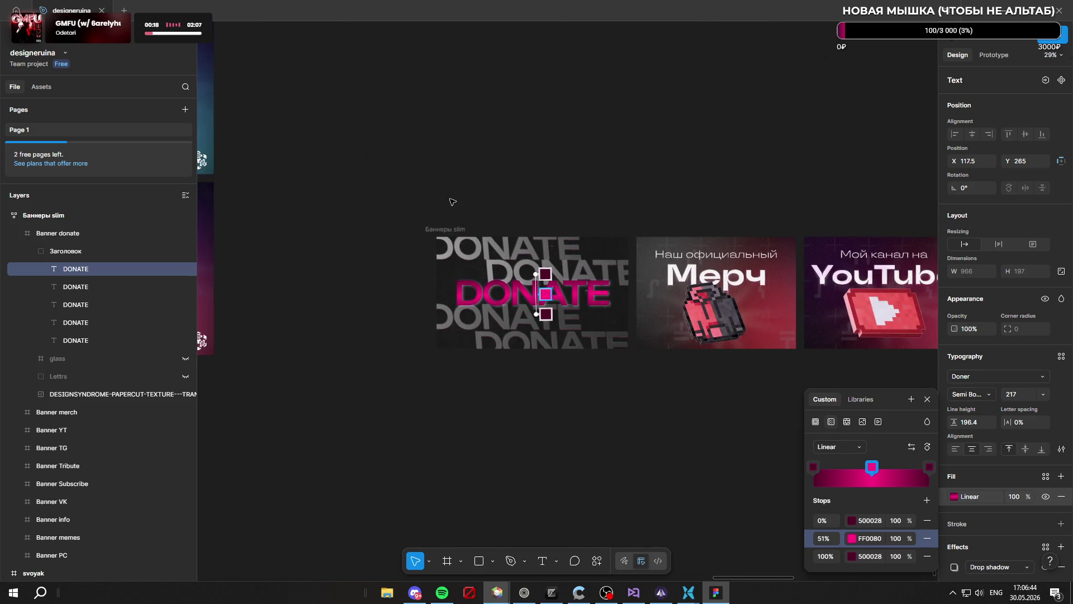
{"action": "scroll", "coordinate": [454, 204], "scroll_direction": "up", "scroll_amount": 4}
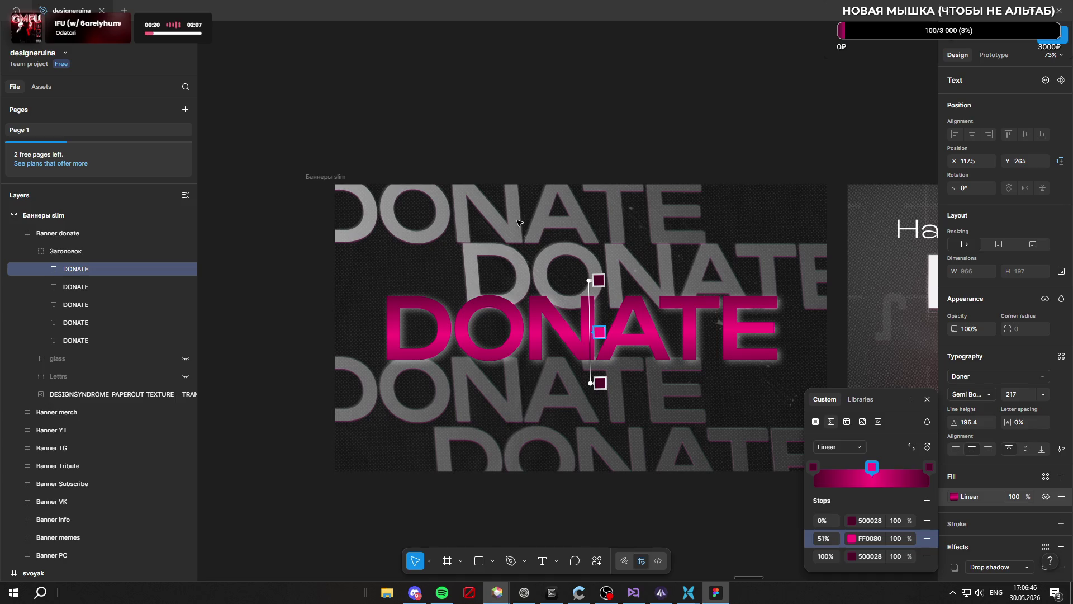
{"action": "key", "text": "Escape"}
{"action": "left_click", "coordinate": [519, 231]}
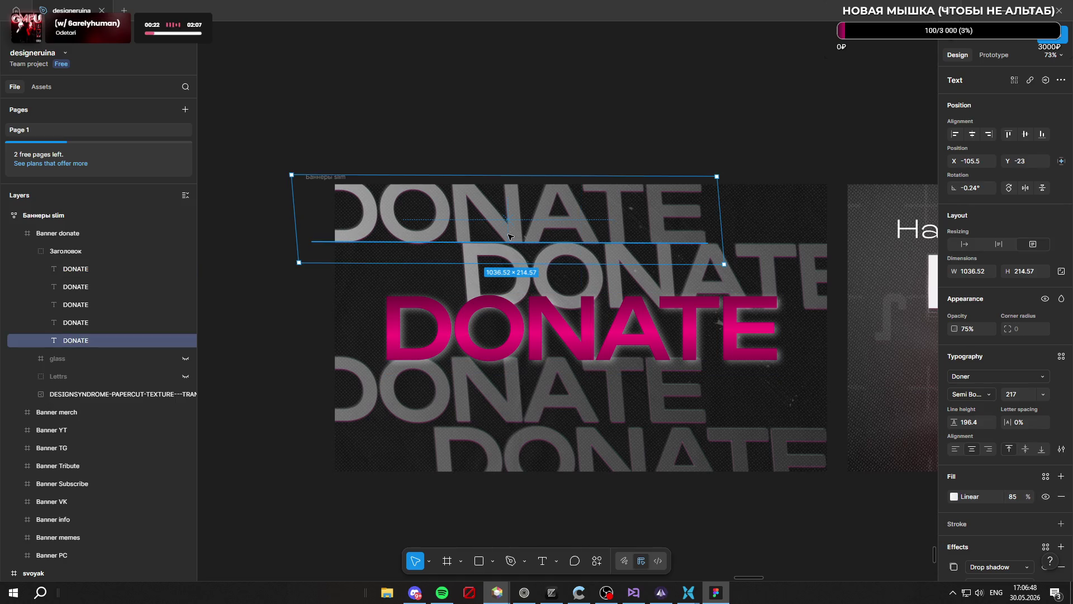
Set the top DONATE's fill opacity to 0% and rework its drop shadows
{"action": "scroll", "coordinate": [977, 465], "scroll_direction": "down", "scroll_amount": 2}
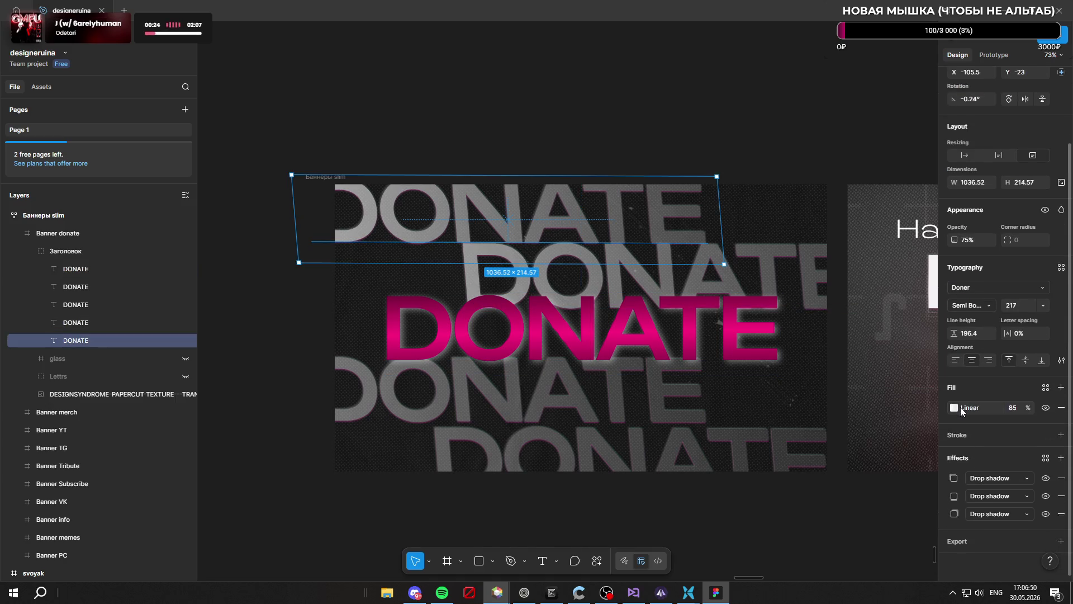
{"action": "left_click_drag", "start_coordinate": [1033, 408], "coordinate": [987, 411]}
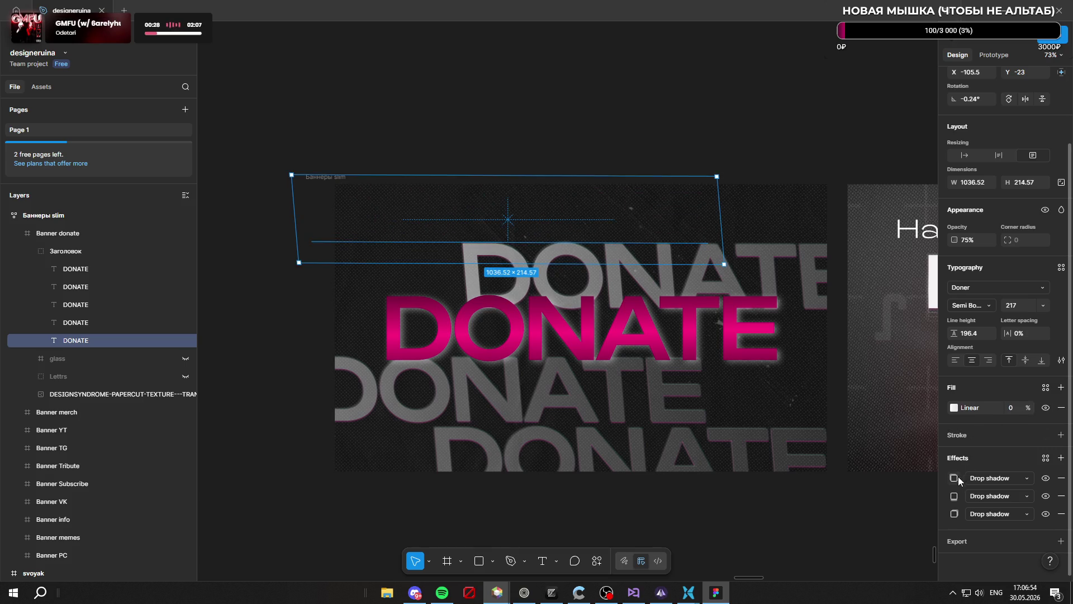
{"action": "left_click", "coordinate": [1062, 497]}
{"action": "left_click", "coordinate": [1061, 497]}
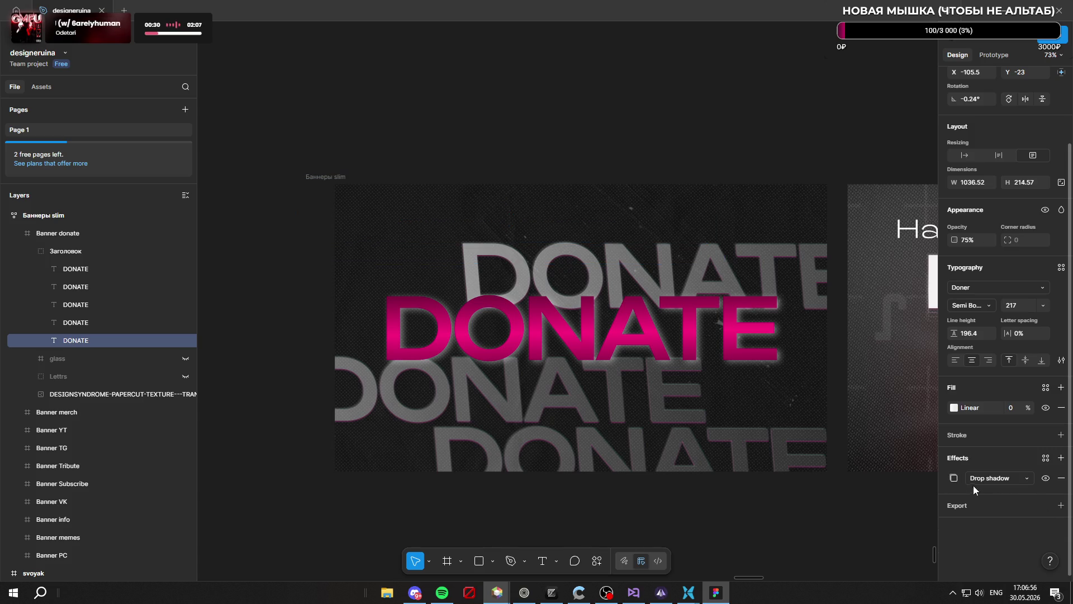
{"action": "left_click", "coordinate": [955, 478]}
{"action": "mouse_move", "coordinate": [909, 558]}
{"action": "left_mouse_down"}
{"action": "mouse_move", "coordinate": [1071, 556]}
{"action": "mouse_move", "coordinate": [154, 559]}
{"action": "mouse_move", "coordinate": [619, 559]}
{"action": "mouse_move", "coordinate": [876, 525]}
{"action": "left_mouse_up"}
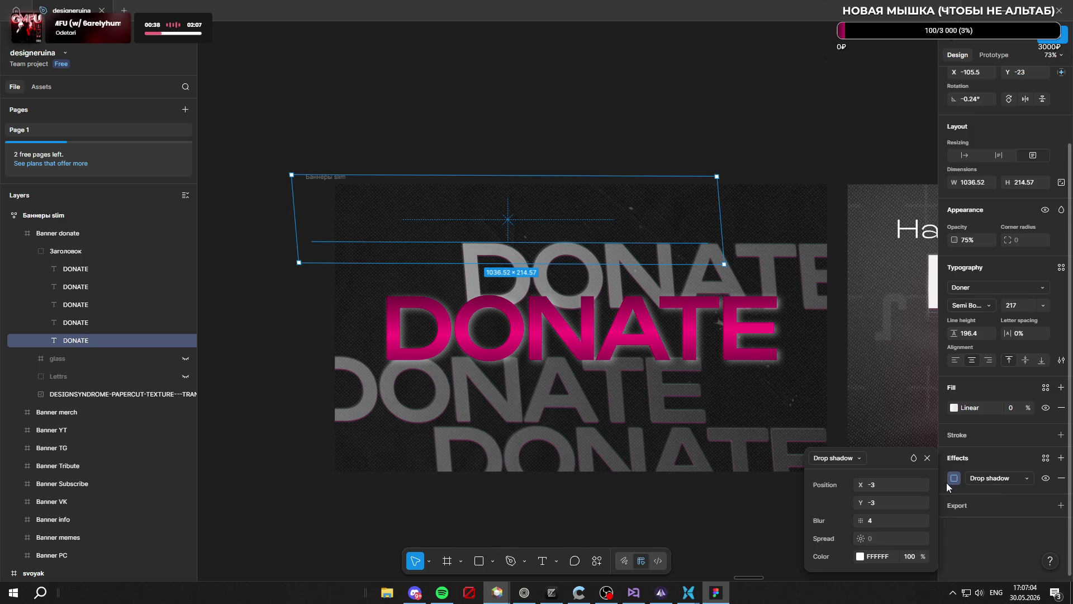
{"action": "key", "text": "ctrl+z"}
{"action": "key", "text": "ctrl+z"}
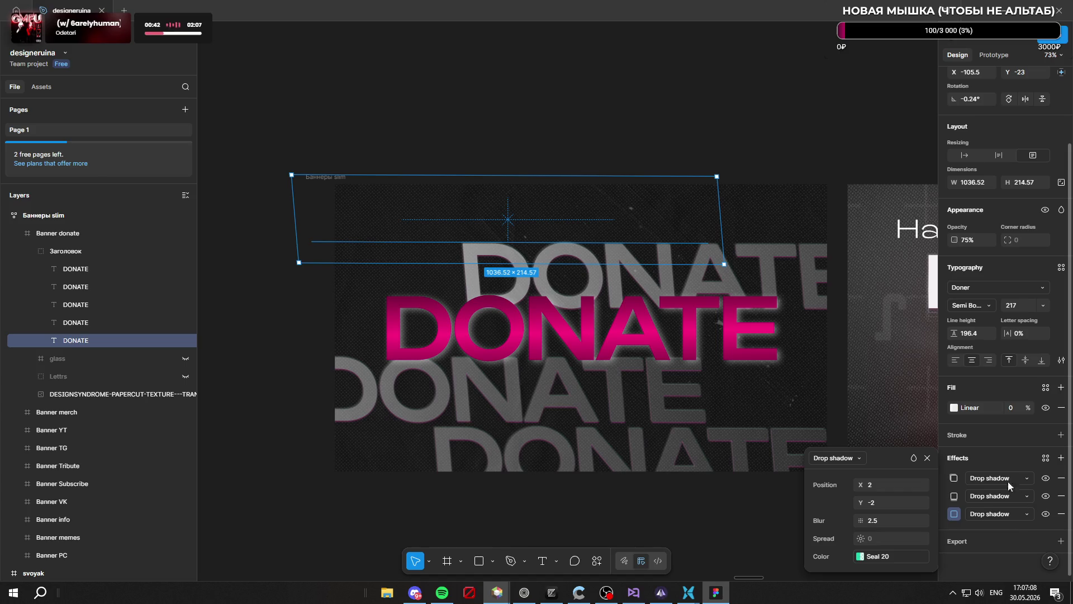
Give the top DONATE a white FFFFFF outline stroke of weight 1
{"action": "left_click", "coordinate": [1038, 441]}
{"action": "left_click", "coordinate": [813, 326]}
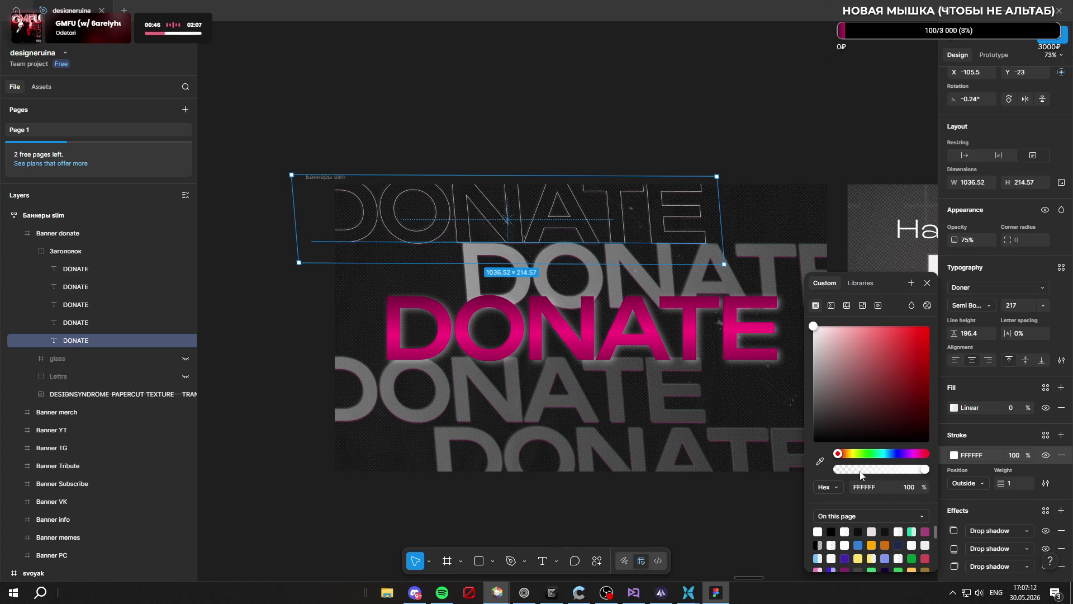
{"action": "left_click_drag", "start_coordinate": [996, 482], "coordinate": [1013, 482]}
{"action": "left_click", "coordinate": [1013, 497]}
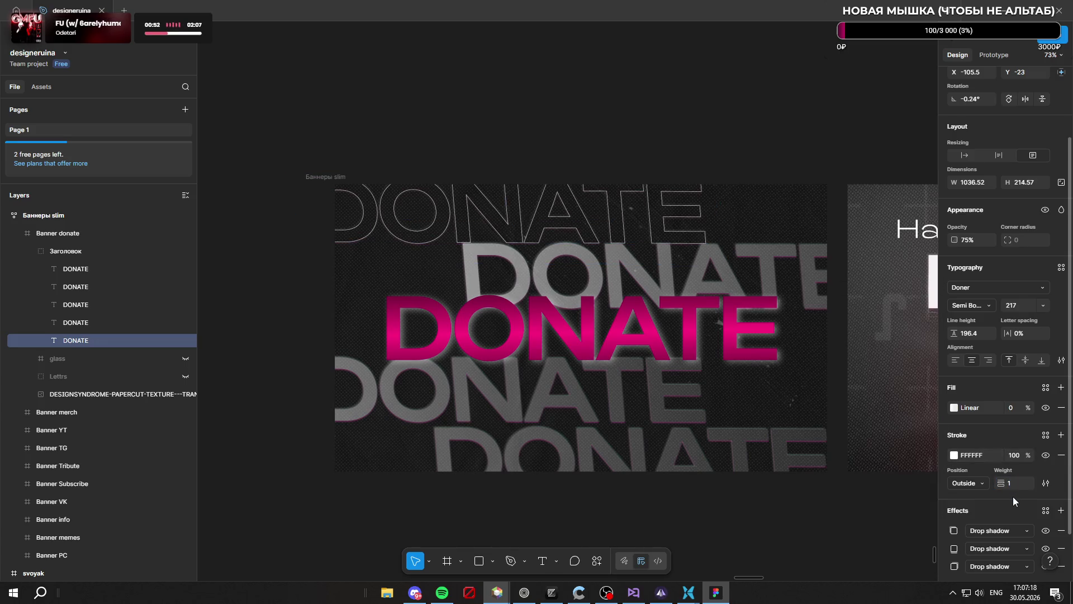
{"action": "scroll", "coordinate": [442, 162], "scroll_direction": "down", "scroll_amount": 3}
{"action": "scroll", "coordinate": [498, 214], "scroll_direction": "up", "scroll_amount": 3}
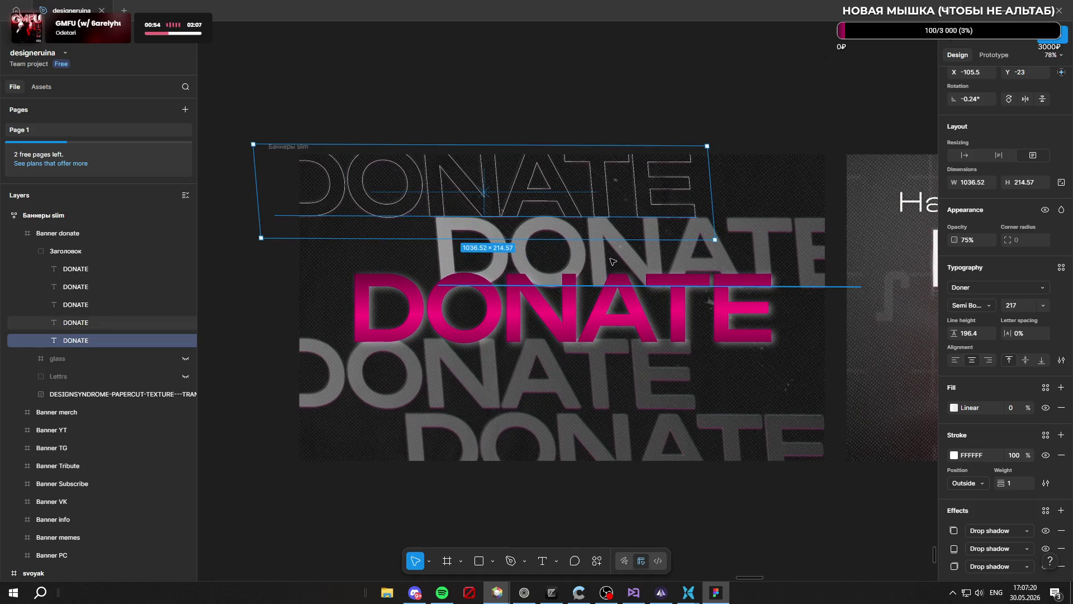
Give the second DONATE row a white outline stroke and a fully transparent fill
{"action": "left_click", "coordinate": [76, 323]}
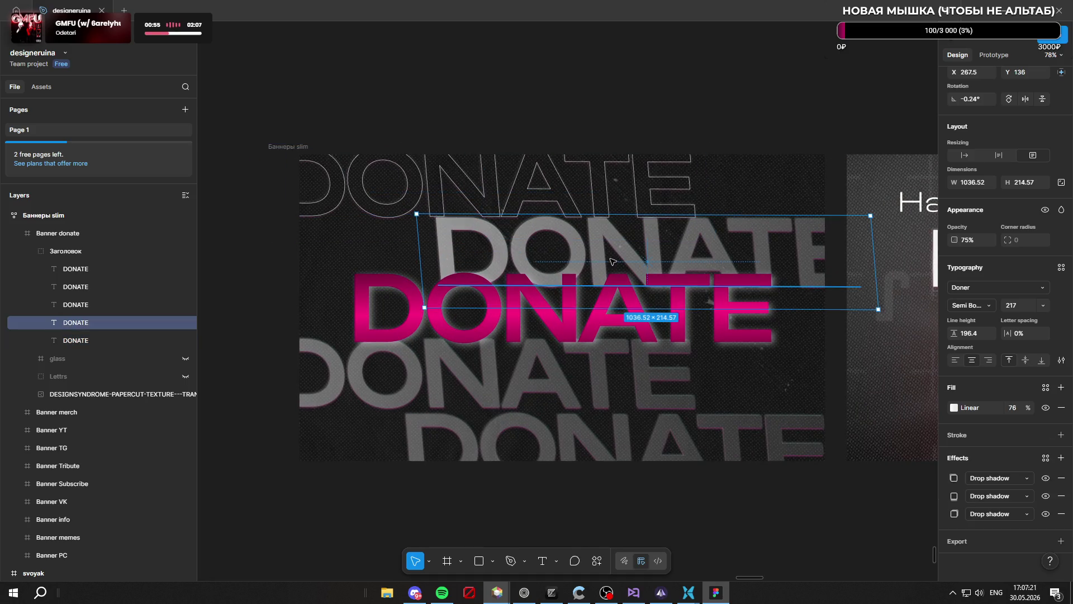
{"action": "left_click", "coordinate": [1061, 435]}
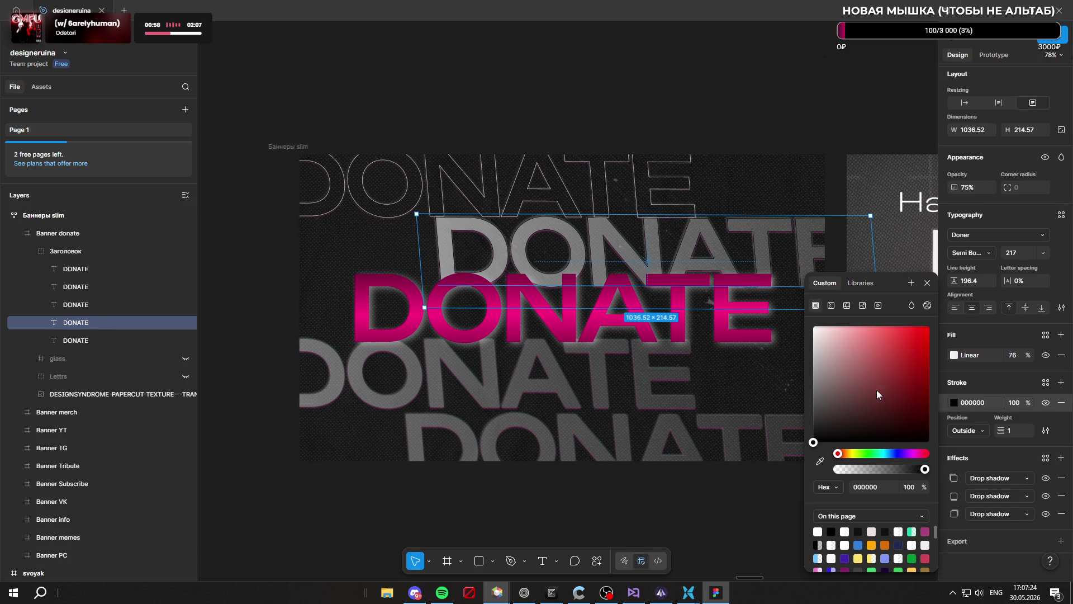
{"action": "left_click_drag", "start_coordinate": [890, 391], "coordinate": [782, 272]}
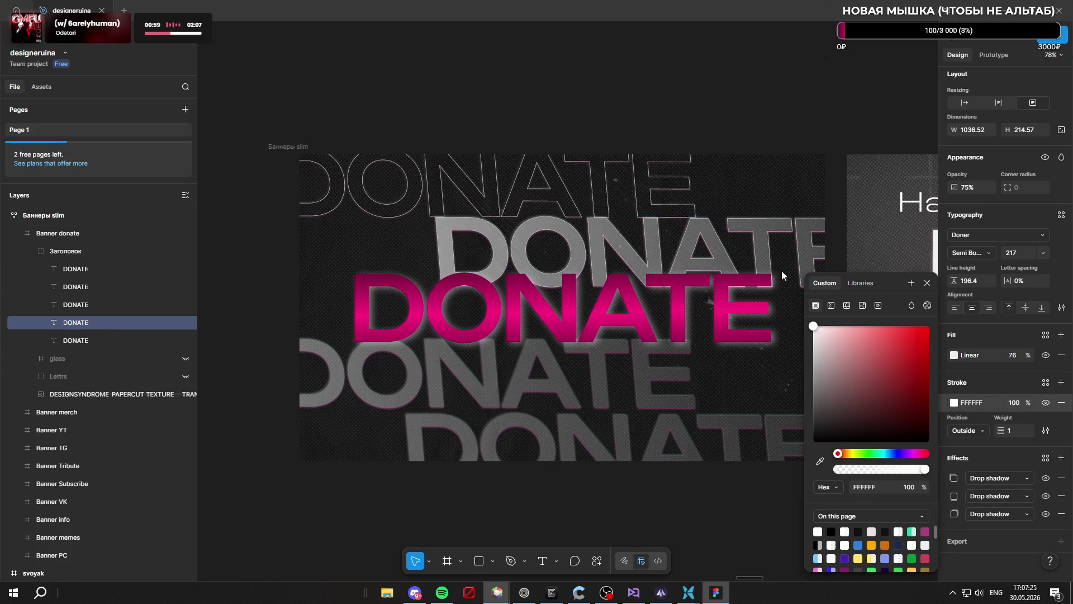
{"action": "left_click", "coordinate": [1018, 357]}
{"action": "left_click_drag", "start_coordinate": [1033, 355], "coordinate": [984, 355]}
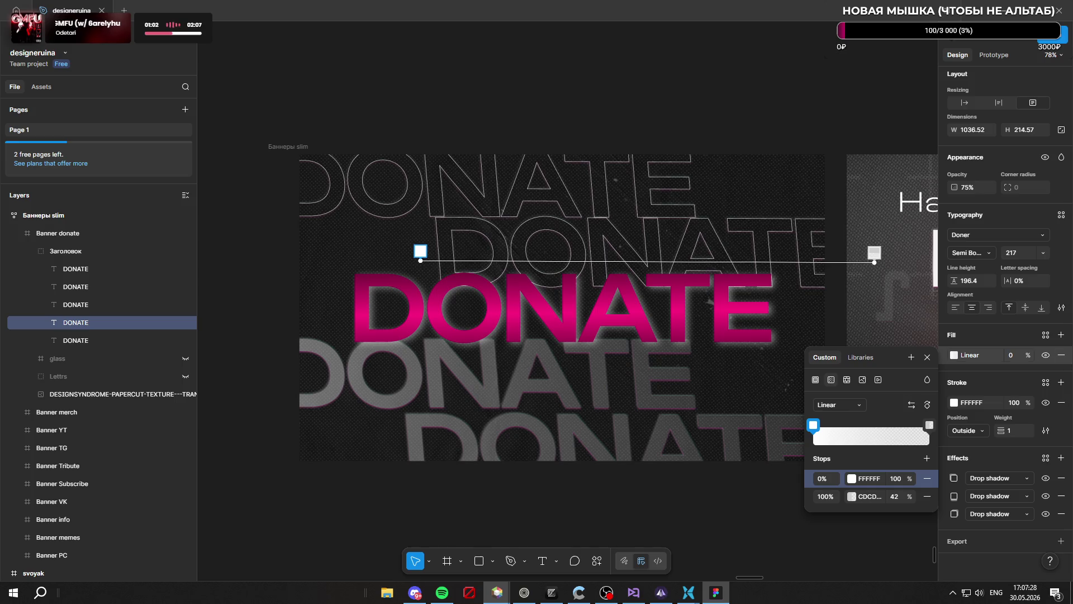
{"action": "scroll", "coordinate": [745, 347], "scroll_direction": "down", "scroll_amount": 1}
{"action": "key", "text": "Escape"}
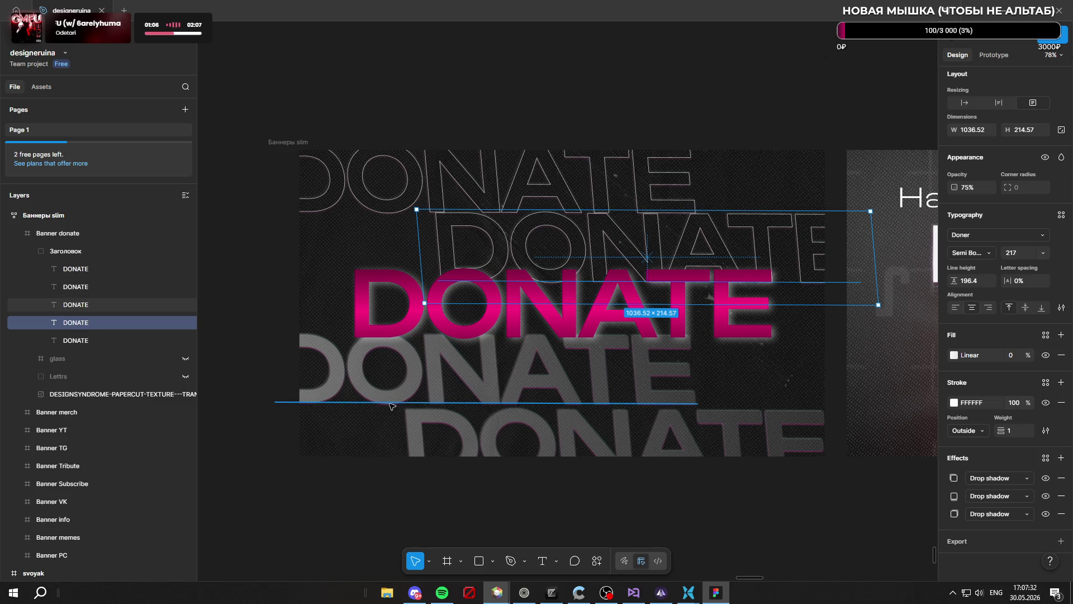
Fade the lower grey DONATE row's fill and add a white outline to it
{"action": "left_click", "coordinate": [390, 399]}
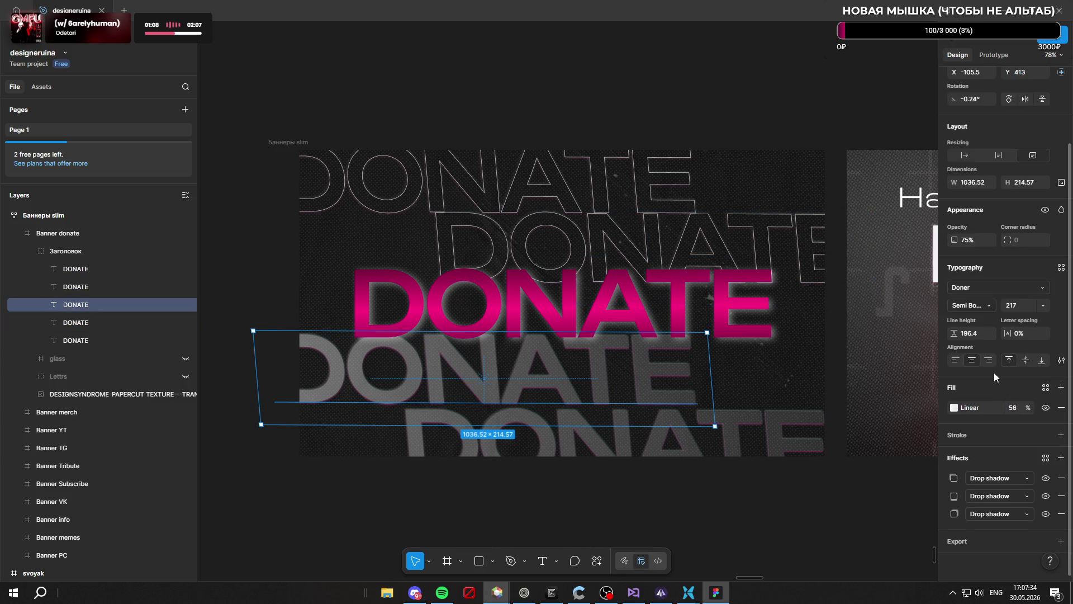
{"action": "left_click_drag", "start_coordinate": [1029, 408], "coordinate": [950, 407]}
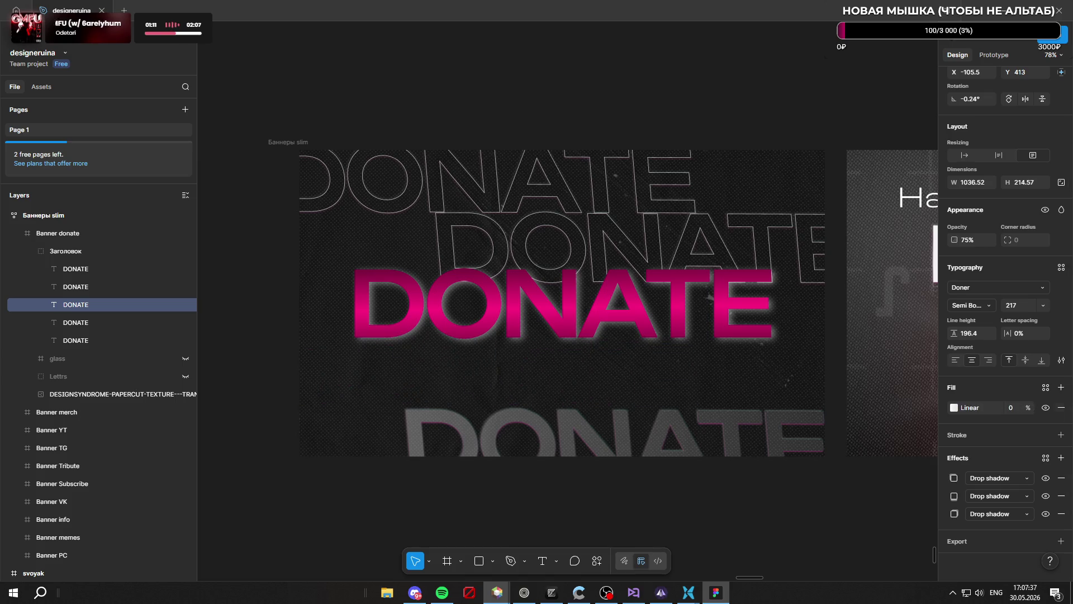
{"action": "left_click", "coordinate": [984, 427]}
{"action": "scroll", "coordinate": [983, 431], "scroll_direction": "down", "scroll_amount": 1}
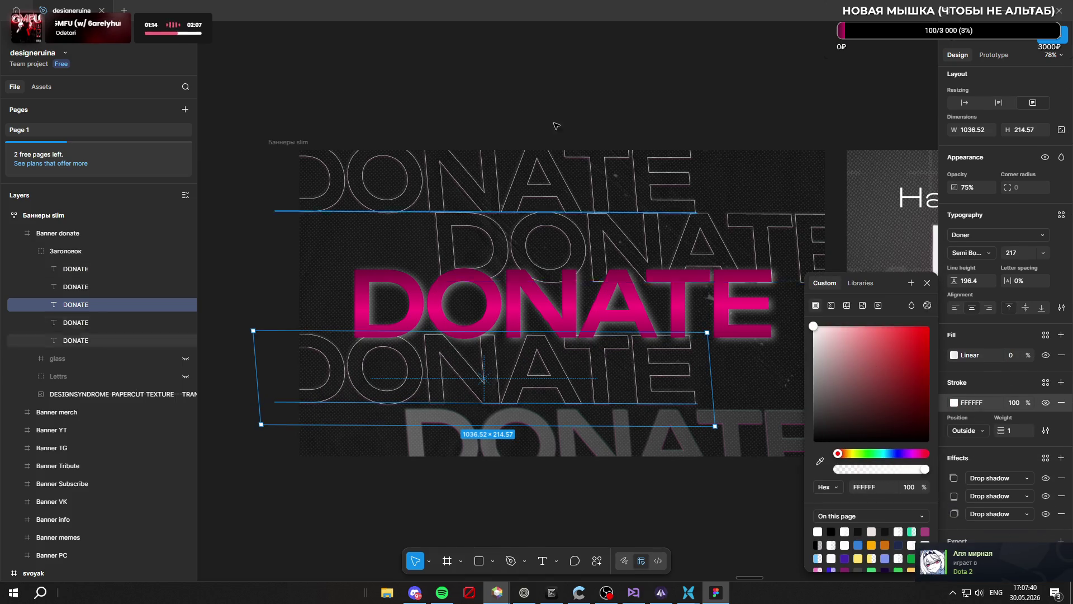
{"action": "scroll", "coordinate": [567, 138], "scroll_direction": "down", "scroll_amount": 3}
{"action": "scroll", "coordinate": [644, 363], "scroll_direction": "down", "scroll_amount": 2}
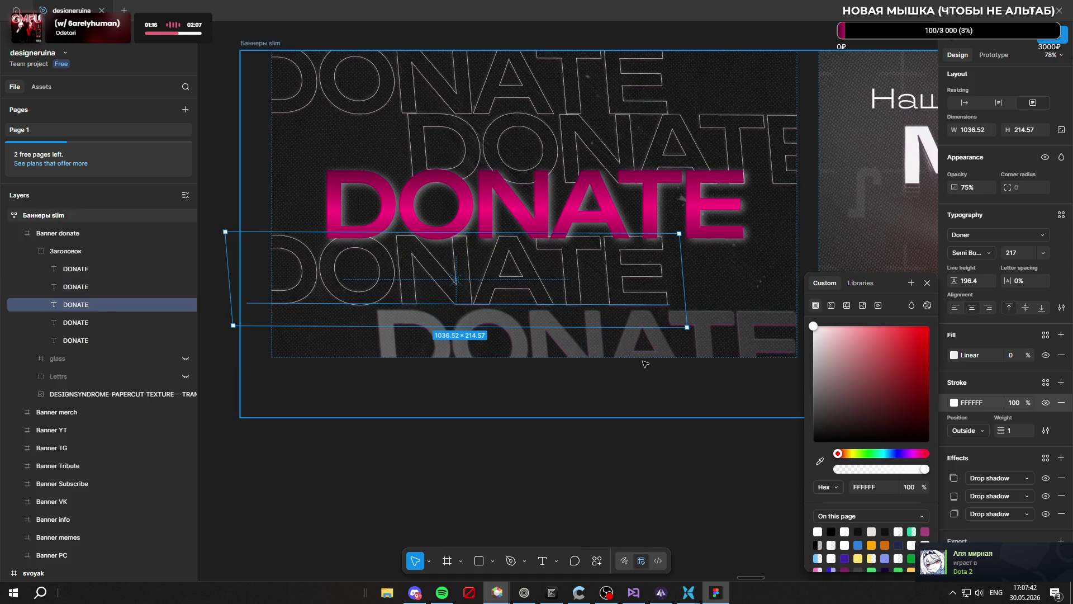
Set the lower DONATE row's fill opacity to 0 and add a 1 px outside stroke
{"action": "left_click", "coordinate": [645, 364]}
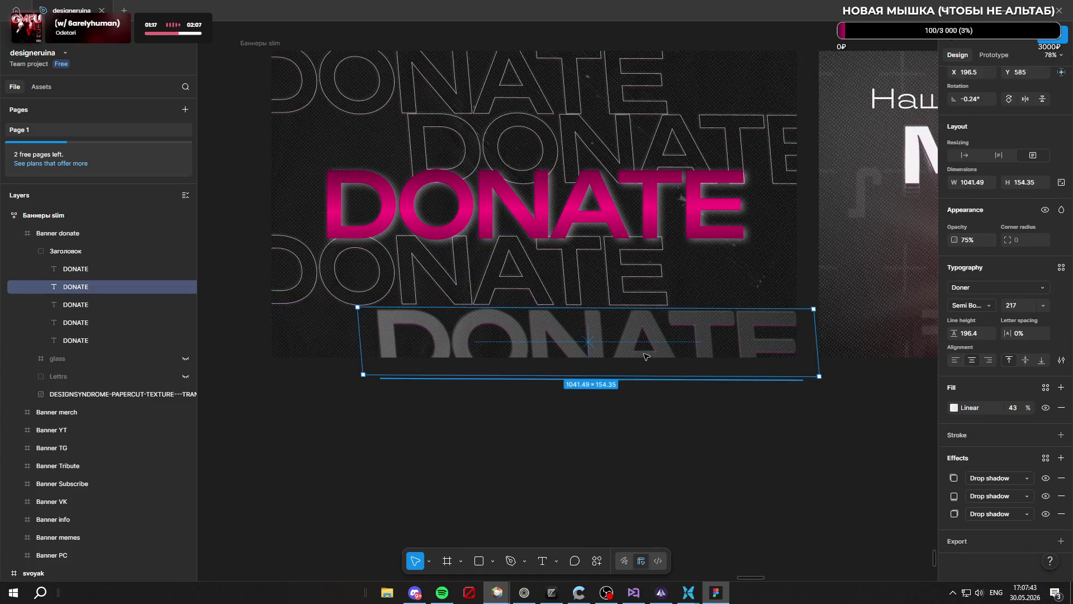
{"action": "left_click", "coordinate": [974, 407]}
{"action": "double_click", "coordinate": [1013, 408]}
{"action": "type", "text": "0"}
{"action": "key", "text": "Return"}
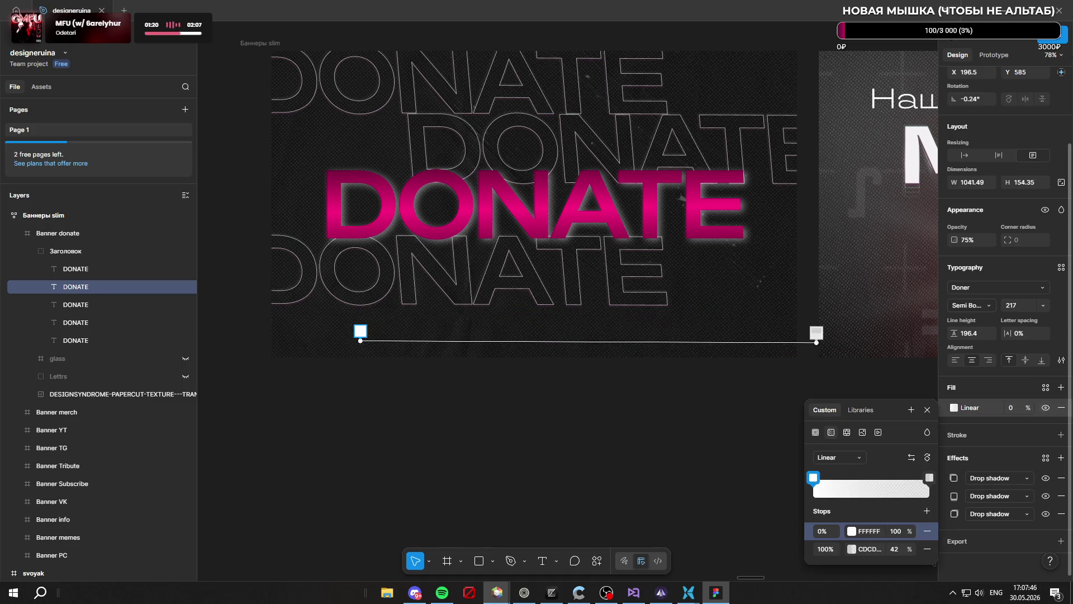
{"action": "left_click", "coordinate": [974, 432]}
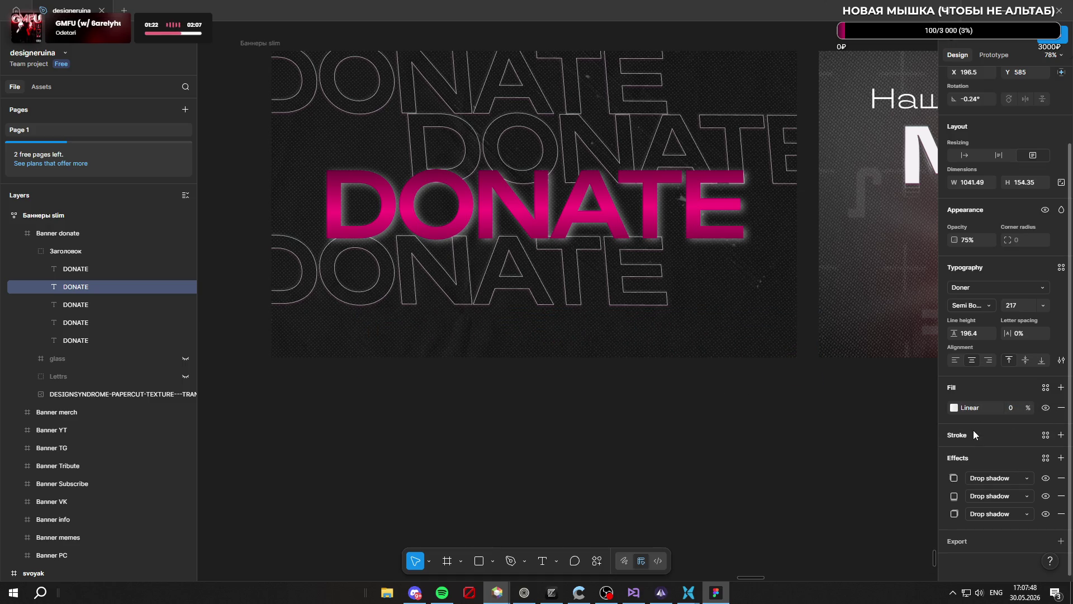
{"action": "left_click", "coordinate": [974, 435]}
{"action": "scroll", "coordinate": [974, 430], "scroll_direction": "down", "scroll_amount": 1}
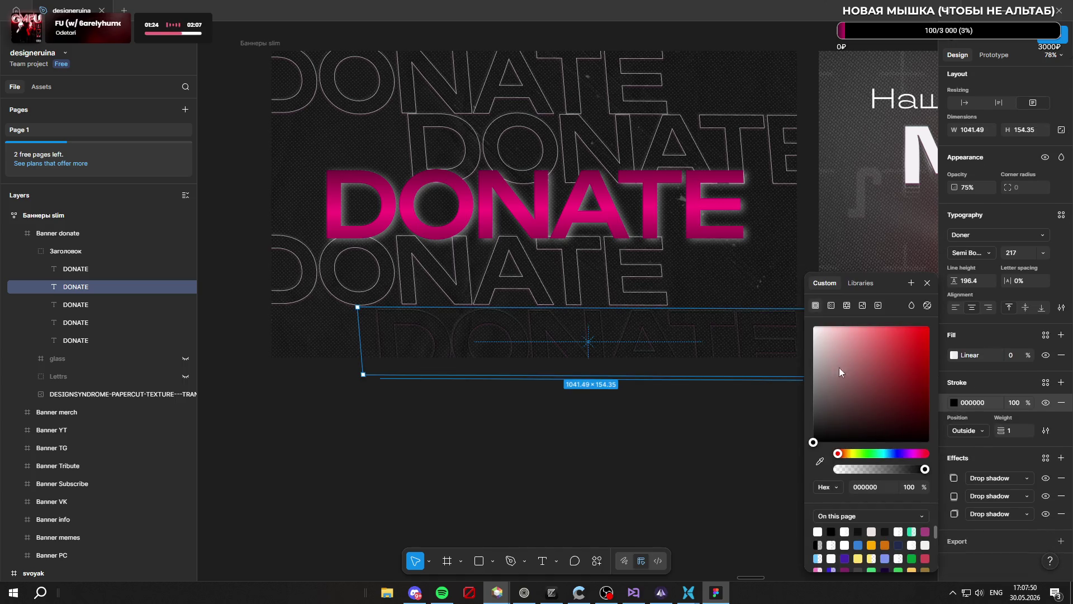
{"action": "left_click", "coordinate": [643, 436]}
{"action": "scroll", "coordinate": [615, 335], "scroll_direction": "down", "scroll_amount": 3}
{"action": "scroll", "coordinate": [547, 268], "scroll_direction": "up", "scroll_amount": 2}
Recolour the central DONATE gradient stops to grey 818181, white FFFFFF and grey 888888
{"action": "scroll", "coordinate": [546, 268], "scroll_direction": "down", "scroll_amount": 2}
{"action": "scroll", "coordinate": [551, 274], "scroll_direction": "up", "scroll_amount": 3}
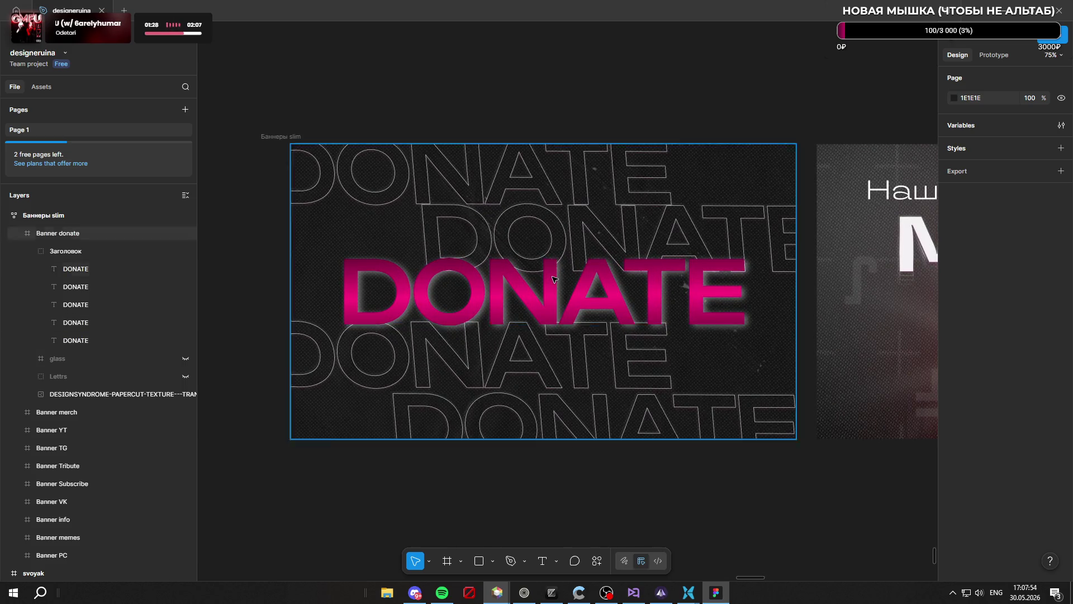
{"action": "left_click", "coordinate": [558, 292]}
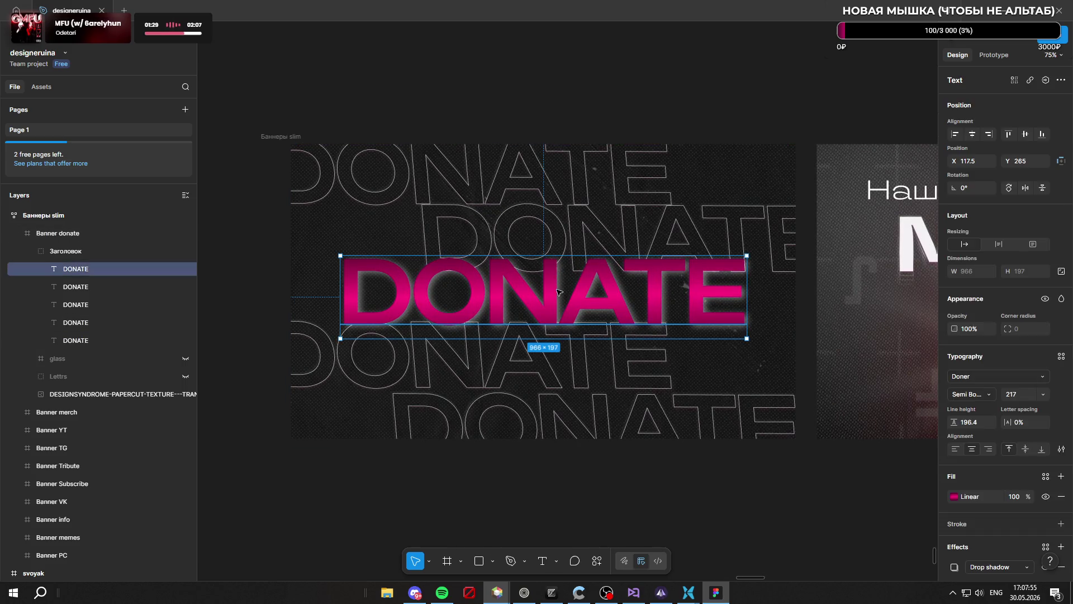
{"action": "left_click", "coordinate": [957, 496]}
{"action": "left_click", "coordinate": [872, 468]}
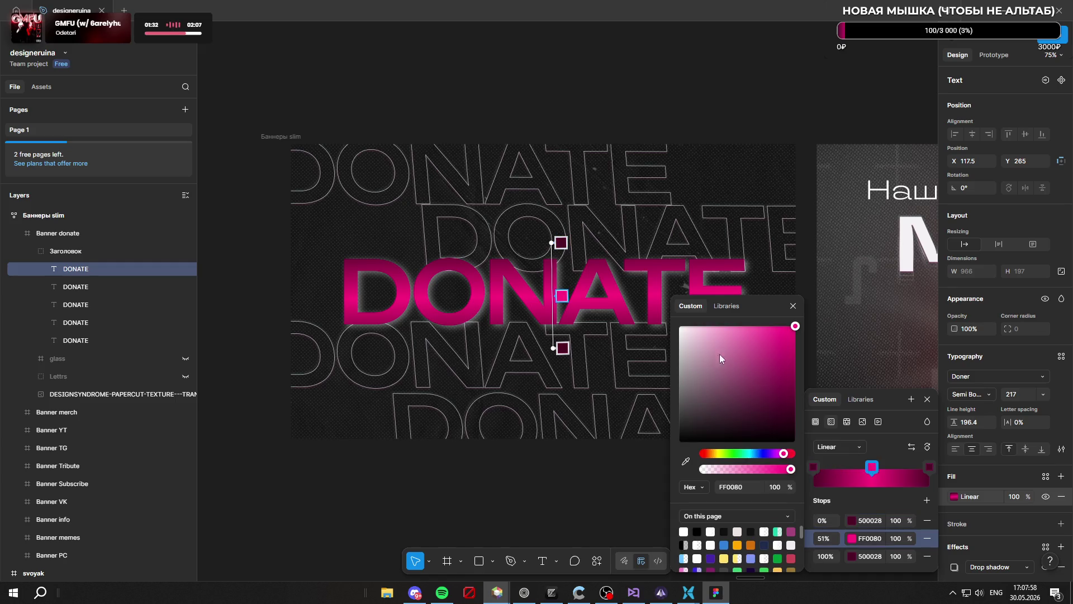
{"action": "left_click_drag", "start_coordinate": [727, 362], "coordinate": [679, 326]}
{"action": "left_click", "coordinate": [815, 468]}
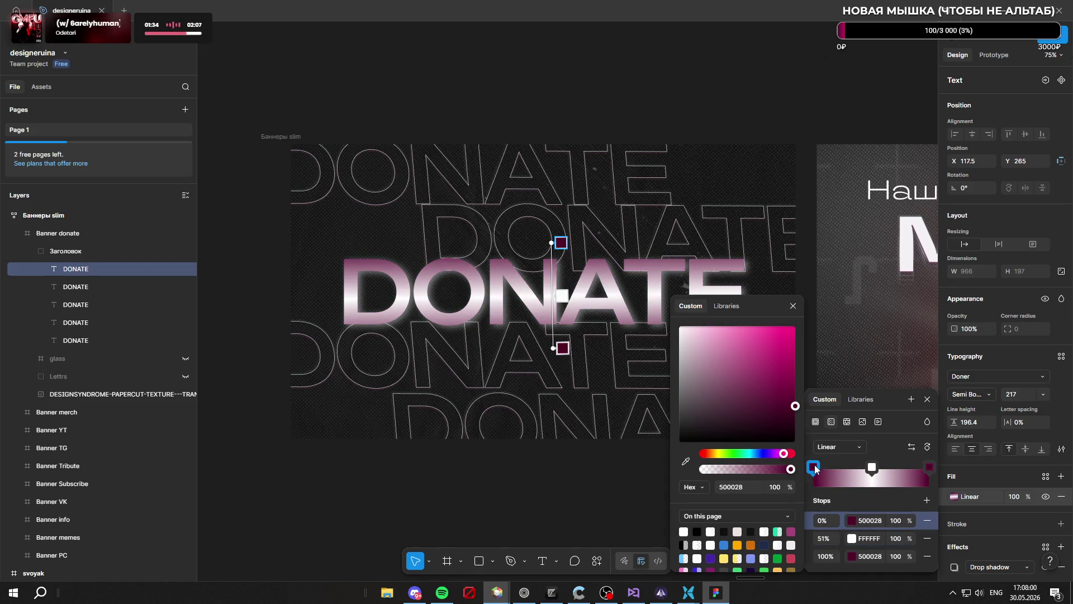
{"action": "mouse_move", "coordinate": [717, 381]}
{"action": "left_mouse_down"}
{"action": "mouse_move", "coordinate": [649, 384]}
{"action": "mouse_move", "coordinate": [642, 370]}
{"action": "mouse_move", "coordinate": [627, 387]}
{"action": "mouse_move", "coordinate": [680, 383]}
{"action": "mouse_move", "coordinate": [670, 385]}
{"action": "left_mouse_up"}
{"action": "left_click", "coordinate": [928, 467]}
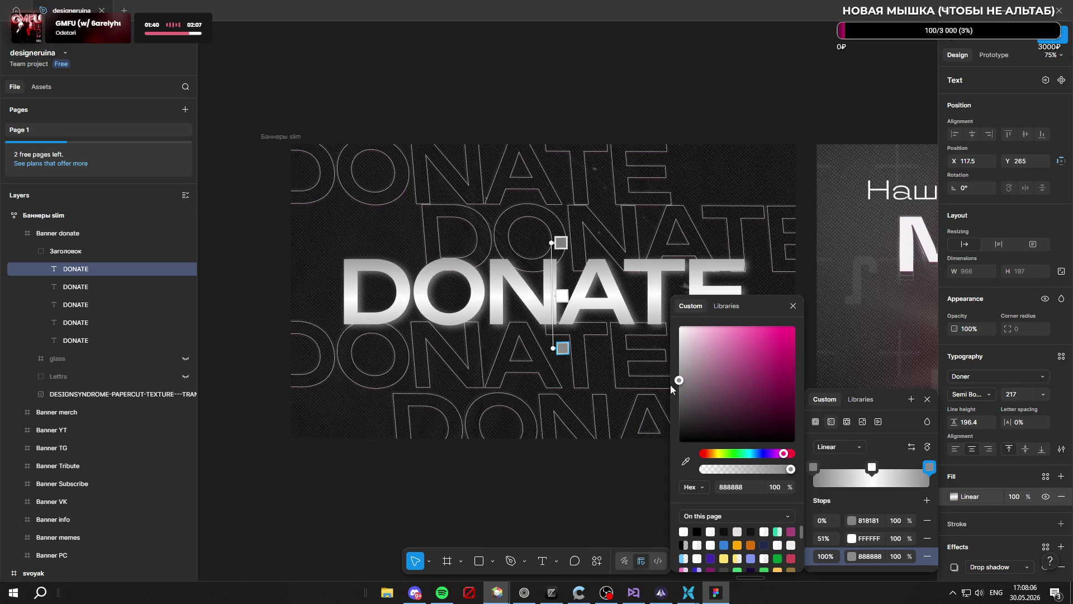
Tilt the silver gradient diagonally across DONATE and finish editing
{"action": "left_click_drag", "start_coordinate": [563, 348], "coordinate": [607, 340]}
{"action": "left_click_drag", "start_coordinate": [545, 242], "coordinate": [556, 237]}
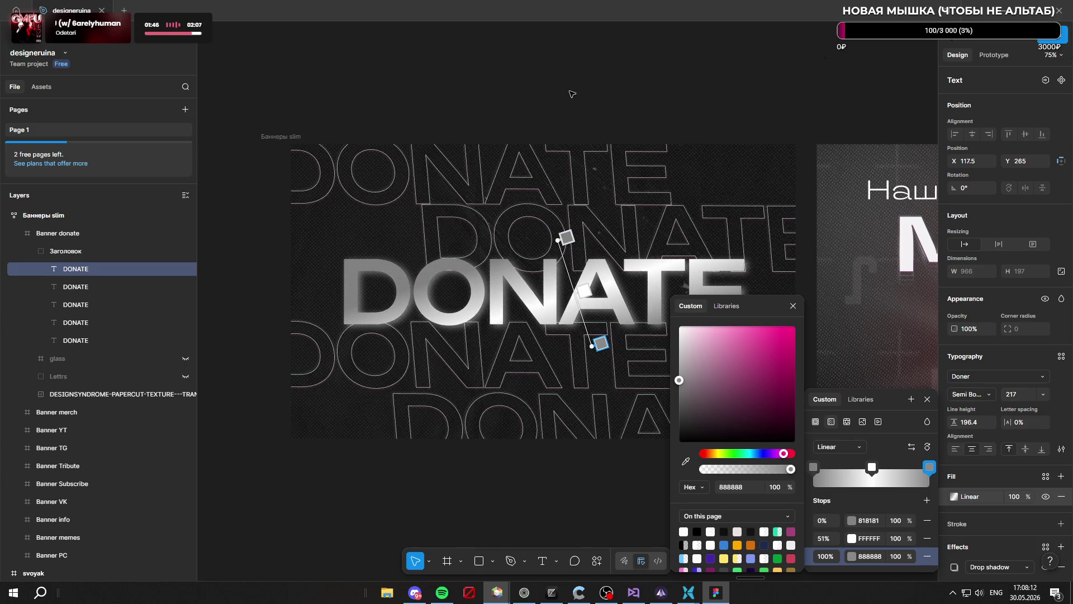
{"action": "key", "text": "Escape"}
{"action": "scroll", "coordinate": [568, 96], "scroll_direction": "down", "scroll_amount": 5, "text": "ctrl"}
{"action": "left_click", "coordinate": [648, 361]}
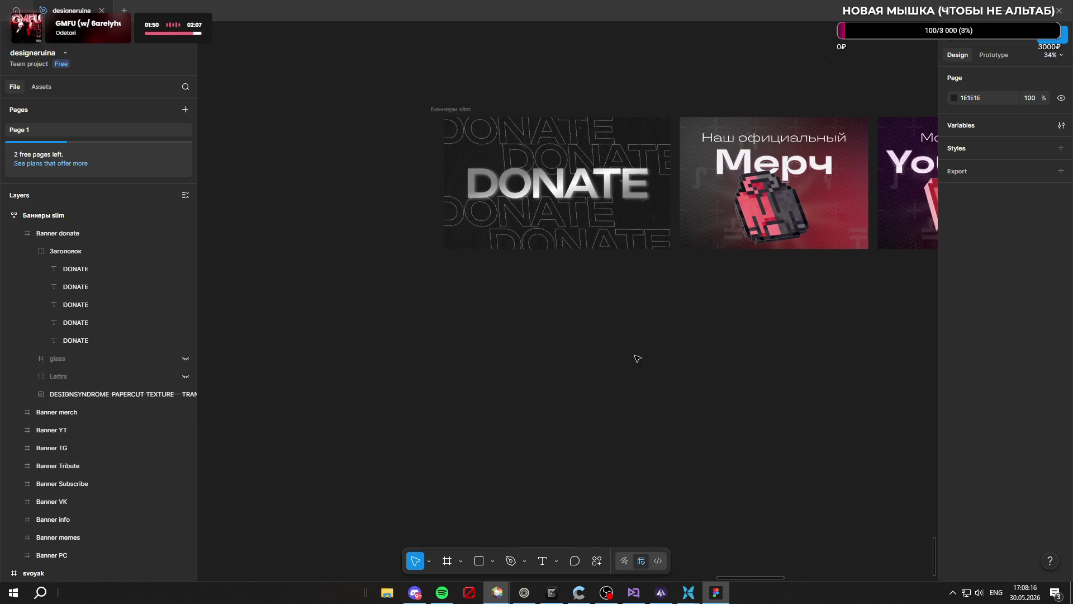
{"action": "scroll", "coordinate": [637, 375], "scroll_direction": "up", "scroll_amount": 2}
{"action": "scroll", "coordinate": [630, 371], "scroll_direction": "up", "scroll_amount": 5, "text": "ctrl"}
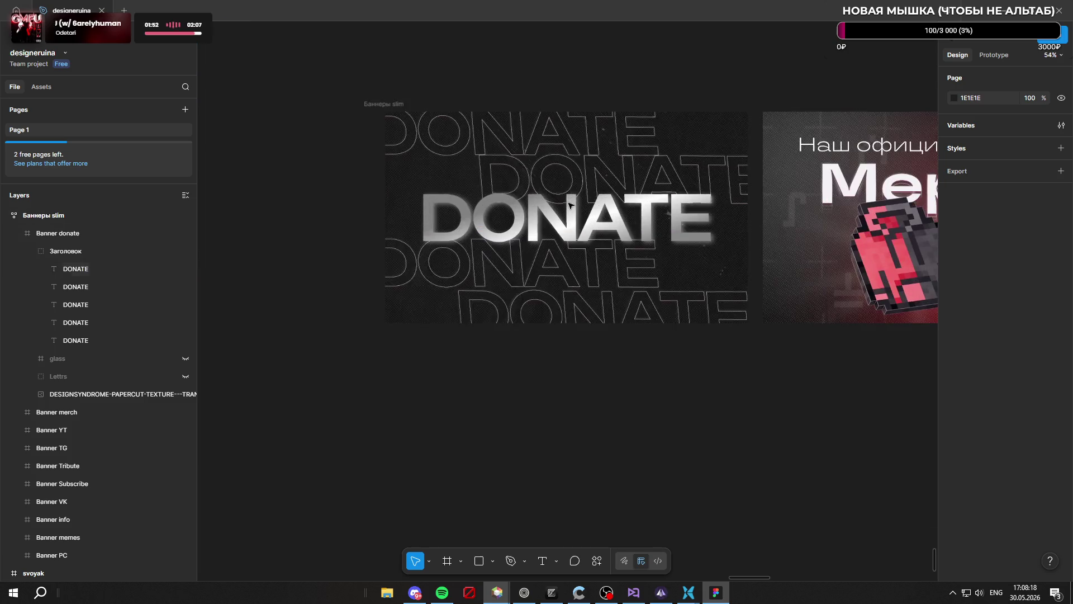
{"action": "scroll", "coordinate": [658, 128], "scroll_direction": "down", "scroll_amount": 3, "text": "ctrl"}
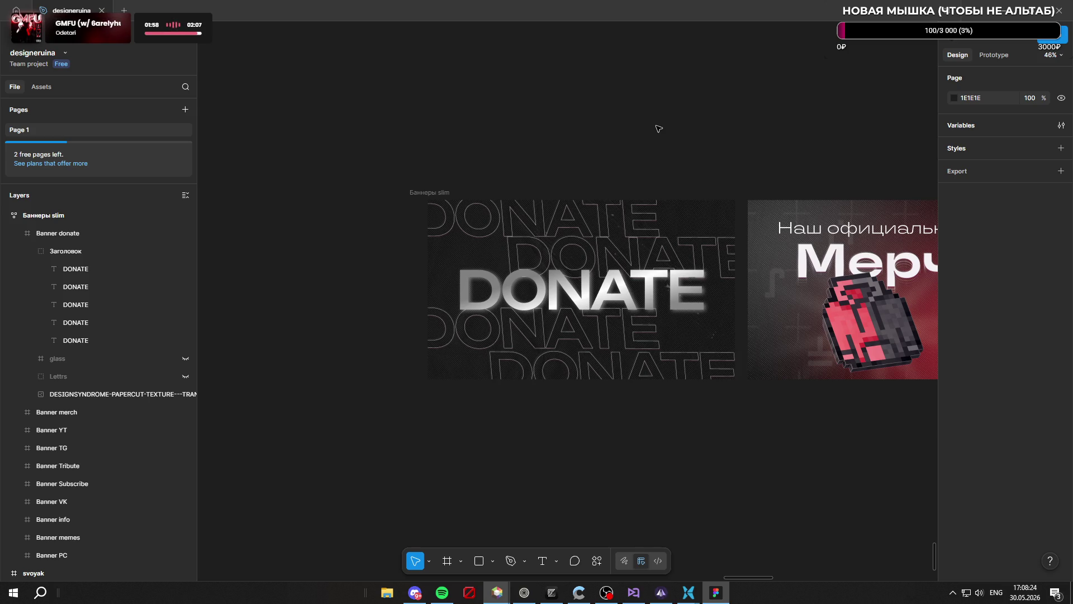
{"action": "scroll", "coordinate": [591, 256], "scroll_direction": "up", "scroll_amount": 2, "text": "ctrl"}
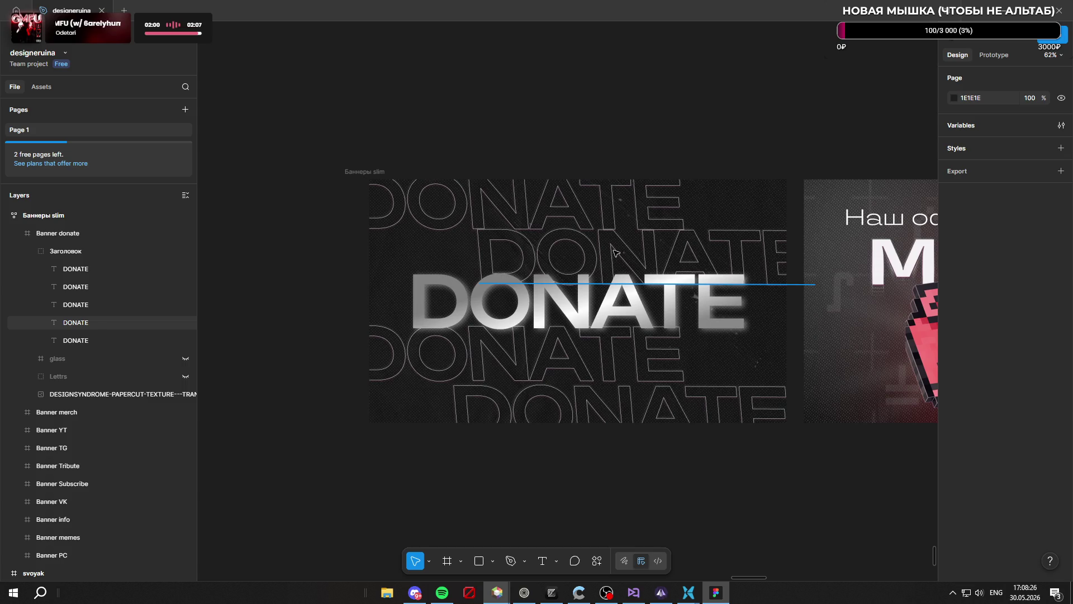
Darken the strokes of an outlined DONATE row and the top row from white to grey
{"action": "left_click", "coordinate": [613, 255]}
{"action": "scroll", "coordinate": [969, 406], "scroll_direction": "down", "scroll_amount": 3}
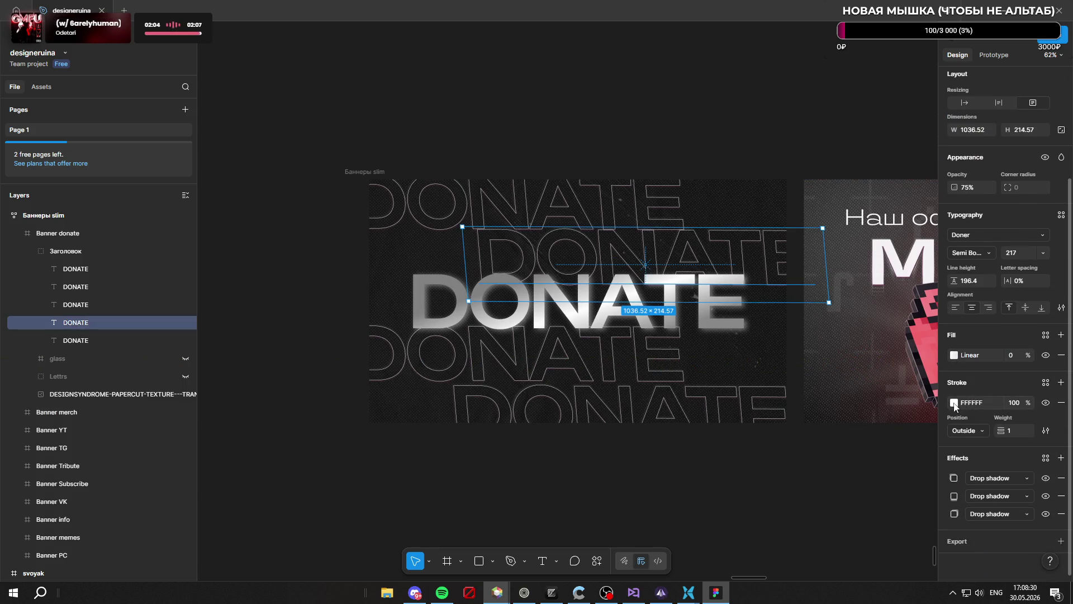
{"action": "left_click", "coordinate": [955, 403]}
{"action": "left_click_drag", "start_coordinate": [818, 353], "coordinate": [801, 374]}
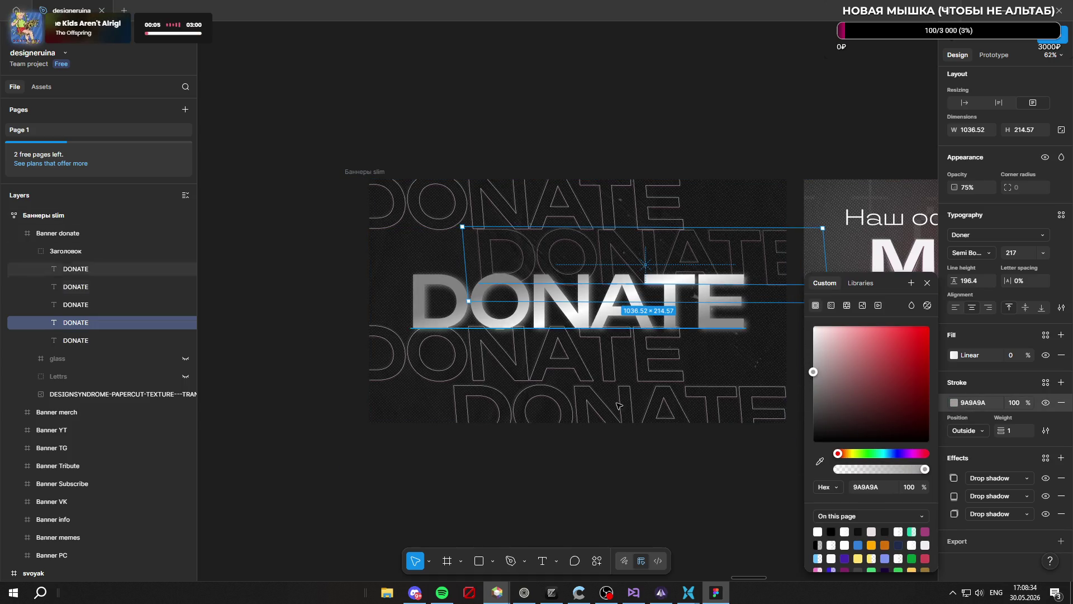
{"action": "left_click", "coordinate": [604, 207]}
{"action": "left_click", "coordinate": [954, 402]}
{"action": "mouse_move", "coordinate": [867, 361]}
{"action": "left_mouse_down"}
{"action": "mouse_move", "coordinate": [780, 400]}
{"action": "mouse_move", "coordinate": [770, 353]}
{"action": "left_mouse_up"}
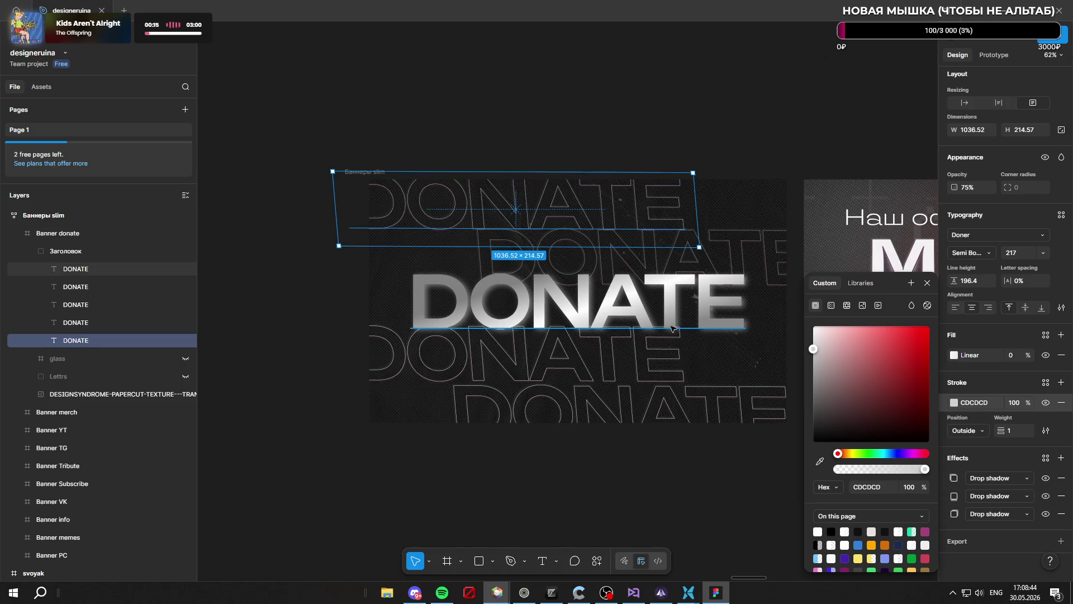
{"action": "left_click", "coordinate": [501, 375]}
Dim the remaining outlined rows' strokes, including the bottom row, to mid grey
{"action": "left_click", "coordinate": [503, 371]}
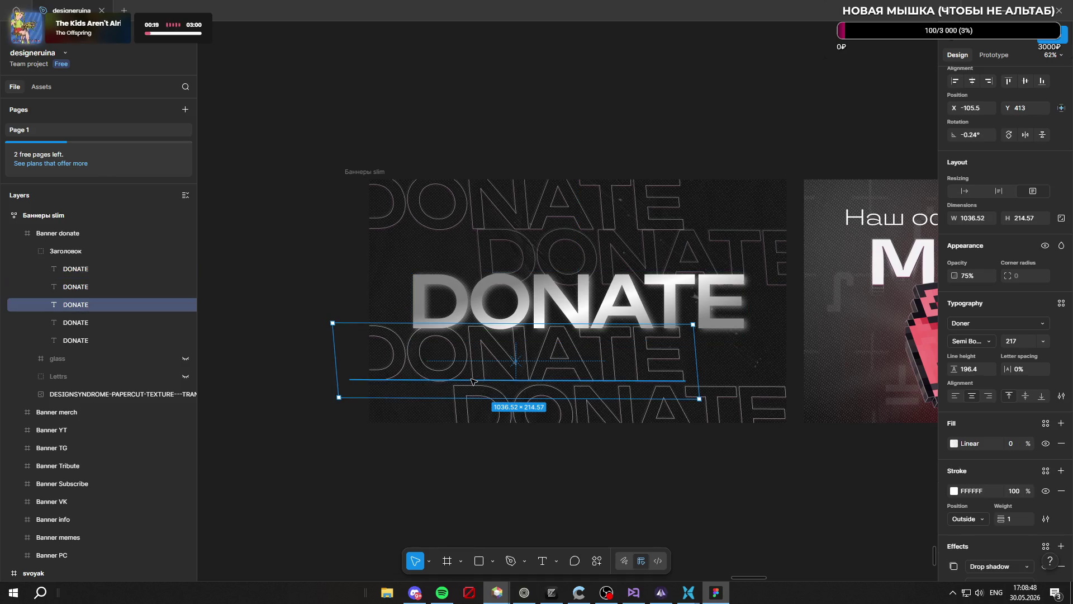
{"action": "left_click", "coordinate": [958, 443]}
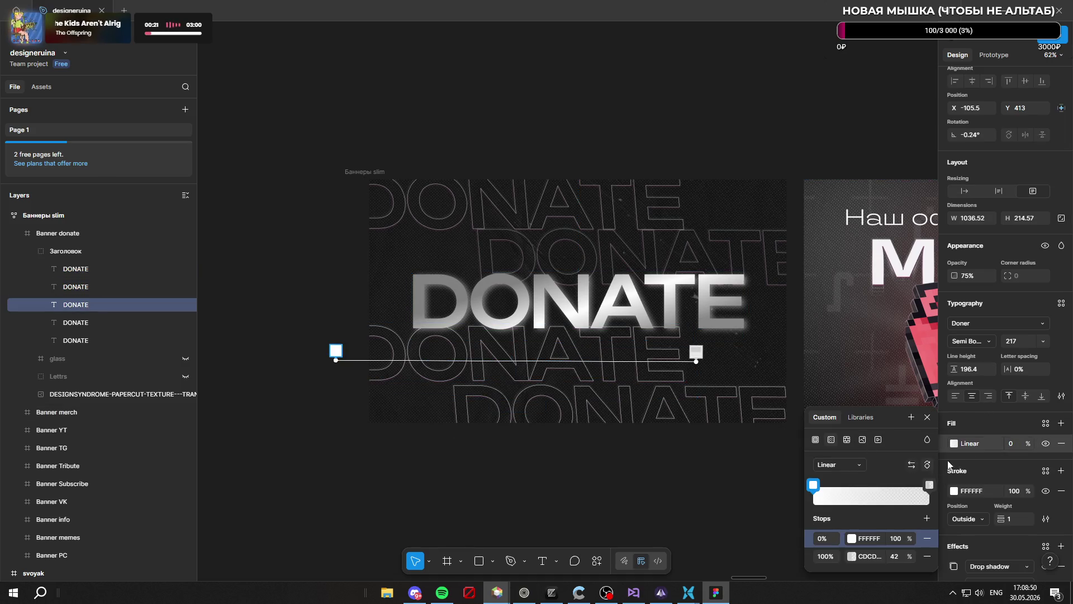
{"action": "left_click", "coordinate": [955, 491]}
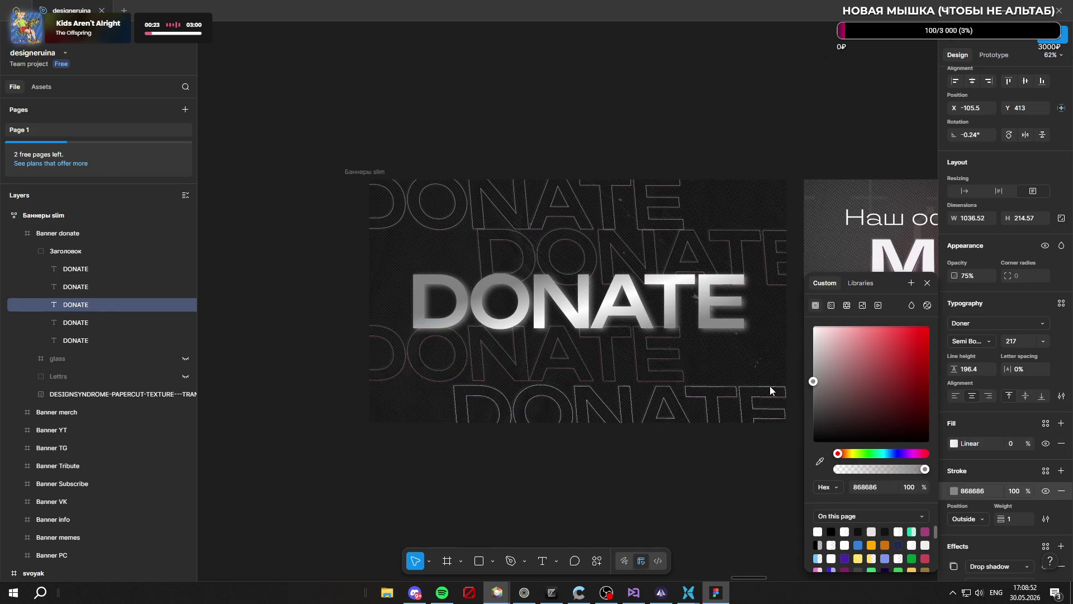
{"action": "left_click_drag", "start_coordinate": [767, 359], "coordinate": [757, 387]}
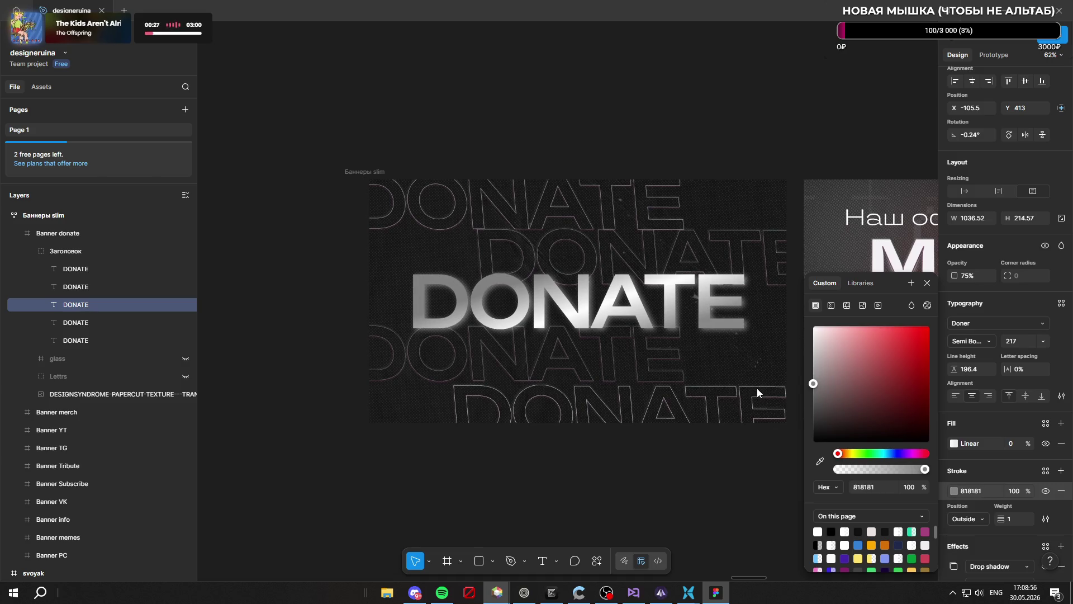
{"action": "scroll", "coordinate": [749, 391], "scroll_direction": "down", "scroll_amount": 1}
{"action": "left_click", "coordinate": [737, 399]}
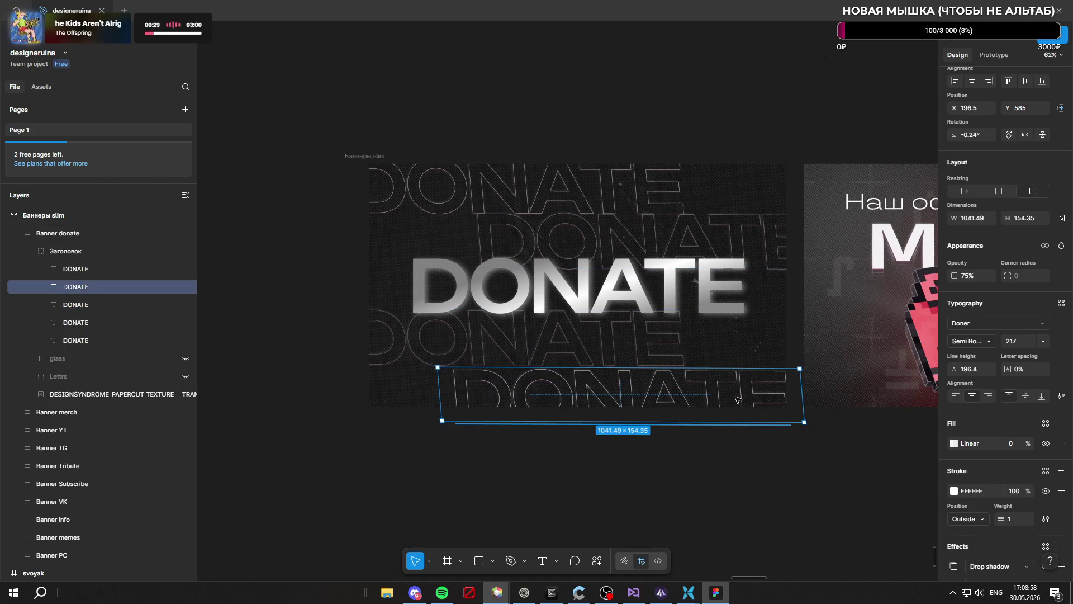
{"action": "scroll", "coordinate": [947, 430], "scroll_direction": "down", "scroll_amount": 2}
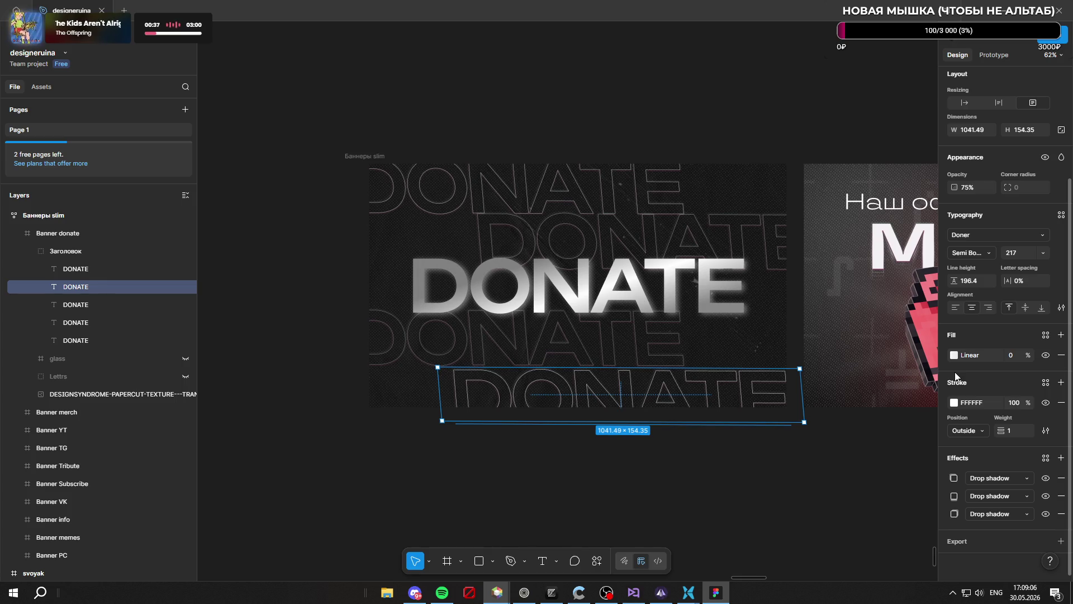
{"action": "left_click", "coordinate": [955, 402]}
{"action": "mouse_move", "coordinate": [815, 386]}
{"action": "left_mouse_down"}
{"action": "mouse_move", "coordinate": [798, 388]}
{"action": "mouse_move", "coordinate": [789, 375]}
{"action": "left_mouse_up"}
{"action": "left_click", "coordinate": [711, 496]}
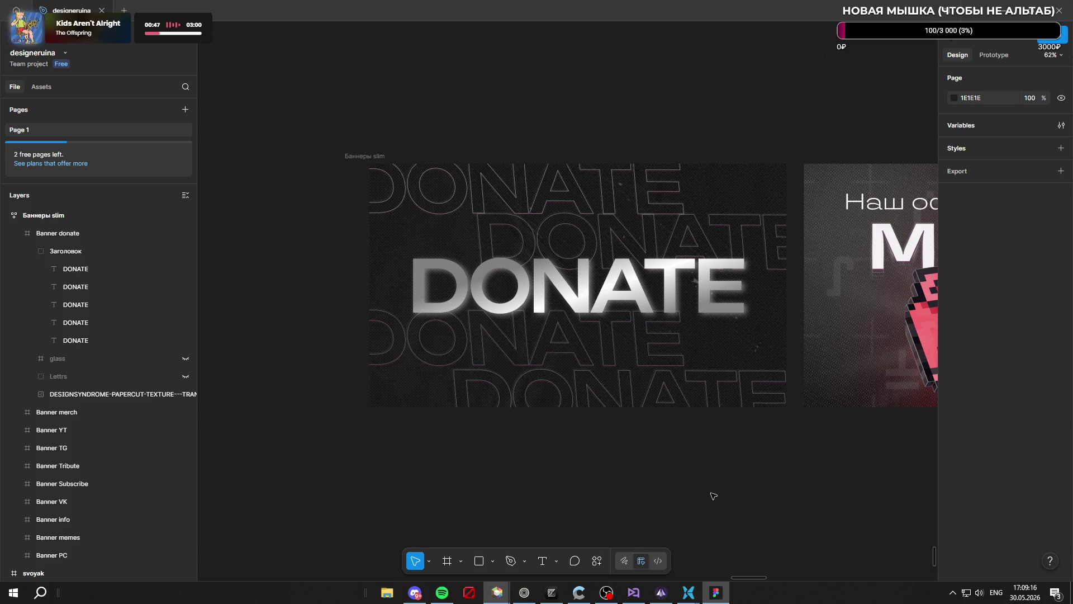
Zoom to fit the Banner donate frame and select the main DONATE text layer
{"action": "scroll", "coordinate": [615, 313], "scroll_direction": "down", "scroll_amount": 3}
{"action": "scroll", "coordinate": [604, 291], "scroll_direction": "up", "scroll_amount": 3}
{"action": "scroll", "coordinate": [607, 392], "scroll_direction": "down", "scroll_amount": 5, "text": "ctrl"}
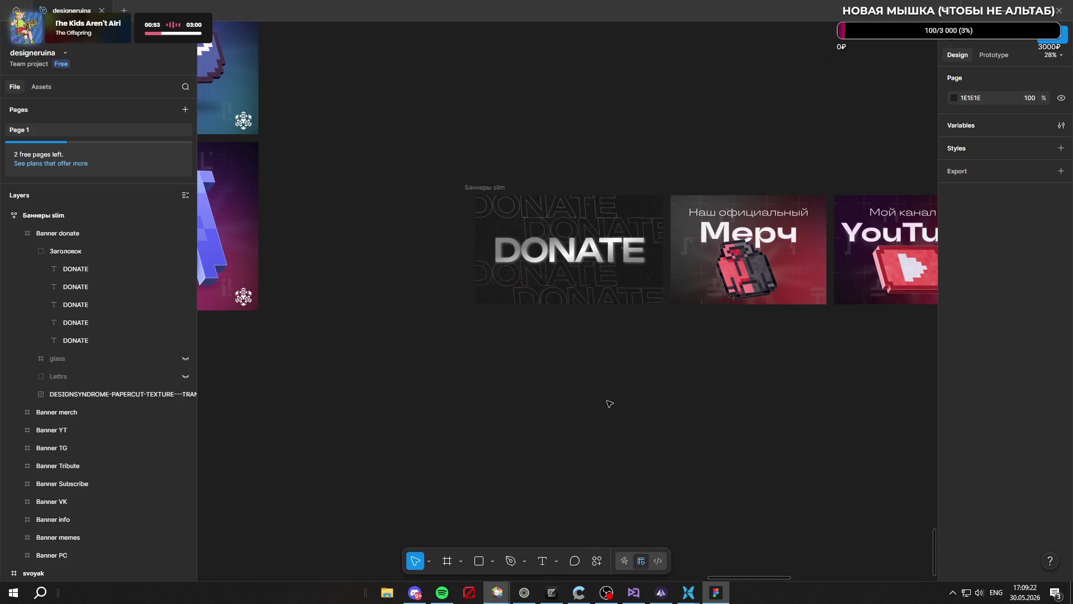
{"action": "scroll", "coordinate": [586, 345], "scroll_direction": "up", "scroll_amount": 5}
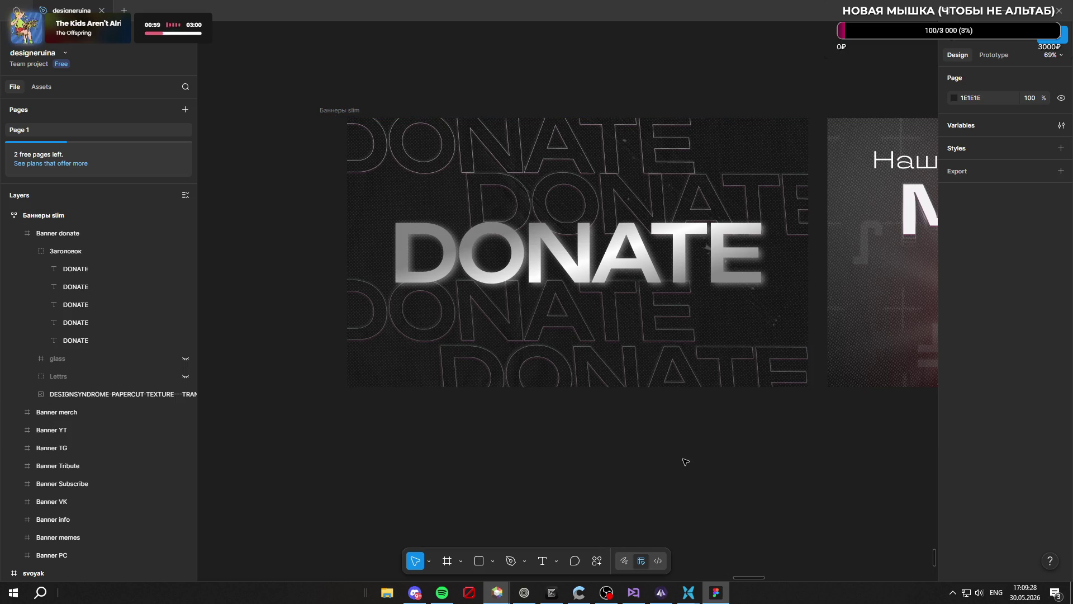
{"action": "scroll", "coordinate": [686, 462], "scroll_direction": "down", "scroll_amount": 8}
{"action": "scroll", "coordinate": [582, 343], "scroll_direction": "up", "scroll_amount": 5}
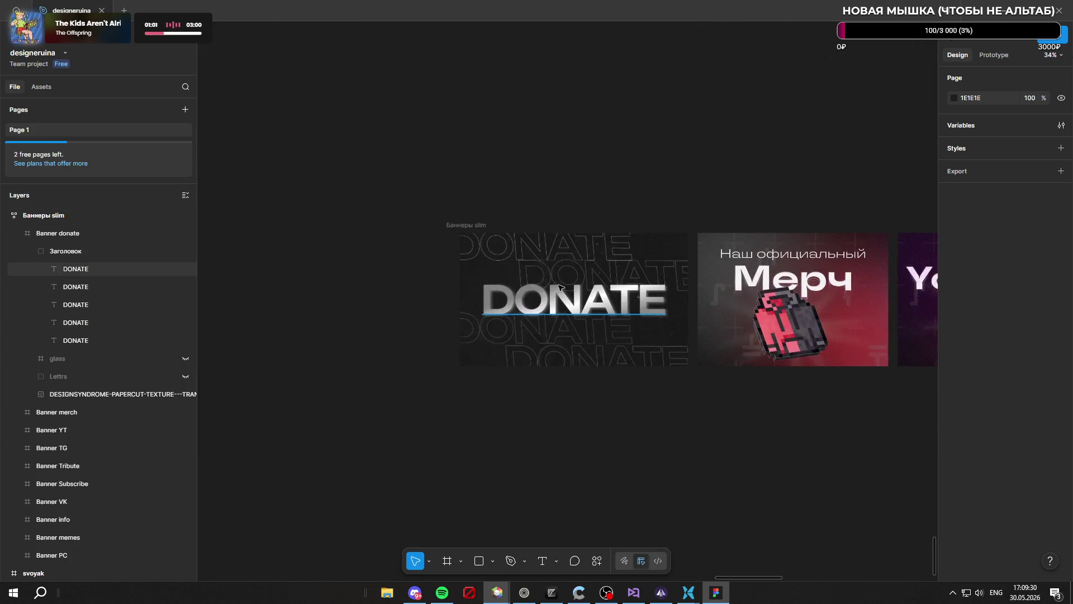
{"action": "scroll", "coordinate": [559, 287], "scroll_direction": "up", "scroll_amount": 3}
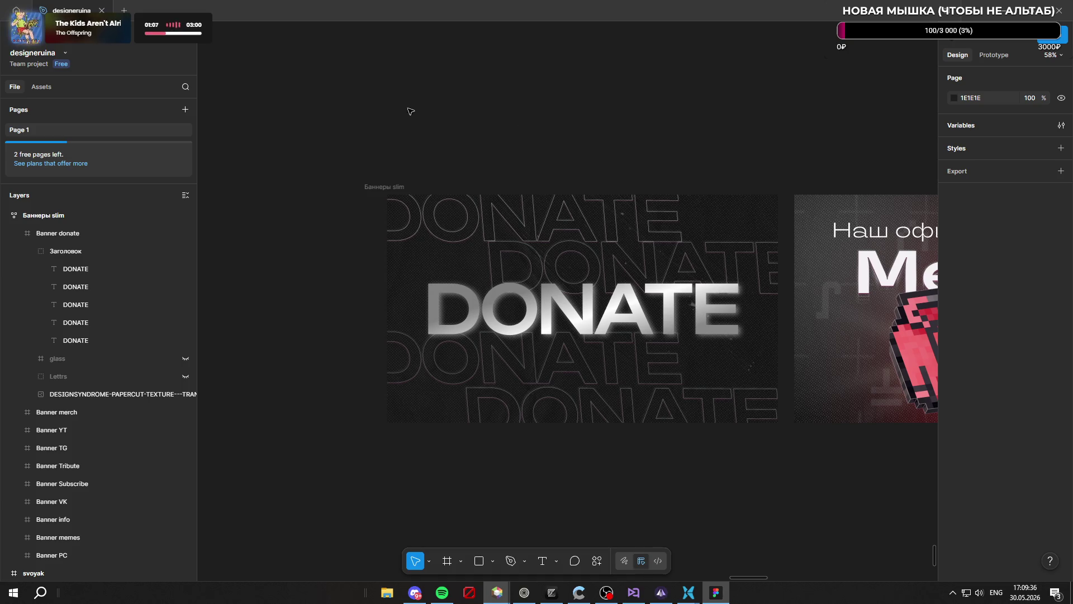
{"action": "scroll", "coordinate": [414, 110], "scroll_direction": "down", "scroll_amount": 2}
{"action": "left_click", "coordinate": [559, 252]}
{"action": "key", "text": "shift+2"}
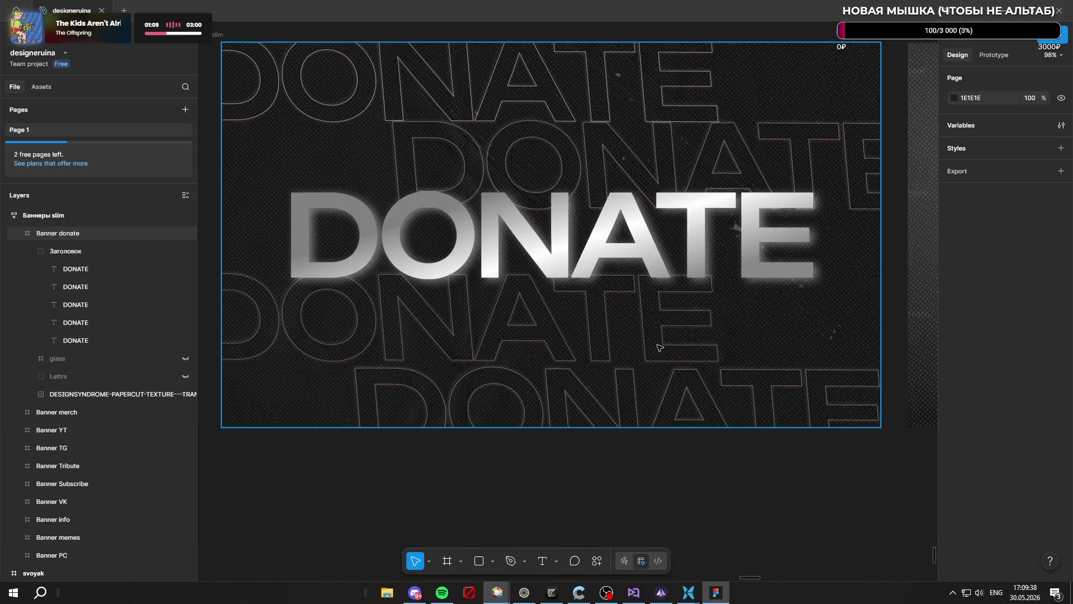
{"action": "scroll", "coordinate": [670, 352], "scroll_direction": "down", "scroll_amount": 1}
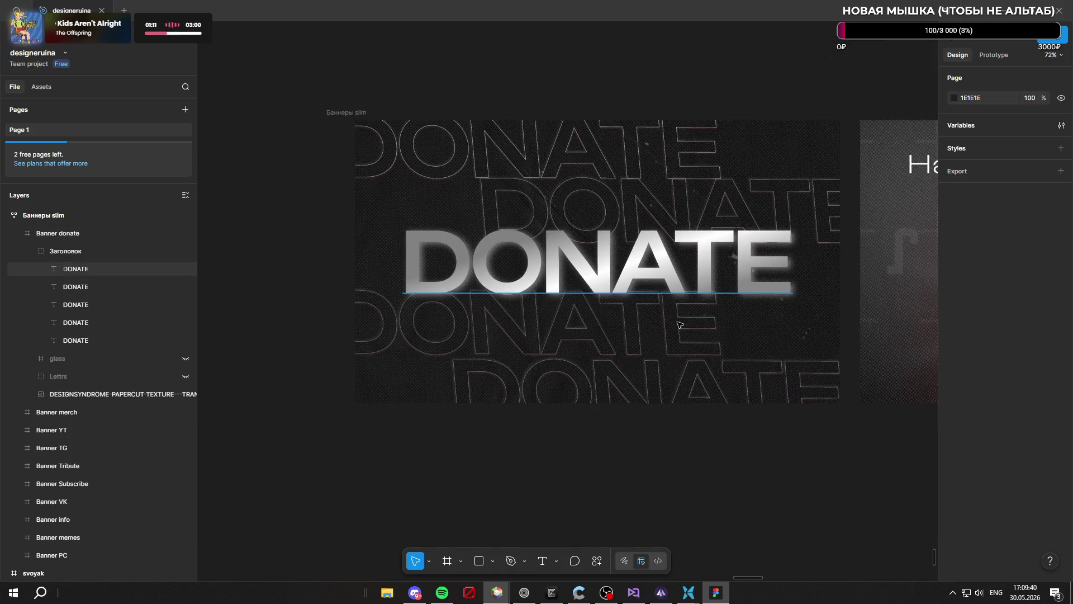
{"action": "left_click", "coordinate": [532, 280], "text": "ctrl"}
Move DONATE out of the Заголовок group into Banner donate and rename the group ФОНЫ
{"action": "left_click_drag", "start_coordinate": [84, 248], "coordinate": [83, 241]}
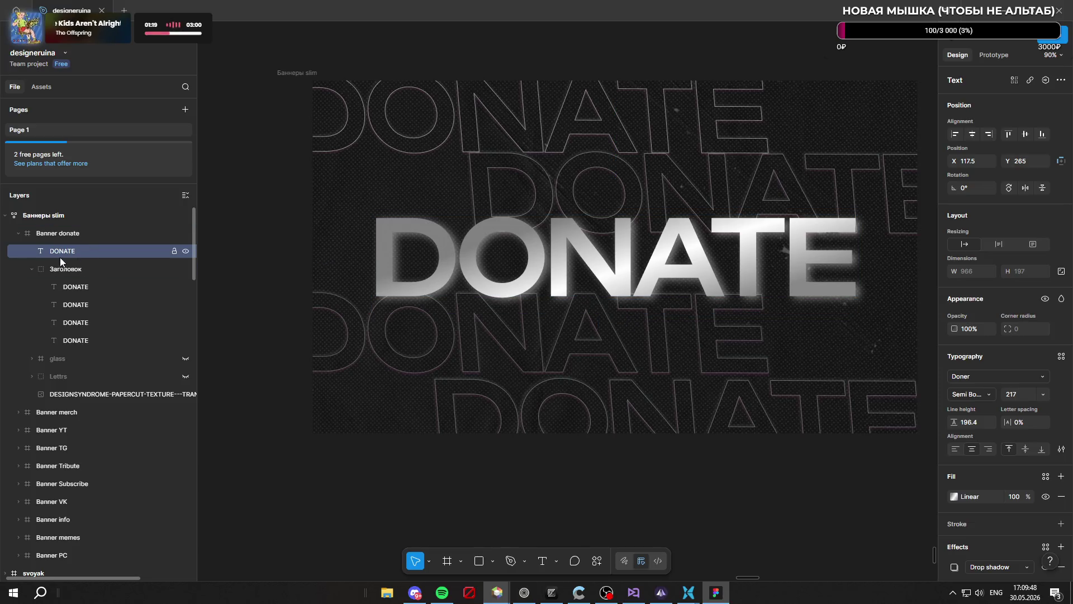
{"action": "left_click", "coordinate": [31, 269]}
{"action": "double_click", "coordinate": [58, 271]}
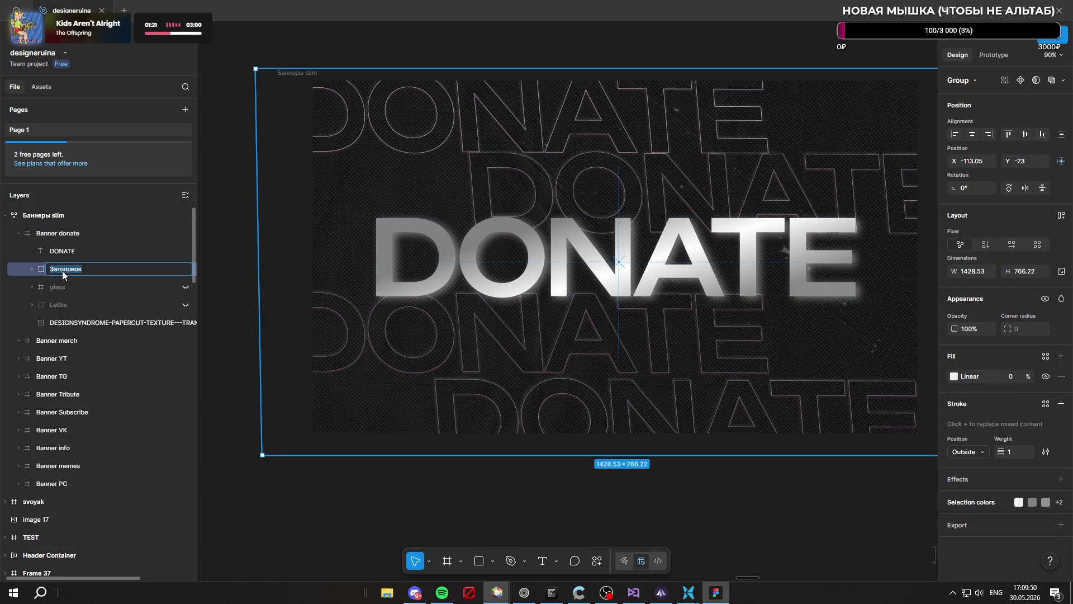
{"action": "type", "text": "ФОНЫ"}
{"action": "key", "text": "Return"}
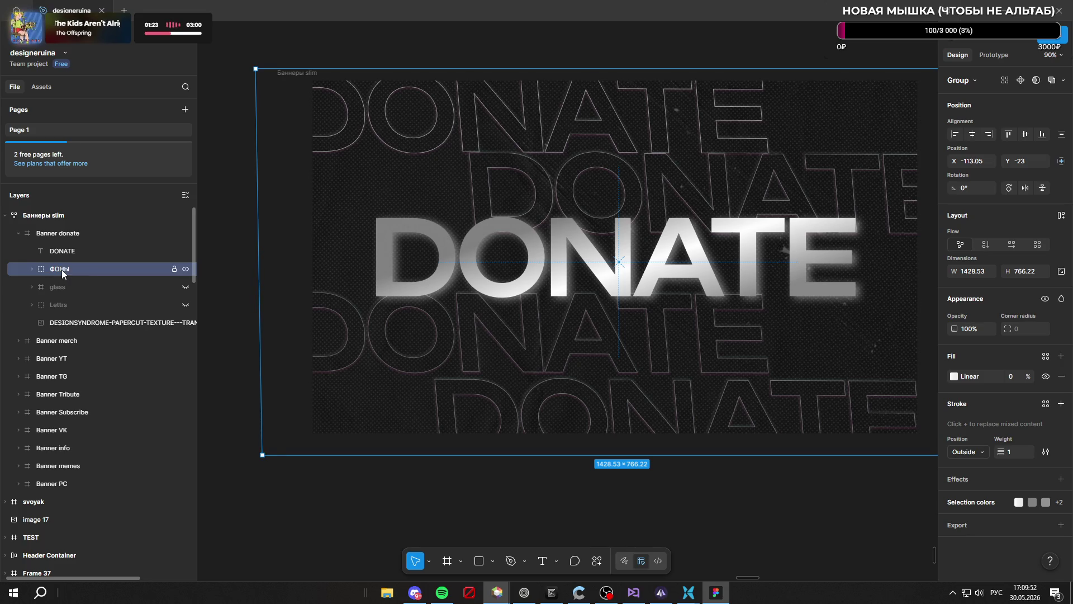
Shift the DONATE text slightly right and set its font size to 200
{"action": "left_click", "coordinate": [67, 252]}
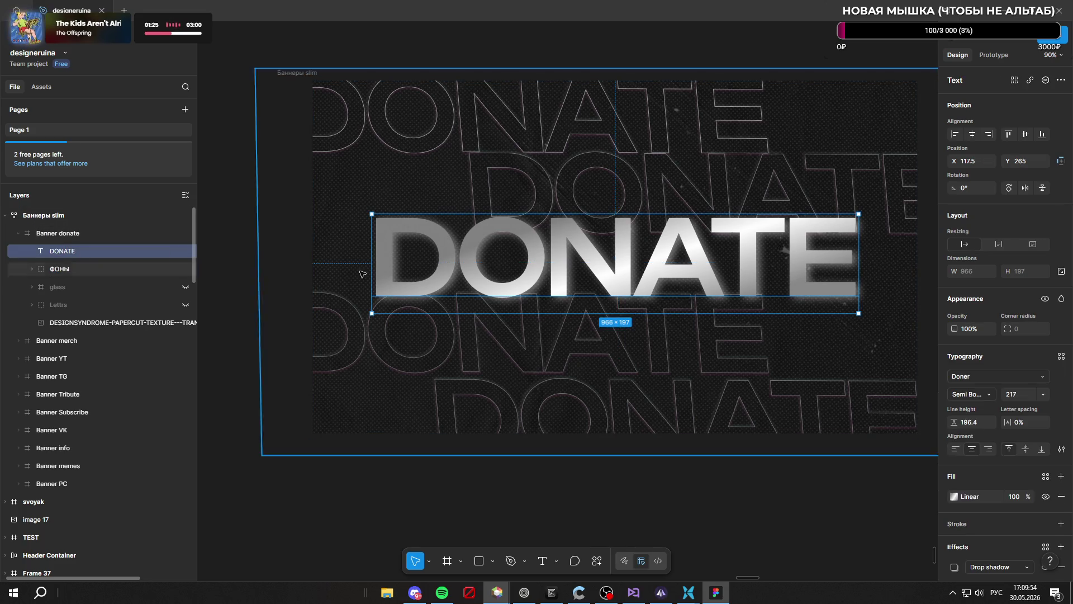
{"action": "left_click_drag", "start_coordinate": [597, 289], "coordinate": [646, 294]}
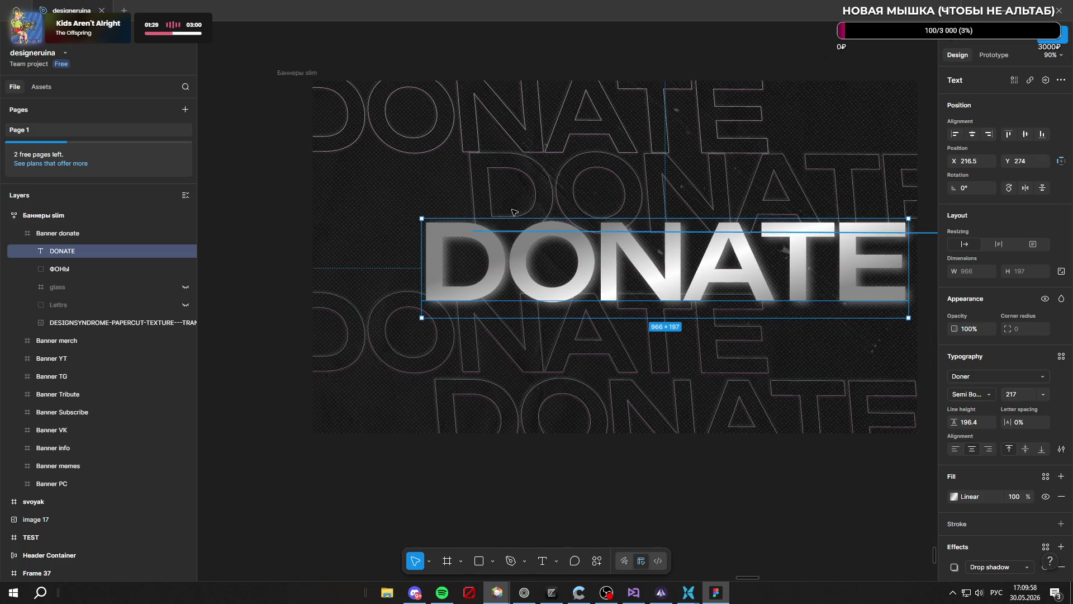
{"action": "scroll", "coordinate": [503, 224], "scroll_direction": "down", "scroll_amount": 2}
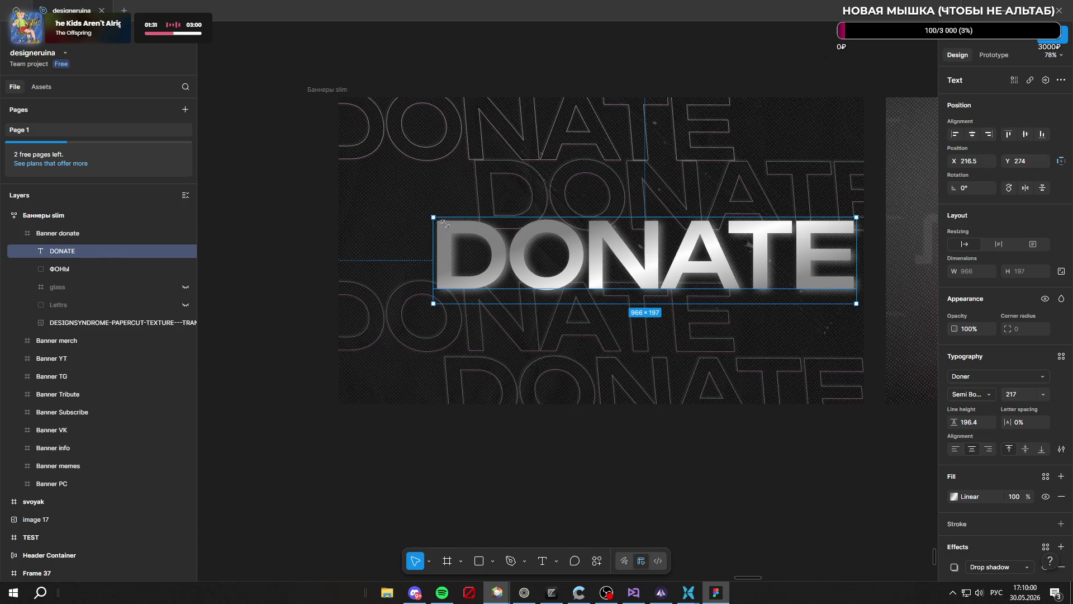
{"action": "left_click_drag", "start_coordinate": [442, 223], "coordinate": [445, 224]}
{"action": "key", "text": "ctrl+z"}
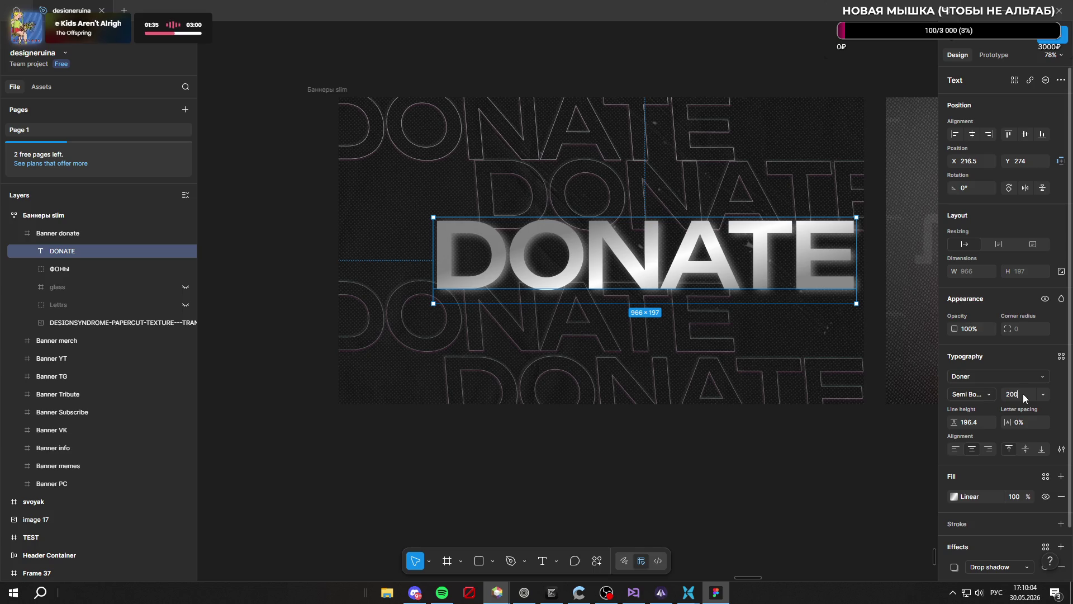
{"action": "key", "text": "Return"}
{"action": "key", "text": "Escape"}
{"action": "scroll", "coordinate": [664, 303], "scroll_direction": "down", "scroll_amount": 2}
{"action": "scroll", "coordinate": [503, 285], "scroll_direction": "up", "scroll_amount": 3}
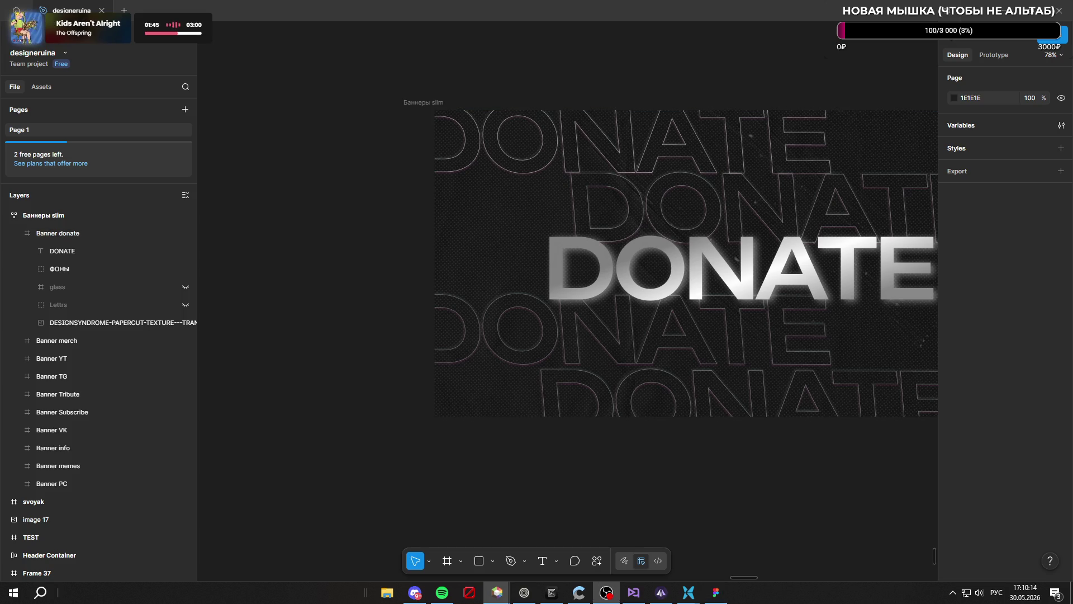
{"action": "scroll", "coordinate": [430, 191], "scroll_direction": "down", "scroll_amount": 3}
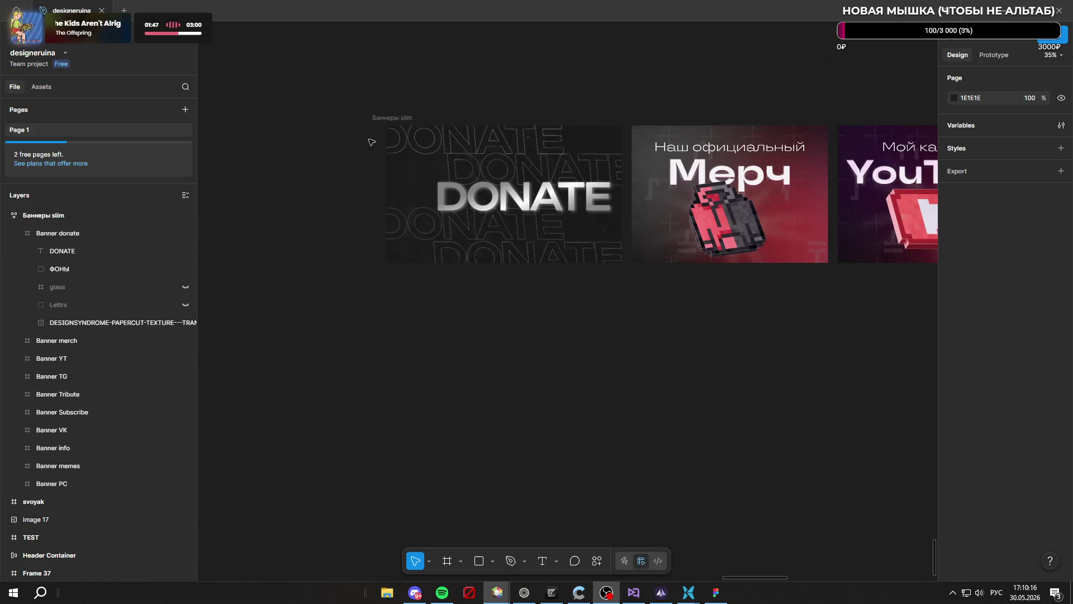
{"action": "scroll", "coordinate": [430, 190], "scroll_direction": "up", "scroll_amount": 2}
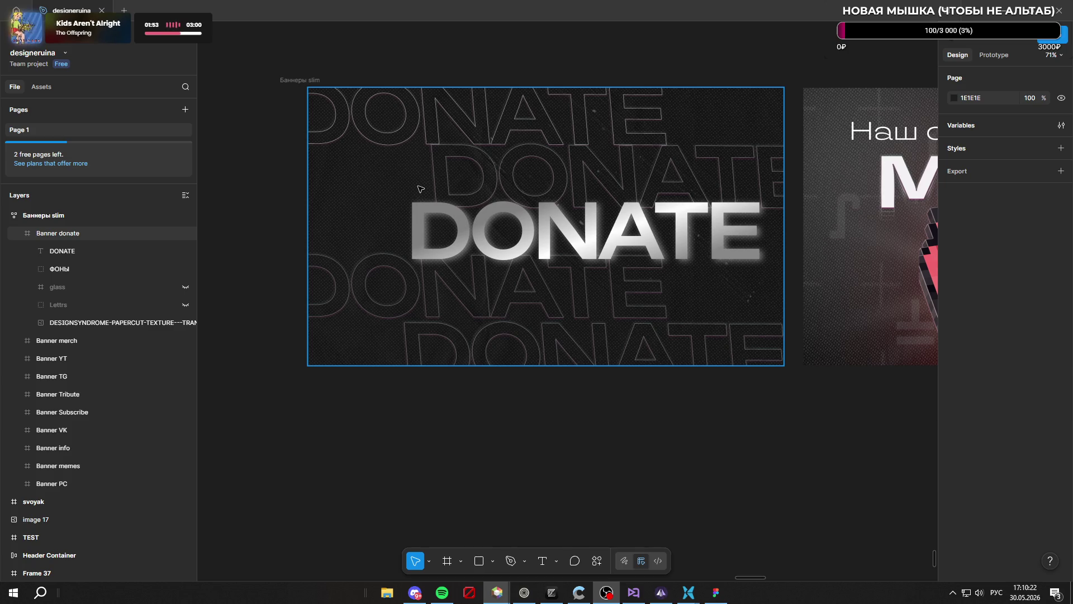
{"action": "scroll", "coordinate": [425, 195], "scroll_direction": "down", "scroll_amount": 10}
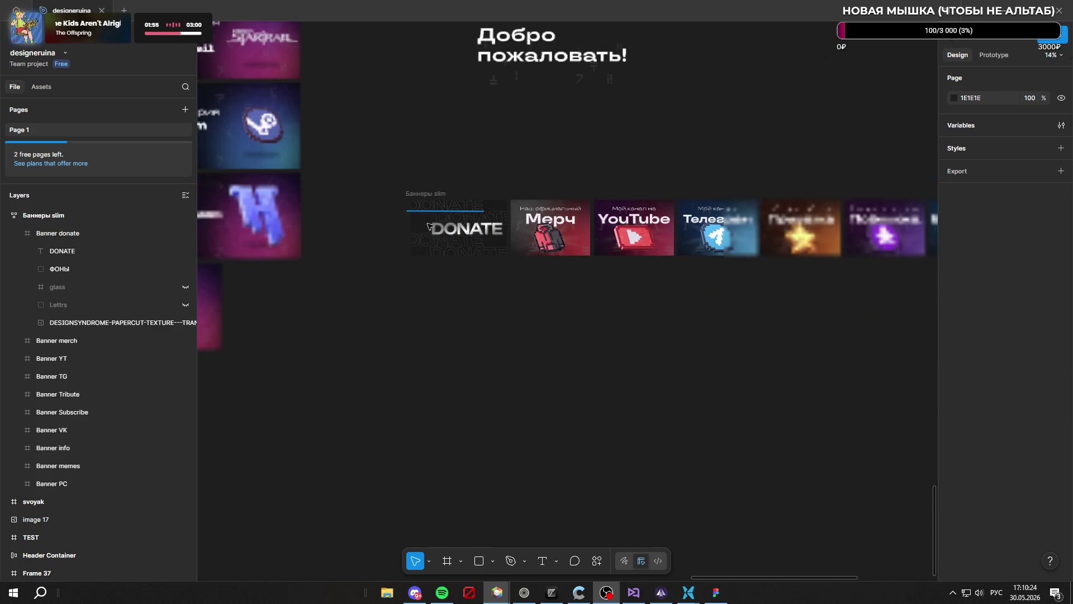
{"action": "scroll", "coordinate": [445, 226], "scroll_direction": "up", "scroll_amount": 10}
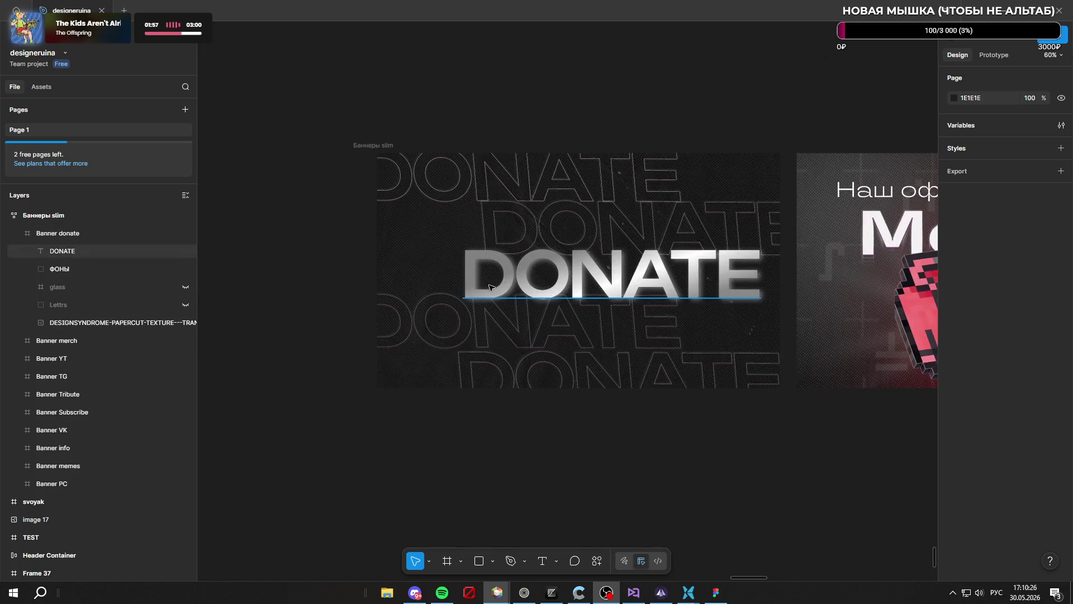
In Zen Browser, clear the stray text and bring up the donatex.gg logo.svg tab
{"action": "left_click", "coordinate": [524, 592]}
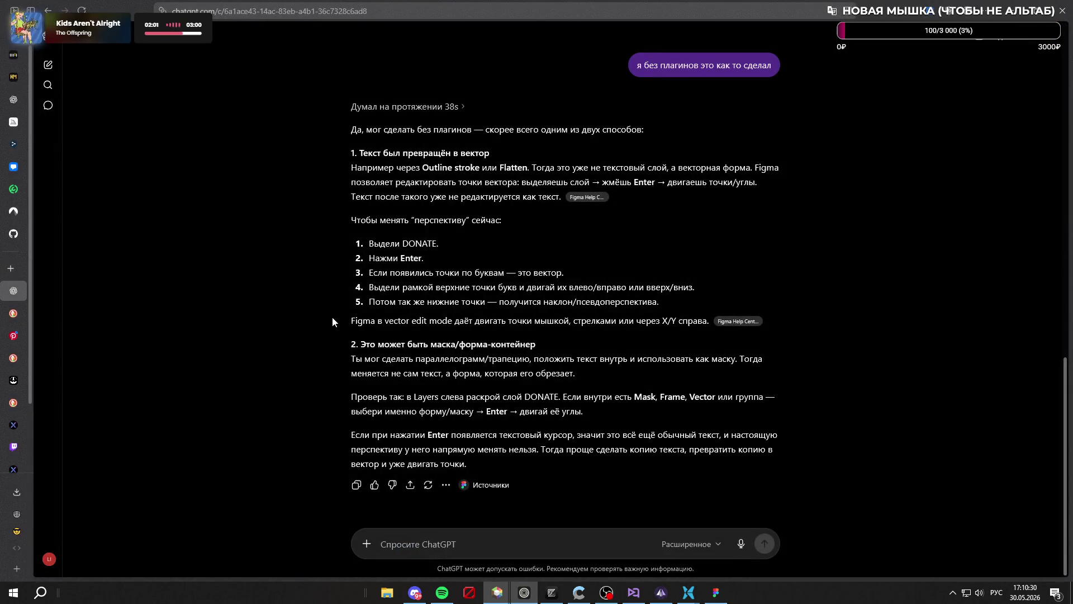
{"action": "type", "text": "sof"}
{"action": "key", "text": "BackSpace"}
{"action": "key", "text": "BackSpace"}
{"action": "key", "text": "BackSpace"}
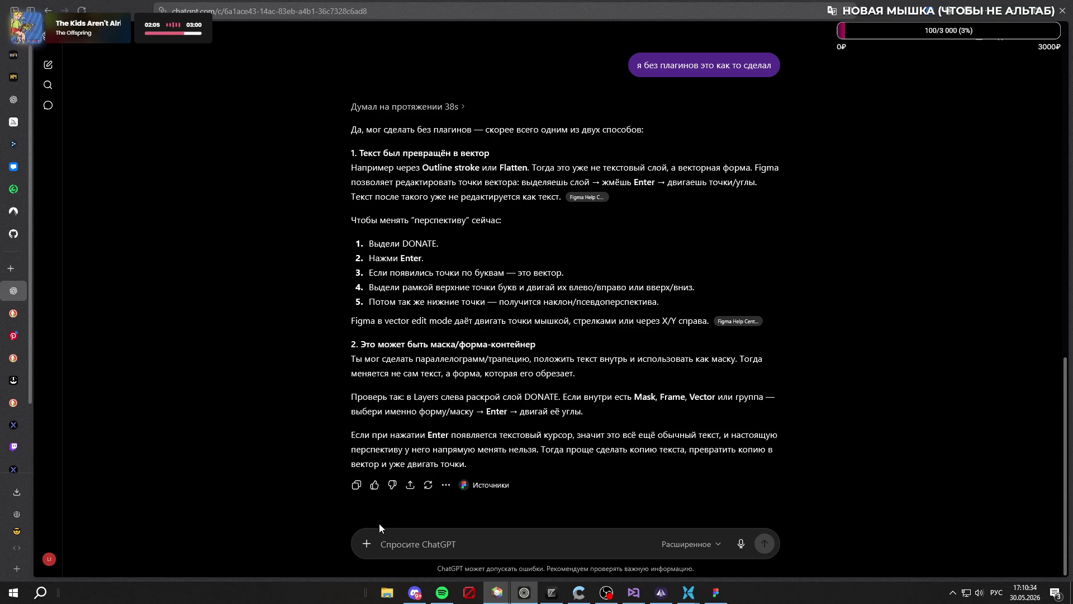
{"action": "left_click", "coordinate": [13, 424]}
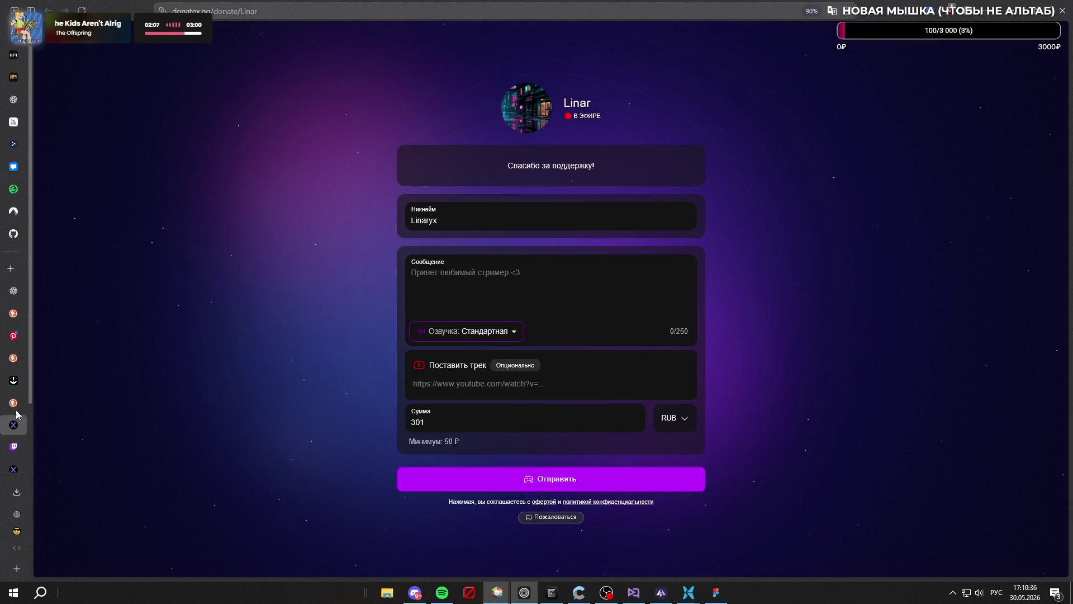
{"action": "left_click", "coordinate": [14, 465]}
{"action": "left_click", "coordinate": [13, 352]}
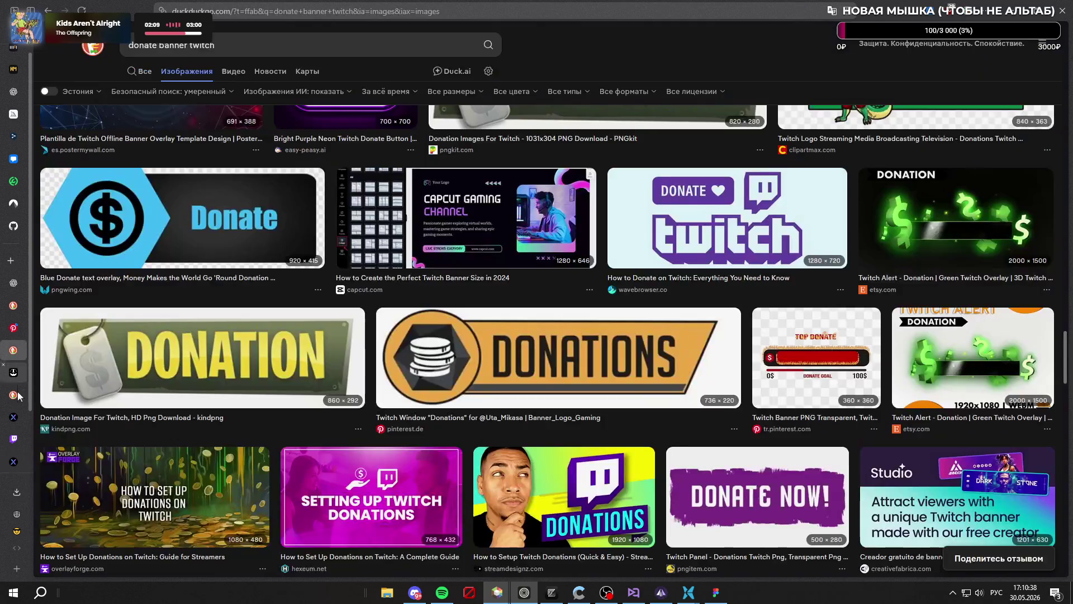
{"action": "scroll", "coordinate": [14, 391], "scroll_direction": "down", "scroll_amount": 2}
{"action": "left_click", "coordinate": [13, 417]}
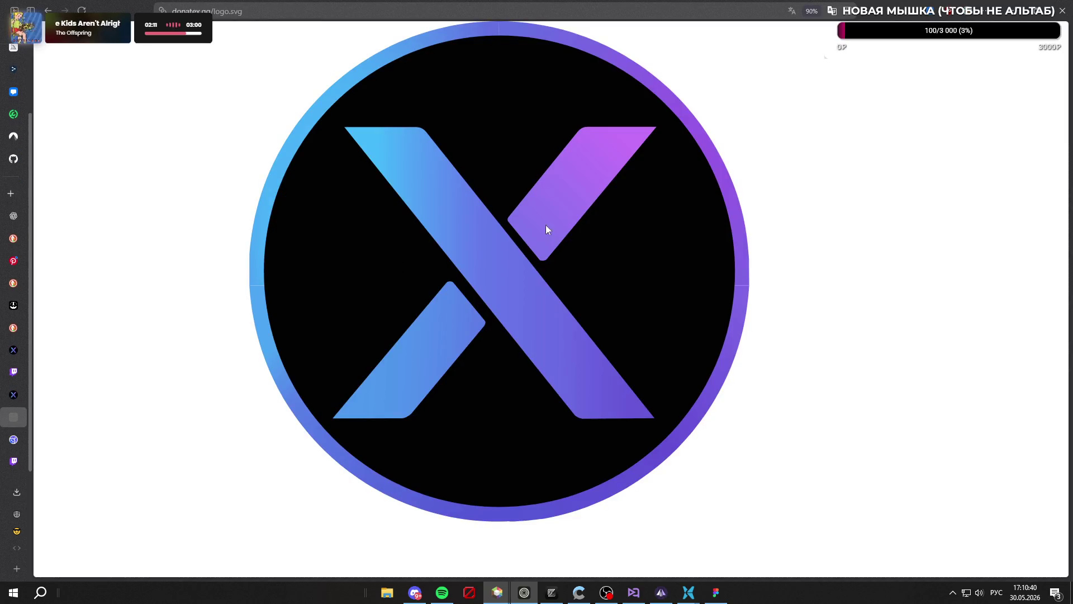
Save the DonateX logo as logo.svg in Downloads and return to the ChatGPT conversation
{"action": "right_click", "coordinate": [507, 240]}
{"action": "left_click", "coordinate": [468, 198]}
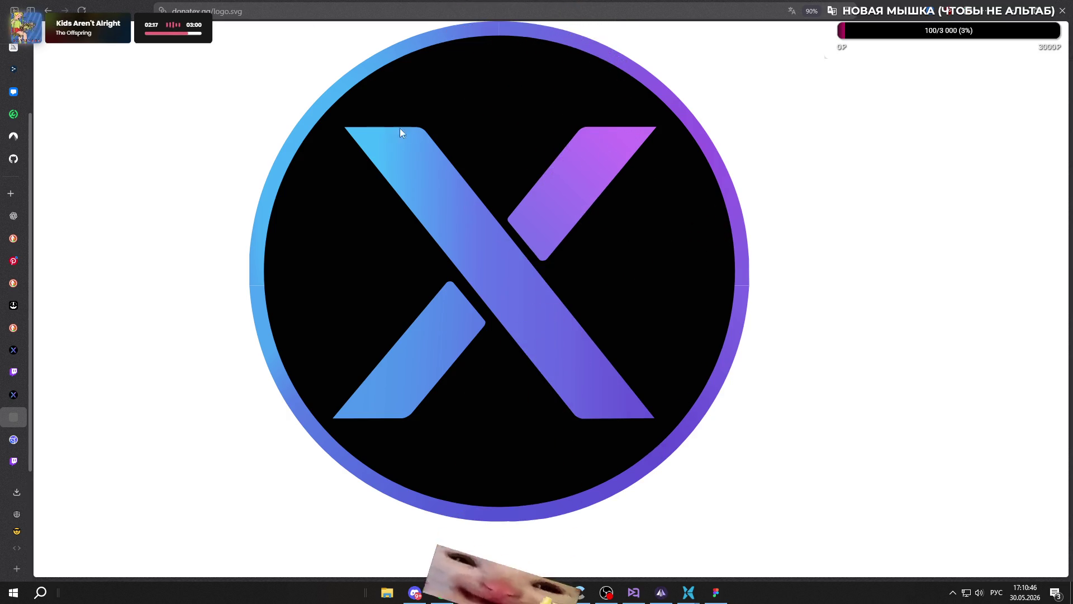
{"action": "key", "text": "ctrl+s"}
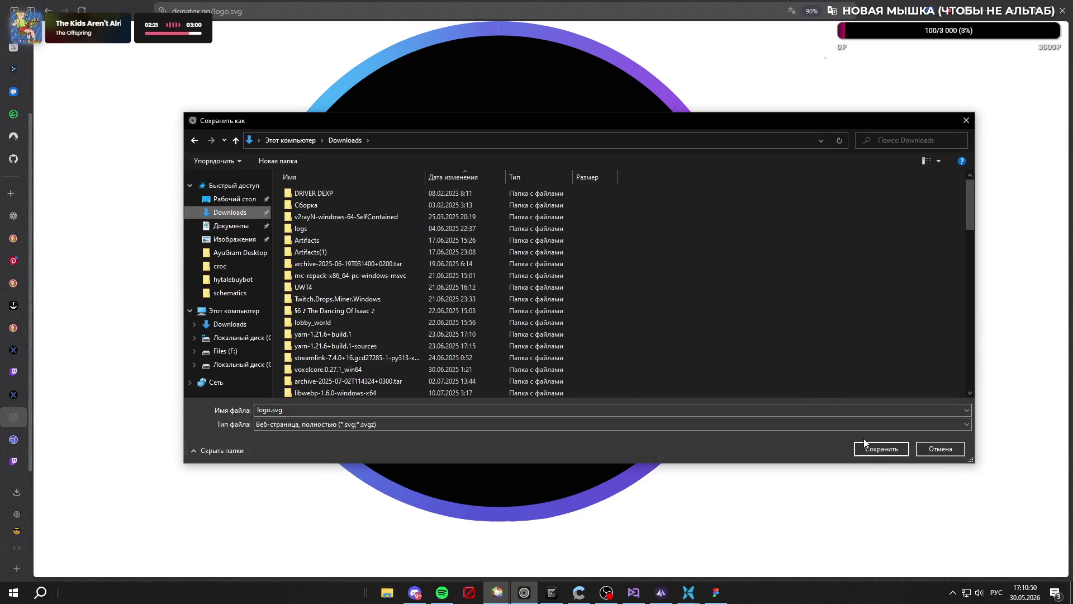
{"action": "left_click", "coordinate": [875, 450]}
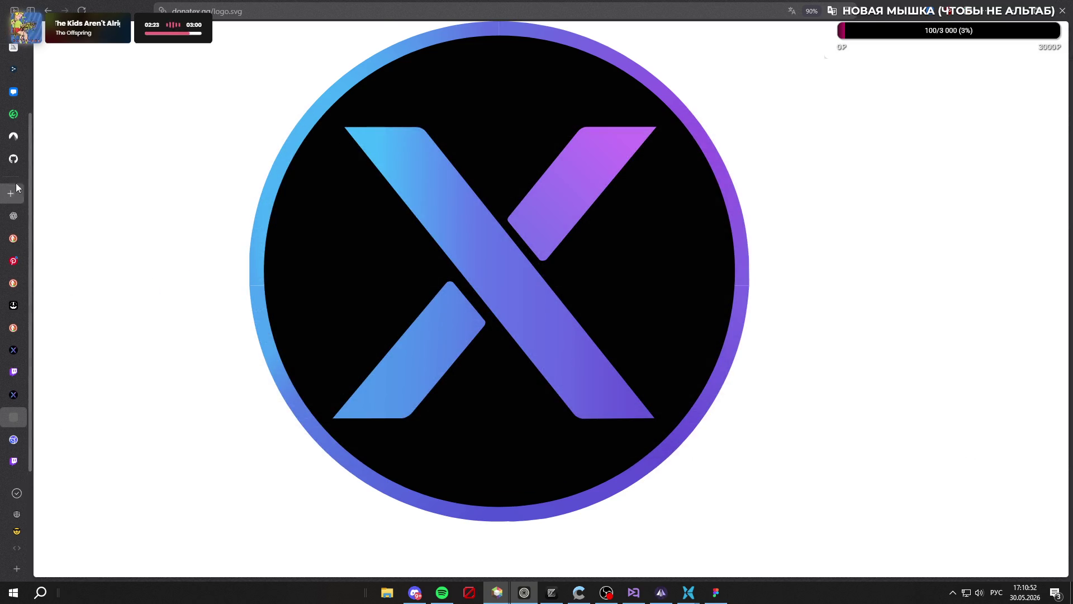
{"action": "left_click", "coordinate": [14, 218]}
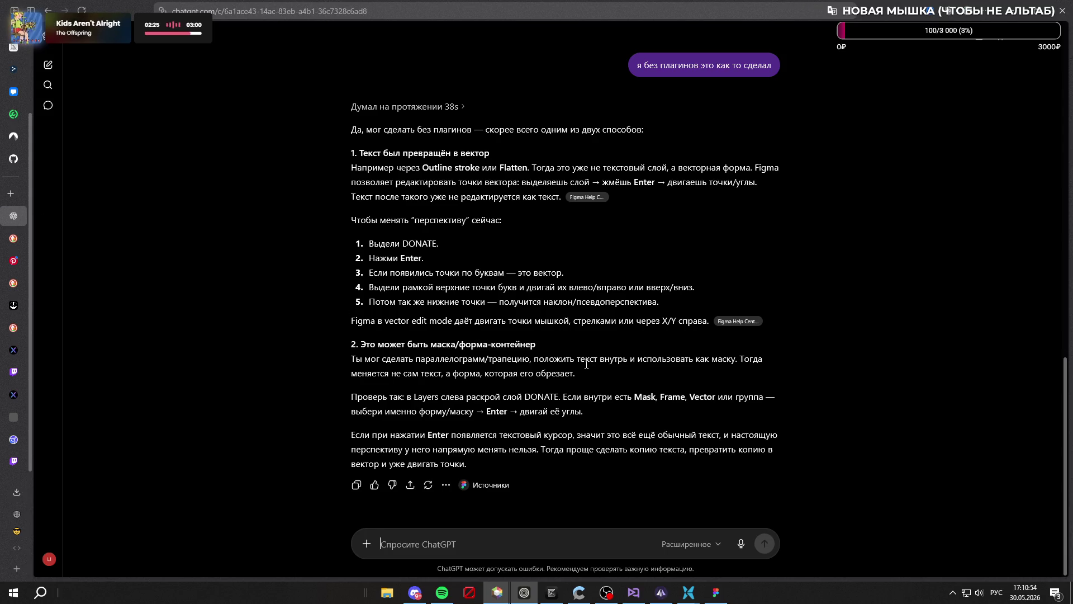
{"action": "left_click", "coordinate": [367, 544]}
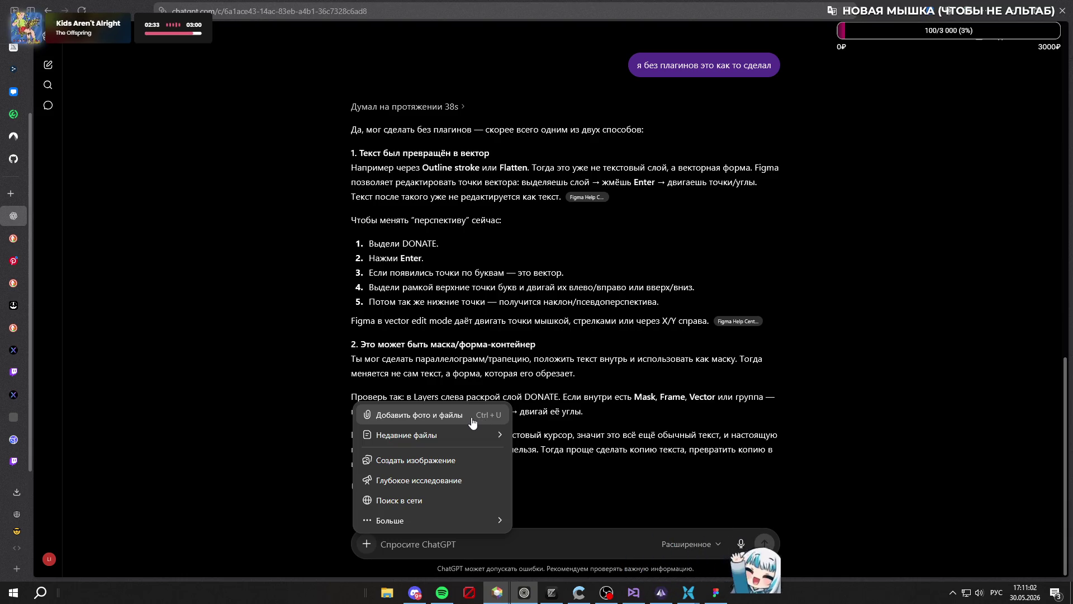
Attach logo.svg from the Downloads folder to the ChatGPT message
{"action": "left_click", "coordinate": [473, 417]}
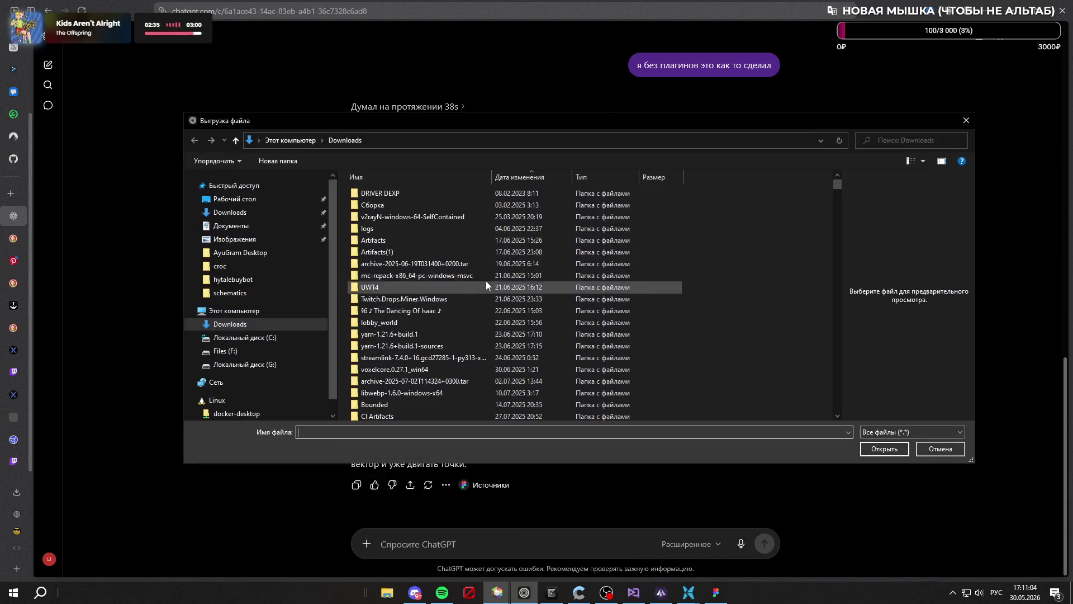
{"action": "left_click", "coordinate": [279, 214]}
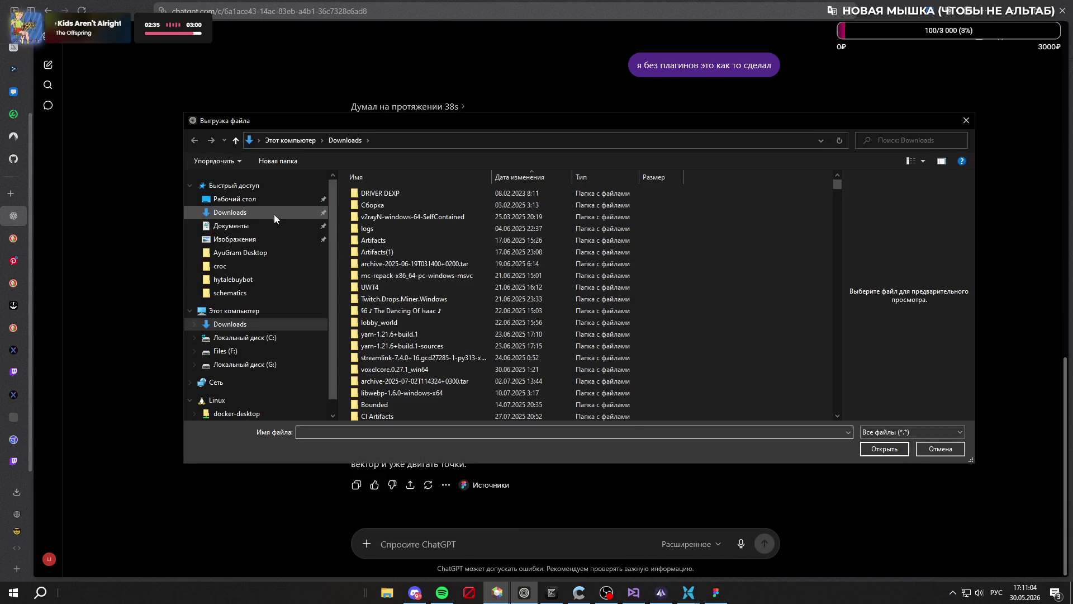
{"action": "left_click", "coordinate": [524, 176]}
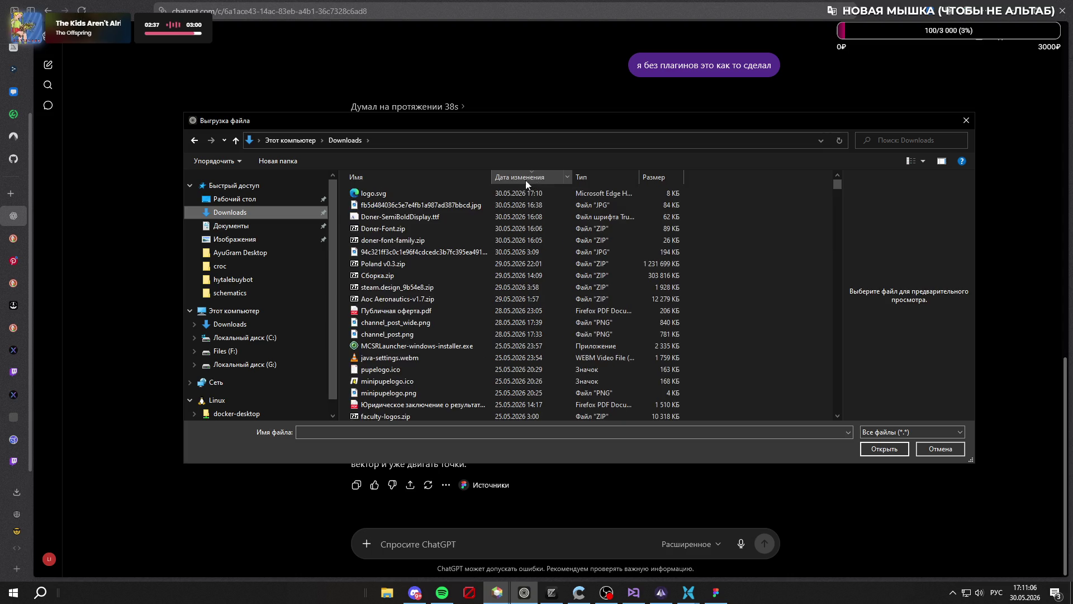
{"action": "left_click", "coordinate": [431, 194]}
{"action": "left_click", "coordinate": [895, 449]}
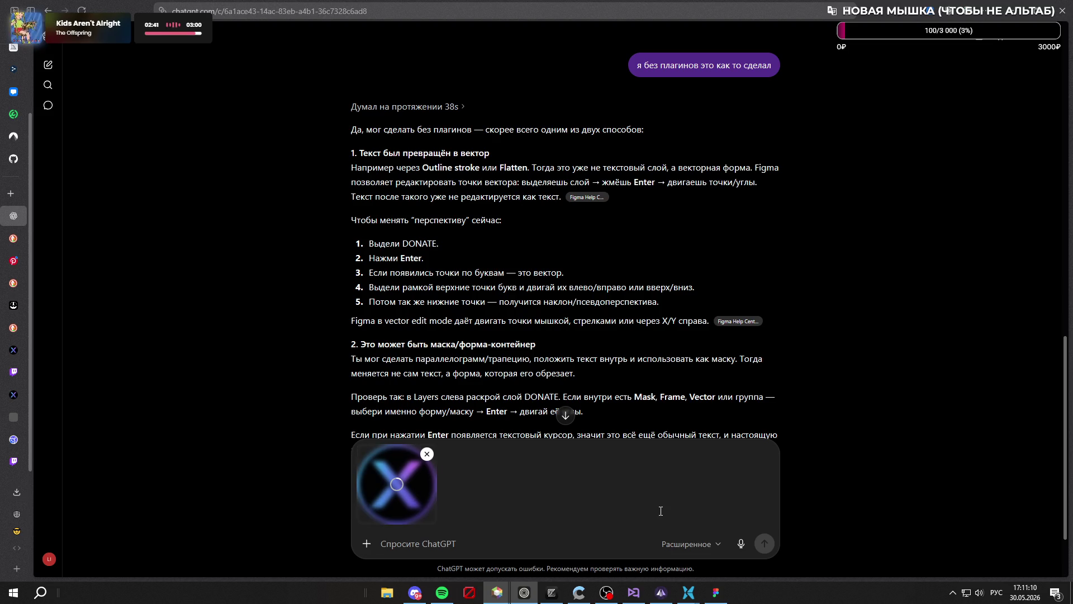
Capture a screenshot of the DONATE banner area in Figma, then go back to ChatGPT
{"action": "left_click", "coordinate": [724, 593]}
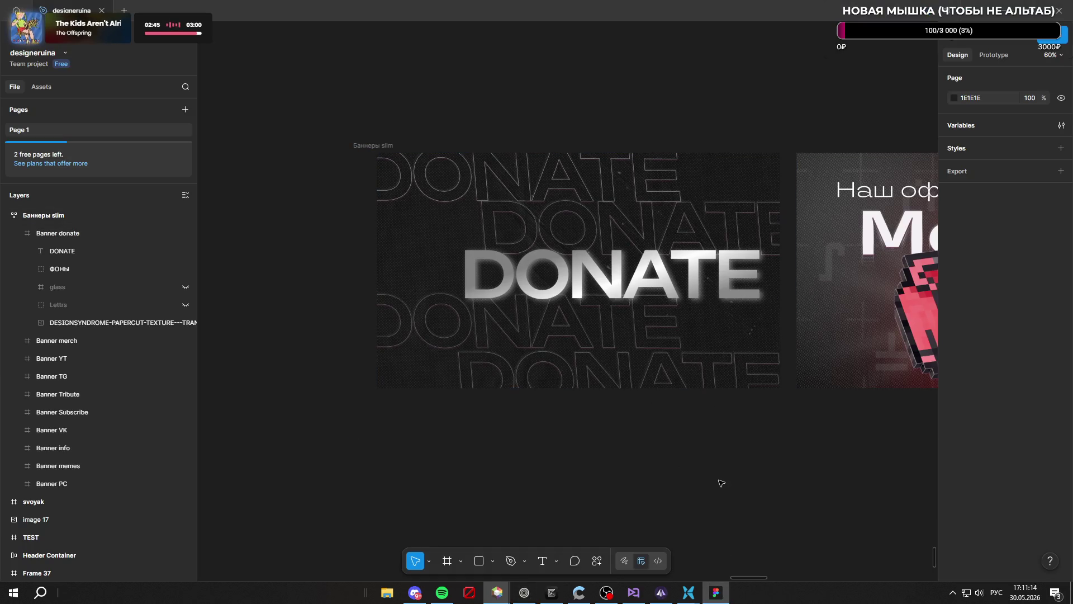
{"action": "key", "text": "Print"}
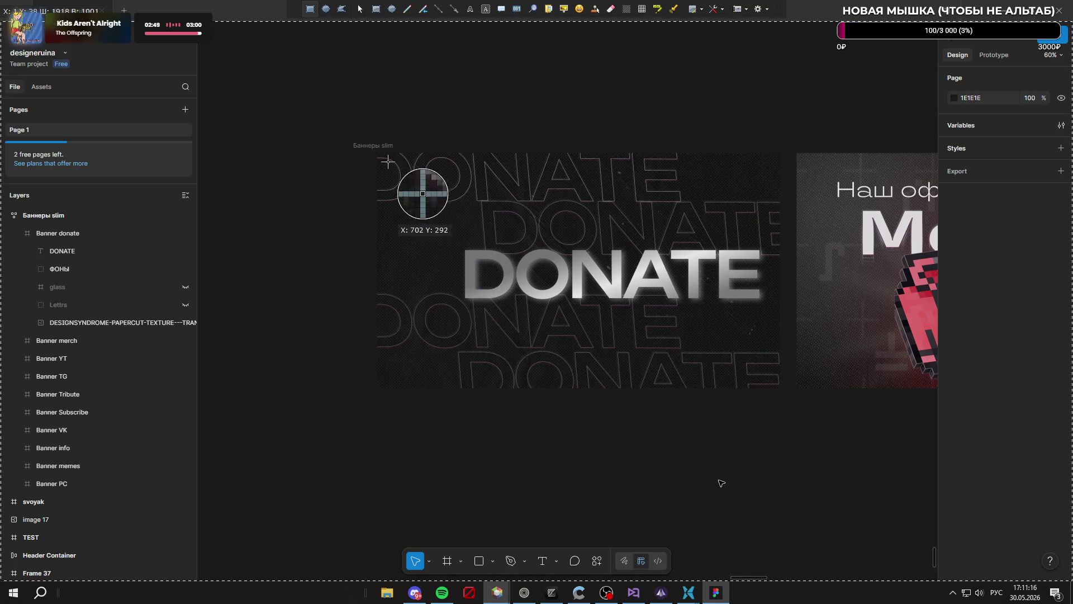
{"action": "mouse_move", "coordinate": [369, 149]}
{"action": "left_mouse_down"}
{"action": "mouse_move", "coordinate": [741, 339]}
{"action": "mouse_move", "coordinate": [777, 360]}
{"action": "mouse_move", "coordinate": [791, 392]}
{"action": "left_mouse_up"}
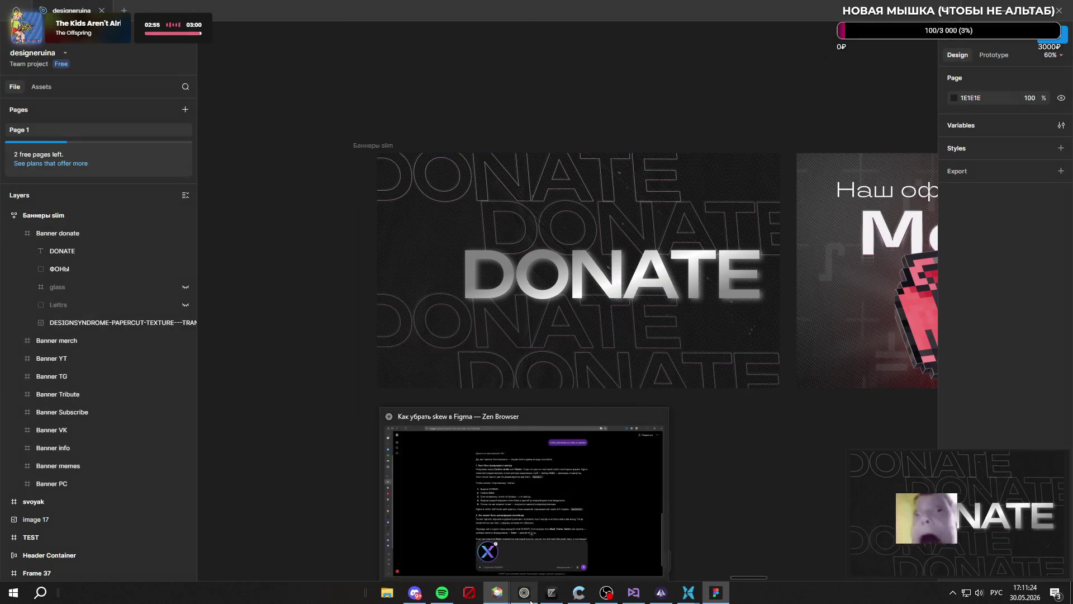
{"action": "left_click", "coordinate": [517, 593]}
Write the request for a simple 3D X in the second picture's colours and paste the banner screenshot
{"action": "type", "text": "ла"}
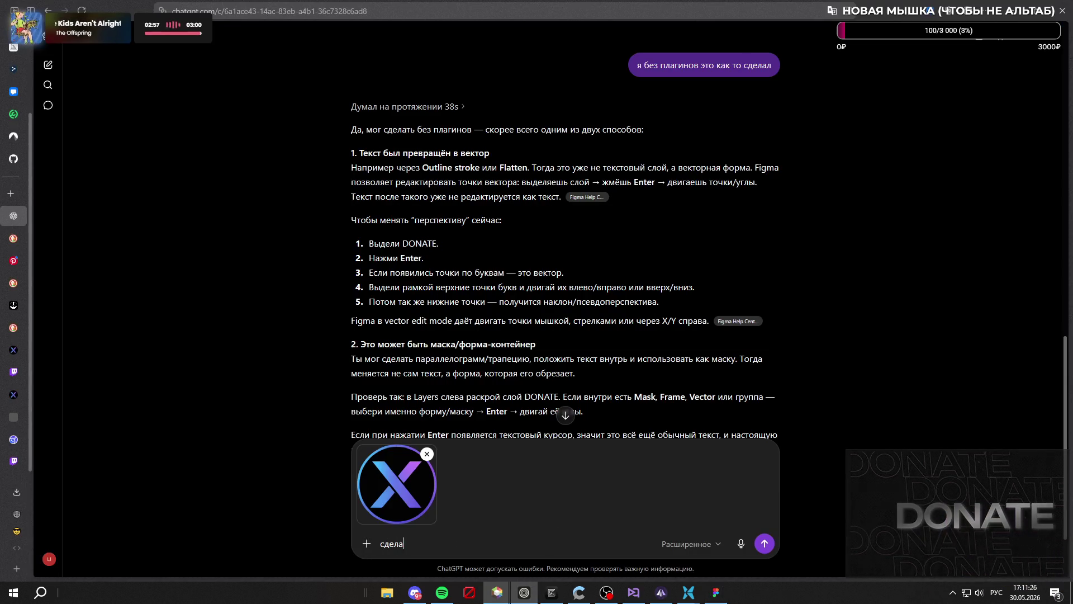
{"action": "type", "text": "й простую"}
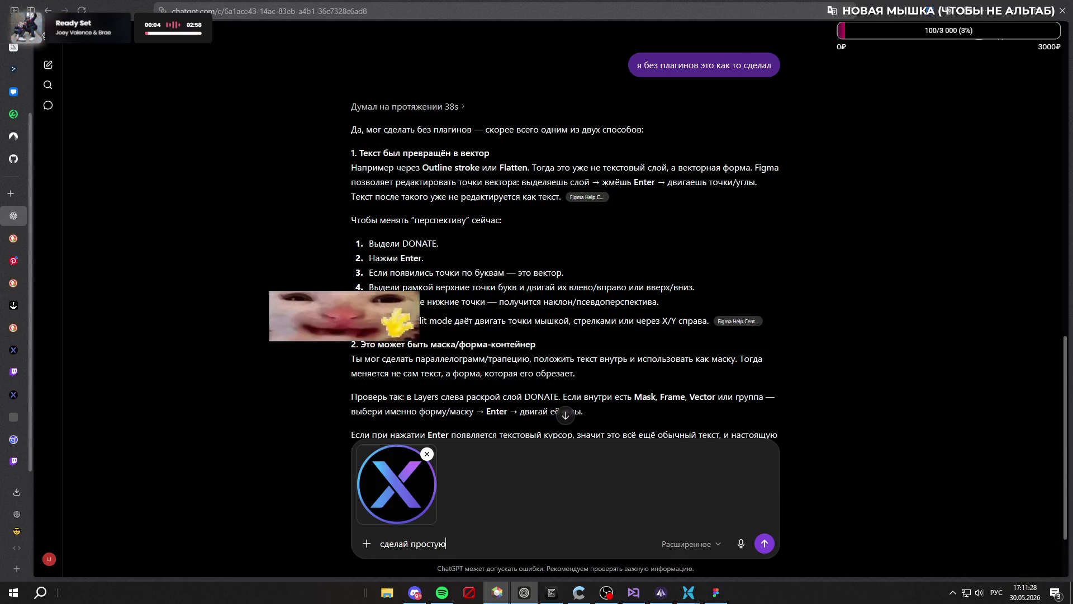
{"action": "key", "text": "alt+shift"}
{"action": "type", "text": "3d"}
{"action": "key", "text": "BackSpace"}
{"action": "type", "text": "D X"}
{"action": "key", "text": "alt+shift"}
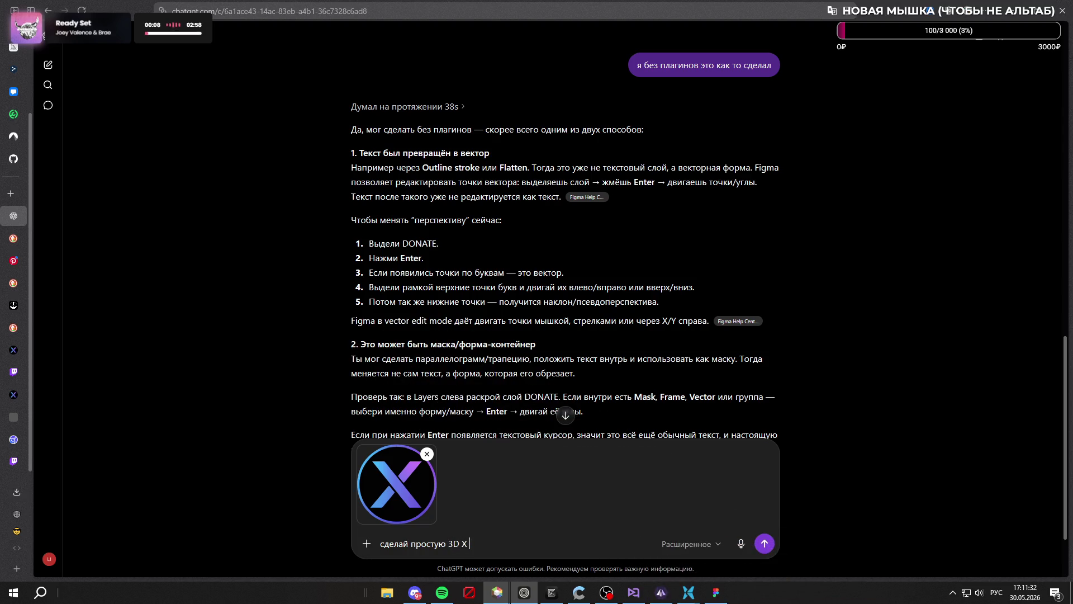
{"action": "type", "text": "таких цветах как на "}
{"action": "type", "text": "второй картинке"}
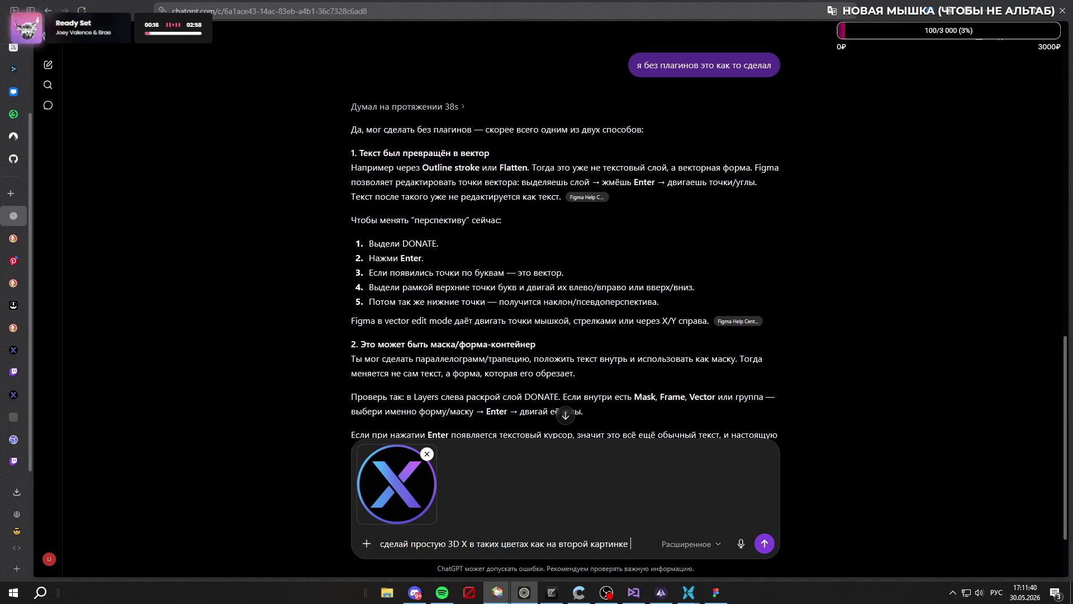
{"action": "key", "text": "ctrl+v"}
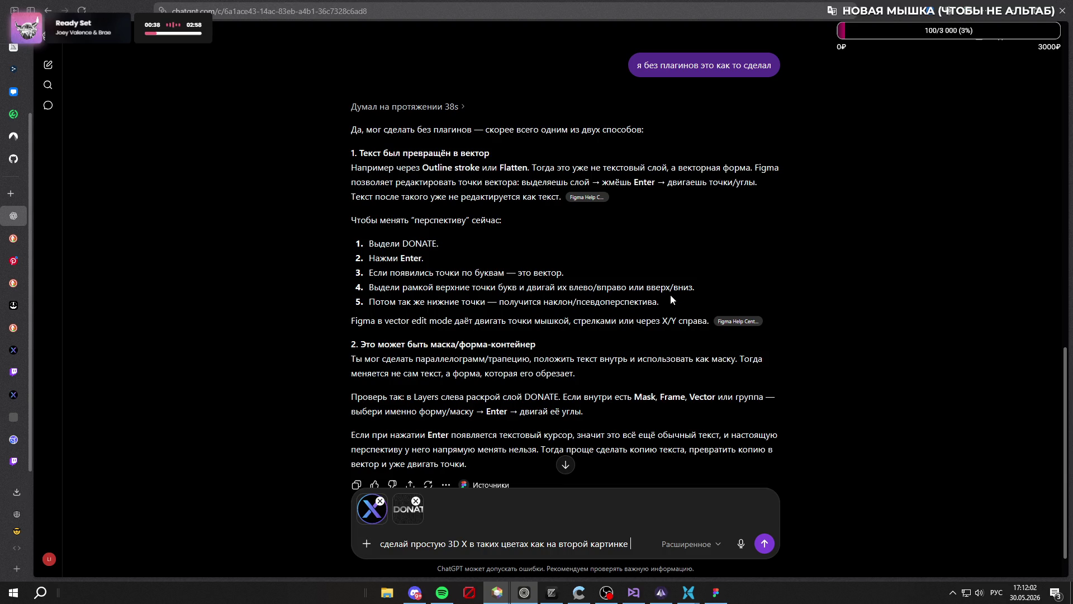
Send the request, then nudge the DONATE text to centre it in the Figma banner
{"action": "scroll", "coordinate": [676, 301], "scroll_direction": "down", "scroll_amount": 1}
{"action": "key", "text": "Return"}
{"action": "left_click", "coordinate": [716, 592]}
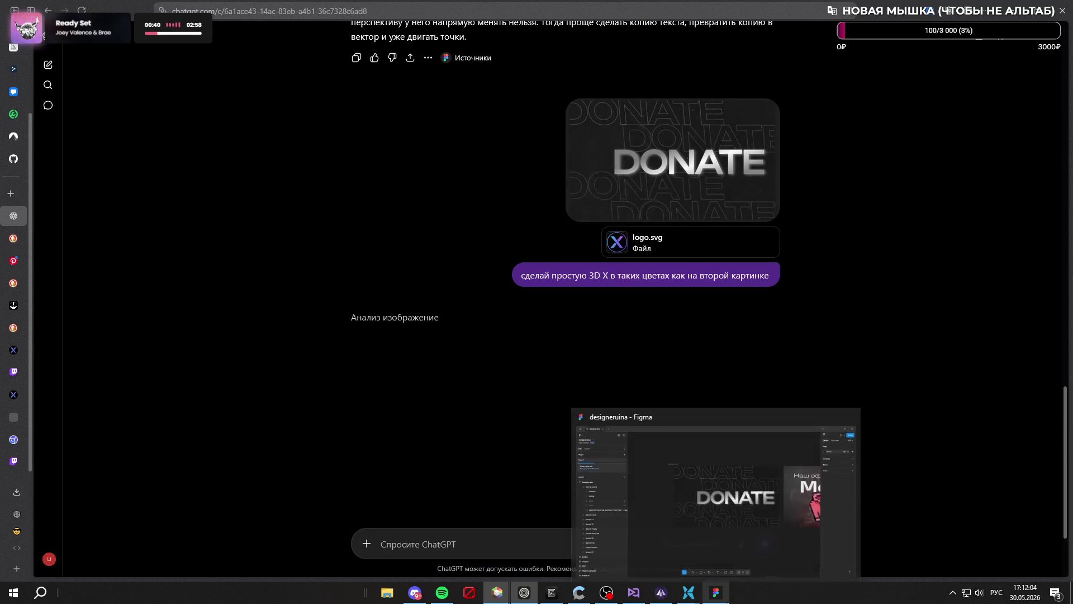
{"action": "left_click_drag", "start_coordinate": [618, 274], "coordinate": [581, 275]}
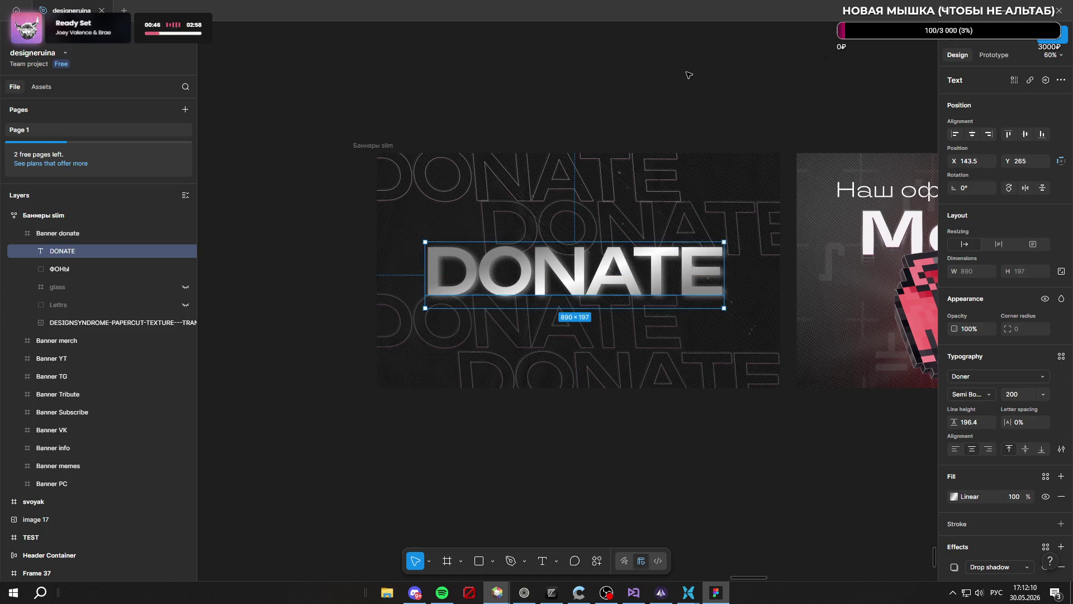
Select the DONATE text and open its linear gradient fill settings
{"action": "left_click", "coordinate": [469, 73]}
{"action": "scroll", "coordinate": [515, 269], "scroll_direction": "down", "scroll_amount": 5}
{"action": "scroll", "coordinate": [534, 323], "scroll_direction": "down", "scroll_amount": 8}
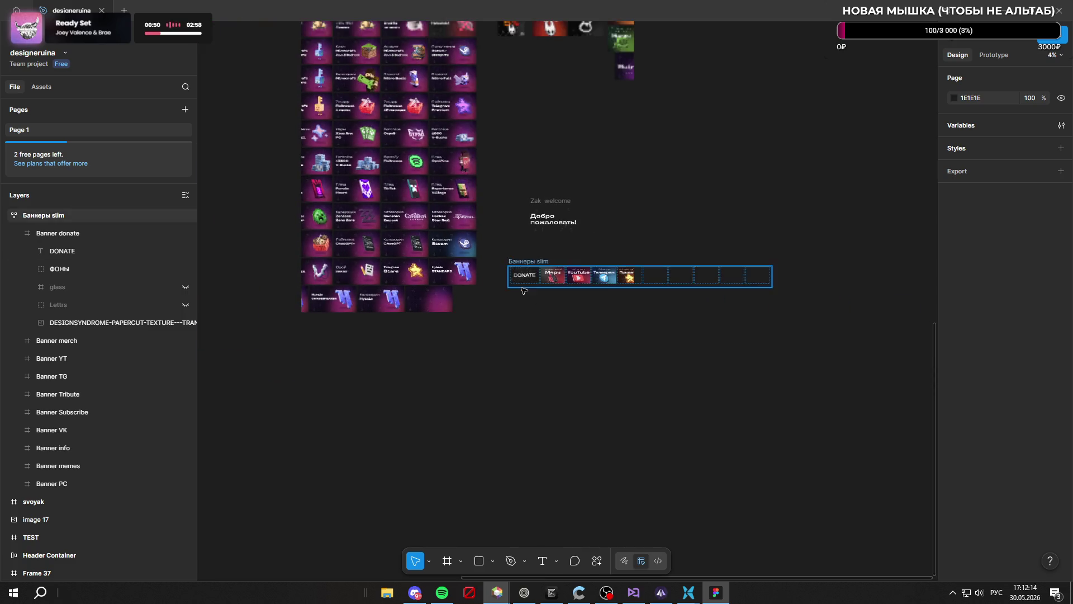
{"action": "scroll", "coordinate": [511, 283], "scroll_direction": "up", "scroll_amount": 4}
{"action": "scroll", "coordinate": [511, 282], "scroll_direction": "up", "scroll_amount": 3}
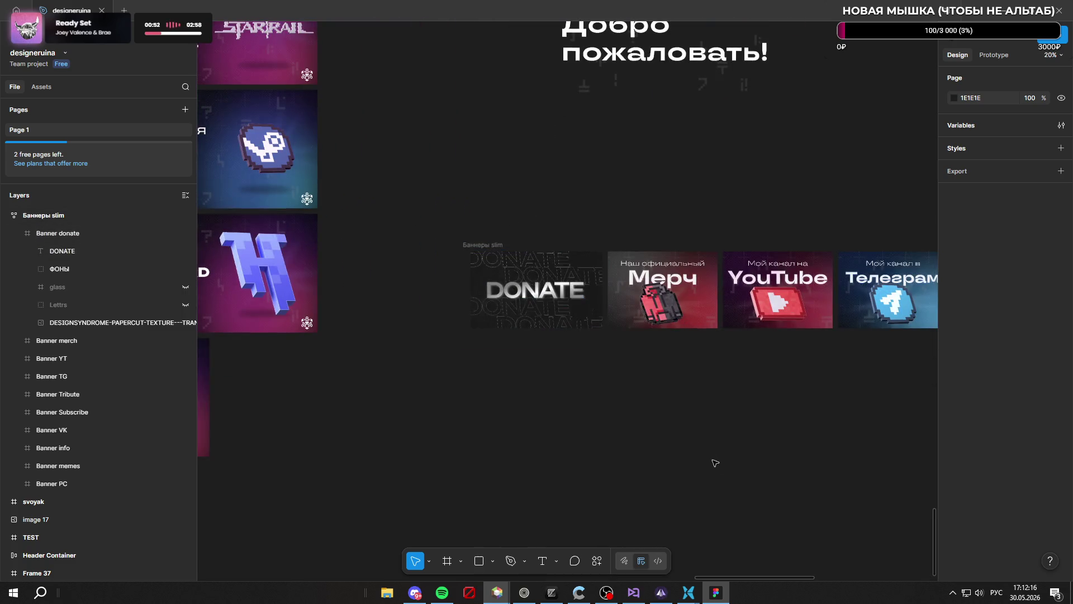
{"action": "scroll", "coordinate": [514, 279], "scroll_direction": "down", "scroll_amount": 4}
{"action": "scroll", "coordinate": [521, 274], "scroll_direction": "up", "scroll_amount": 10}
{"action": "scroll", "coordinate": [521, 274], "scroll_direction": "down", "scroll_amount": 3}
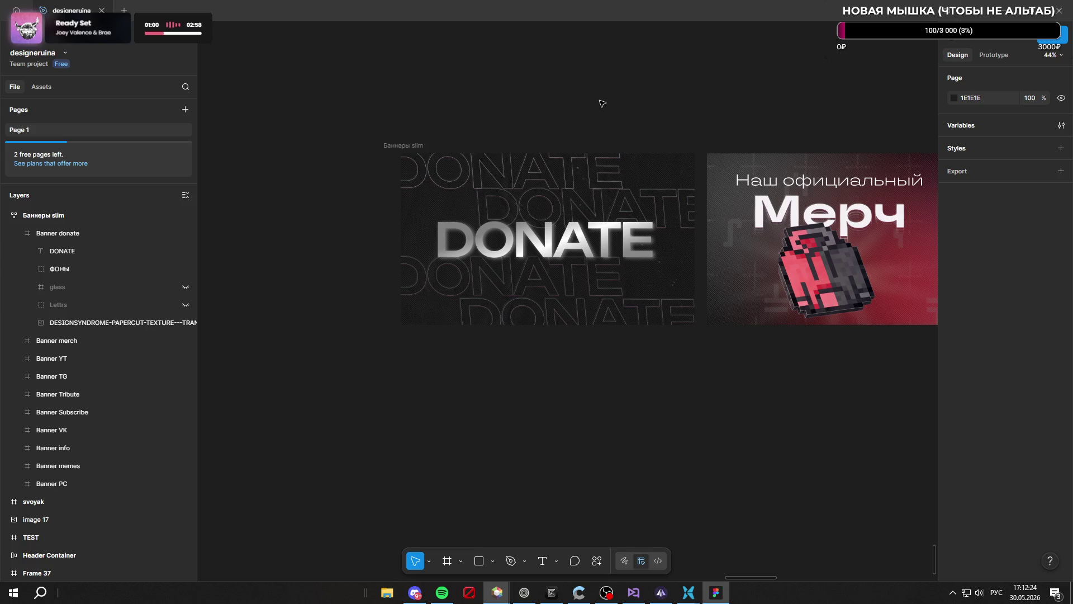
{"action": "scroll", "coordinate": [567, 207], "scroll_direction": "up", "scroll_amount": 3}
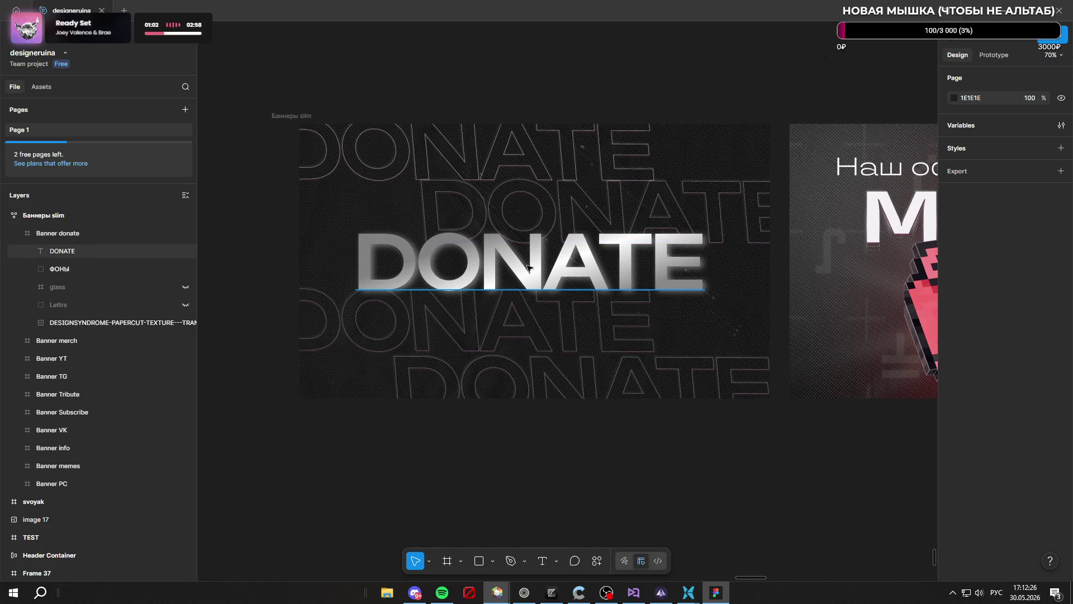
{"action": "left_click", "coordinate": [529, 268]}
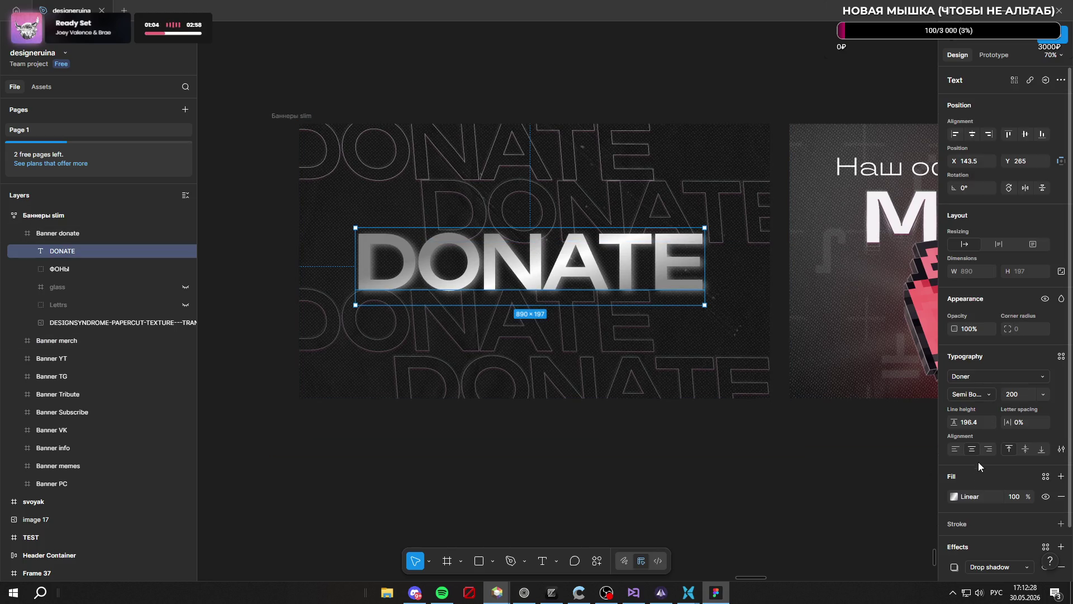
{"action": "left_click", "coordinate": [953, 497]}
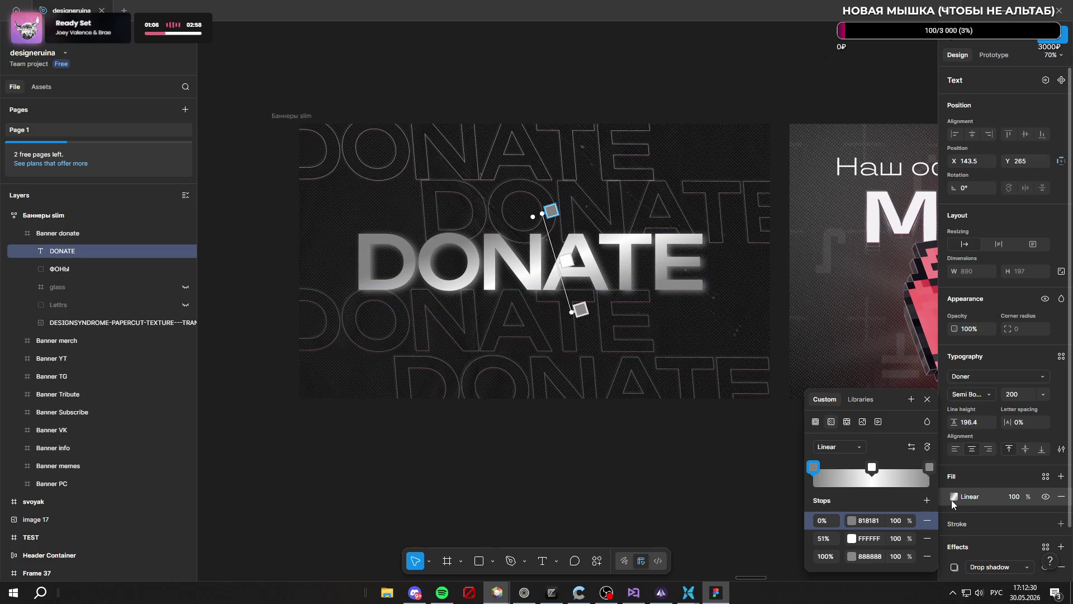
Add a new gradient stop and make it pure white FFFFFF
{"action": "left_click", "coordinate": [872, 469]}
{"action": "left_click", "coordinate": [872, 468]}
{"action": "left_click", "coordinate": [872, 469]}
{"action": "left_click", "coordinate": [872, 468]}
{"action": "left_click", "coordinate": [894, 475]}
{"action": "mouse_move", "coordinate": [872, 449]}
{"action": "left_mouse_down"}
{"action": "mouse_move", "coordinate": [858, 454]}
{"action": "mouse_move", "coordinate": [887, 449]}
{"action": "left_mouse_up"}
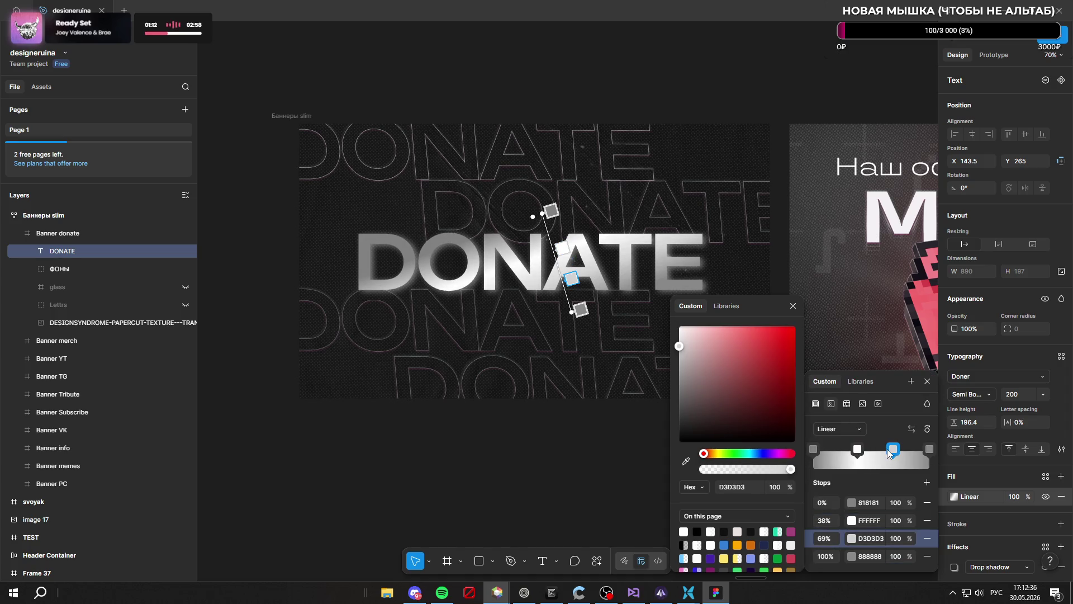
{"action": "left_click_drag", "start_coordinate": [699, 367], "coordinate": [656, 297]}
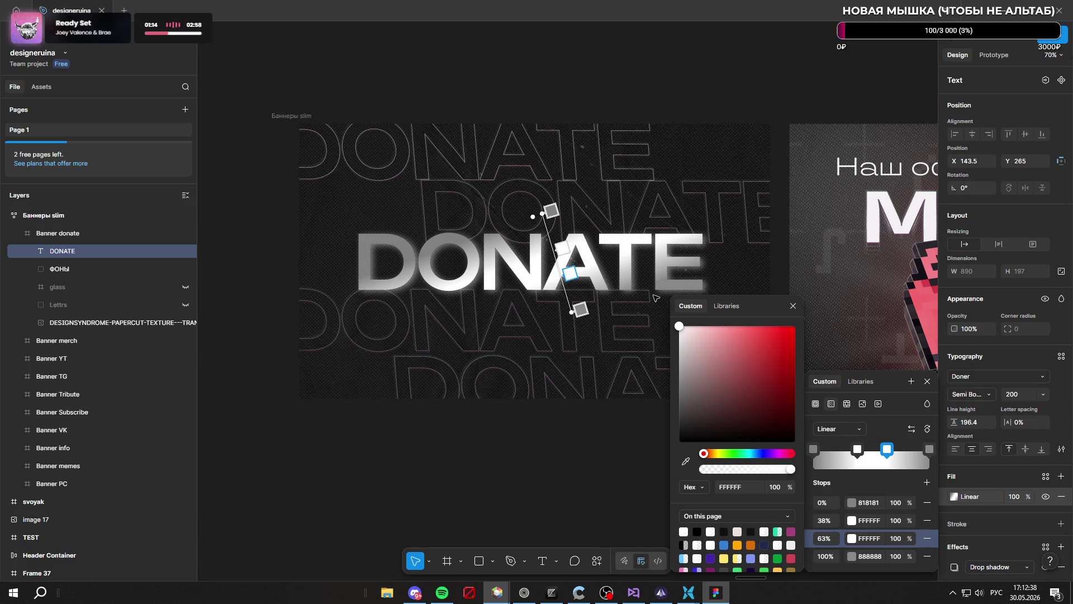
Move the other white stop to about 31%, then deselect the text
{"action": "left_click", "coordinate": [861, 451]}
{"action": "mouse_move", "coordinate": [860, 452]}
{"action": "left_mouse_down"}
{"action": "mouse_move", "coordinate": [847, 453]}
{"action": "mouse_move", "coordinate": [899, 454]}
{"action": "left_mouse_up"}
{"action": "left_click", "coordinate": [565, 469]}
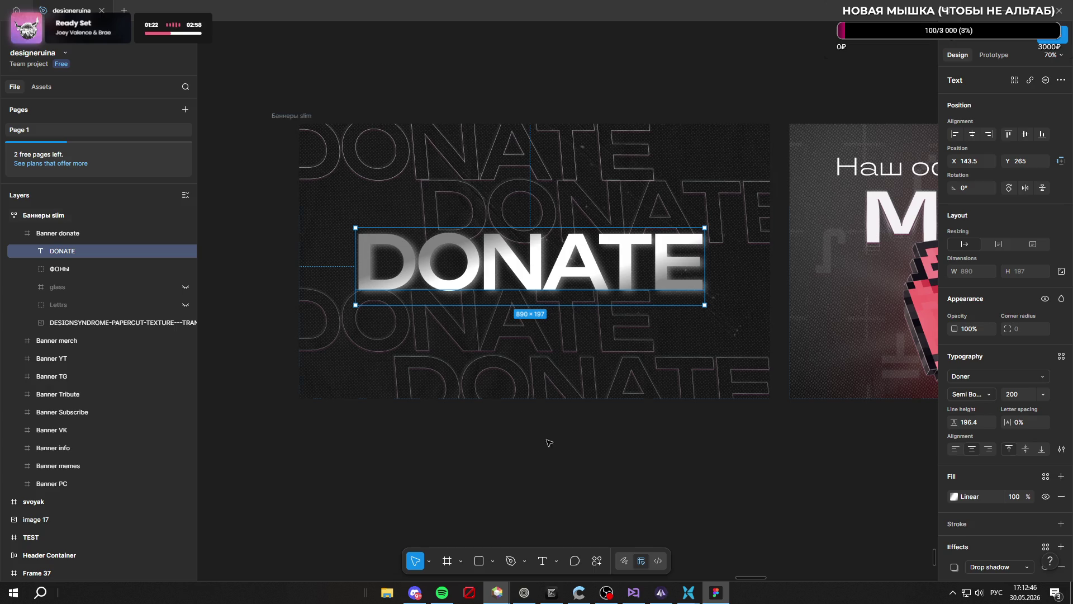
{"action": "key", "text": "Escape"}
Delete the bottom, third and second outlined DONATE rows
{"action": "scroll", "coordinate": [510, 300], "scroll_direction": "down", "scroll_amount": 3}
{"action": "scroll", "coordinate": [520, 244], "scroll_direction": "up", "scroll_amount": 2}
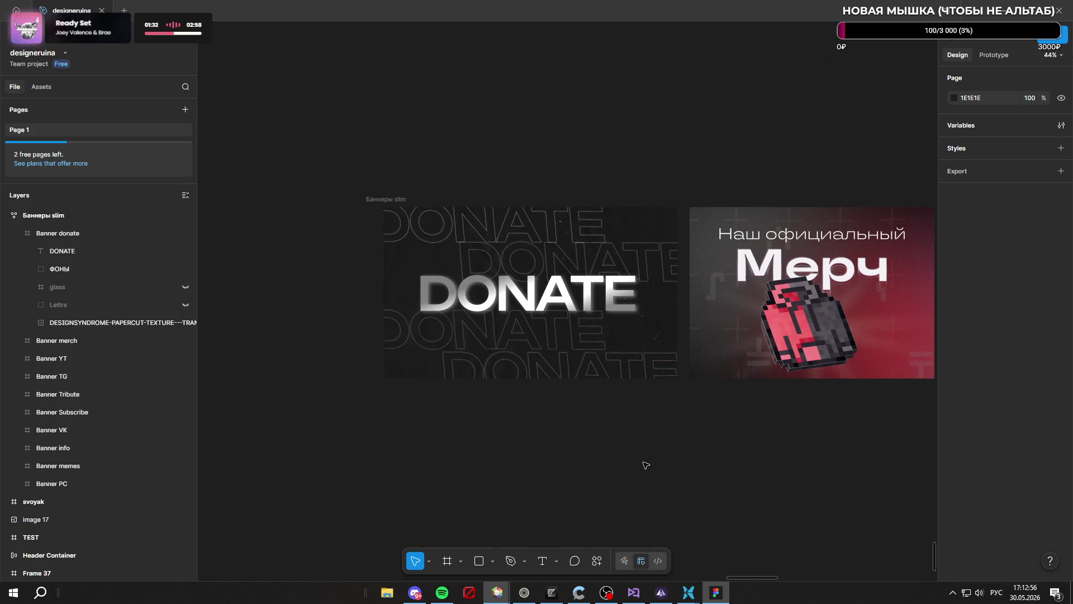
{"action": "scroll", "coordinate": [552, 317], "scroll_direction": "up", "scroll_amount": 4}
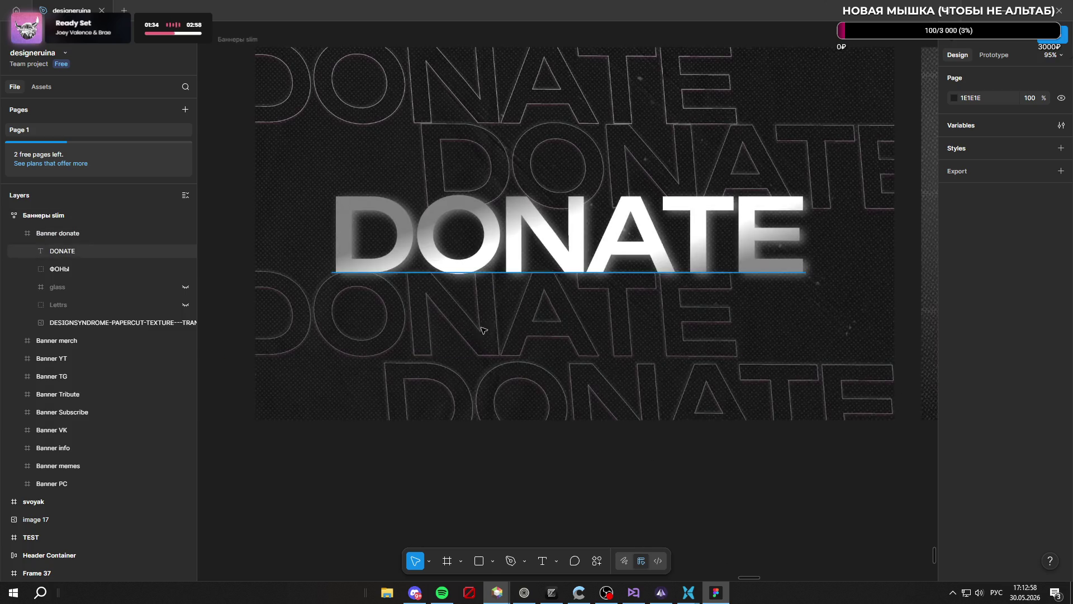
{"action": "left_click", "coordinate": [485, 327]}
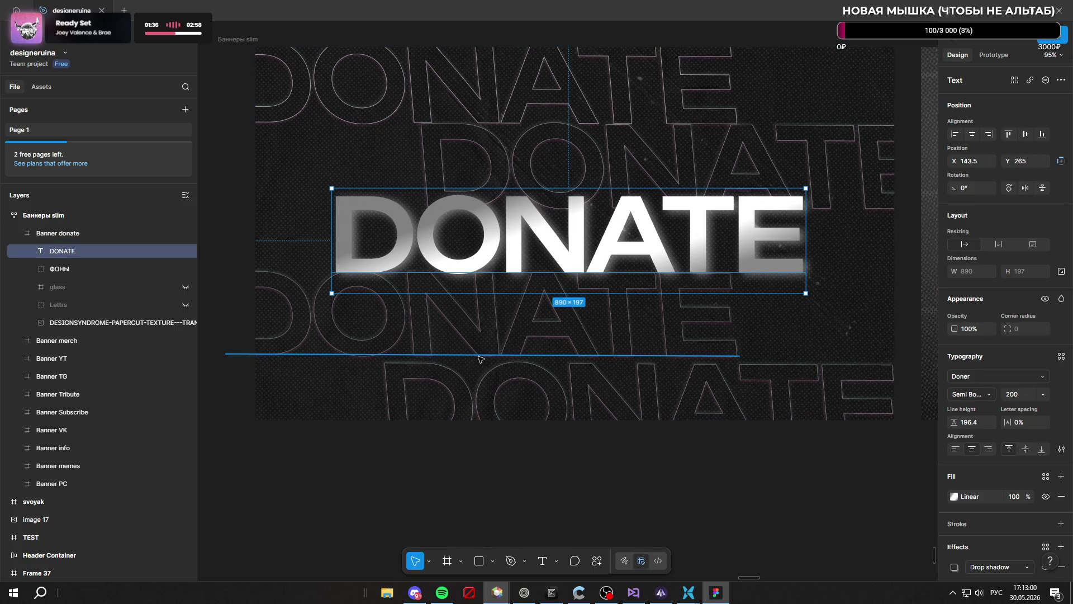
{"action": "left_click", "coordinate": [479, 358]}
{"action": "left_click", "coordinate": [608, 412]}
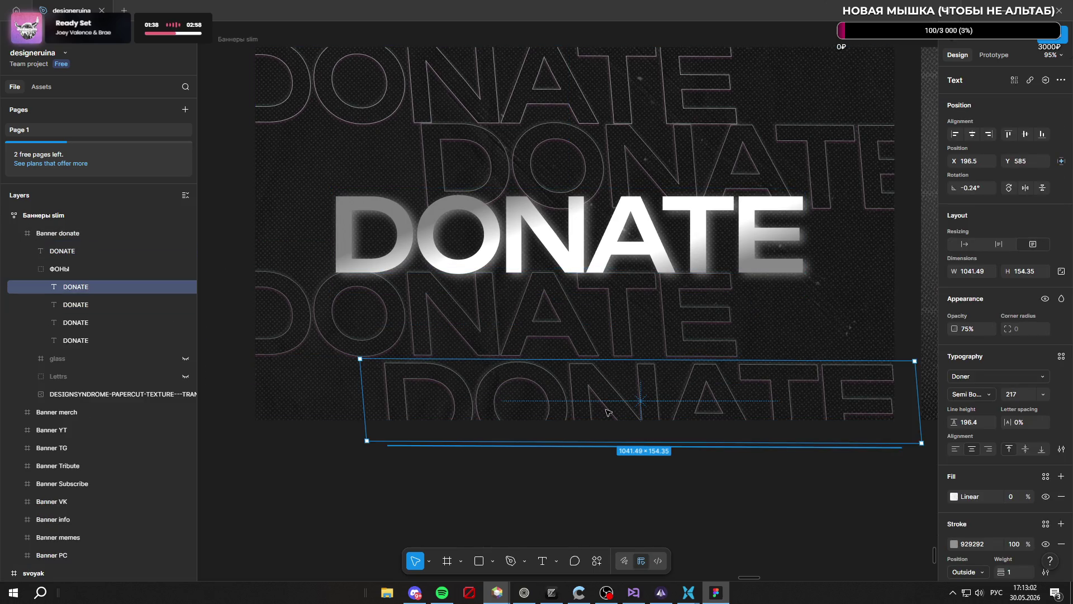
{"action": "key", "text": "Delete"}
{"action": "left_click", "coordinate": [506, 356]}
{"action": "key", "text": "Delete"}
{"action": "scroll", "coordinate": [508, 355], "scroll_direction": "down", "scroll_amount": 3}
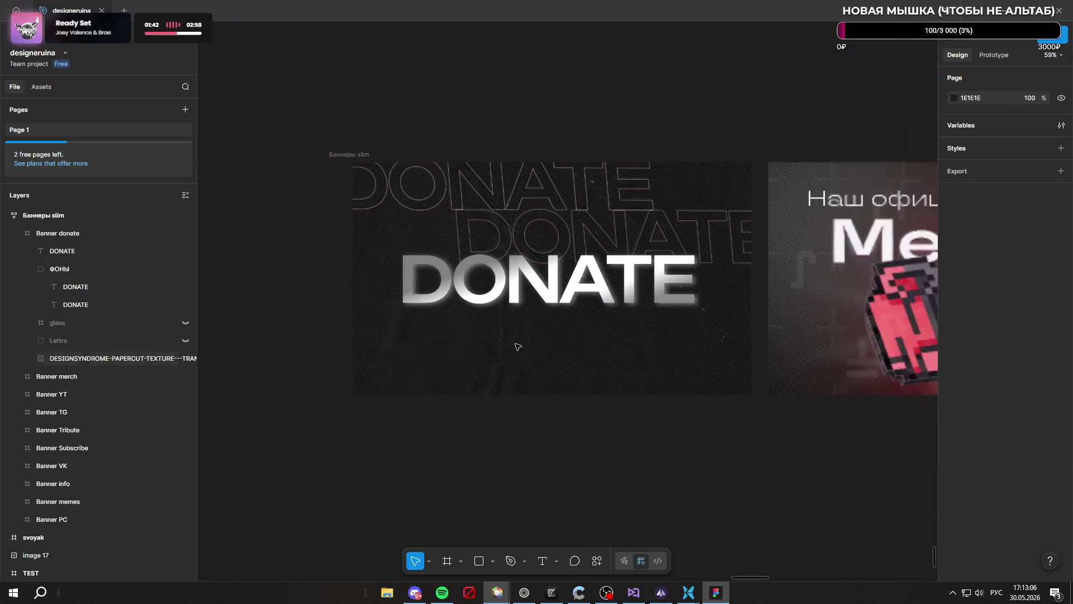
{"action": "left_click", "coordinate": [573, 231]}
{"action": "key", "text": "Delete"}
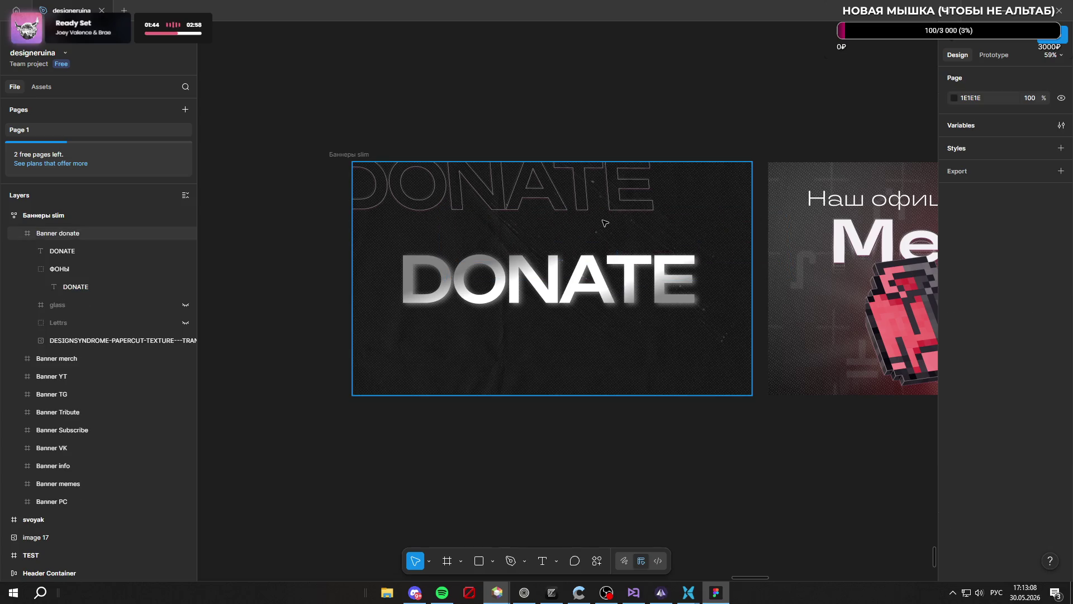
Duplicate the top outlined DONATE inside ФОНЫ with Ctrl+D, keeping the copy in place
{"action": "left_click", "coordinate": [135, 268]}
{"action": "left_click", "coordinate": [119, 286]}
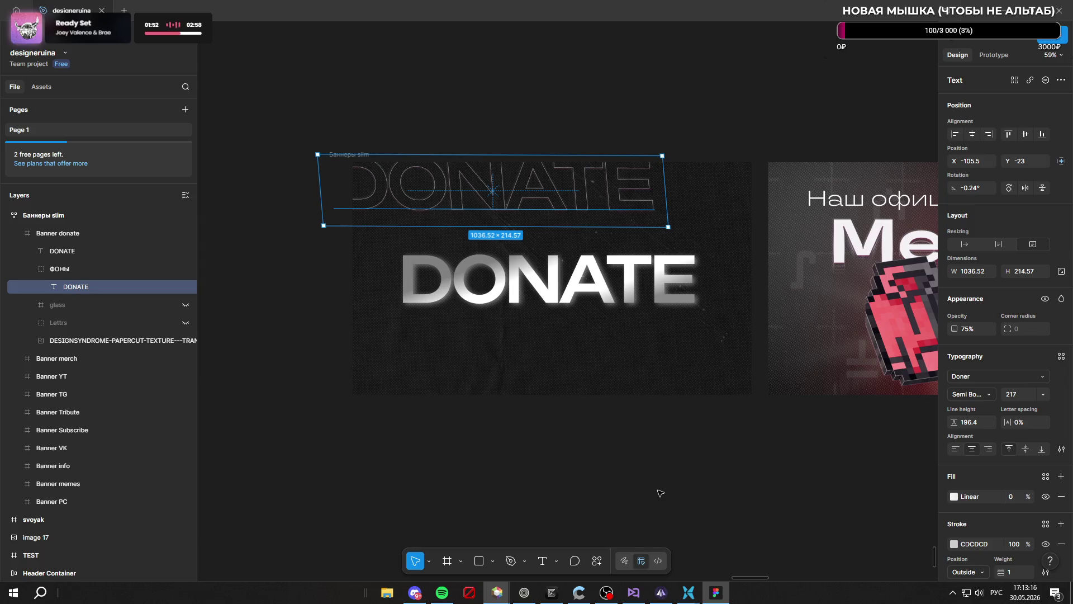
{"action": "key", "text": "ctrl+d"}
{"action": "key", "text": "ctrl+d"}
{"action": "key", "text": "ctrl+d"}
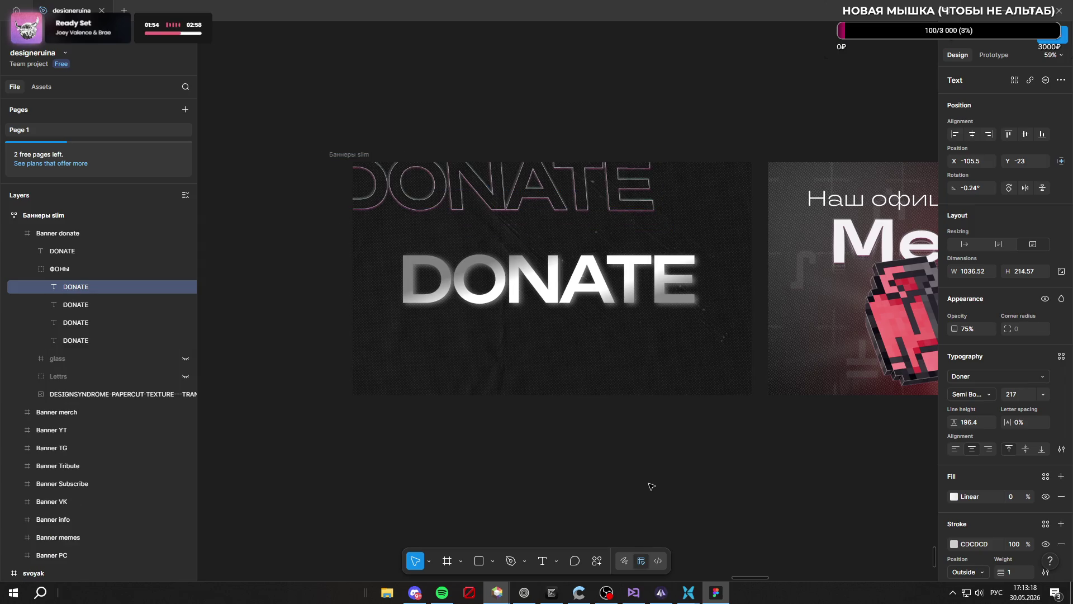
{"action": "mouse_move", "coordinate": [525, 193]}
{"action": "left_mouse_down"}
{"action": "mouse_move", "coordinate": [531, 277]}
{"action": "mouse_move", "coordinate": [652, 376]}
{"action": "mouse_move", "coordinate": [609, 360]}
{"action": "left_mouse_up"}
{"action": "key", "text": "ctrl+z"}
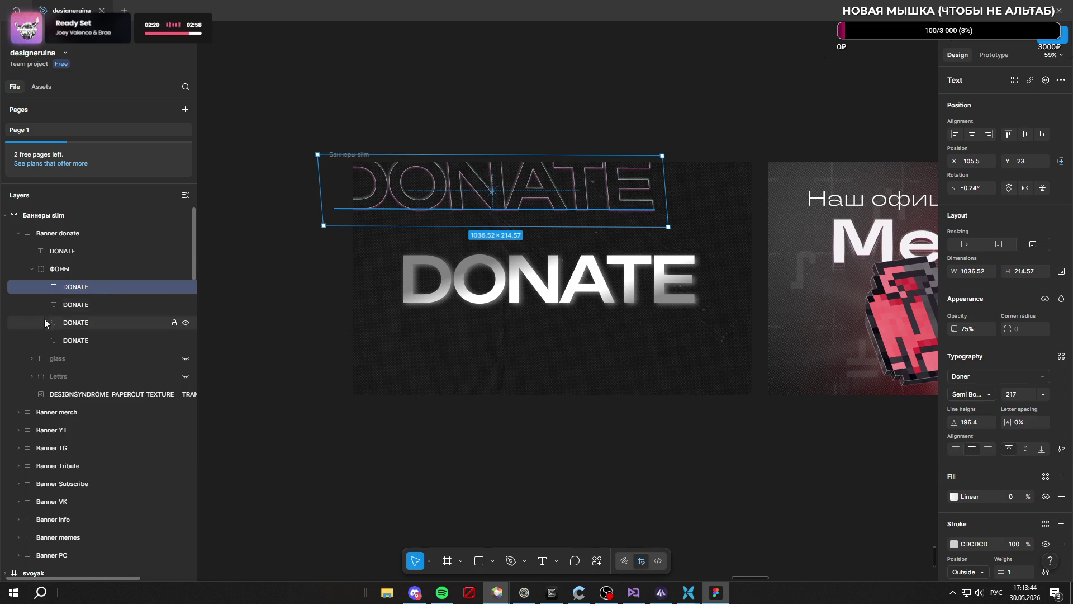
{"action": "left_click", "coordinate": [90, 237]}
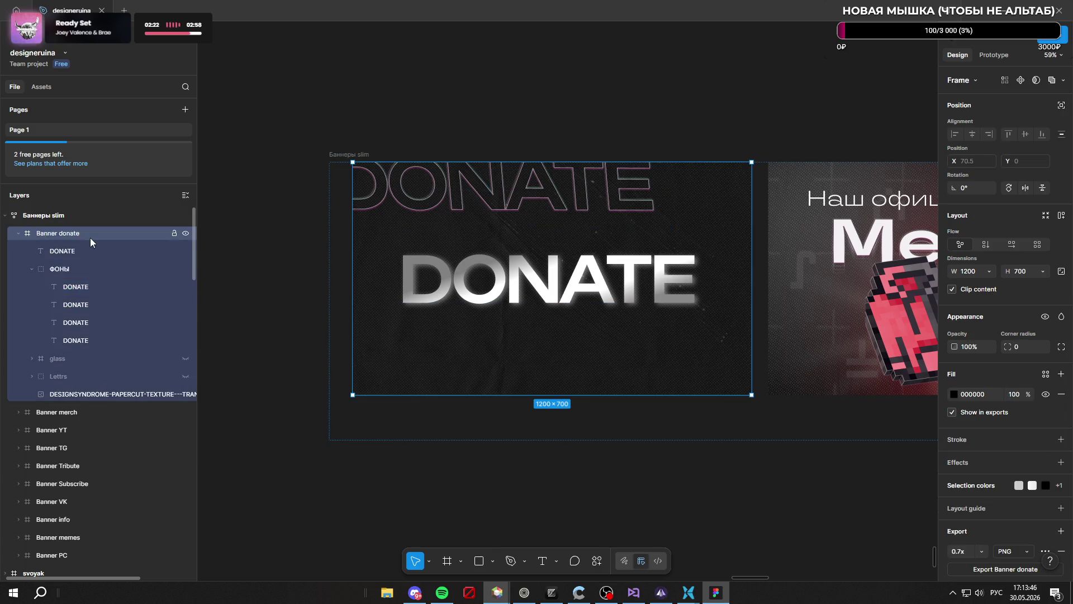
{"action": "left_click", "coordinate": [82, 287]}
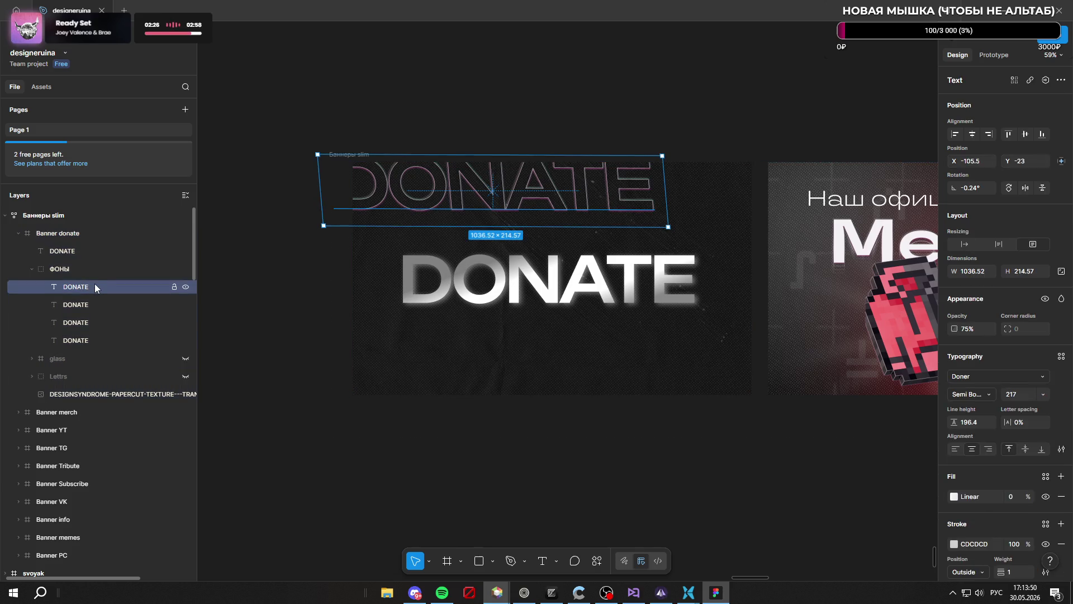
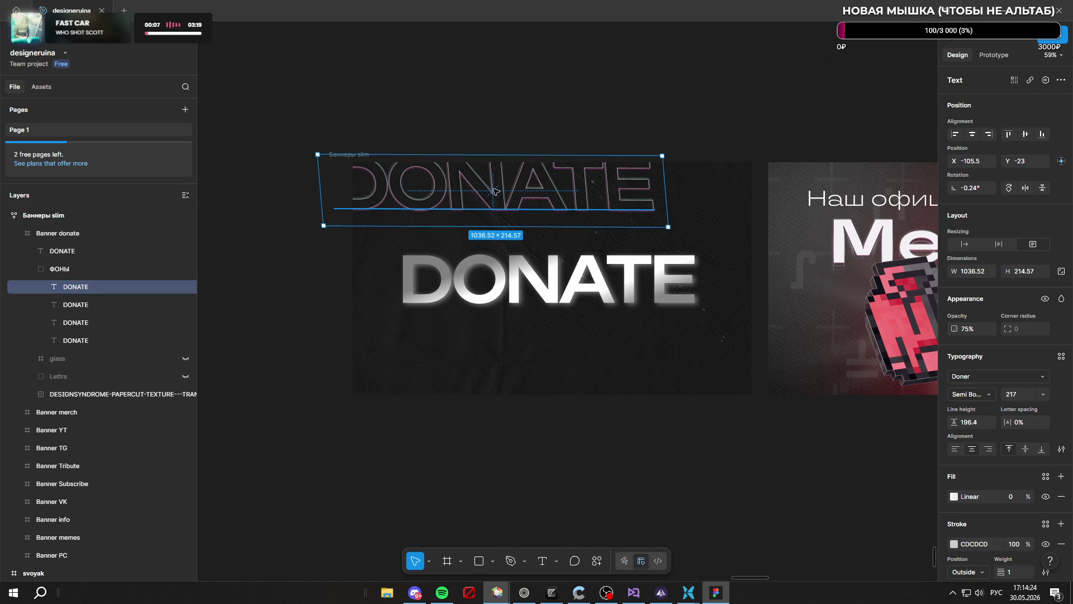
Undo the extra outline copies and place one duplicated outlined DONATE just down-right of the original
{"action": "left_click", "coordinate": [539, 475]}
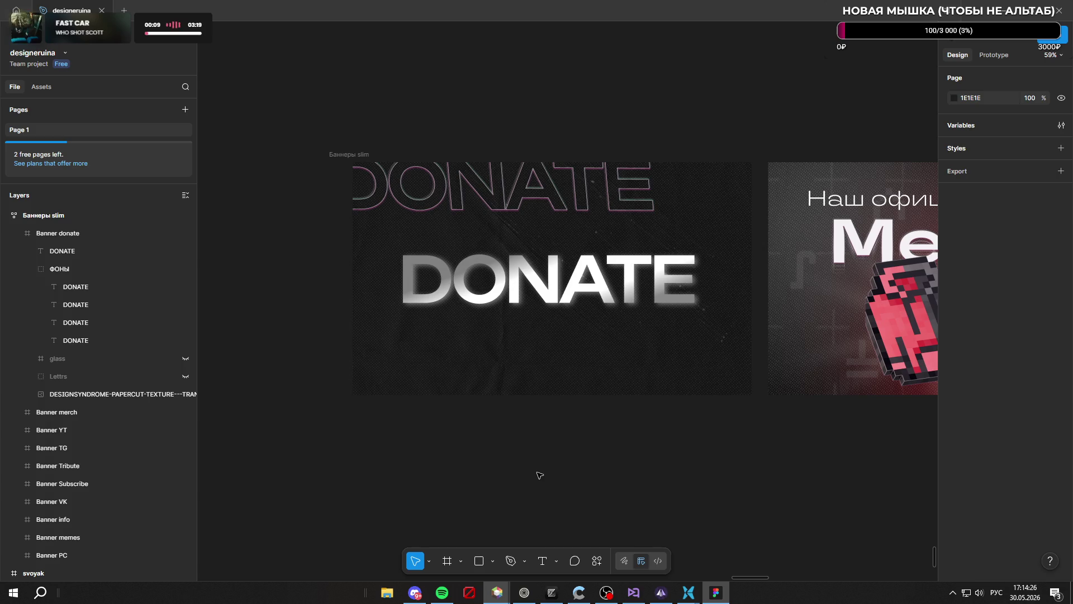
{"action": "key", "text": "ctrl+z"}
{"action": "key", "text": "ctrl+z"}
{"action": "key", "text": "ctrl+z"}
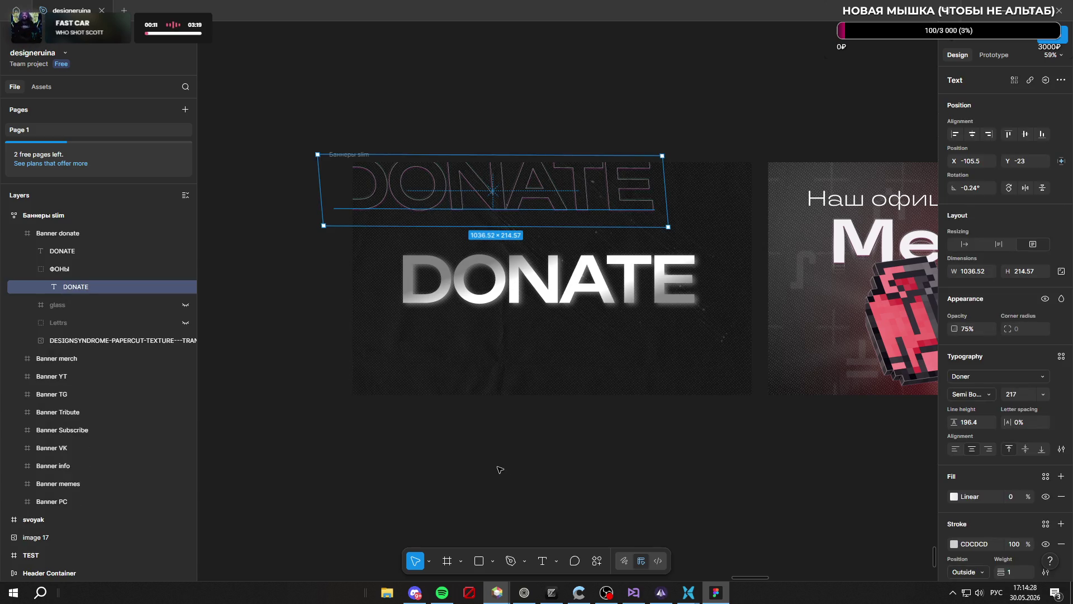
{"action": "key", "text": "ctrl+d"}
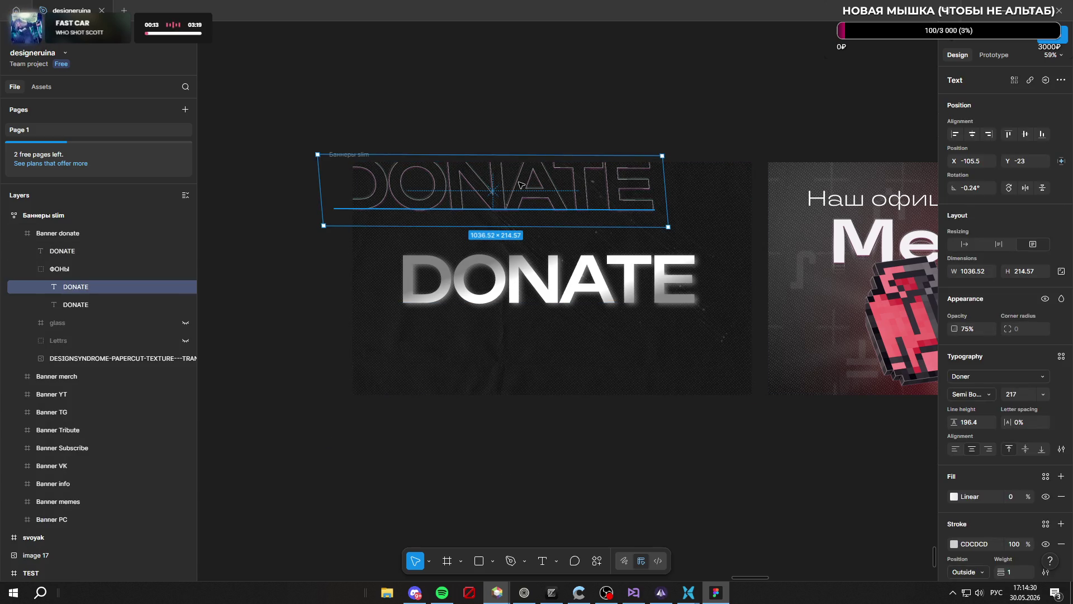
{"action": "mouse_move", "coordinate": [512, 195]}
{"action": "left_mouse_down"}
{"action": "mouse_move", "coordinate": [559, 276]}
{"action": "mouse_move", "coordinate": [623, 349]}
{"action": "mouse_move", "coordinate": [633, 384]}
{"action": "left_mouse_up"}
{"action": "scroll", "coordinate": [643, 313], "scroll_direction": "down", "scroll_amount": 1}
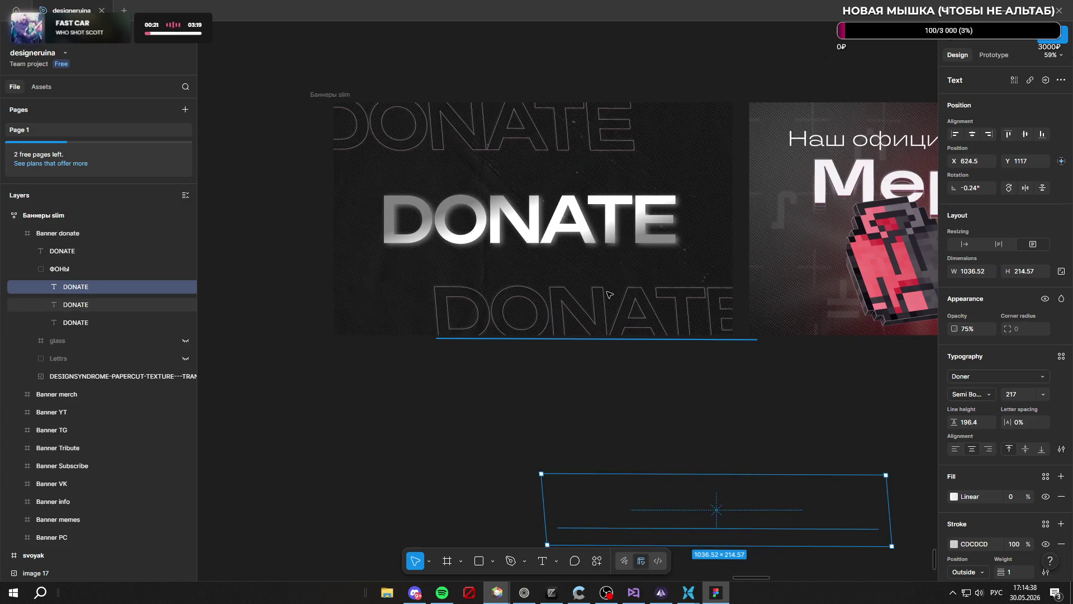
{"action": "key", "text": "ctrl+z"}
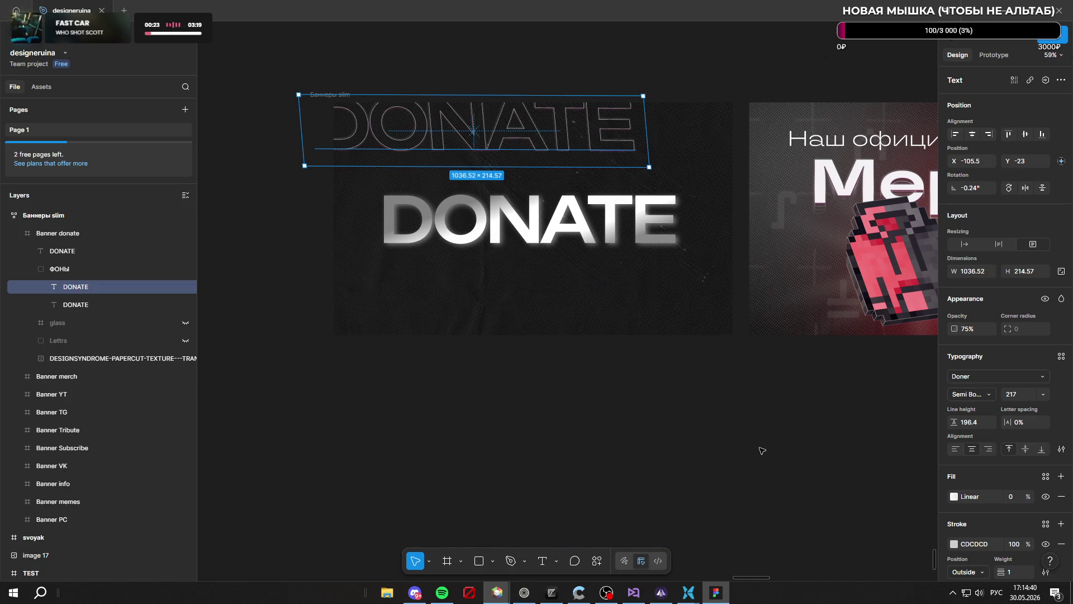
{"action": "mouse_move", "coordinate": [525, 140]}
{"action": "left_mouse_down"}
{"action": "mouse_move", "coordinate": [532, 165]}
{"action": "mouse_move", "coordinate": [567, 170]}
{"action": "left_mouse_up"}
{"action": "mouse_move", "coordinate": [561, 175]}
{"action": "left_mouse_down"}
{"action": "mouse_move", "coordinate": [551, 185]}
{"action": "mouse_move", "coordinate": [614, 197]}
{"action": "mouse_move", "coordinate": [557, 193]}
{"action": "left_mouse_up"}
{"action": "left_click", "coordinate": [558, 194]}
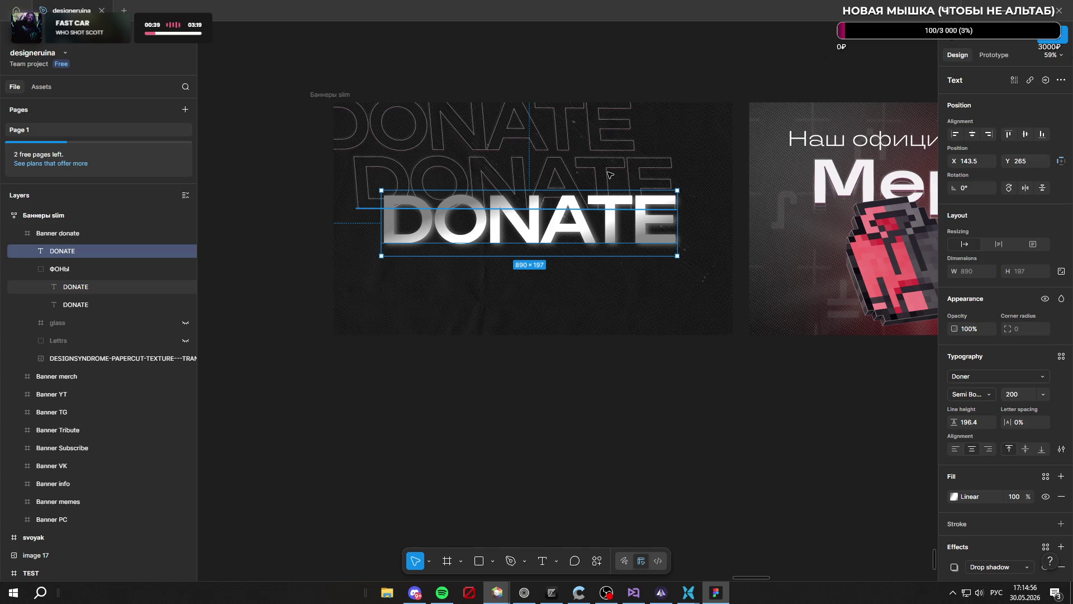
Undo the stray duplicates and stack the second outlined DONATE onto the top outline
{"action": "key", "text": "ctrl+d"}
{"action": "key", "text": "ctrl+d"}
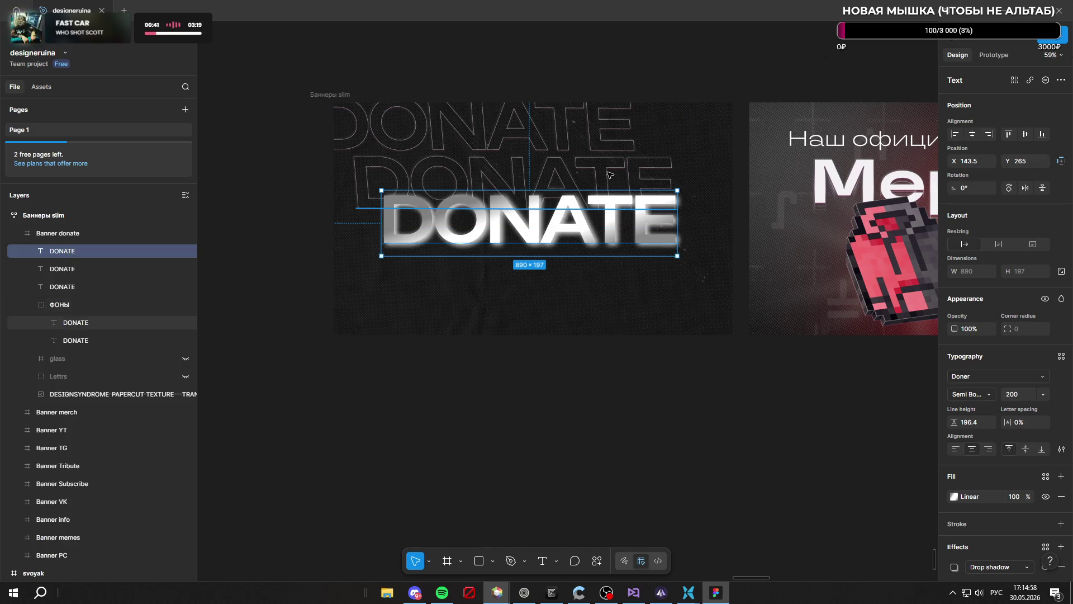
{"action": "key", "text": "ctrl+z"}
{"action": "key", "text": "ctrl+z"}
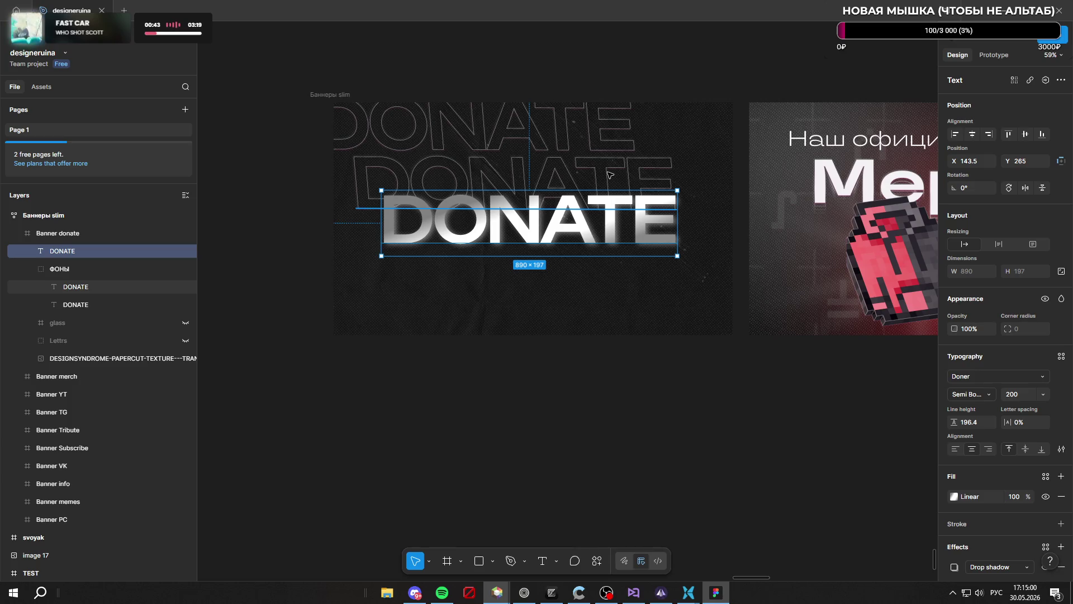
{"action": "left_click", "coordinate": [609, 175], "text": "ctrl"}
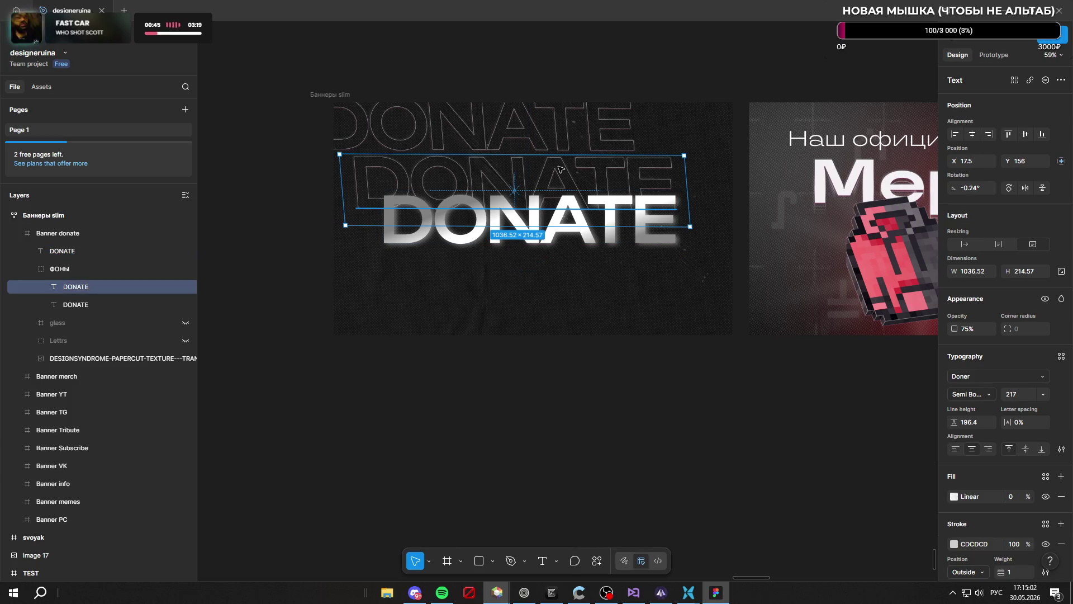
{"action": "key", "text": "ctrl+d"}
{"action": "key", "text": "ctrl+z"}
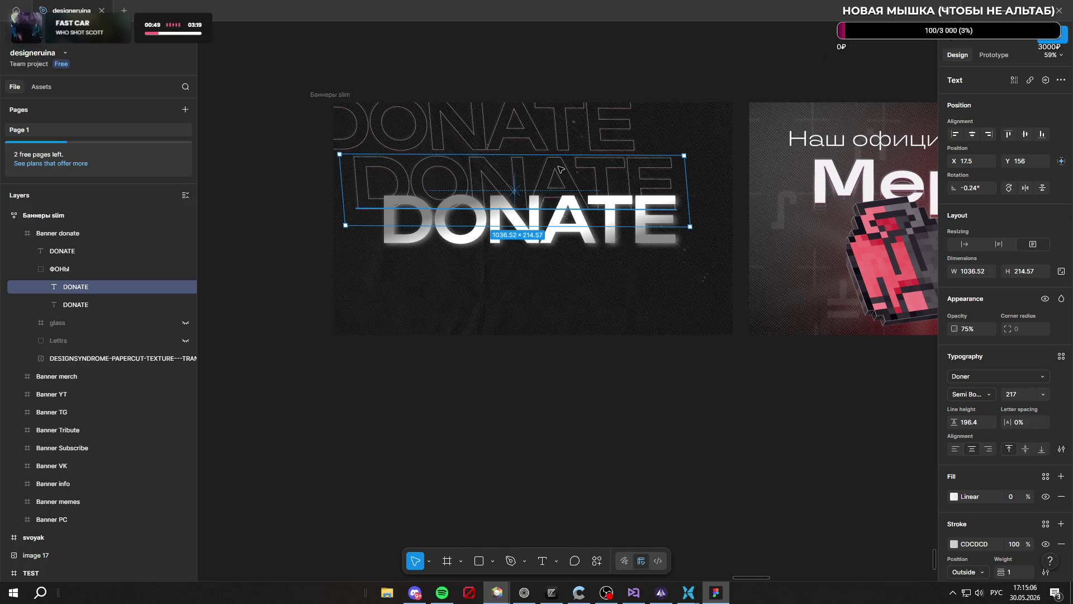
{"action": "left_click_drag", "start_coordinate": [559, 170], "coordinate": [533, 144]}
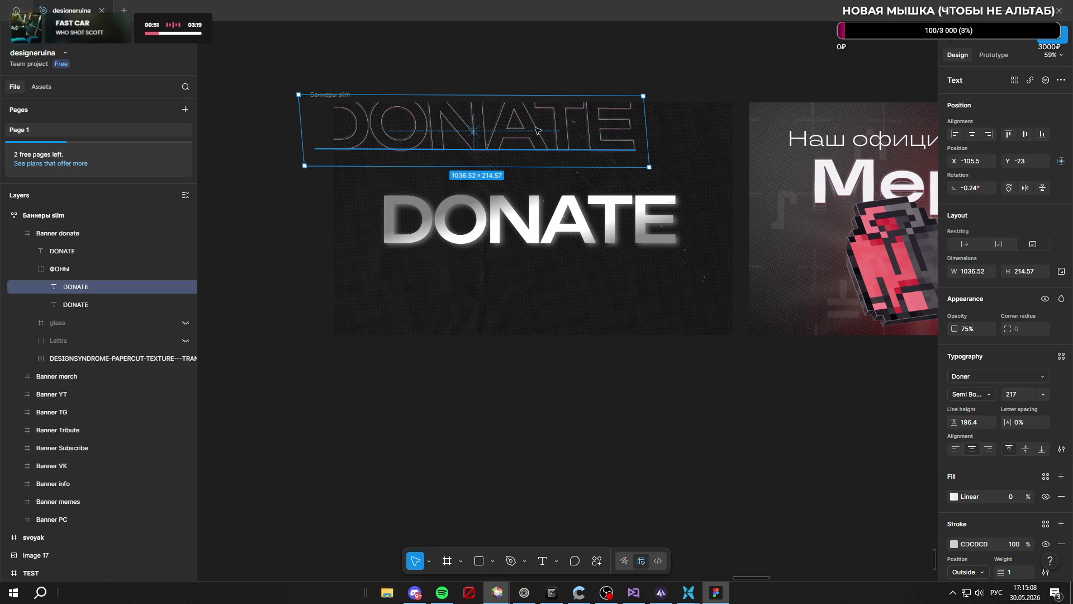
Duplicate the top outline one diagonal step lower, then repeat that offset twice more
{"action": "key", "text": "ctrl+d"}
{"action": "mouse_move", "coordinate": [536, 131]}
{"action": "left_mouse_down"}
{"action": "mouse_move", "coordinate": [579, 187]}
{"action": "mouse_move", "coordinate": [564, 182]}
{"action": "left_mouse_up"}
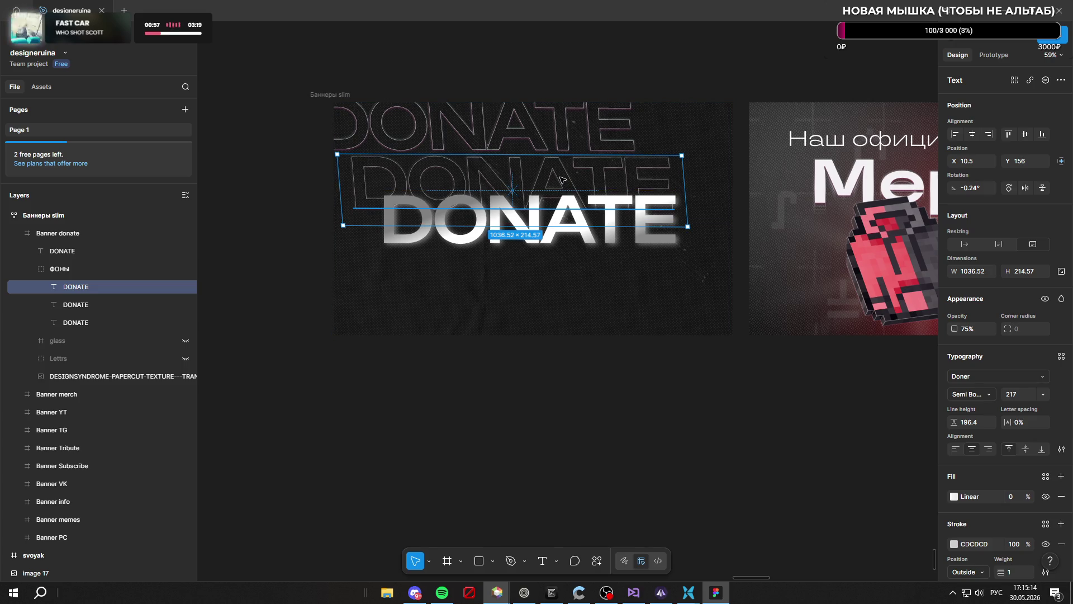
{"action": "key", "text": "ctrl+d"}
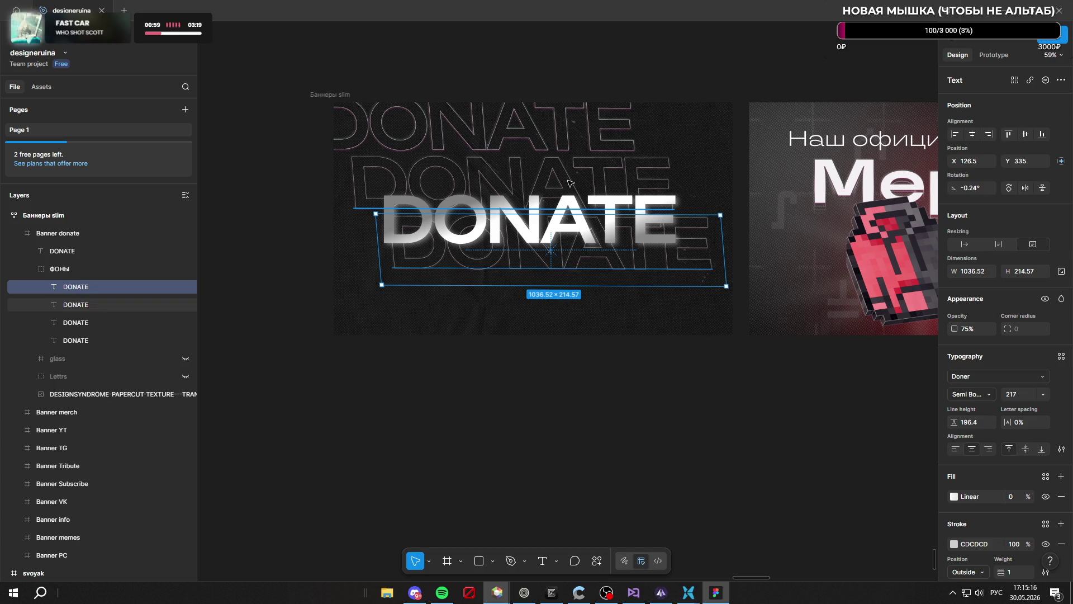
{"action": "key", "text": "ctrl+d"}
Select the ФОНЫ outline group in Layers and nudge it within the banner
{"action": "left_click", "coordinate": [701, 440]}
{"action": "scroll", "coordinate": [646, 361], "scroll_direction": "down", "scroll_amount": 5}
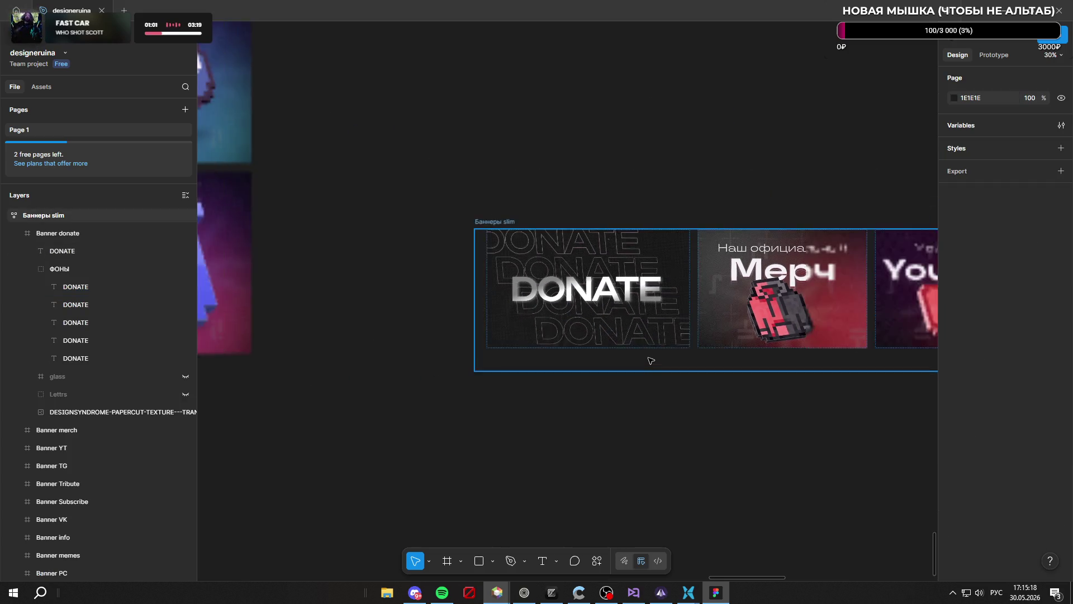
{"action": "scroll", "coordinate": [550, 206], "scroll_direction": "up", "scroll_amount": 2}
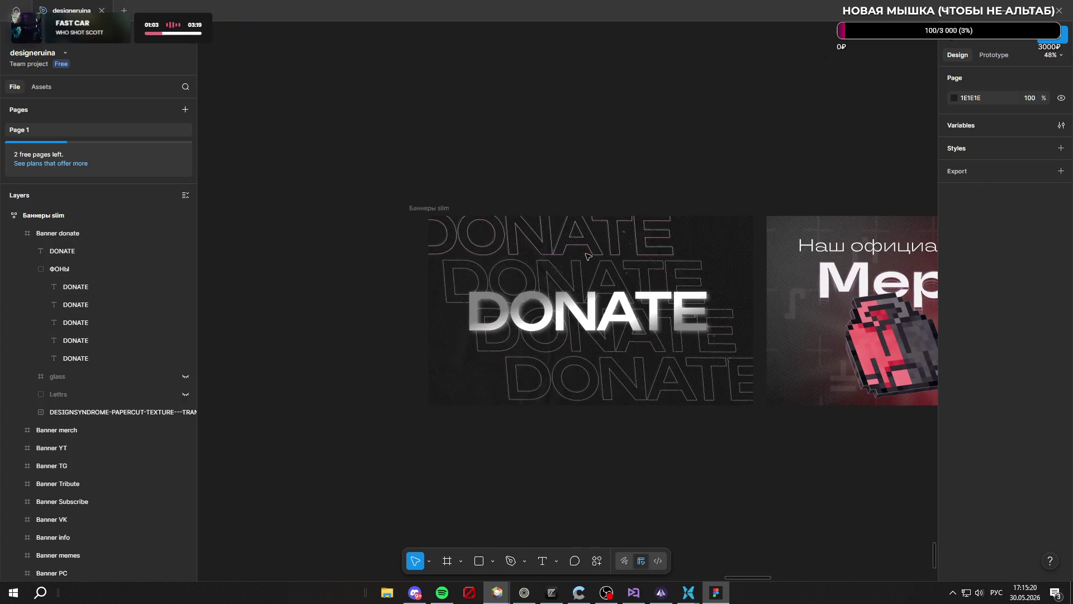
{"action": "scroll", "coordinate": [559, 221], "scroll_direction": "up", "scroll_amount": 3}
{"action": "scroll", "coordinate": [559, 229], "scroll_direction": "up", "scroll_amount": 4}
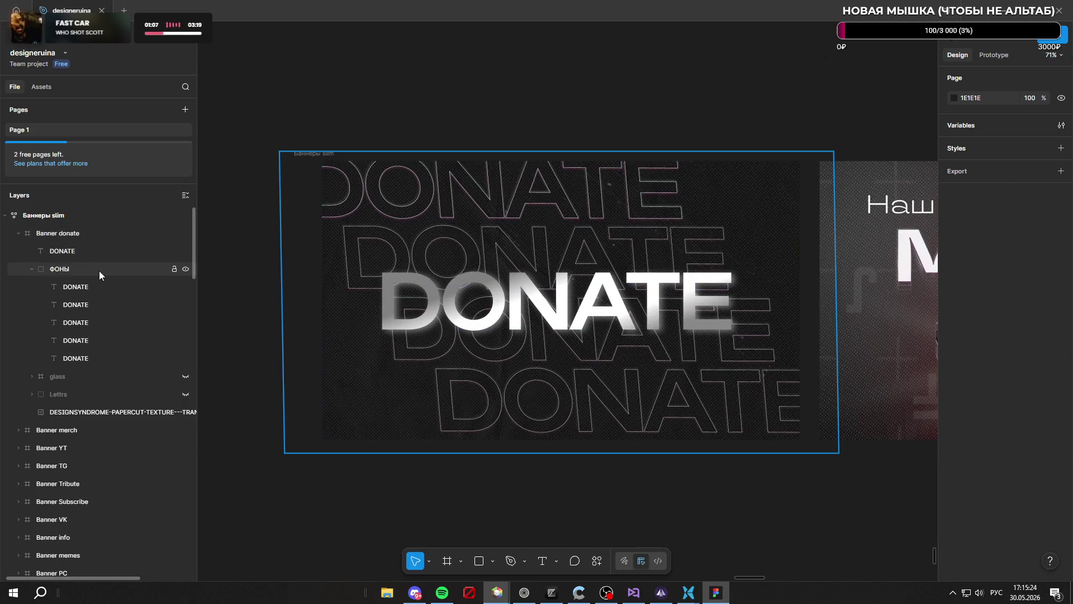
{"action": "left_click", "coordinate": [99, 270]}
{"action": "mouse_move", "coordinate": [548, 261]}
{"action": "left_mouse_down"}
{"action": "mouse_move", "coordinate": [569, 279]}
{"action": "mouse_move", "coordinate": [570, 265]}
{"action": "left_mouse_up"}
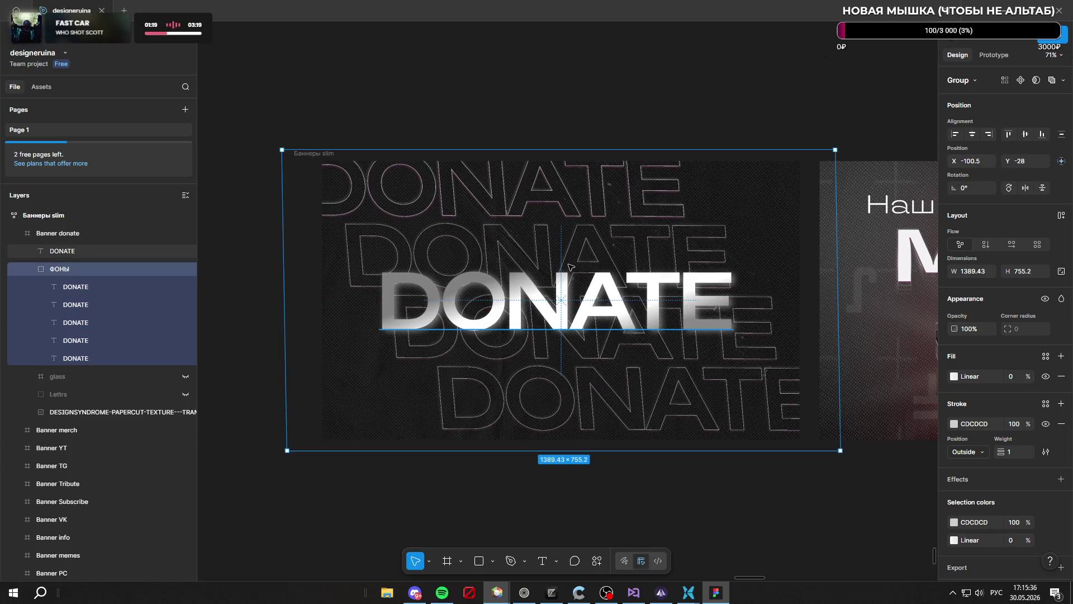
Shorten the ФОНЫ group's height and move it down to fill the Donate banner
{"action": "left_click_drag", "start_coordinate": [566, 450], "coordinate": [567, 431]}
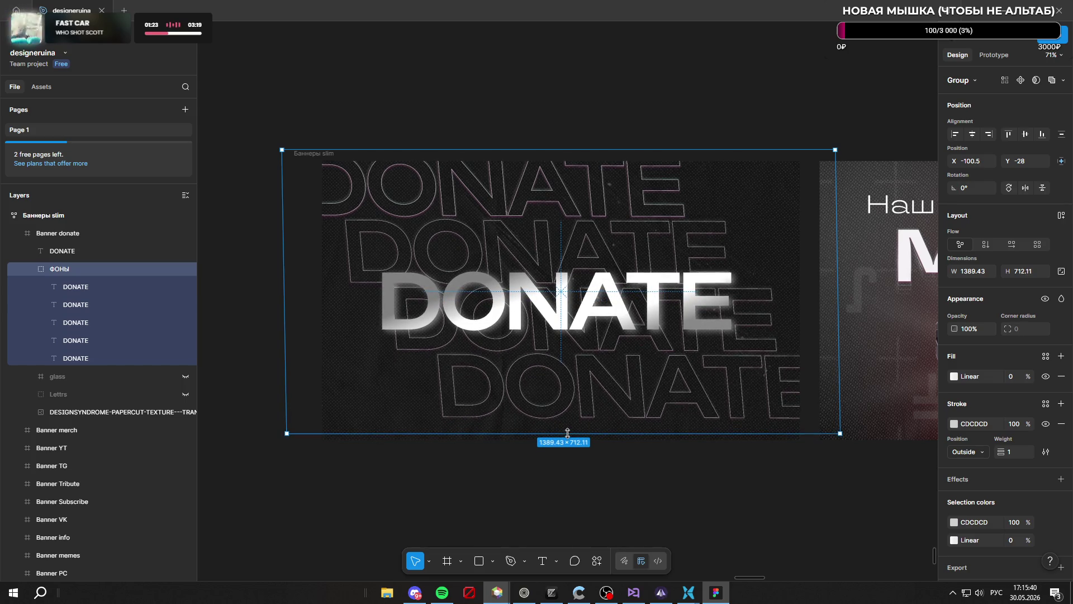
{"action": "left_click_drag", "start_coordinate": [568, 249], "coordinate": [565, 261]}
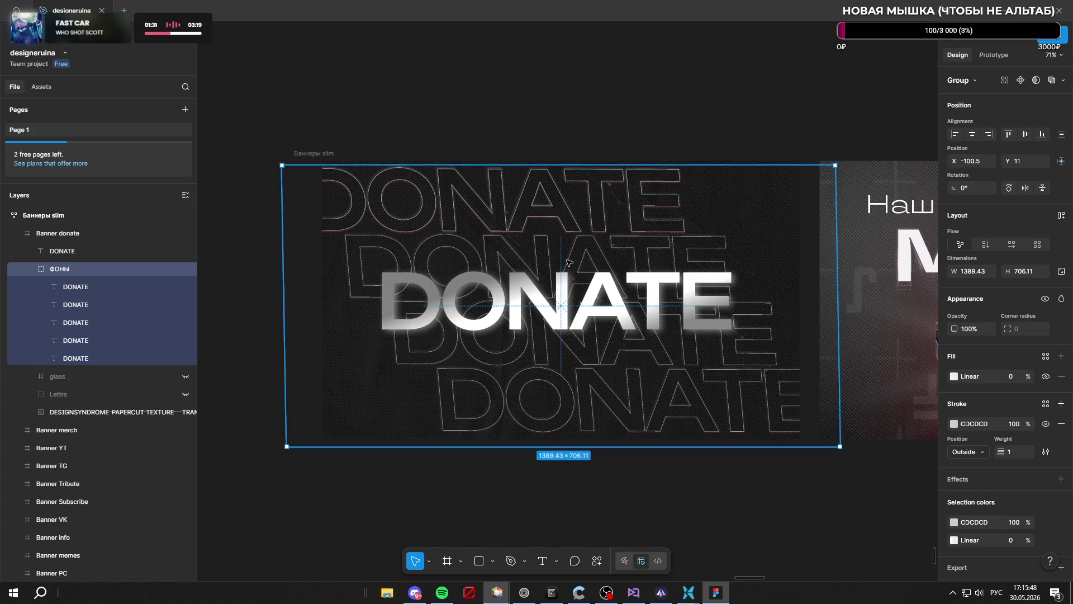
{"action": "key", "text": "Escape"}
{"action": "scroll", "coordinate": [557, 256], "scroll_direction": "down", "scroll_amount": 4}
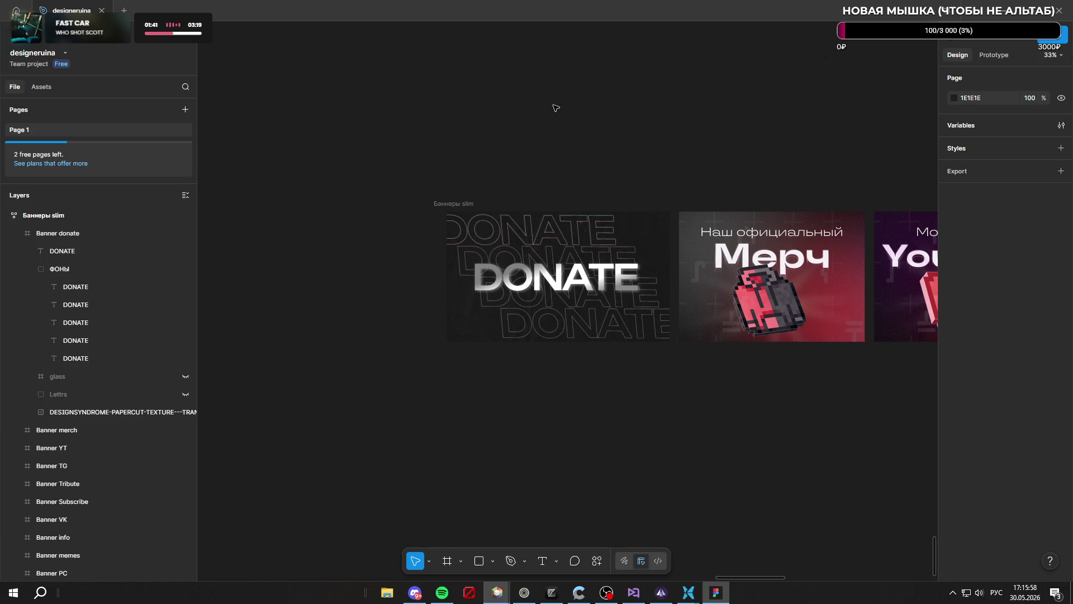
{"action": "scroll", "coordinate": [561, 295], "scroll_direction": "up", "scroll_amount": 5}
{"action": "left_click", "coordinate": [657, 326]}
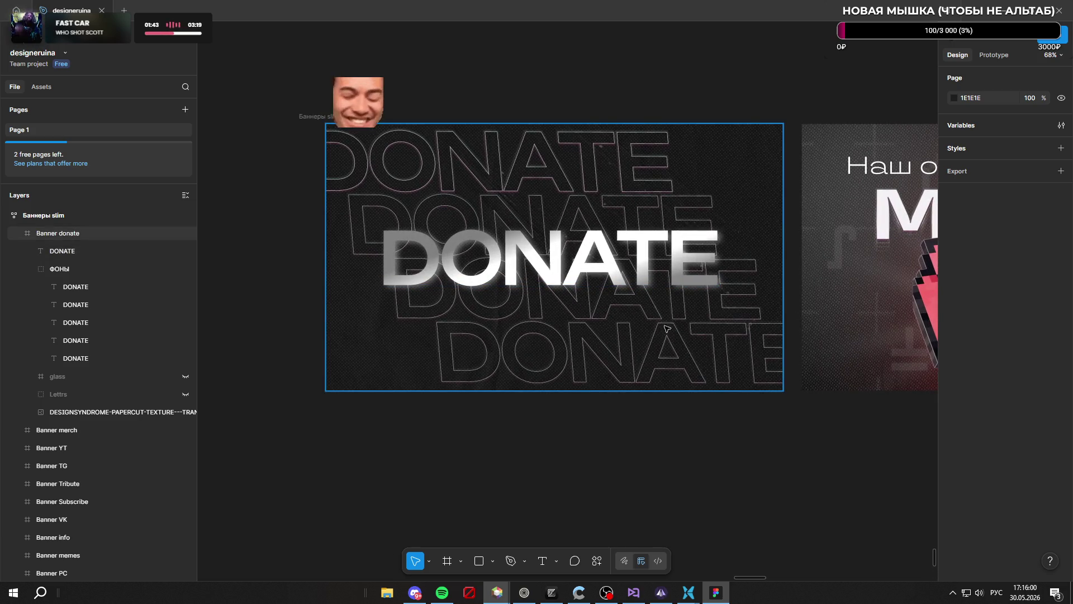
Set the X position of the middle and top outlined DONATE rows to -100
{"action": "key", "text": "Escape"}
{"action": "left_click", "coordinate": [581, 316]}
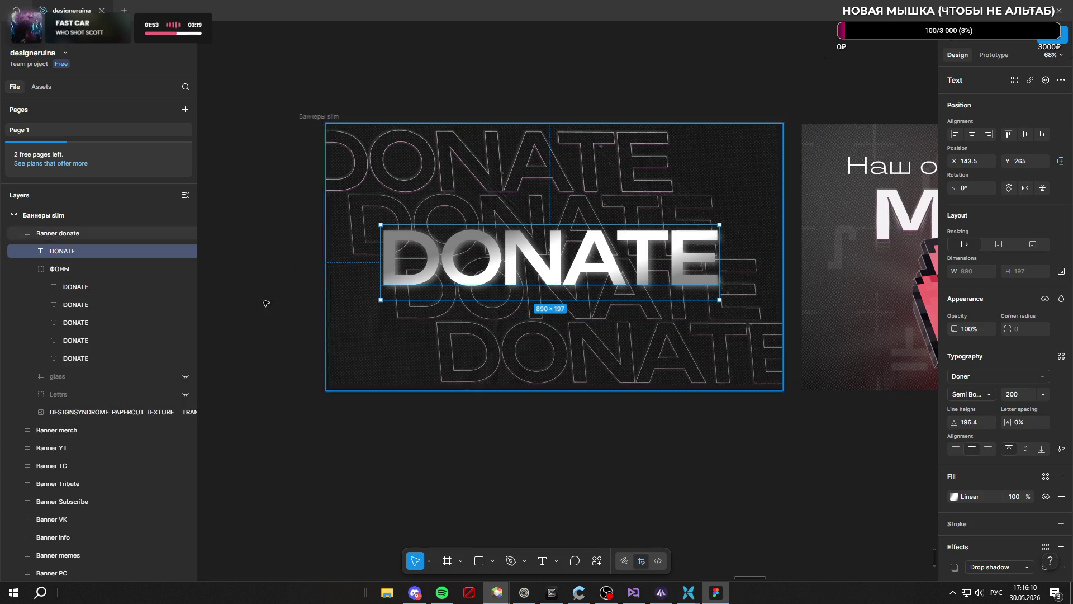
{"action": "left_click", "coordinate": [96, 307]}
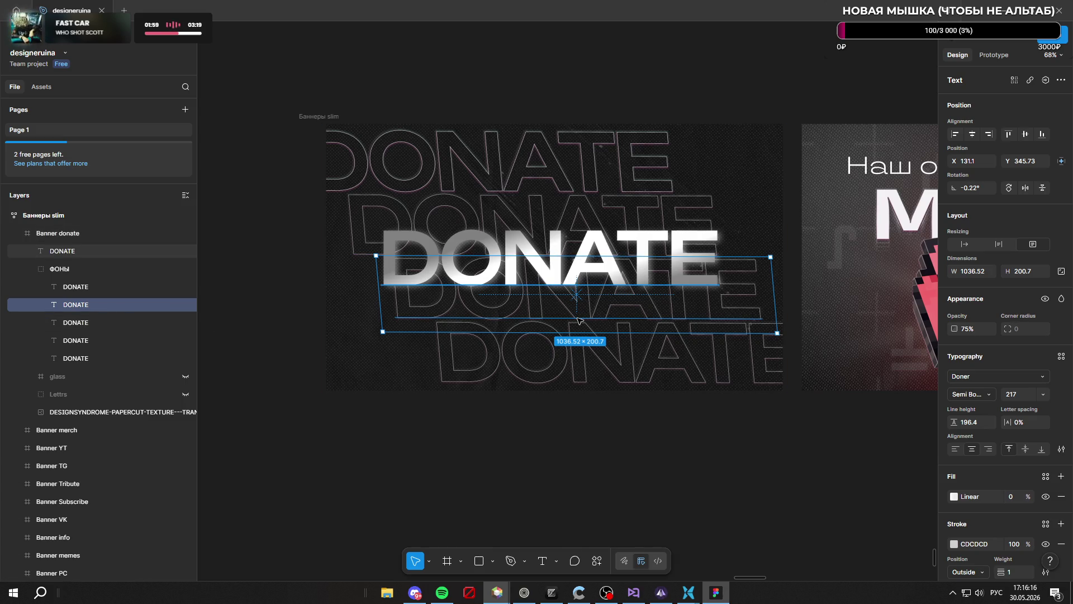
{"action": "left_click", "coordinate": [458, 162]}
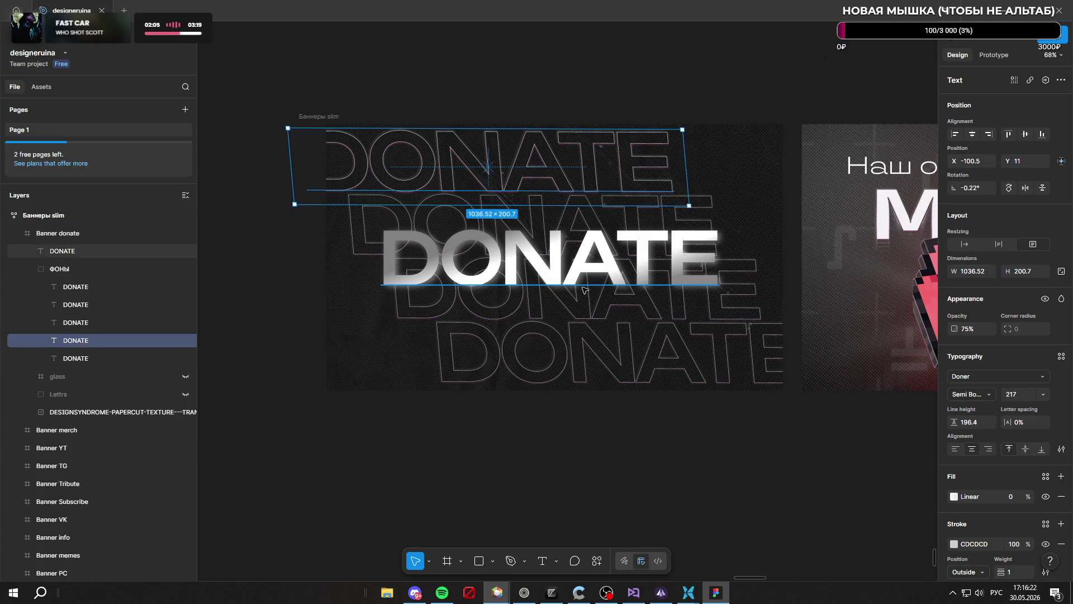
{"action": "left_click", "coordinate": [733, 291]}
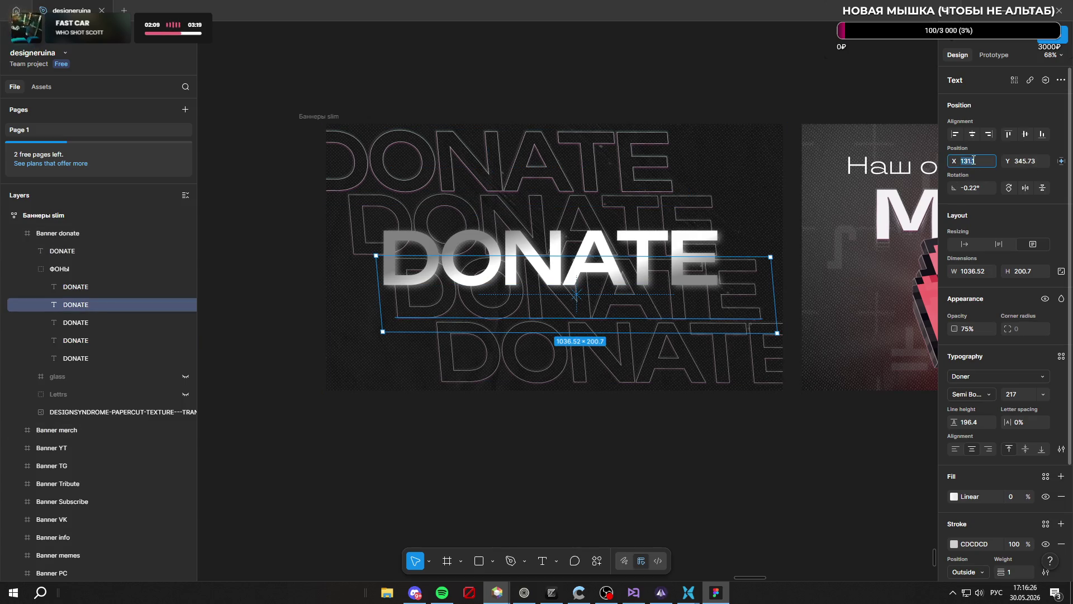
{"action": "key", "text": "BackSpace"}
{"action": "type", "text": "-100"}
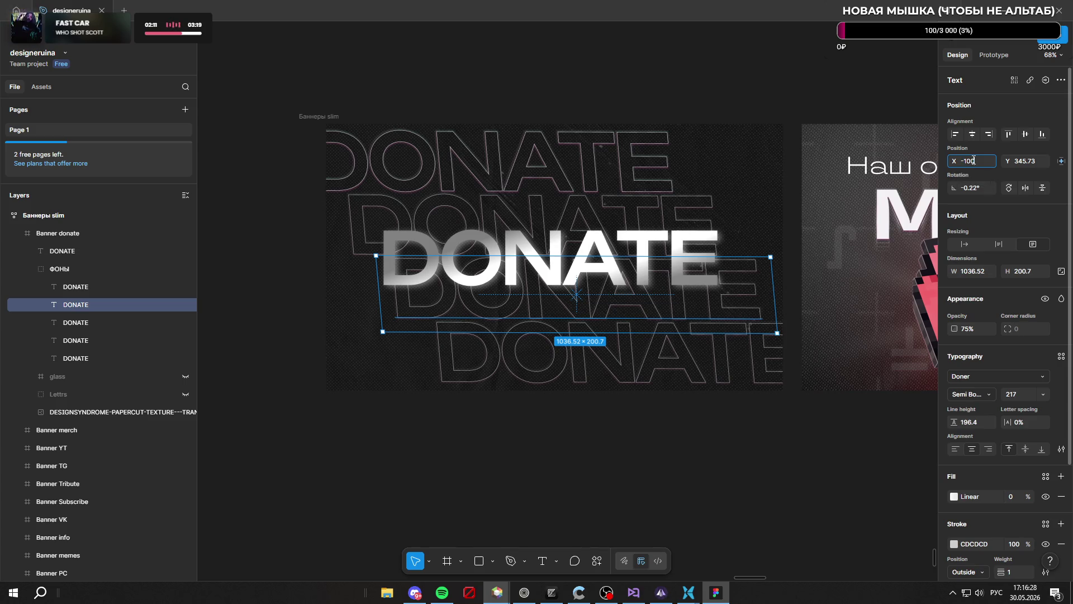
{"action": "key", "text": "Return"}
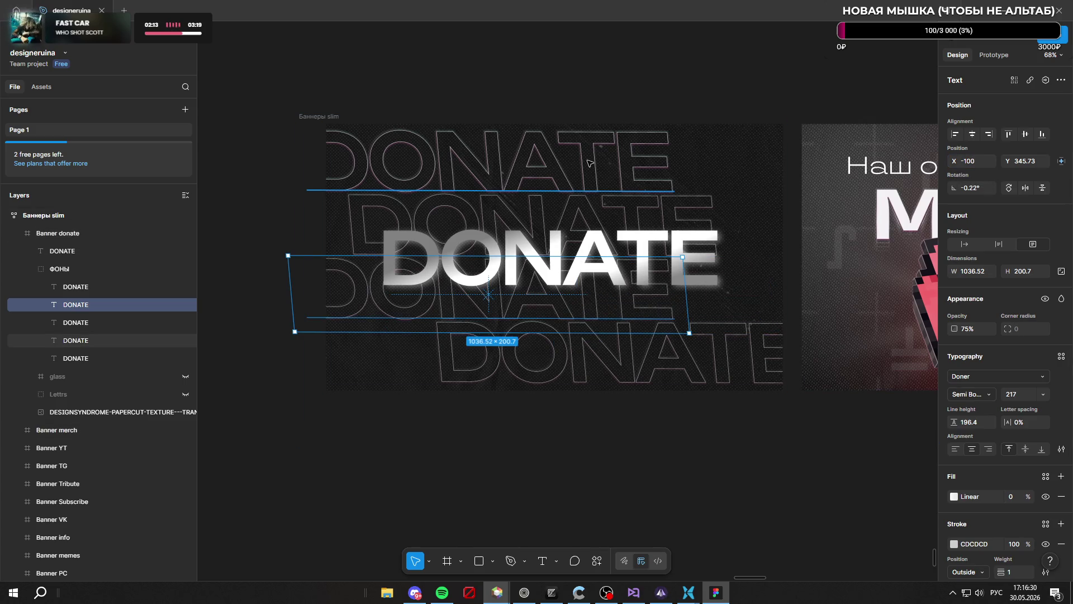
{"action": "left_click", "coordinate": [615, 168]}
{"action": "type", "text": "-"}
{"action": "type", "text": "0"}
{"action": "key", "text": "Return"}
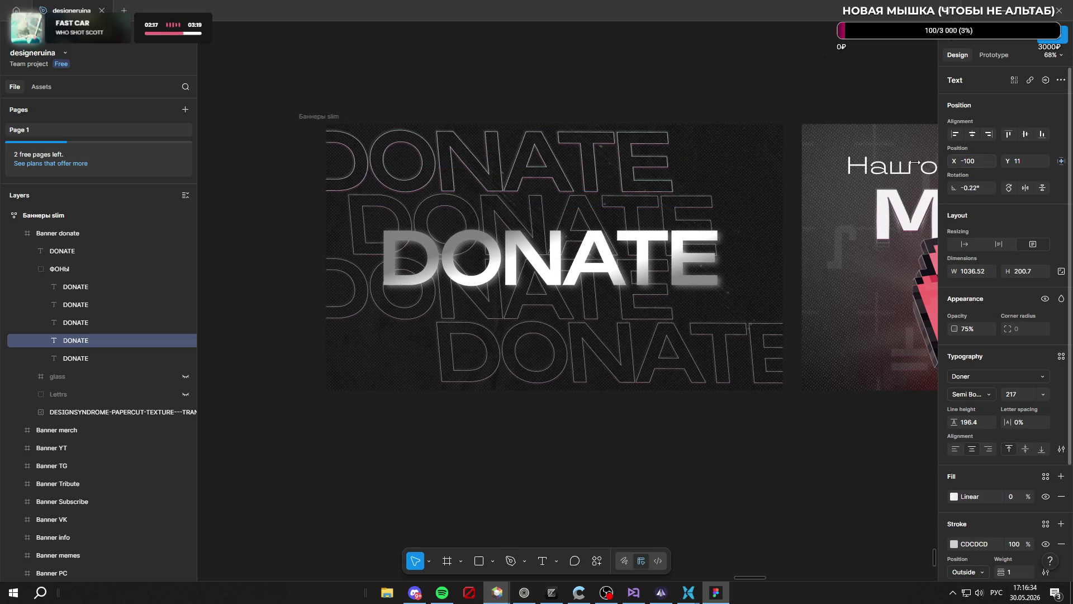
Set the second outlined DONATE row's X position to 246, then deselect
{"action": "left_click", "coordinate": [600, 373]}
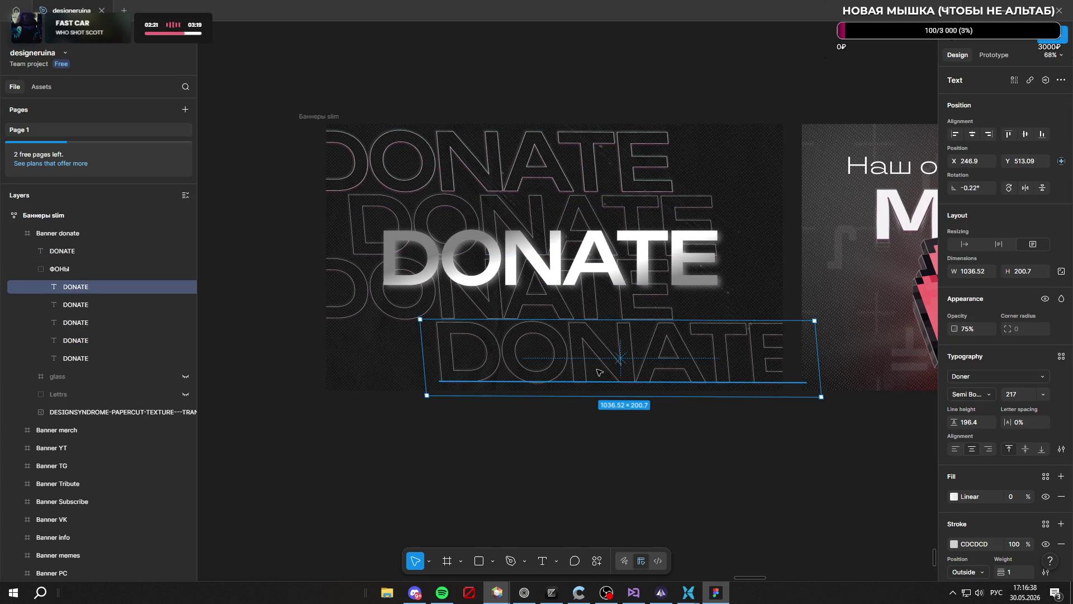
{"action": "left_click", "coordinate": [534, 235]}
{"action": "left_click", "coordinate": [979, 160]}
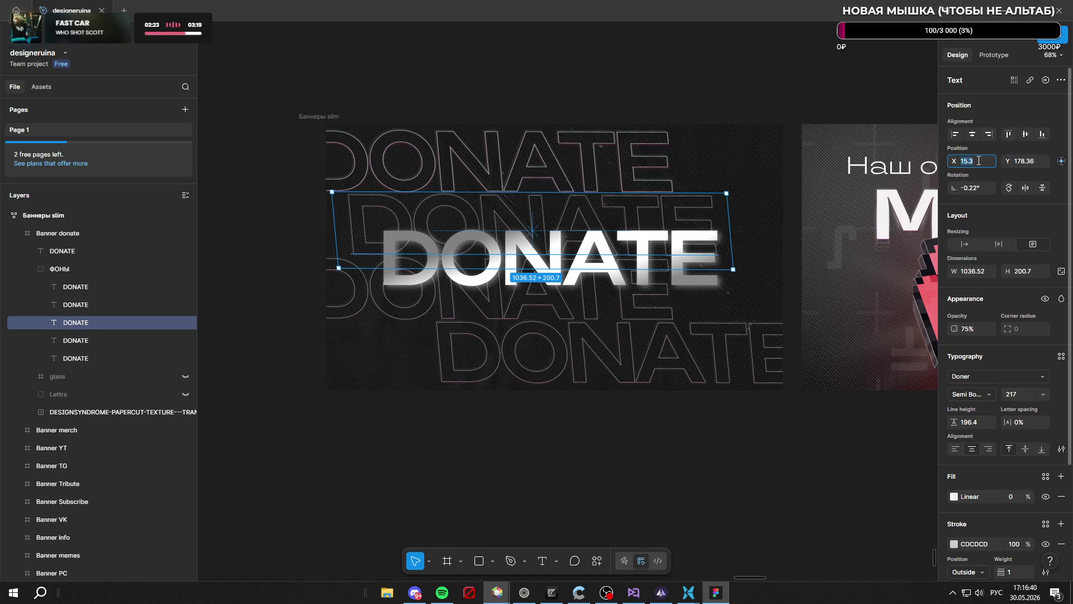
{"action": "type", "text": "2"}
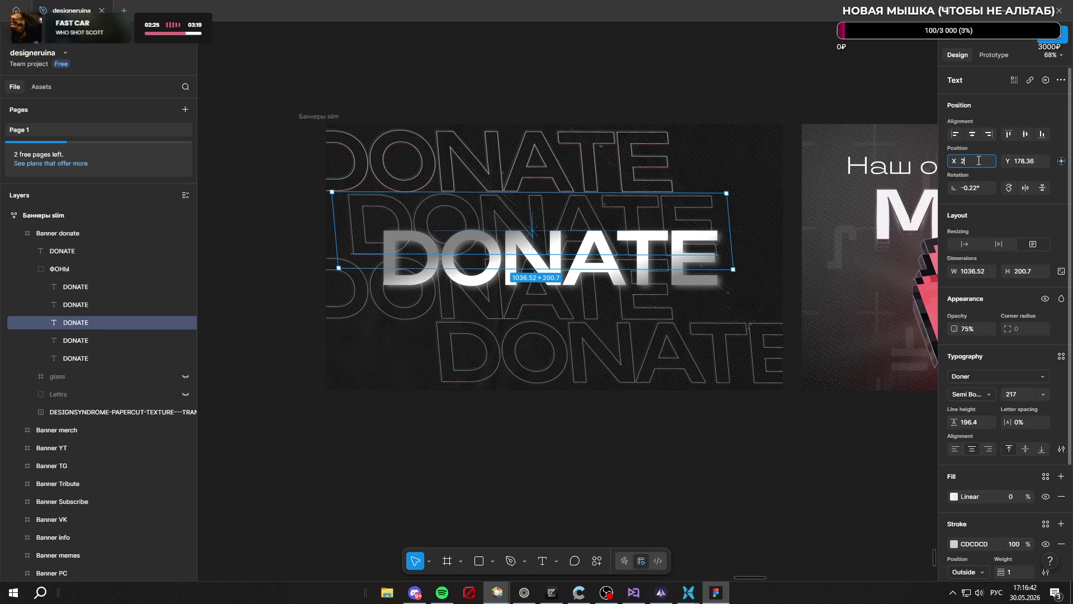
{"action": "type", "text": "46ю"}
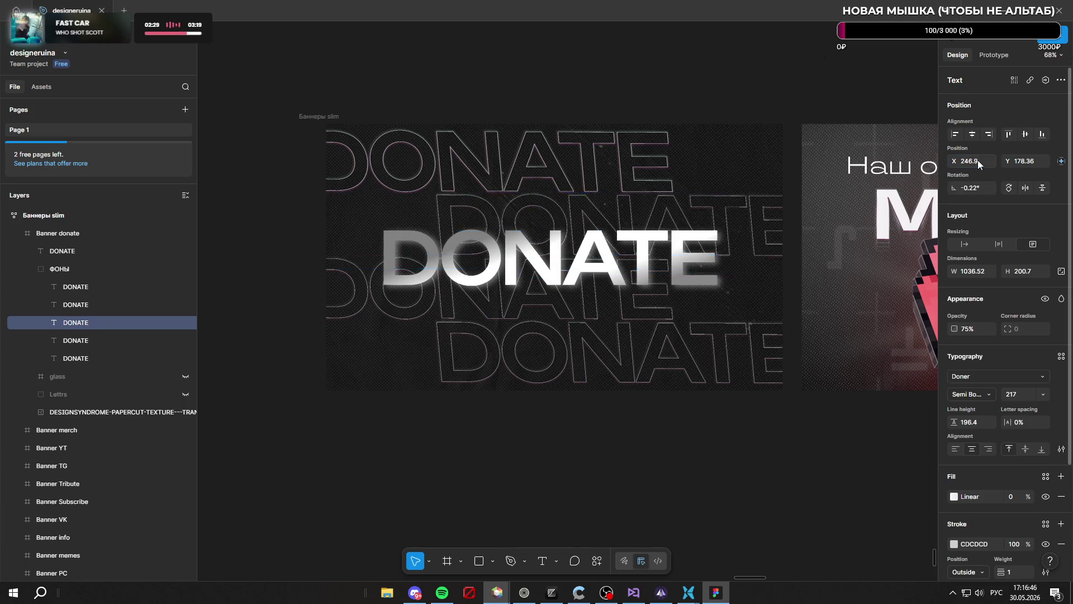
{"action": "left_click", "coordinate": [697, 424]}
{"action": "left_click", "coordinate": [644, 71]}
{"action": "scroll", "coordinate": [644, 72], "scroll_direction": "down", "scroll_amount": 3}
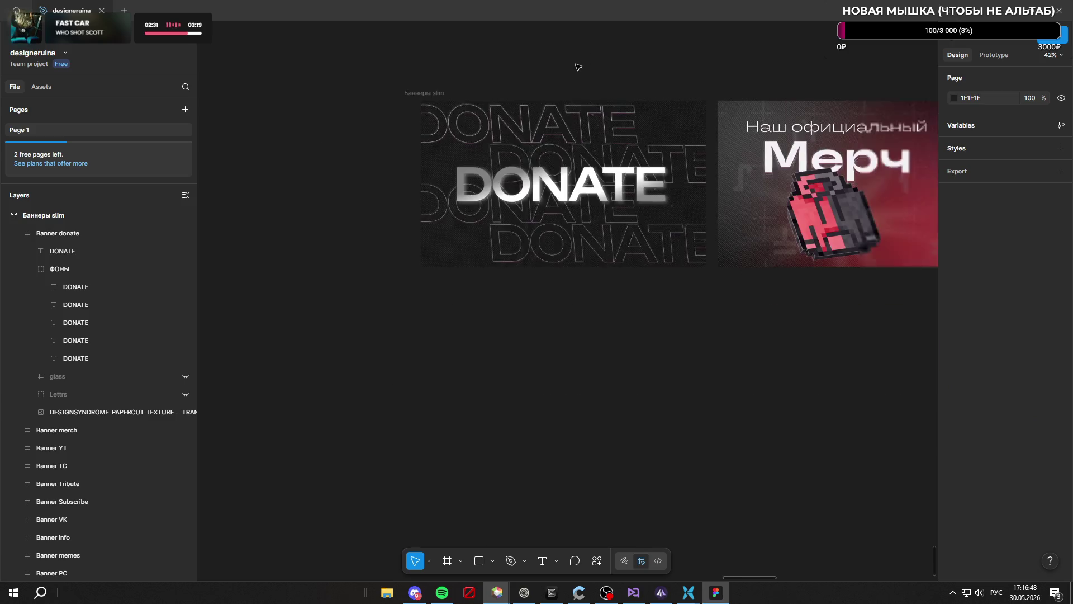
{"action": "scroll", "coordinate": [609, 181], "scroll_direction": "up", "scroll_amount": 3}
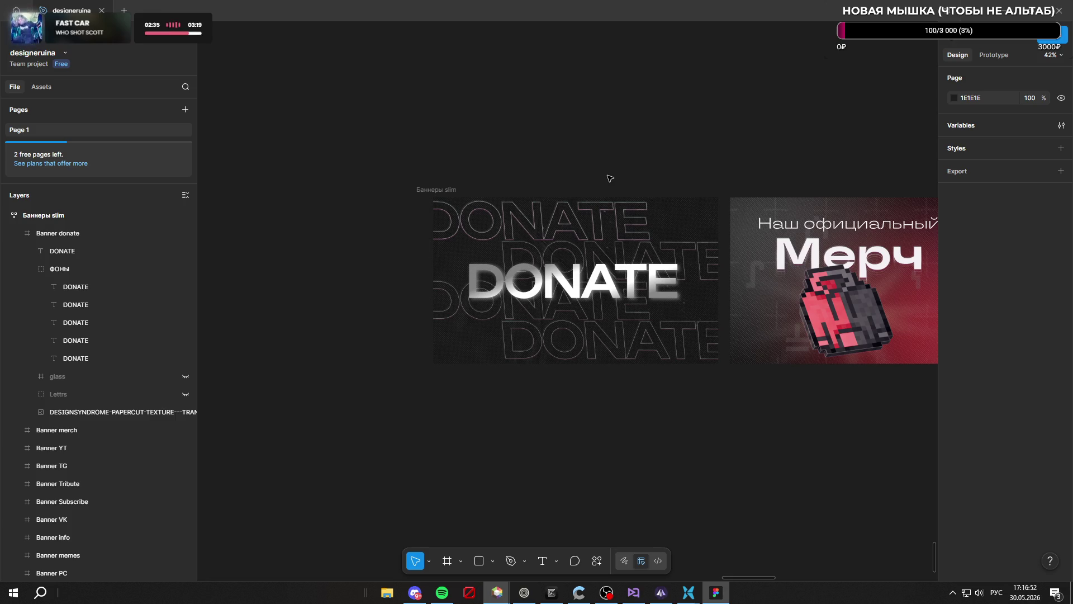
{"action": "scroll", "coordinate": [610, 178], "scroll_direction": "down", "scroll_amount": 2}
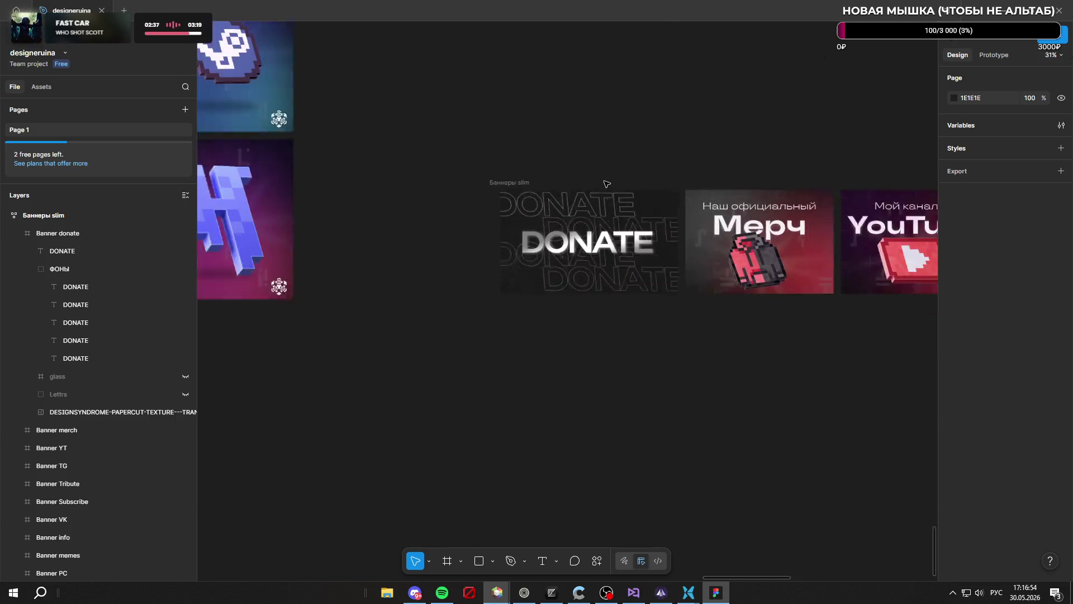
{"action": "scroll", "coordinate": [585, 213], "scroll_direction": "up", "scroll_amount": 5}
{"action": "scroll", "coordinate": [584, 214], "scroll_direction": "up", "scroll_amount": 1}
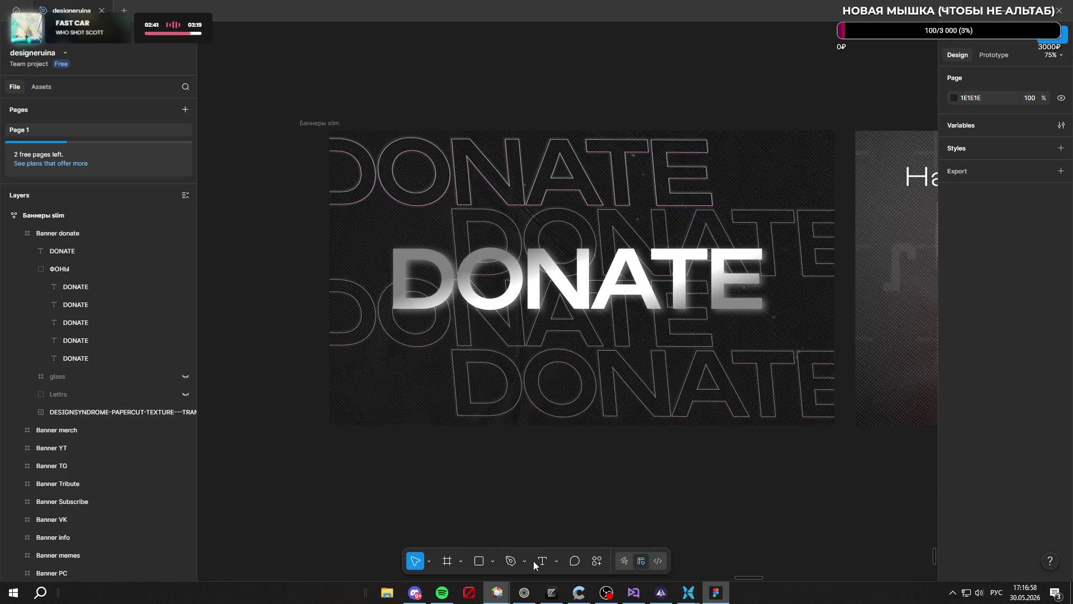
{"action": "key", "text": "alt+Tab"}
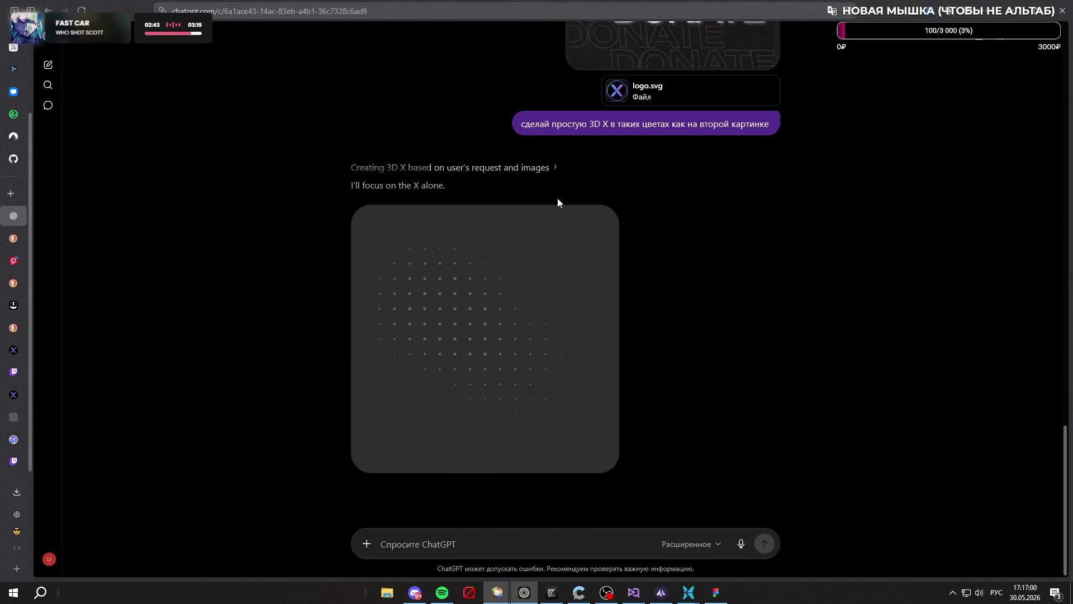
{"action": "scroll", "coordinate": [789, 233], "scroll_direction": "up", "scroll_amount": 3}
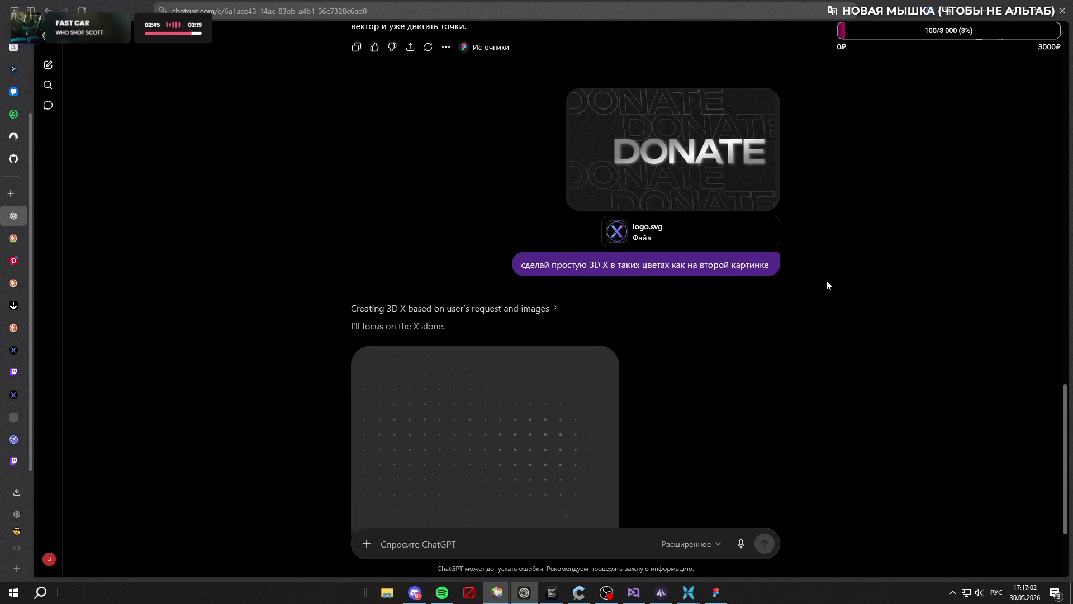
{"action": "scroll", "coordinate": [807, 281], "scroll_direction": "down", "scroll_amount": 3}
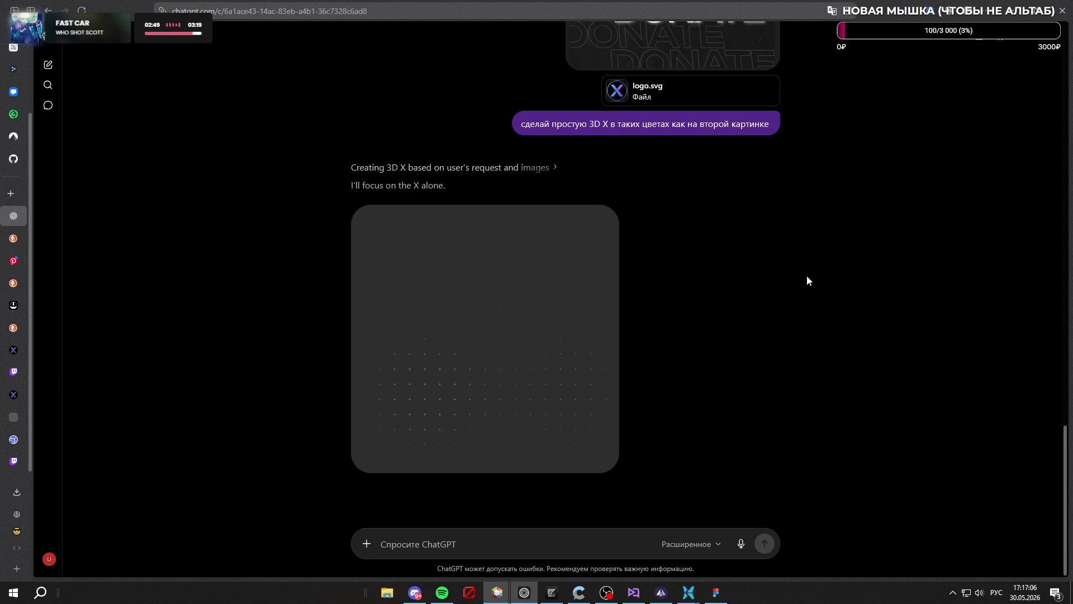
{"action": "scroll", "coordinate": [807, 280], "scroll_direction": "up", "scroll_amount": 4}
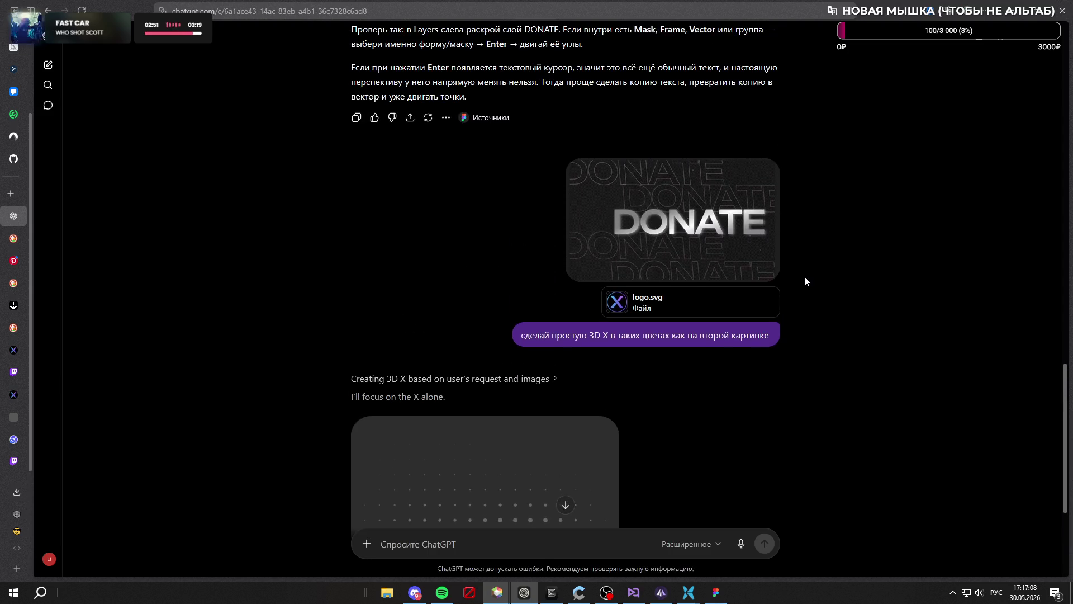
{"action": "scroll", "coordinate": [804, 276], "scroll_direction": "down", "scroll_amount": 4}
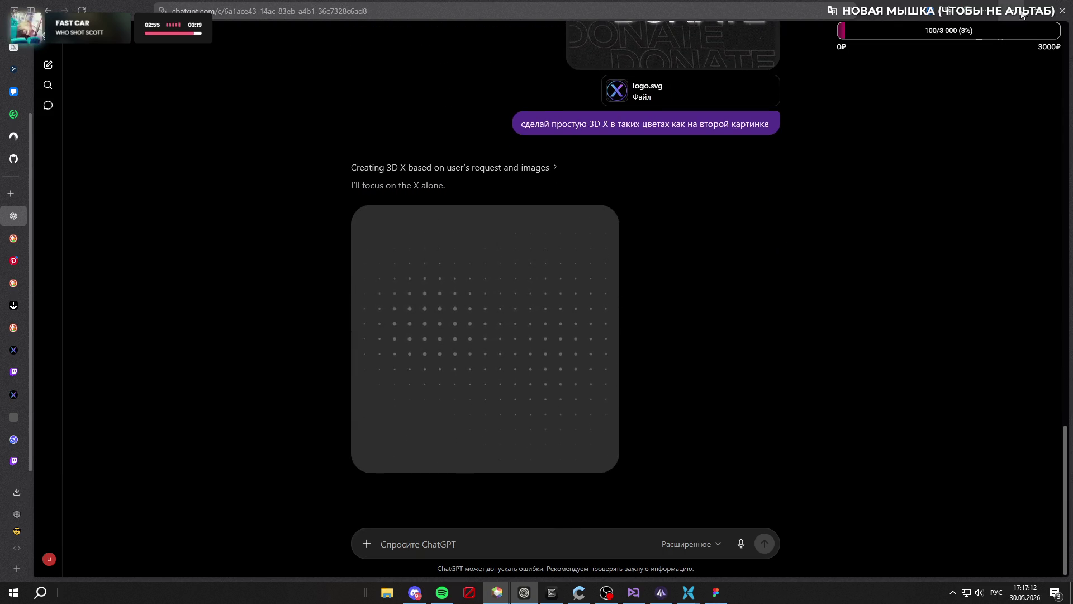
{"action": "key", "text": "alt+Tab"}
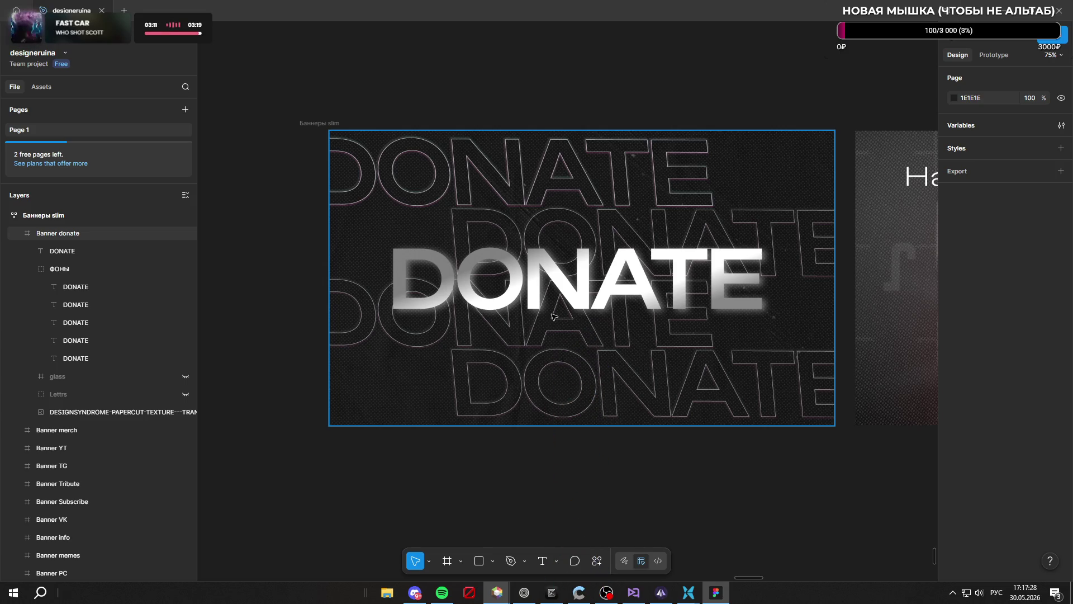
{"action": "scroll", "coordinate": [501, 283], "scroll_direction": "down", "scroll_amount": 5}
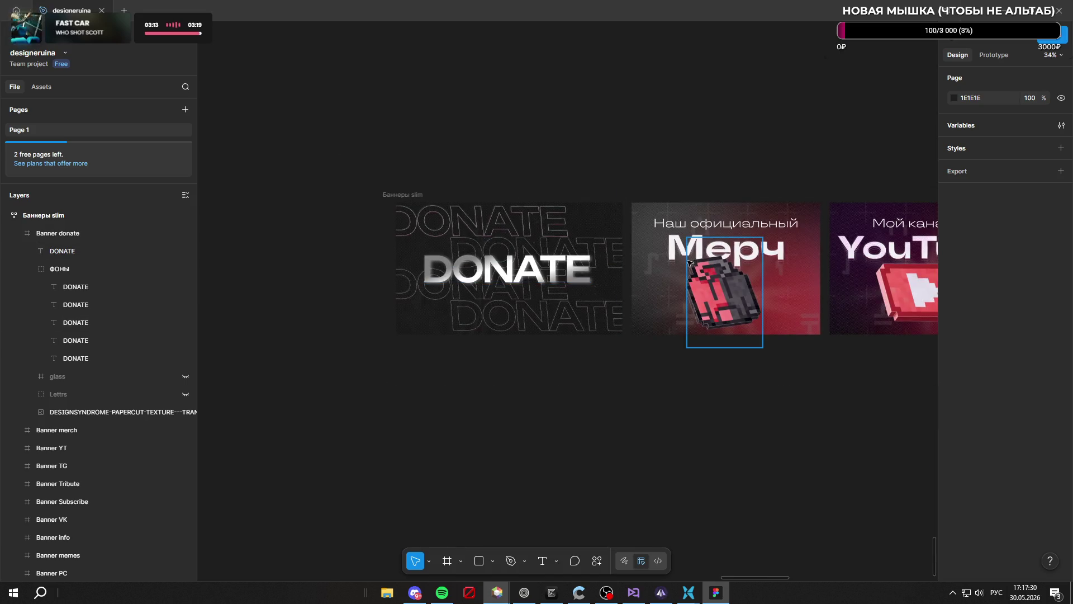
{"action": "scroll", "coordinate": [622, 290], "scroll_direction": "down", "scroll_amount": 8}
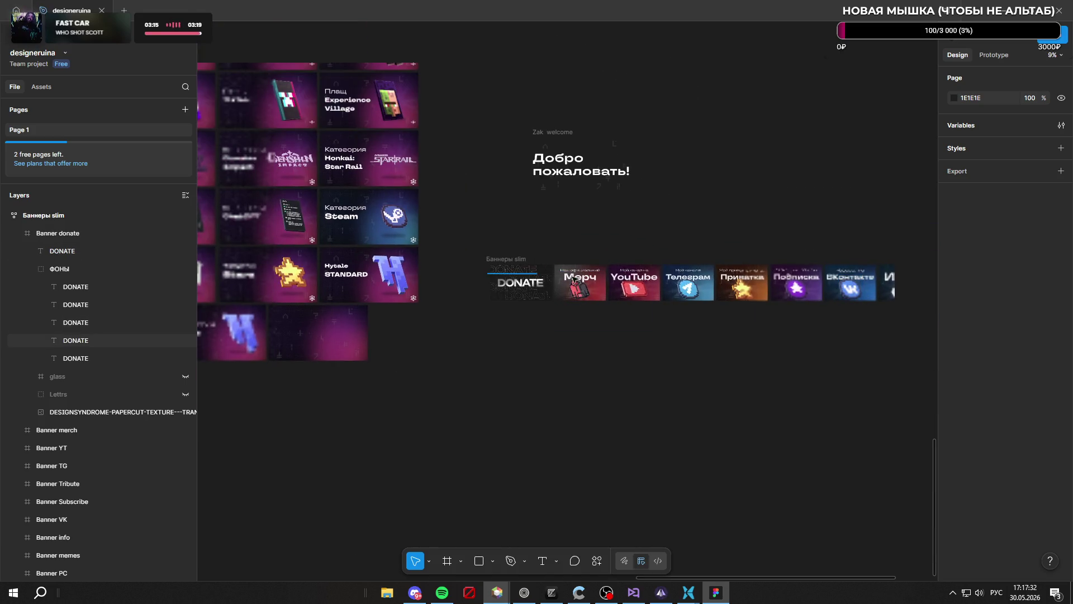
{"action": "scroll", "coordinate": [489, 240], "scroll_direction": "up", "scroll_amount": 6}
{"action": "scroll", "coordinate": [489, 239], "scroll_direction": "down", "scroll_amount": 2}
{"action": "scroll", "coordinate": [766, 326], "scroll_direction": "up", "scroll_amount": 8}
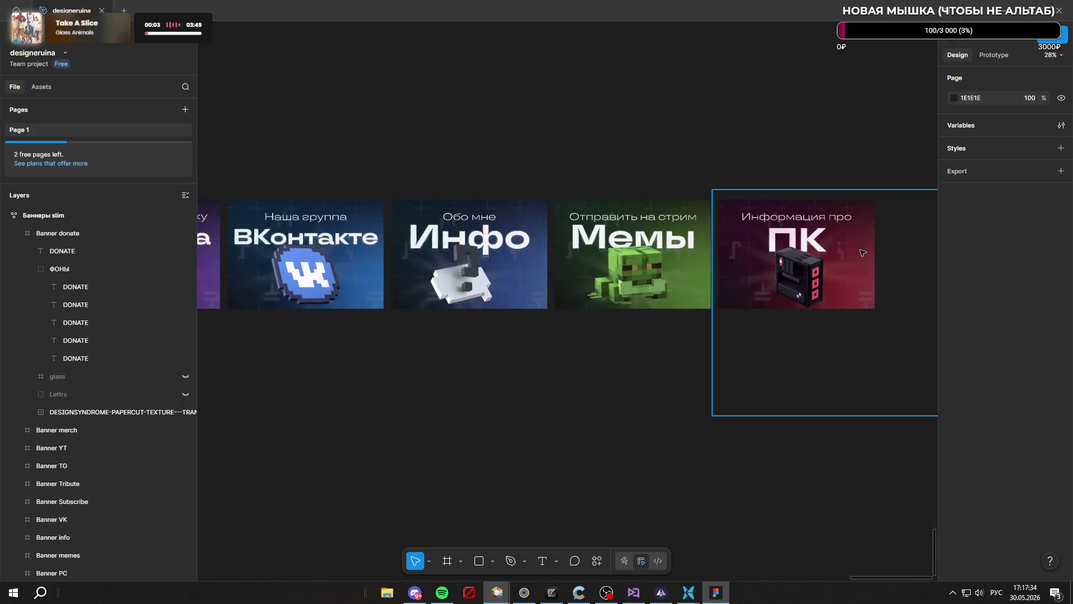
{"action": "scroll", "coordinate": [849, 313], "scroll_direction": "down", "scroll_amount": 5}
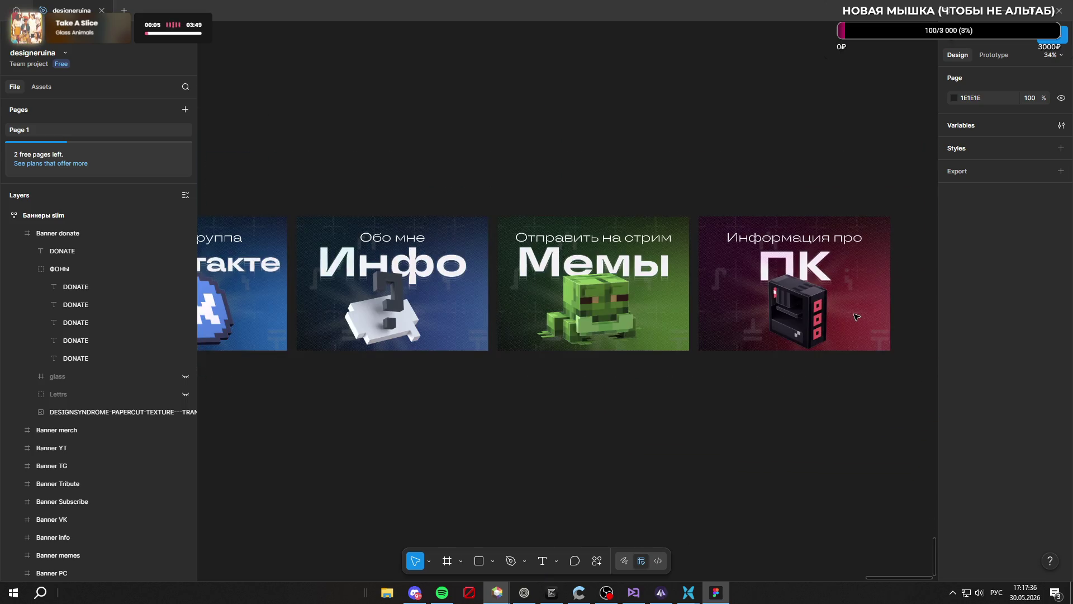
{"action": "scroll", "coordinate": [856, 317], "scroll_direction": "down", "scroll_amount": 5}
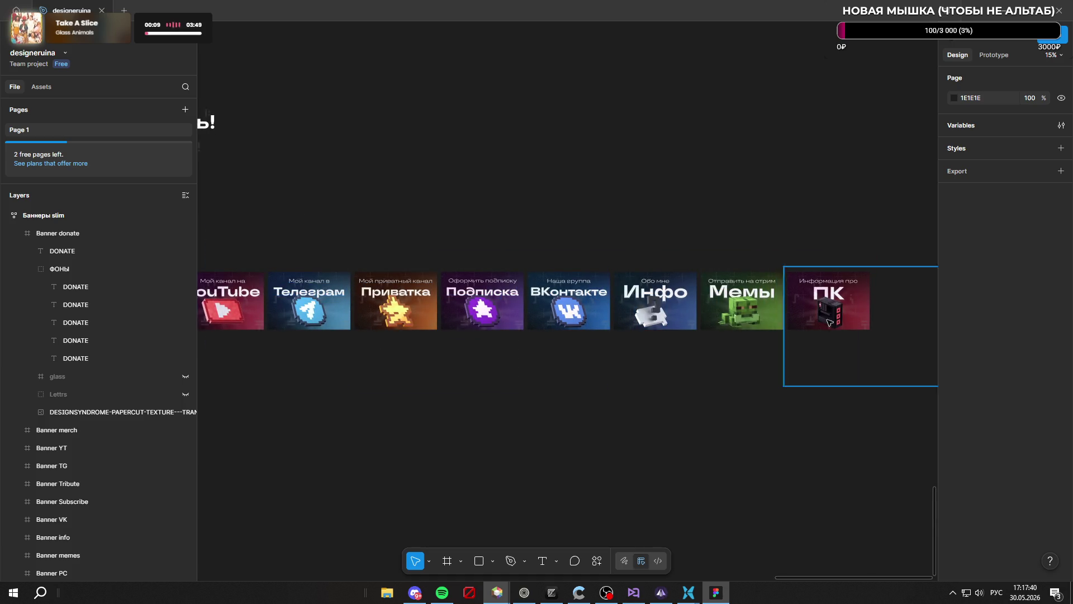
{"action": "scroll", "coordinate": [761, 303], "scroll_direction": "up", "scroll_amount": 20}
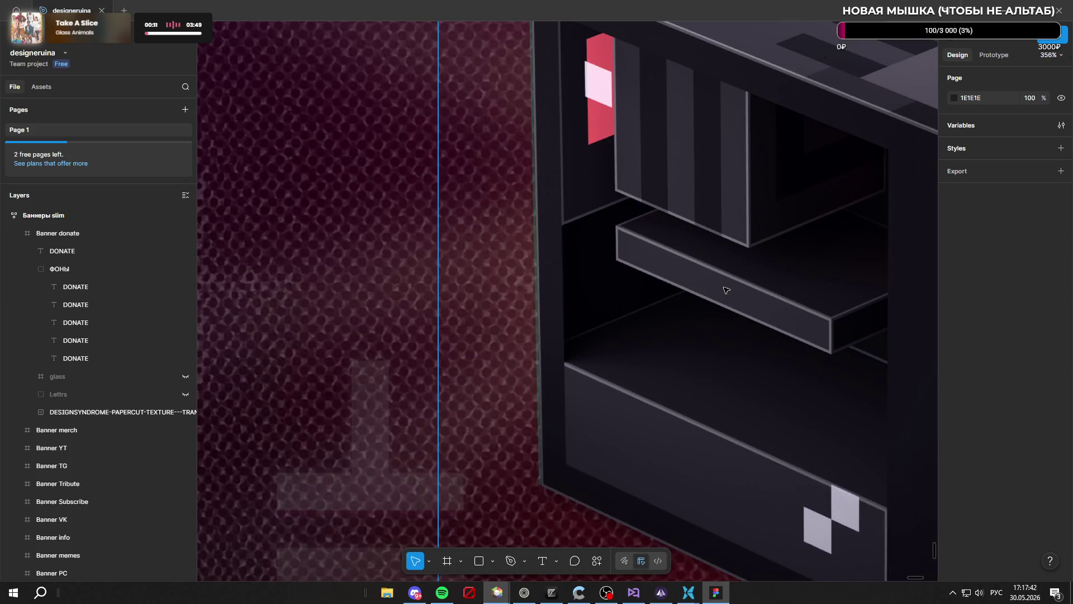
{"action": "scroll", "coordinate": [761, 304], "scroll_direction": "down", "scroll_amount": 15}
{"action": "scroll", "coordinate": [727, 302], "scroll_direction": "left", "scroll_amount": 10}
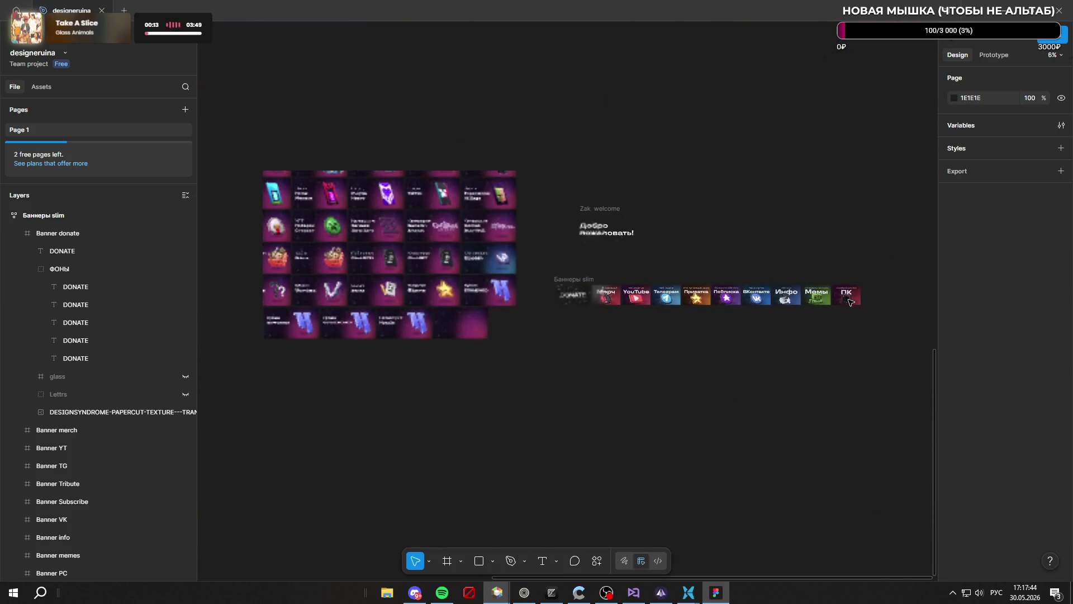
{"action": "scroll", "coordinate": [590, 302], "scroll_direction": "up", "scroll_amount": 5}
{"action": "scroll", "coordinate": [536, 273], "scroll_direction": "up", "scroll_amount": 3}
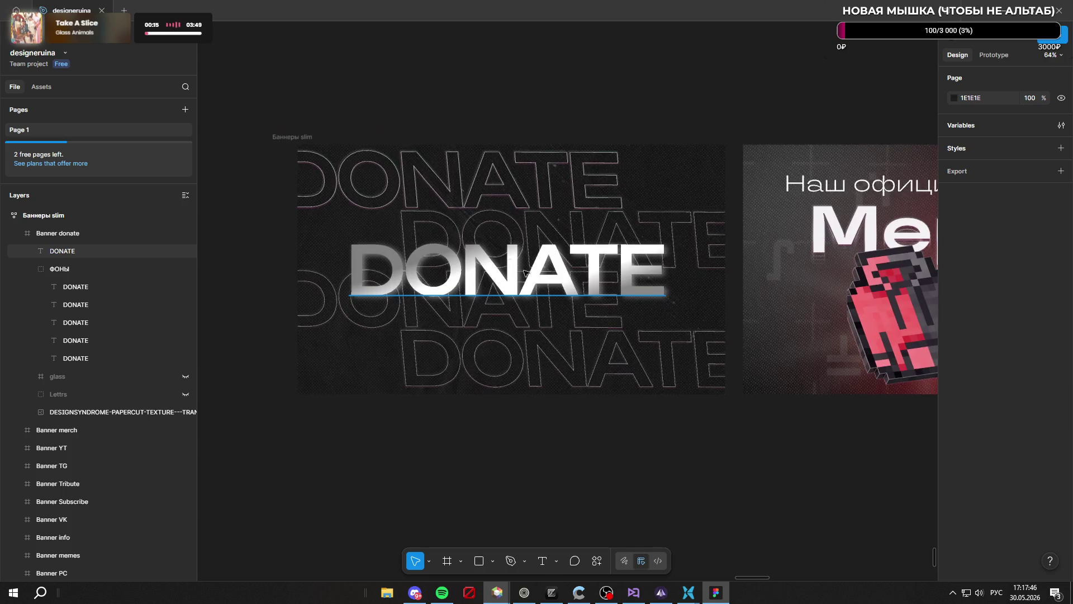
{"action": "scroll", "coordinate": [430, 239], "scroll_direction": "up", "scroll_amount": 2}
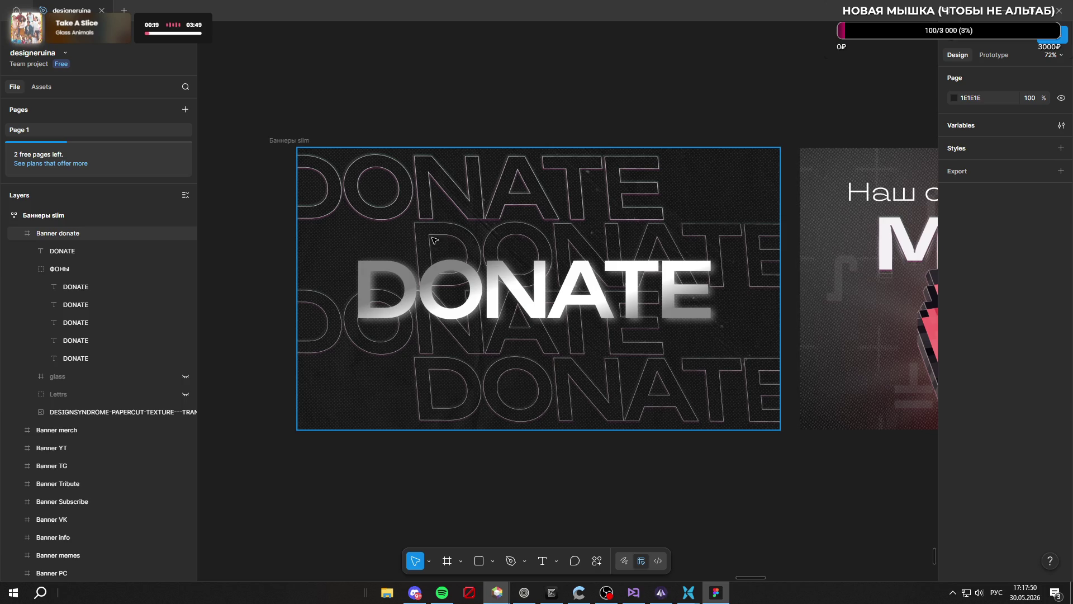
{"action": "key", "text": "alt+Tab"}
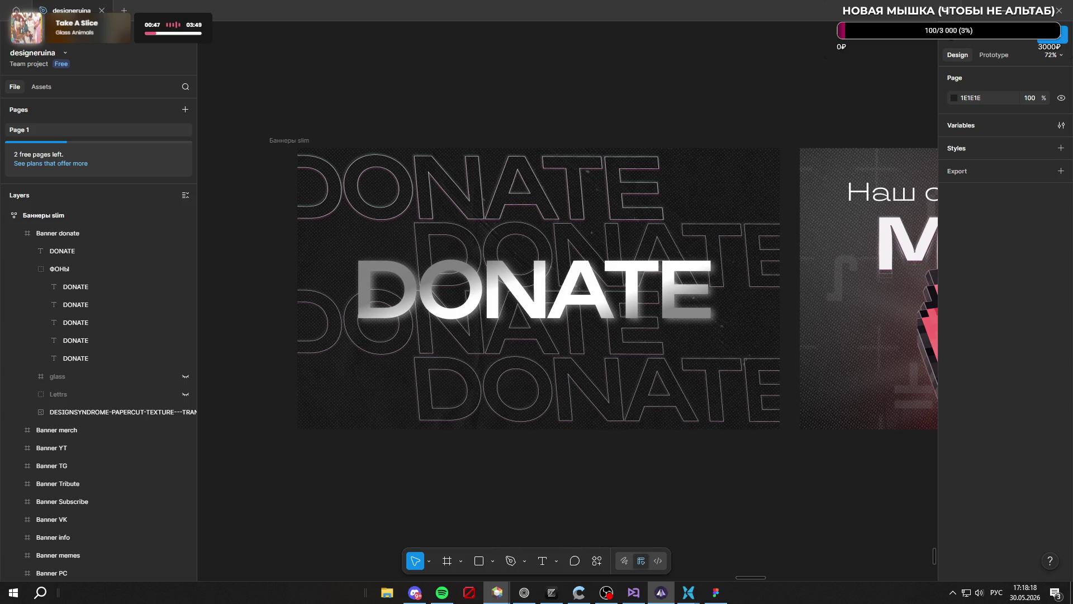
{"action": "left_click", "coordinate": [777, 457]}
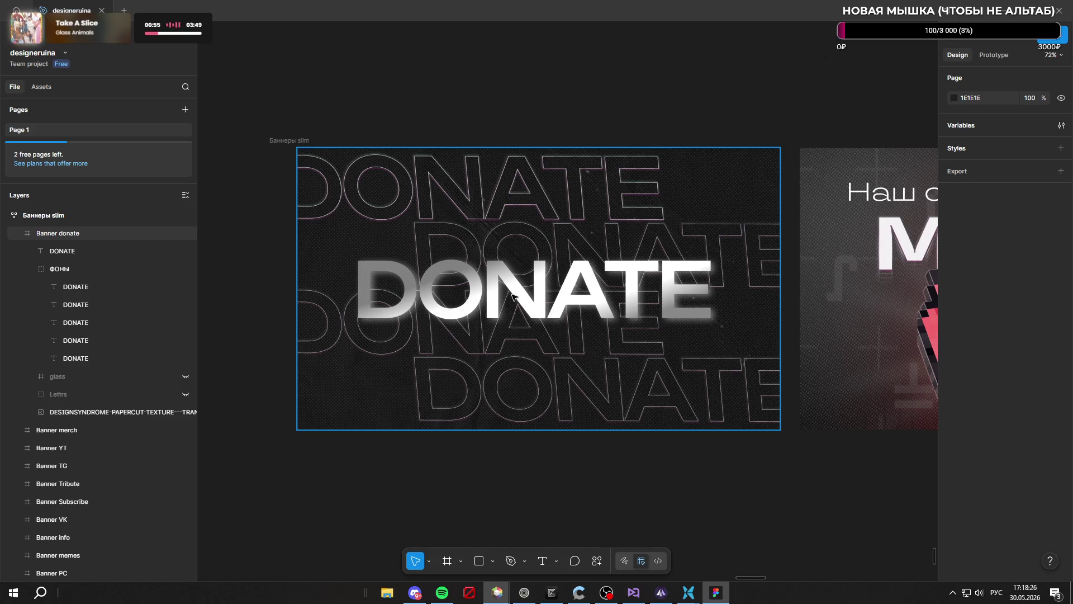
{"action": "scroll", "coordinate": [499, 290], "scroll_direction": "down", "scroll_amount": 3}
{"action": "scroll", "coordinate": [539, 350], "scroll_direction": "up", "scroll_amount": 10}
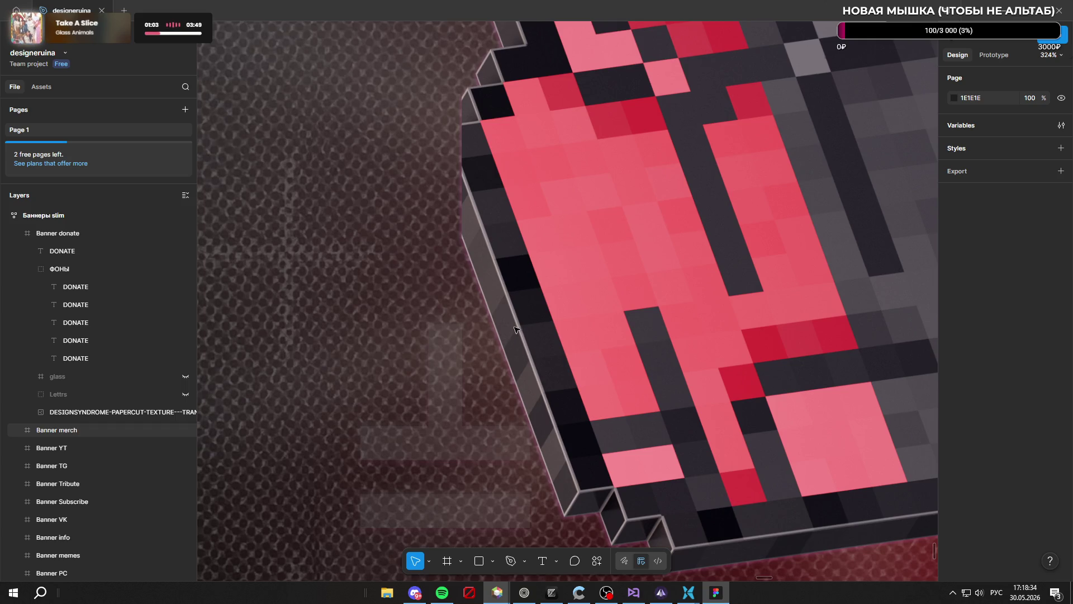
{"action": "scroll", "coordinate": [515, 330], "scroll_direction": "down", "scroll_amount": 8}
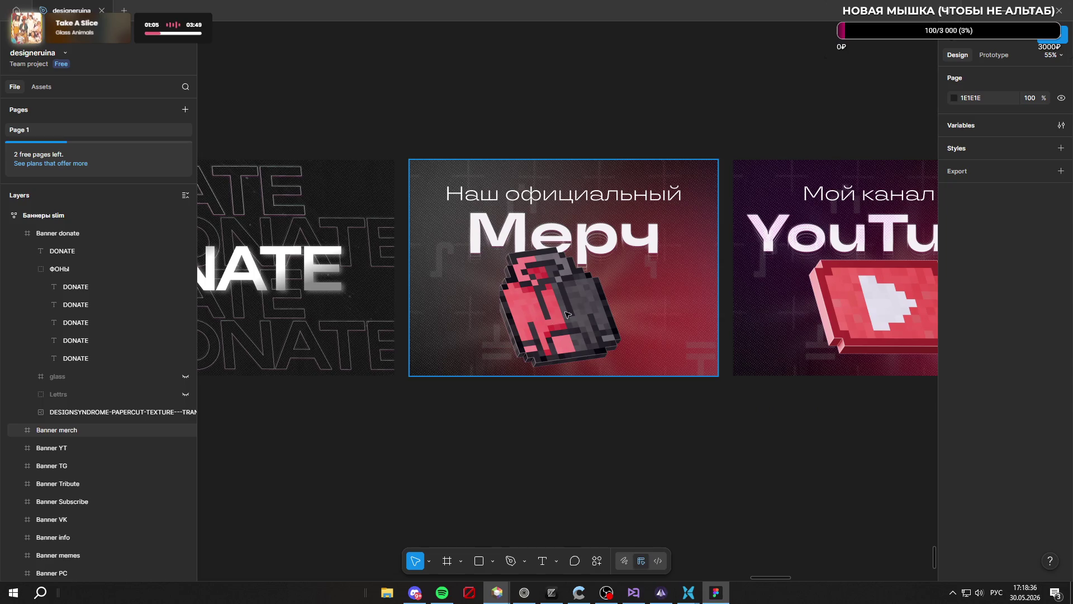
{"action": "scroll", "coordinate": [588, 302], "scroll_direction": "up", "scroll_amount": 5}
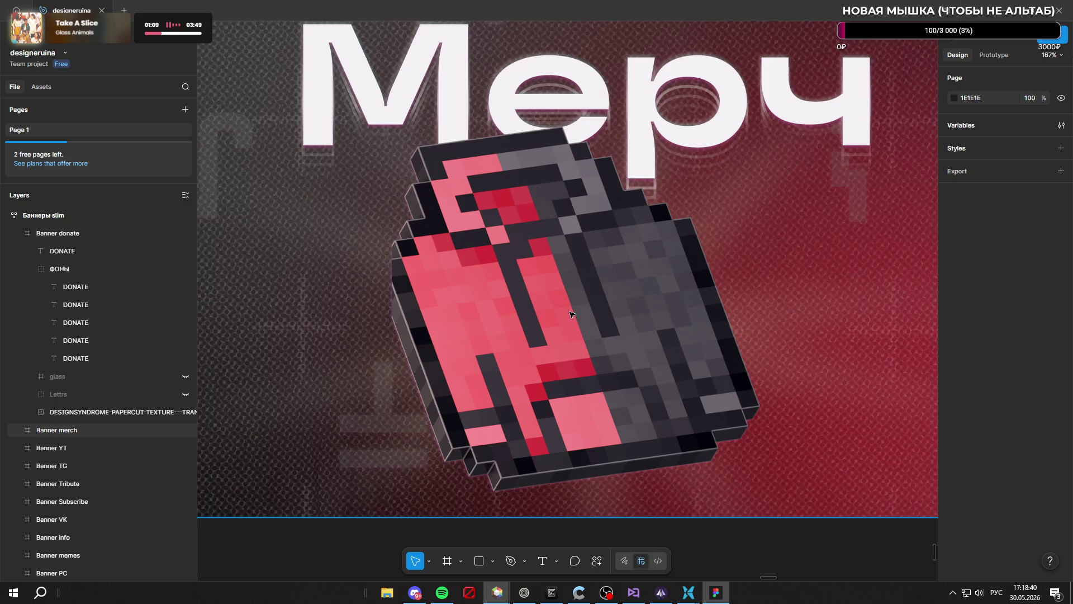
{"action": "scroll", "coordinate": [570, 314], "scroll_direction": "down", "scroll_amount": 10}
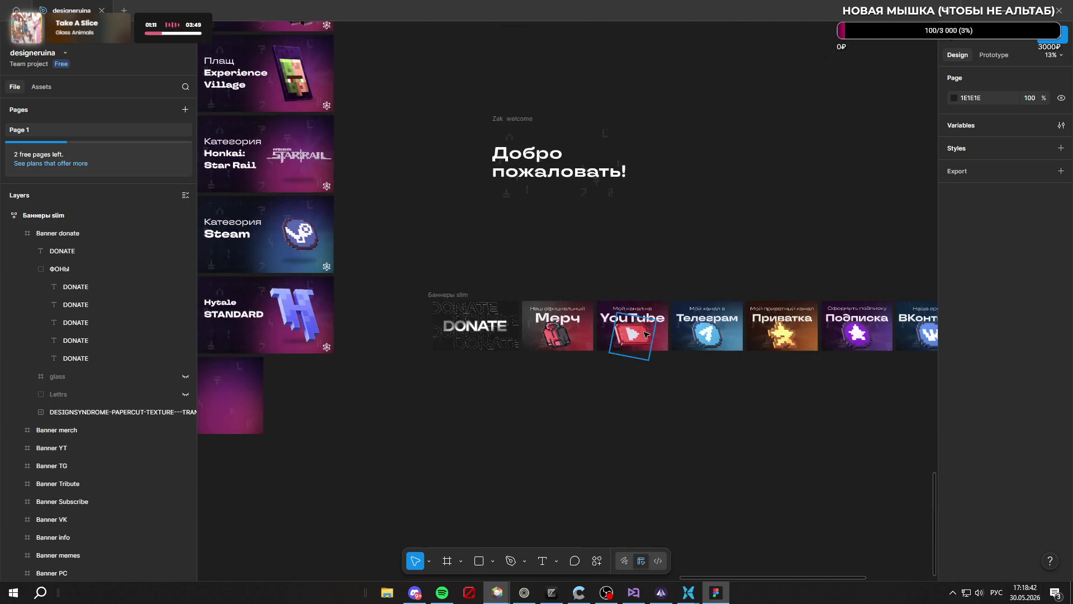
{"action": "scroll", "coordinate": [646, 335], "scroll_direction": "up", "scroll_amount": 4}
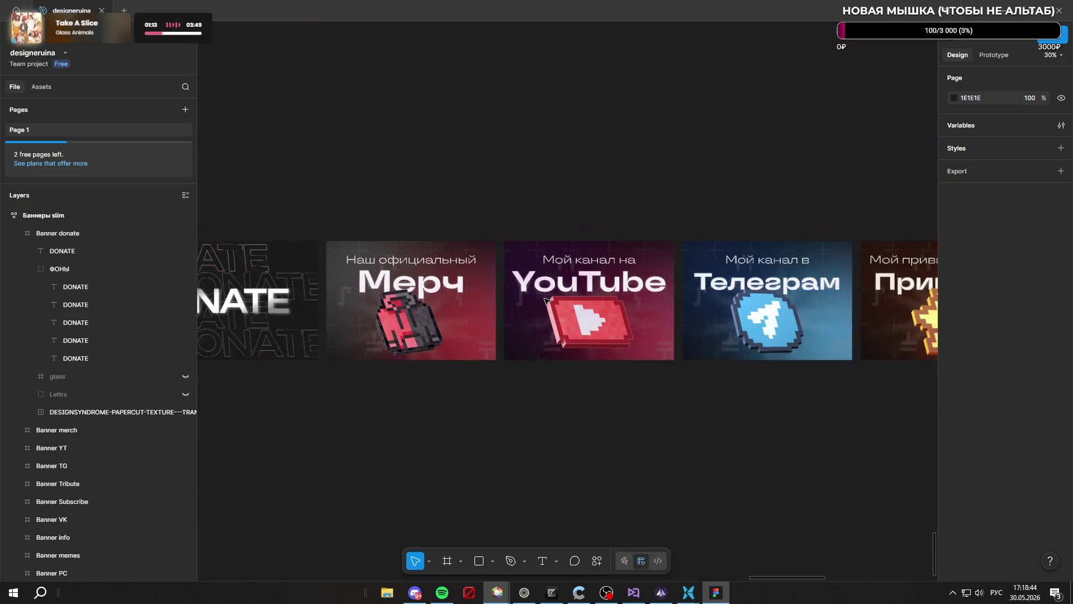
{"action": "scroll", "coordinate": [622, 307], "scroll_direction": "down", "scroll_amount": 4}
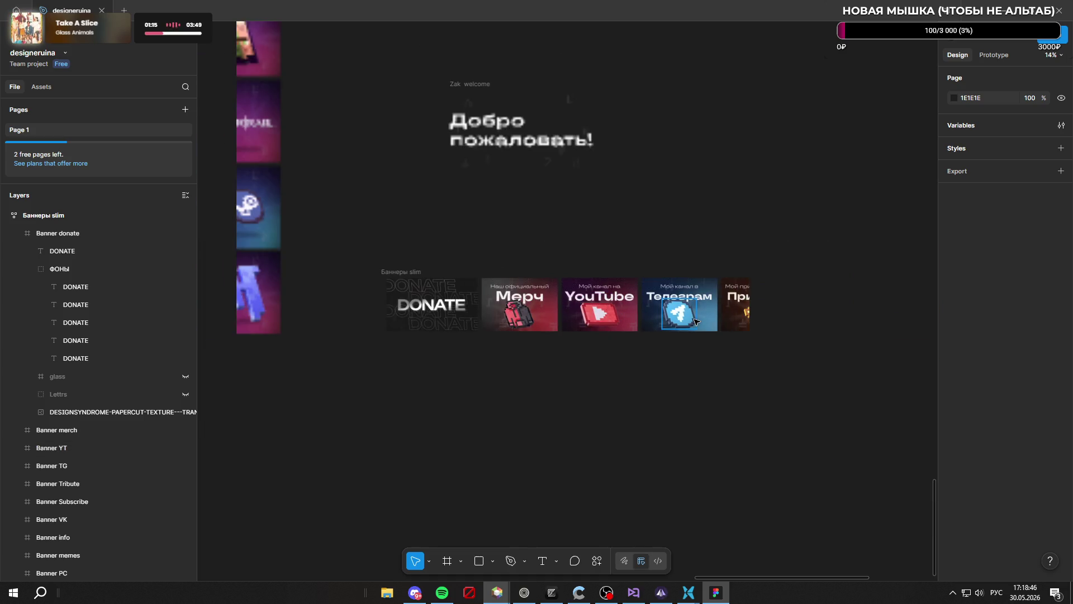
{"action": "scroll", "coordinate": [486, 248], "scroll_direction": "down", "scroll_amount": 2}
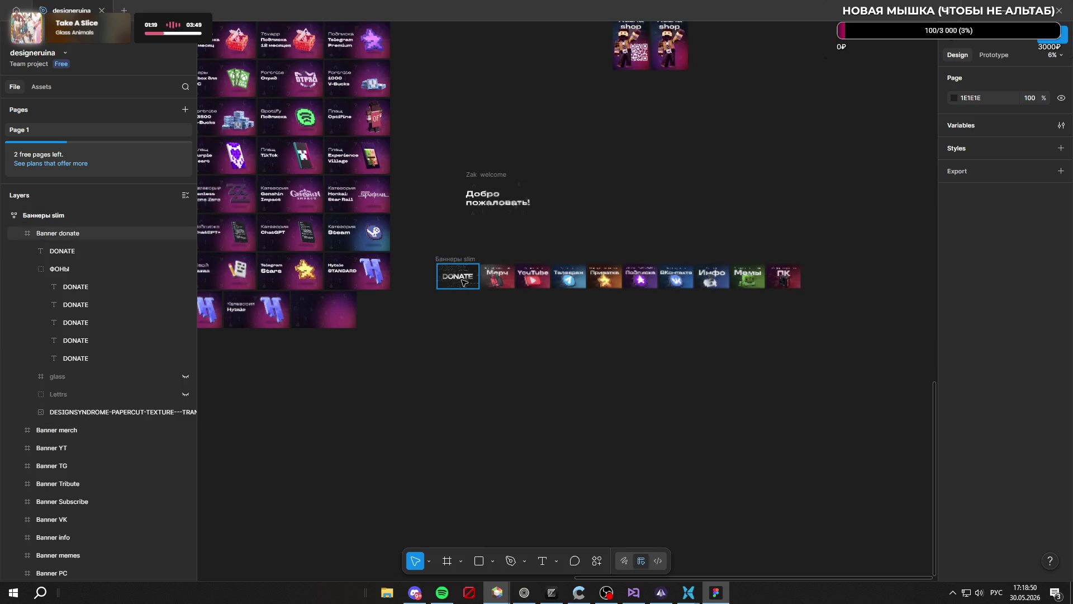
{"action": "scroll", "coordinate": [810, 292], "scroll_direction": "up", "scroll_amount": 5}
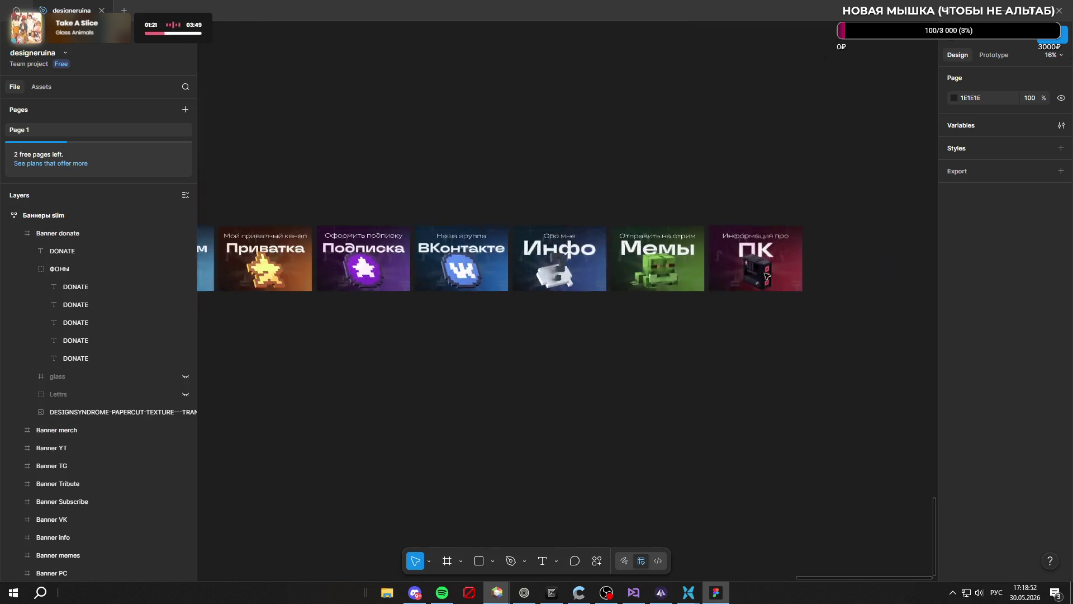
{"action": "scroll", "coordinate": [879, 318], "scroll_direction": "down", "scroll_amount": 2}
{"action": "scroll", "coordinate": [879, 318], "scroll_direction": "down", "scroll_amount": 4}
{"action": "scroll", "coordinate": [553, 341], "scroll_direction": "up", "scroll_amount": 5}
{"action": "scroll", "coordinate": [554, 342], "scroll_direction": "up", "scroll_amount": 3}
{"action": "scroll", "coordinate": [570, 336], "scroll_direction": "down", "scroll_amount": 4}
{"action": "scroll", "coordinate": [571, 293], "scroll_direction": "up", "scroll_amount": 5}
{"action": "scroll", "coordinate": [558, 246], "scroll_direction": "down", "scroll_amount": 3}
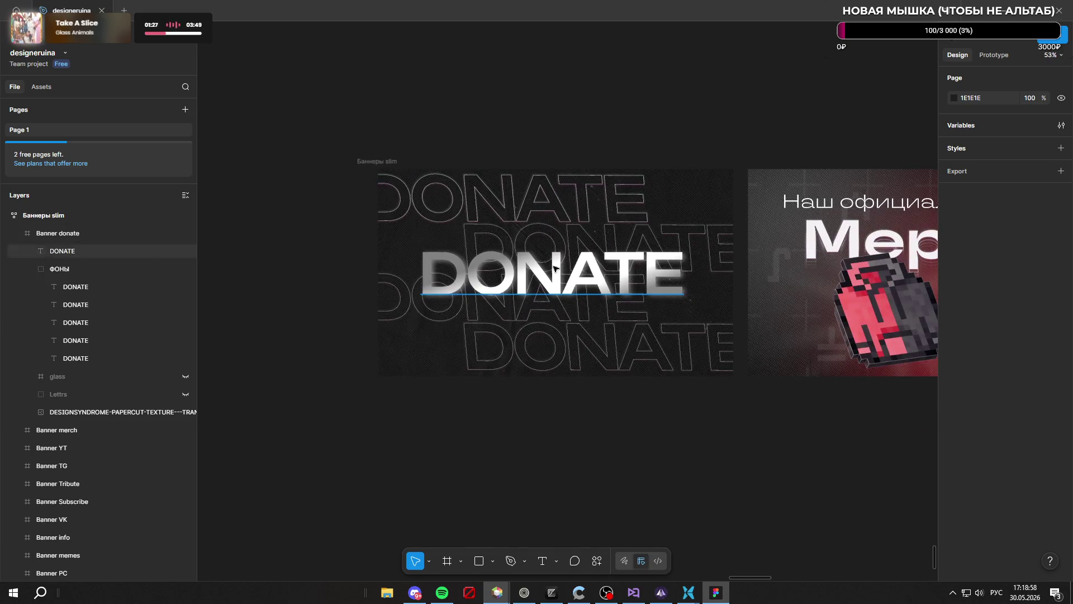
{"action": "scroll", "coordinate": [540, 214], "scroll_direction": "up", "scroll_amount": 1}
{"action": "left_click", "coordinate": [525, 230]}
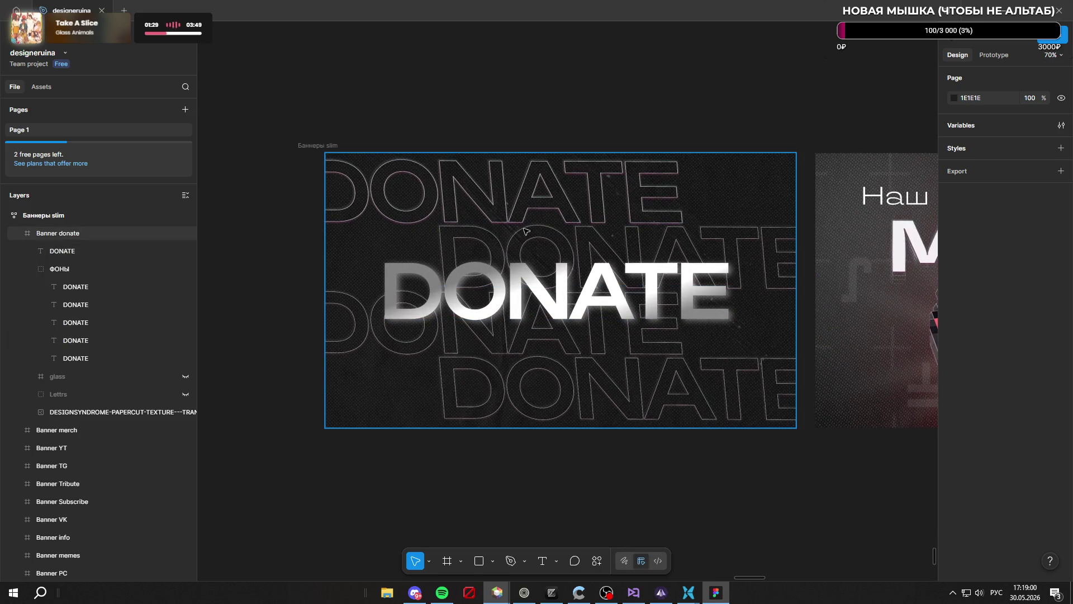
{"action": "key", "text": "Escape"}
{"action": "scroll", "coordinate": [517, 231], "scroll_direction": "down", "scroll_amount": 5}
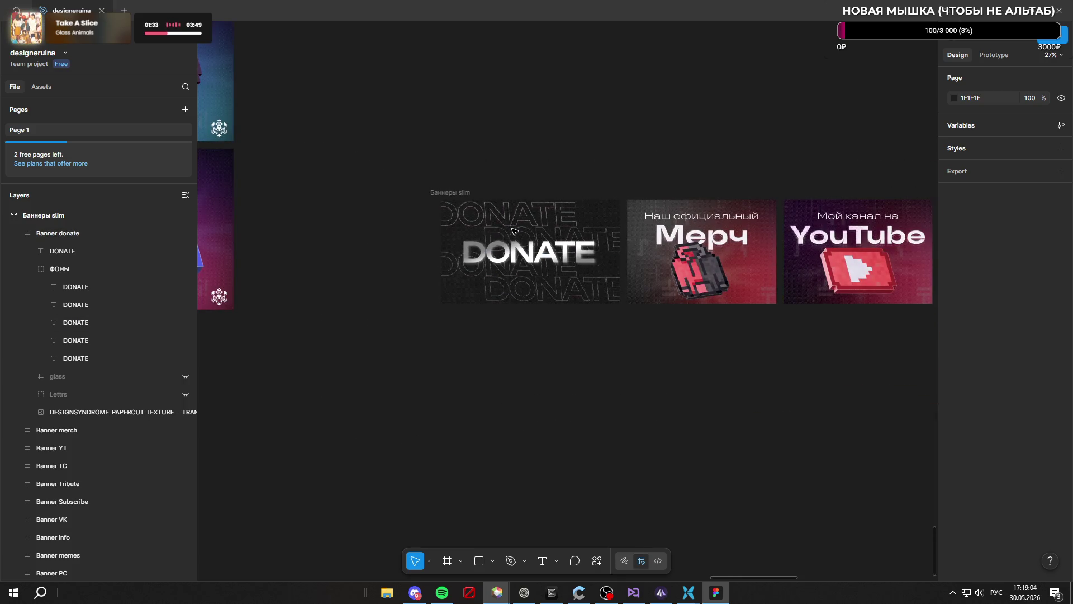
{"action": "scroll", "coordinate": [705, 266], "scroll_direction": "up", "scroll_amount": 6}
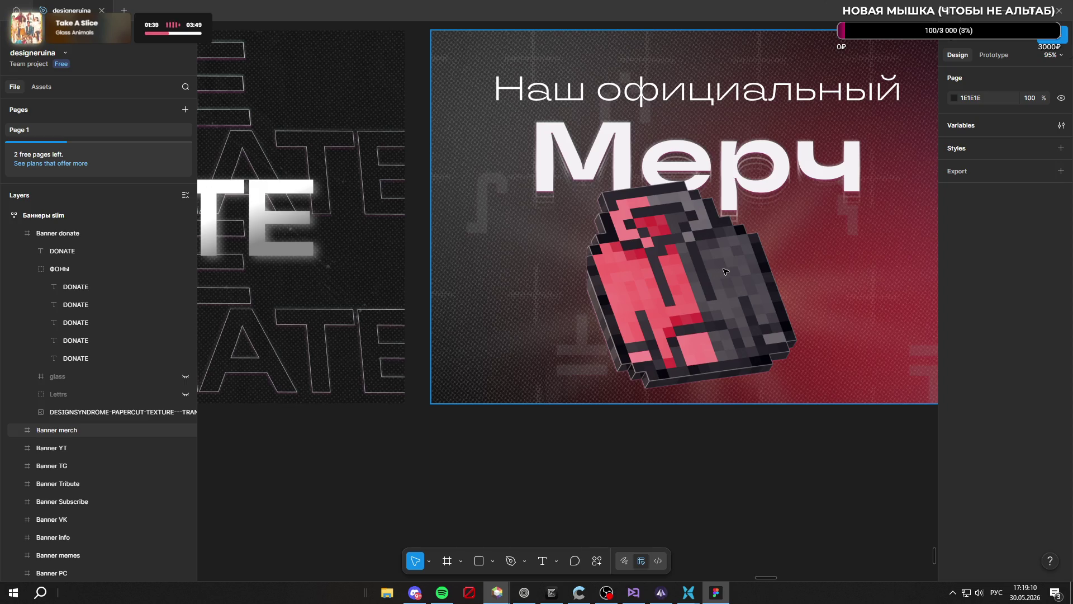
{"action": "scroll", "coordinate": [721, 271], "scroll_direction": "down", "scroll_amount": 6}
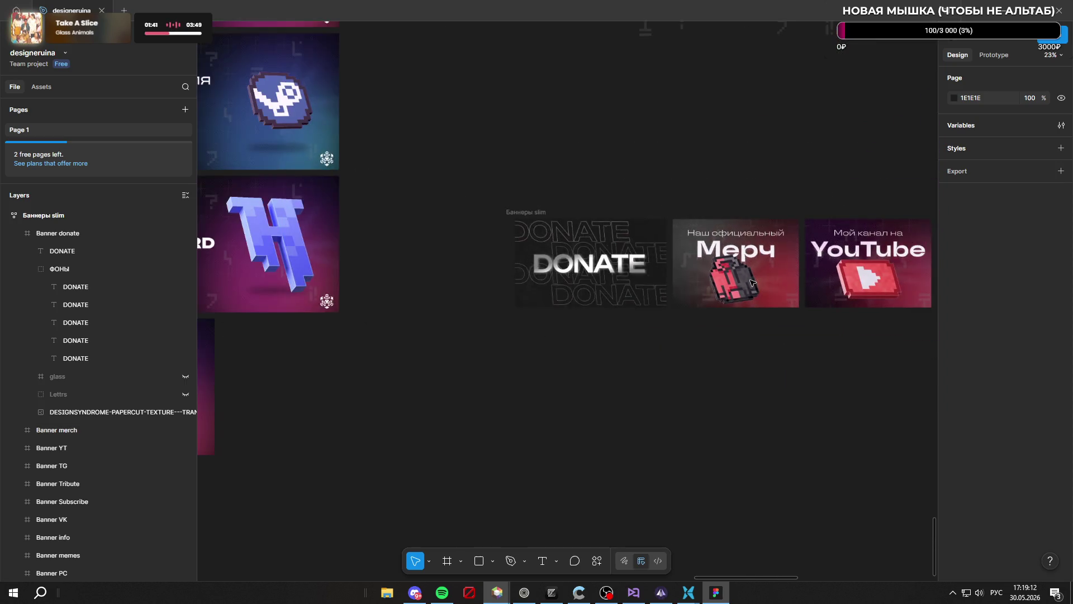
{"action": "scroll", "coordinate": [643, 262], "scroll_direction": "up", "scroll_amount": 5}
{"action": "scroll", "coordinate": [456, 238], "scroll_direction": "down", "scroll_amount": 2}
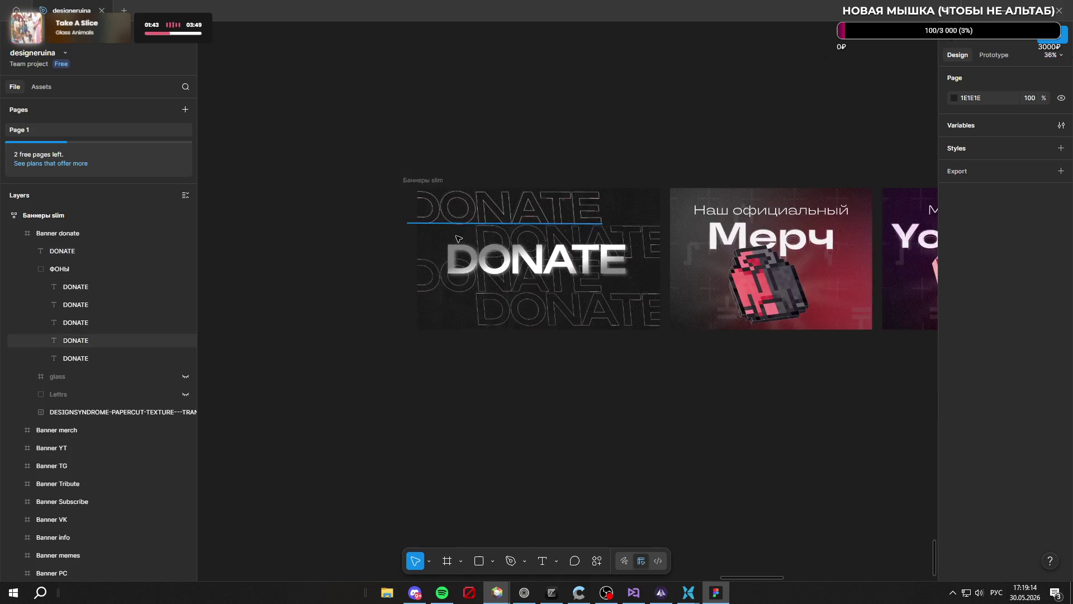
{"action": "scroll", "coordinate": [455, 238], "scroll_direction": "up", "scroll_amount": 2}
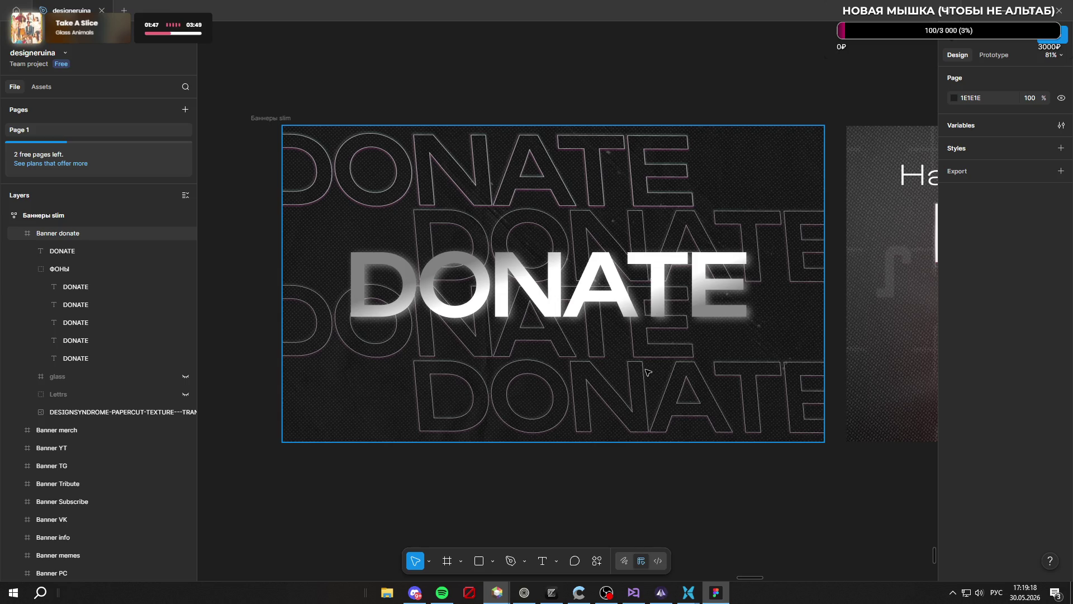
{"action": "mouse_move", "coordinate": [524, 591]}
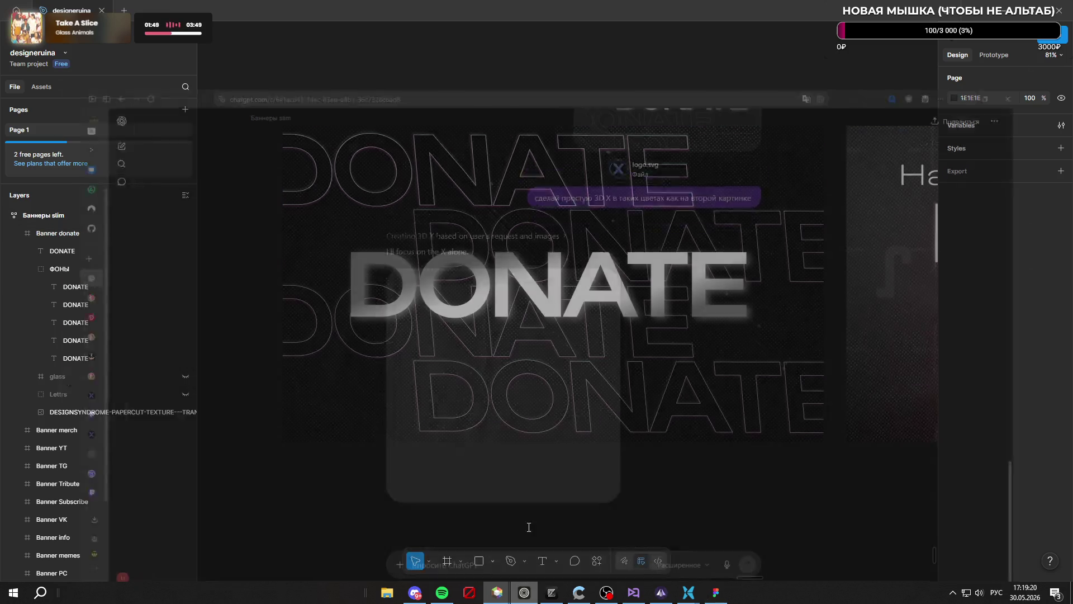
{"action": "left_click", "coordinate": [527, 544]}
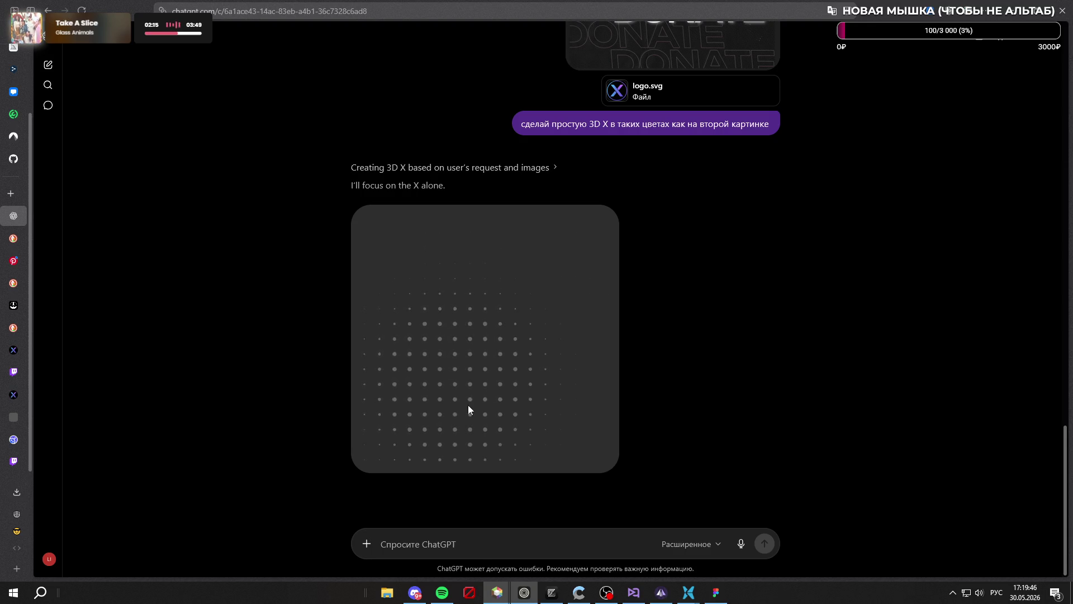
{"action": "left_click", "coordinate": [552, 592]}
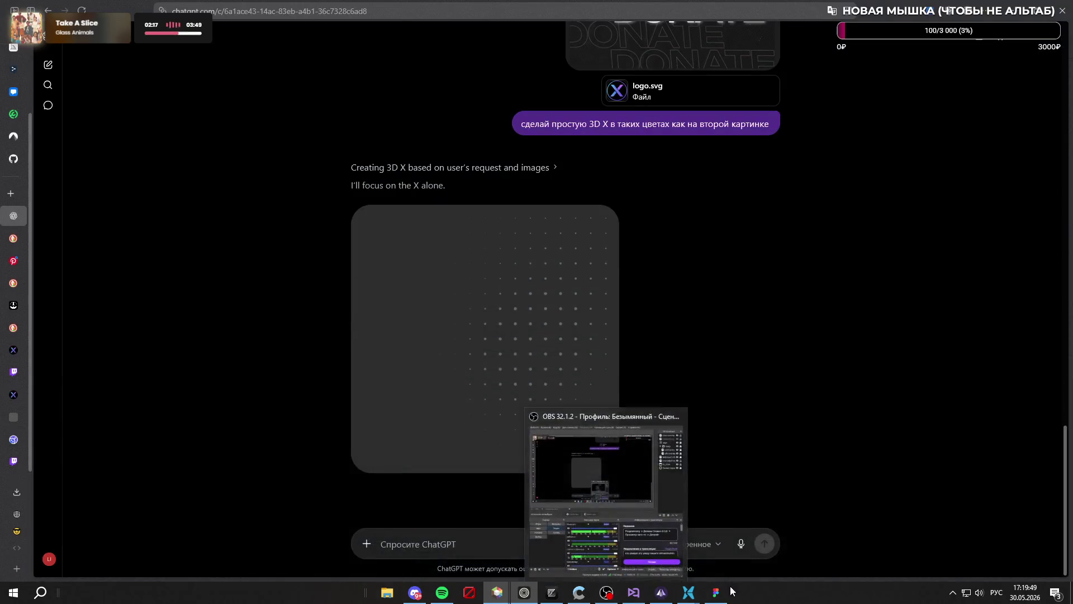
{"action": "left_click", "coordinate": [716, 592]}
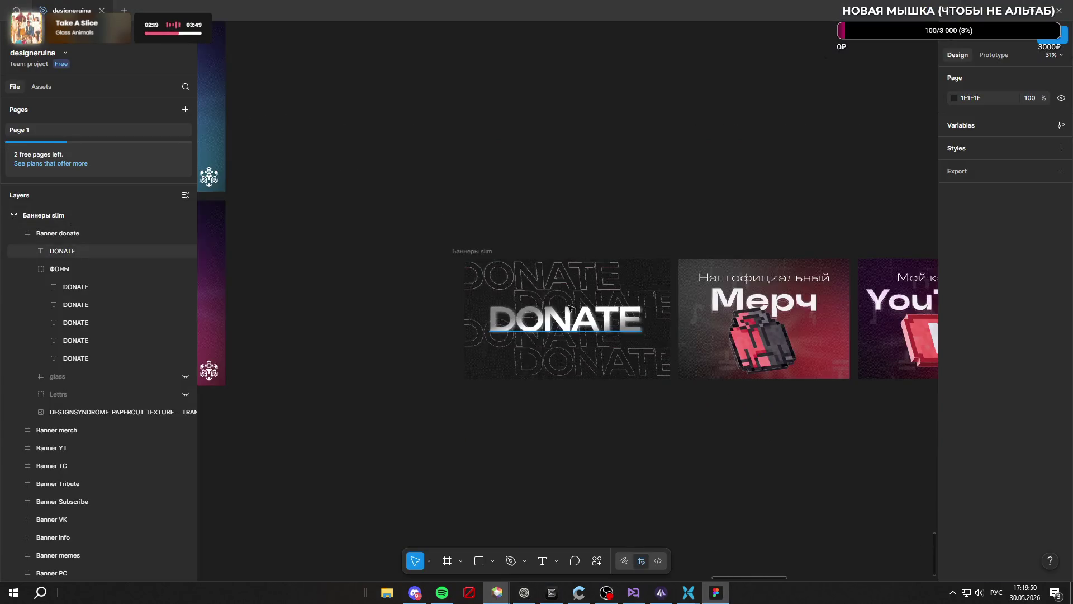
Zoom out to the whole board, then zoom in close on the DONATE banner in Баннеры slim
{"action": "scroll", "coordinate": [743, 347], "scroll_direction": "up", "scroll_amount": 15}
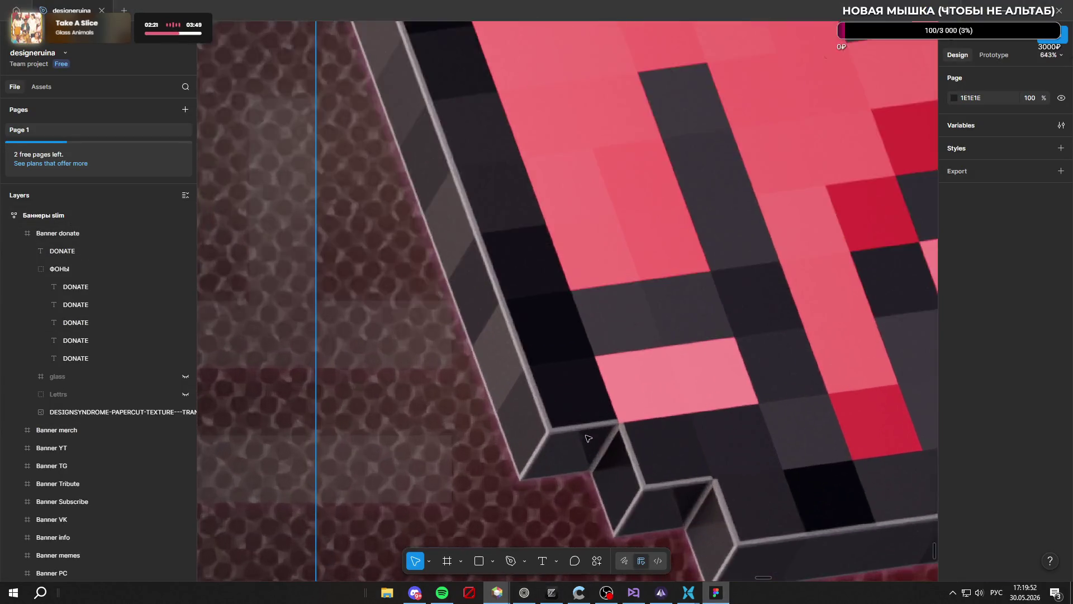
{"action": "scroll", "coordinate": [587, 438], "scroll_direction": "down", "scroll_amount": 10}
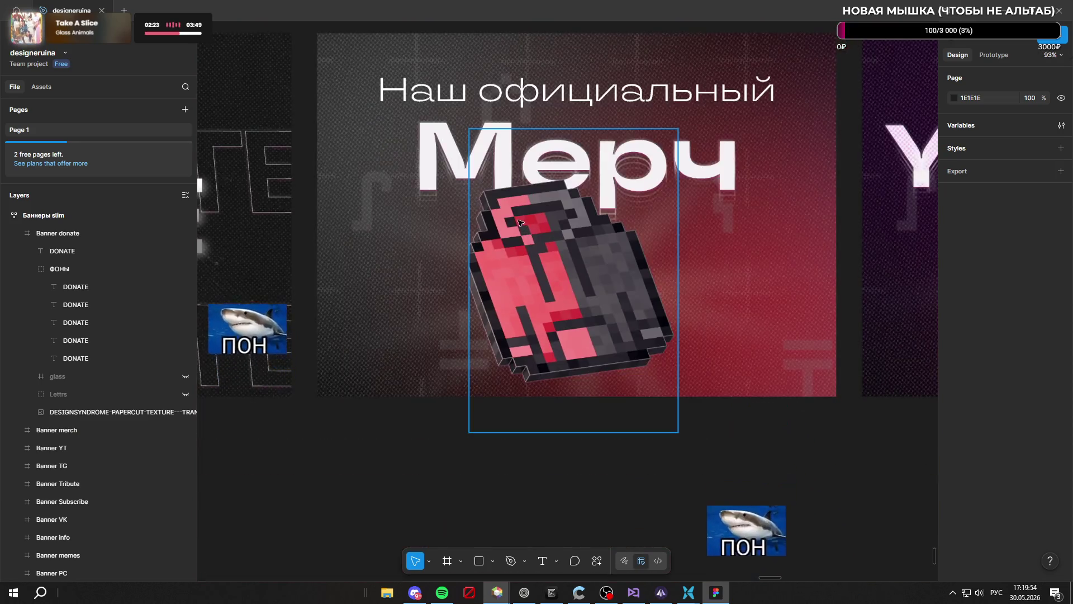
{"action": "scroll", "coordinate": [519, 223], "scroll_direction": "down", "scroll_amount": 5}
{"action": "scroll", "coordinate": [390, 256], "scroll_direction": "up", "scroll_amount": 8}
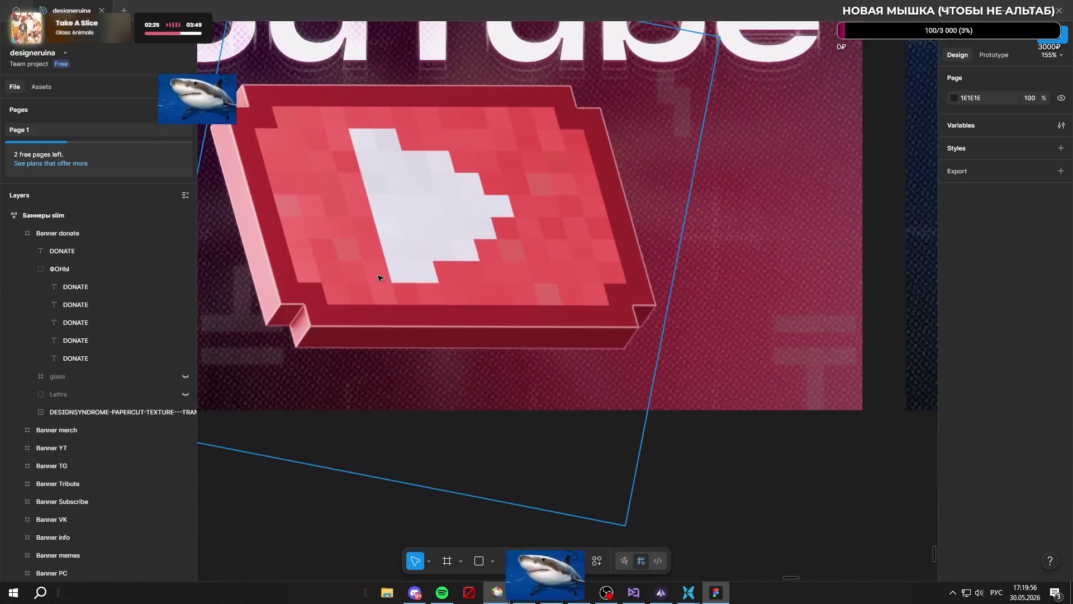
{"action": "scroll", "coordinate": [390, 256], "scroll_direction": "down", "scroll_amount": 5}
{"action": "scroll", "coordinate": [503, 257], "scroll_direction": "up", "scroll_amount": 6}
{"action": "scroll", "coordinate": [423, 268], "scroll_direction": "down", "scroll_amount": 6}
{"action": "scroll", "coordinate": [503, 274], "scroll_direction": "right", "scroll_amount": 3}
{"action": "scroll", "coordinate": [626, 280], "scroll_direction": "up", "scroll_amount": 5}
{"action": "scroll", "coordinate": [559, 280], "scroll_direction": "down", "scroll_amount": 6}
{"action": "scroll", "coordinate": [479, 281], "scroll_direction": "up", "scroll_amount": 6}
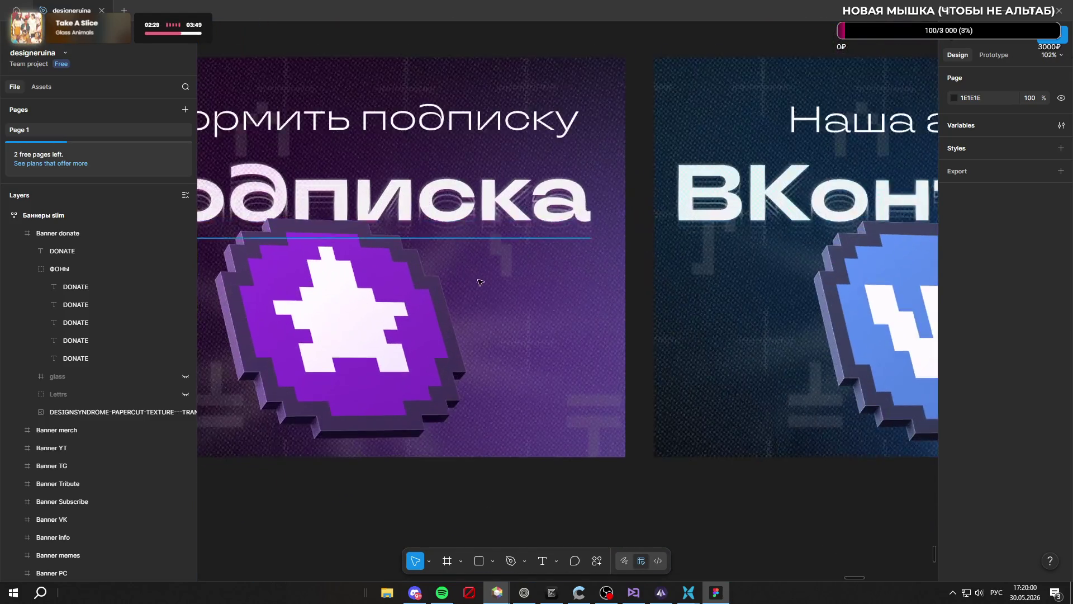
{"action": "scroll", "coordinate": [480, 281], "scroll_direction": "down", "scroll_amount": 3}
{"action": "scroll", "coordinate": [615, 279], "scroll_direction": "up", "scroll_amount": 2}
{"action": "scroll", "coordinate": [648, 286], "scroll_direction": "down", "scroll_amount": 4}
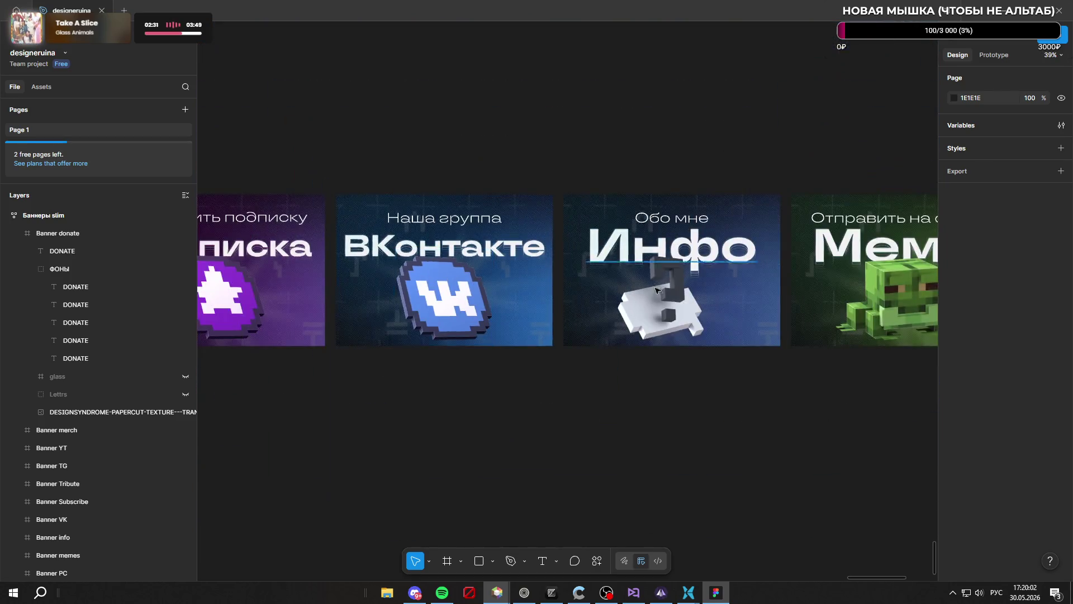
{"action": "scroll", "coordinate": [647, 288], "scroll_direction": "up", "scroll_amount": 5}
{"action": "scroll", "coordinate": [660, 301], "scroll_direction": "down", "scroll_amount": 2}
{"action": "scroll", "coordinate": [619, 246], "scroll_direction": "up", "scroll_amount": 2}
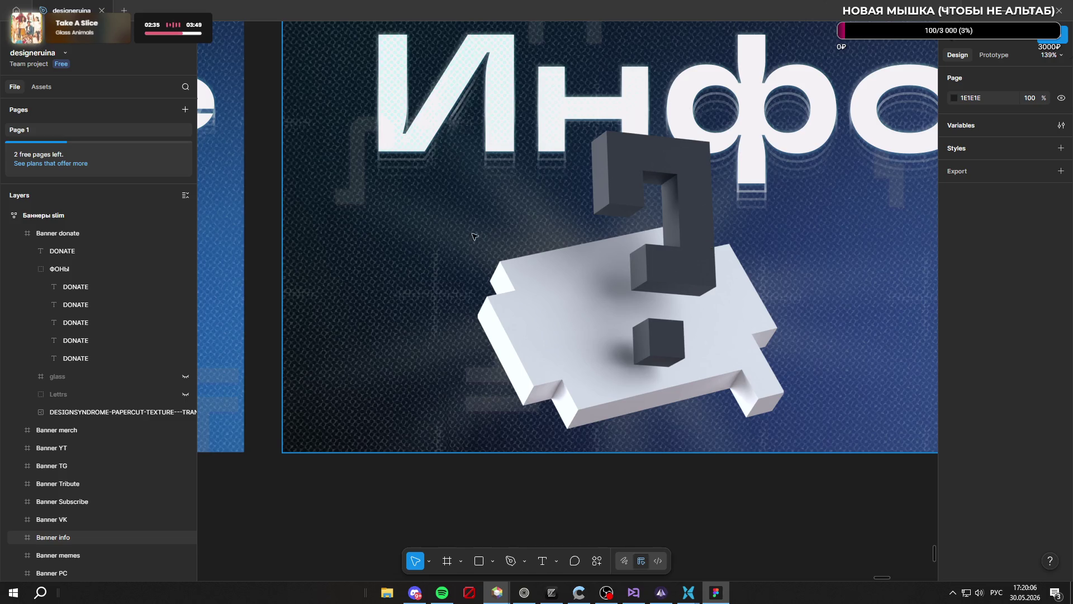
{"action": "scroll", "coordinate": [499, 218], "scroll_direction": "down", "scroll_amount": 5}
{"action": "scroll", "coordinate": [476, 252], "scroll_direction": "up", "scroll_amount": 5}
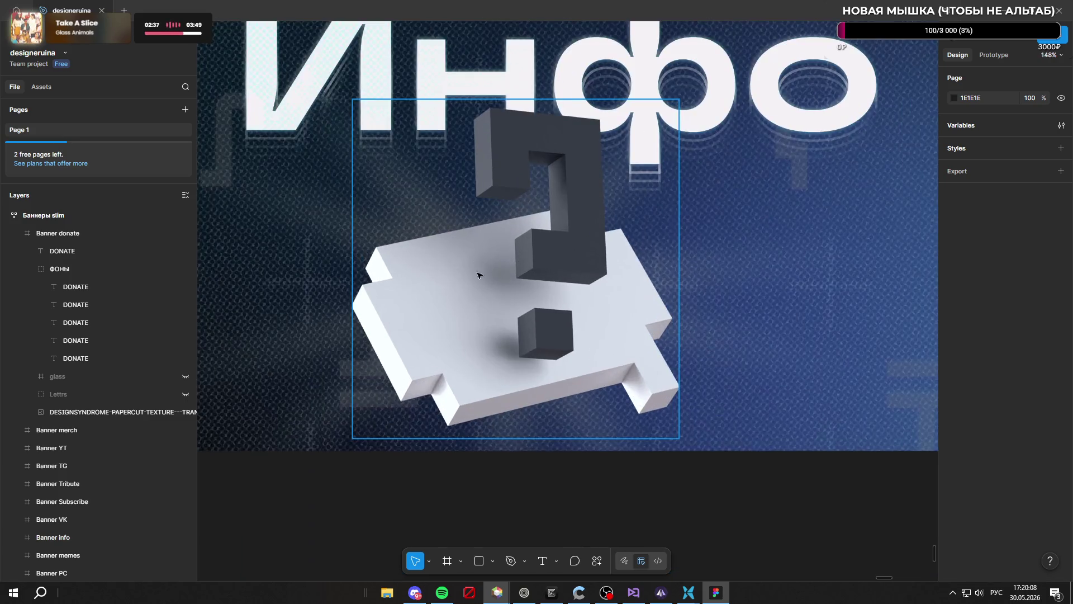
{"action": "scroll", "coordinate": [454, 250], "scroll_direction": "down", "scroll_amount": 5}
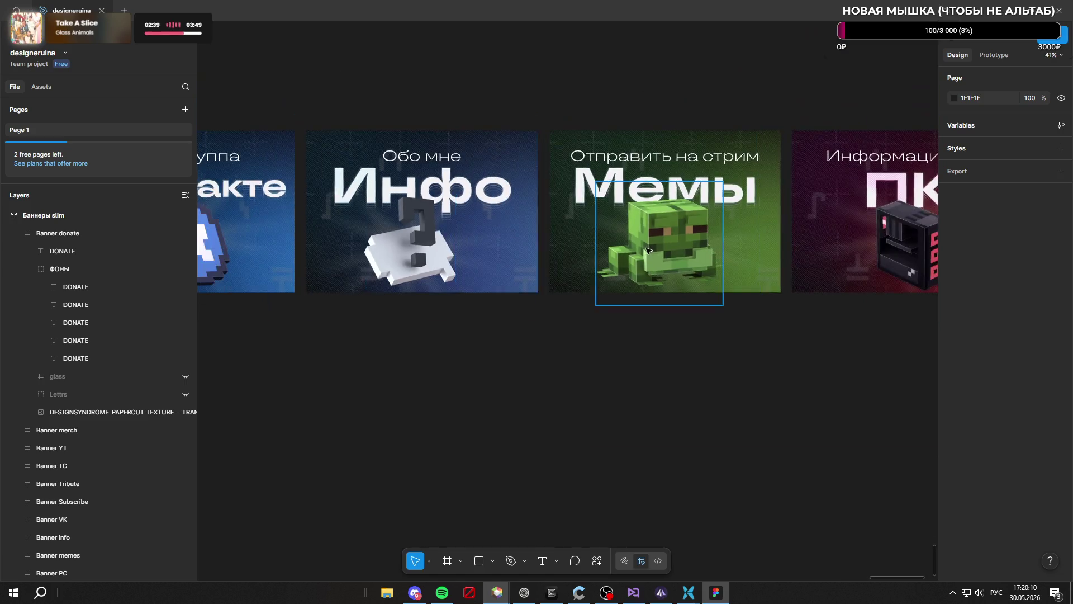
{"action": "scroll", "coordinate": [515, 233], "scroll_direction": "up", "scroll_amount": 6}
{"action": "scroll", "coordinate": [515, 233], "scroll_direction": "down", "scroll_amount": 5}
{"action": "scroll", "coordinate": [559, 308], "scroll_direction": "up", "scroll_amount": 2}
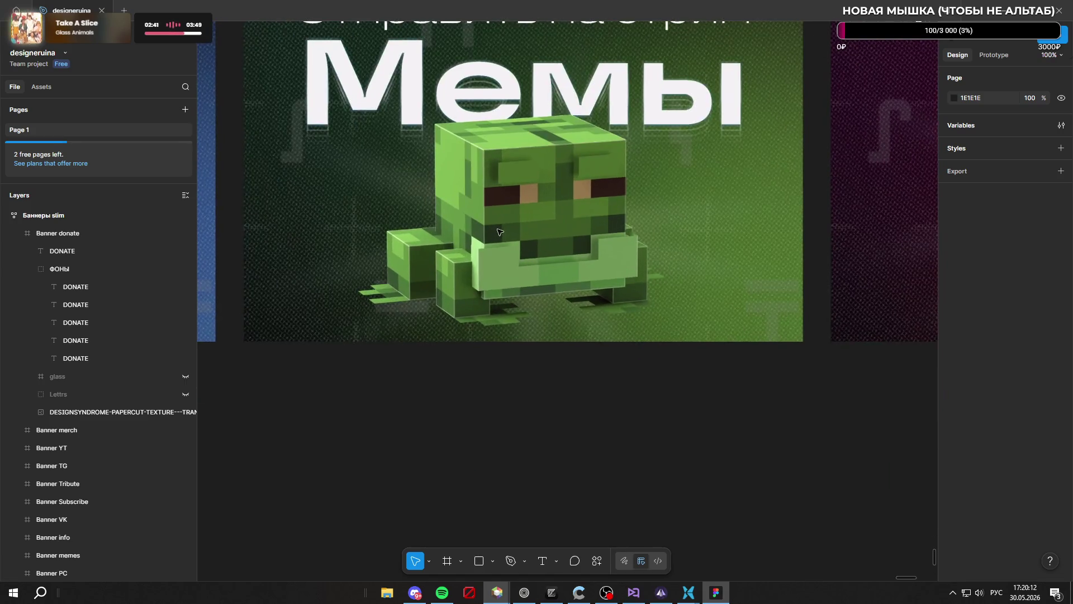
{"action": "scroll", "coordinate": [578, 365], "scroll_direction": "down", "scroll_amount": 2}
{"action": "scroll", "coordinate": [552, 291], "scroll_direction": "up", "scroll_amount": 4}
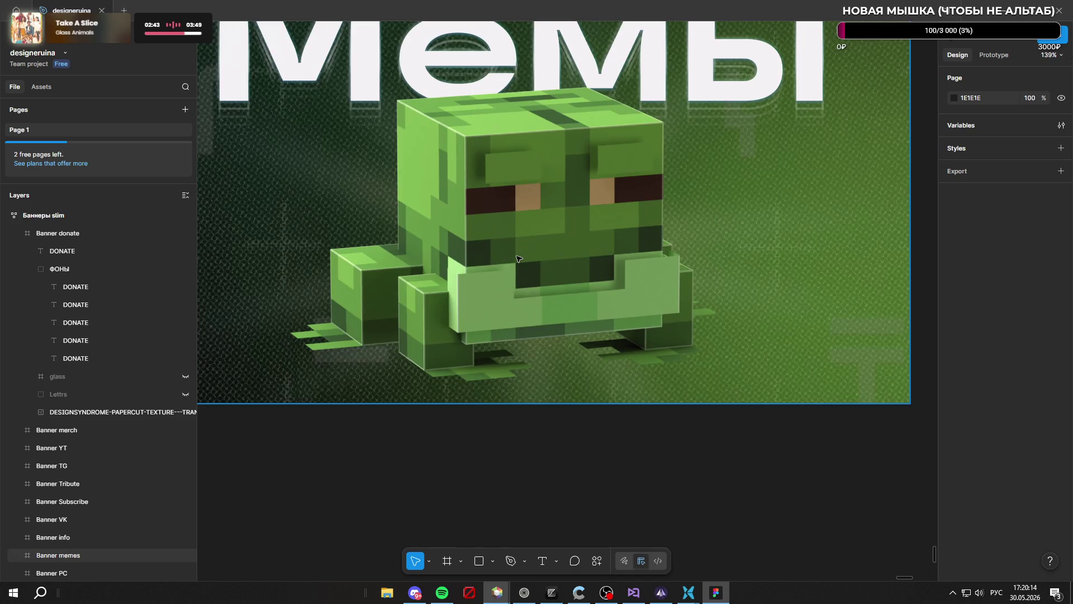
{"action": "scroll", "coordinate": [519, 259], "scroll_direction": "down", "scroll_amount": 5}
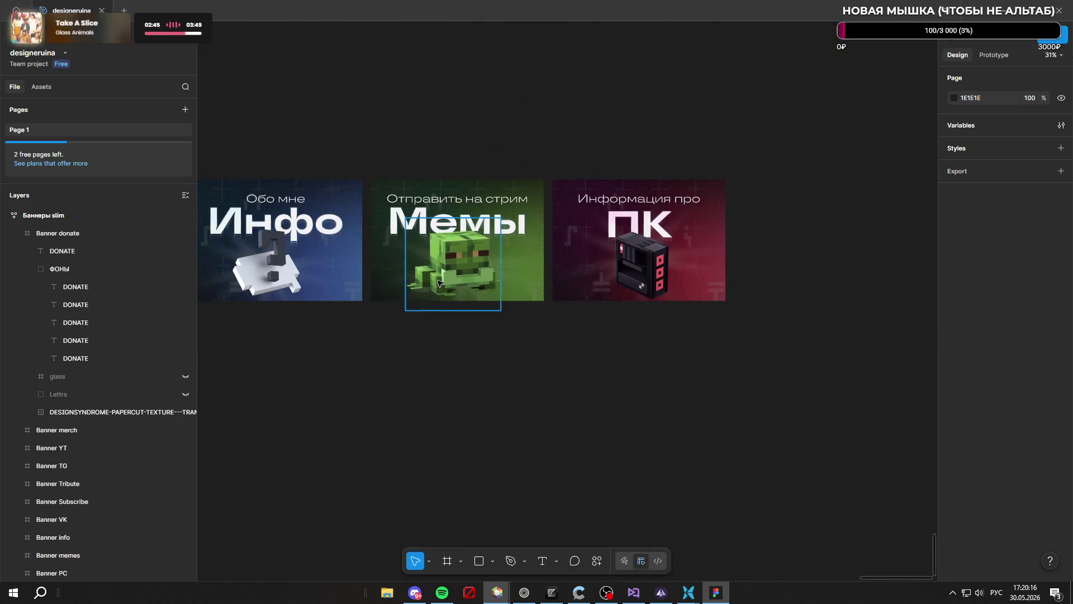
{"action": "scroll", "coordinate": [469, 279], "scroll_direction": "up", "scroll_amount": 5}
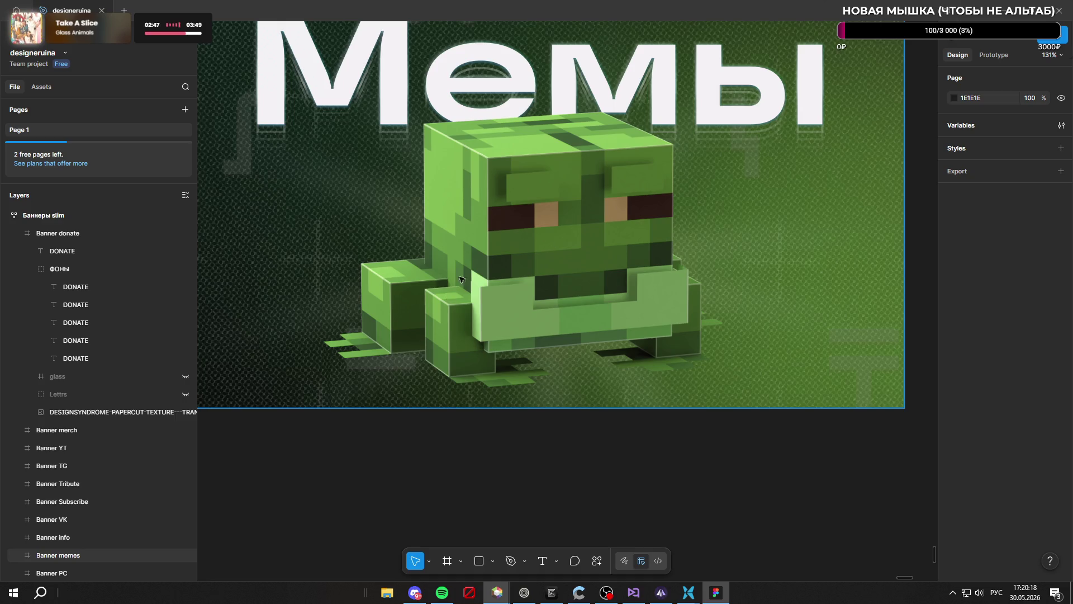
{"action": "scroll", "coordinate": [484, 259], "scroll_direction": "down", "scroll_amount": 5}
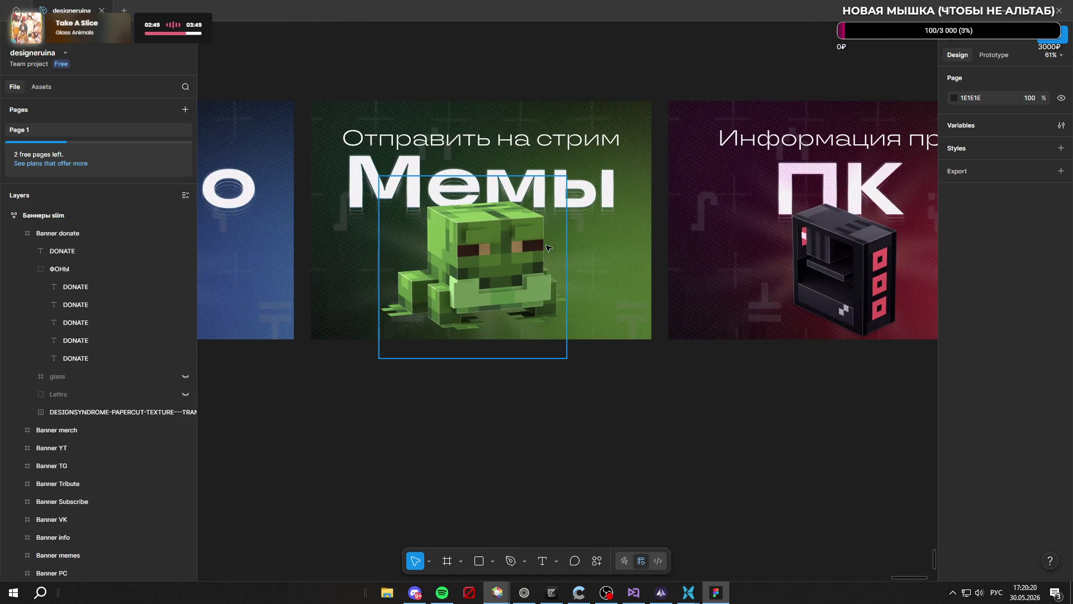
{"action": "scroll", "coordinate": [532, 248], "scroll_direction": "down", "scroll_amount": 3}
{"action": "scroll", "coordinate": [578, 288], "scroll_direction": "up", "scroll_amount": 10}
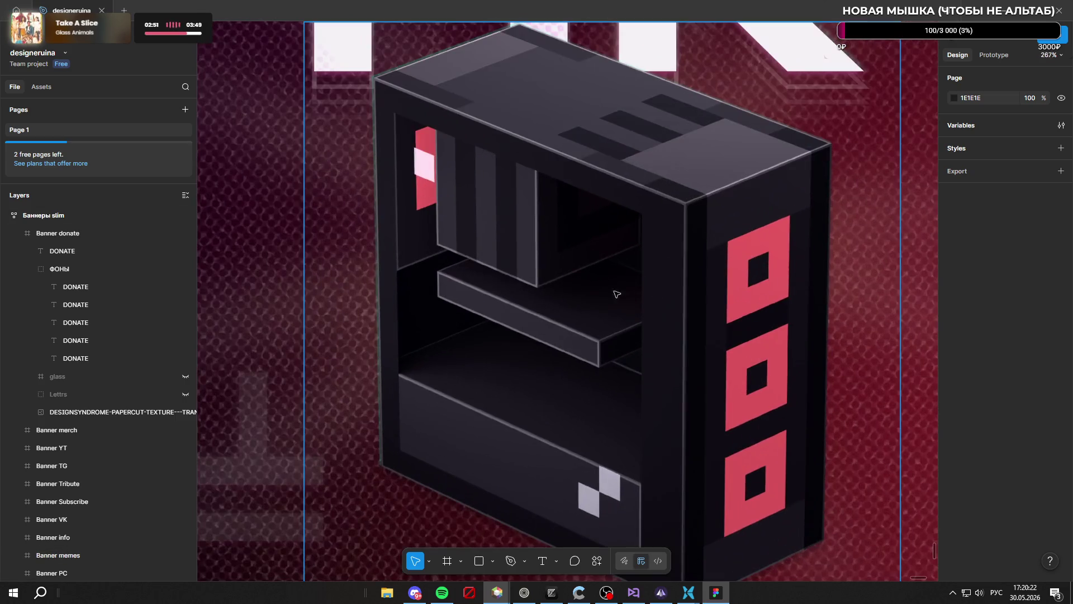
{"action": "scroll", "coordinate": [823, 242], "scroll_direction": "down", "scroll_amount": 15}
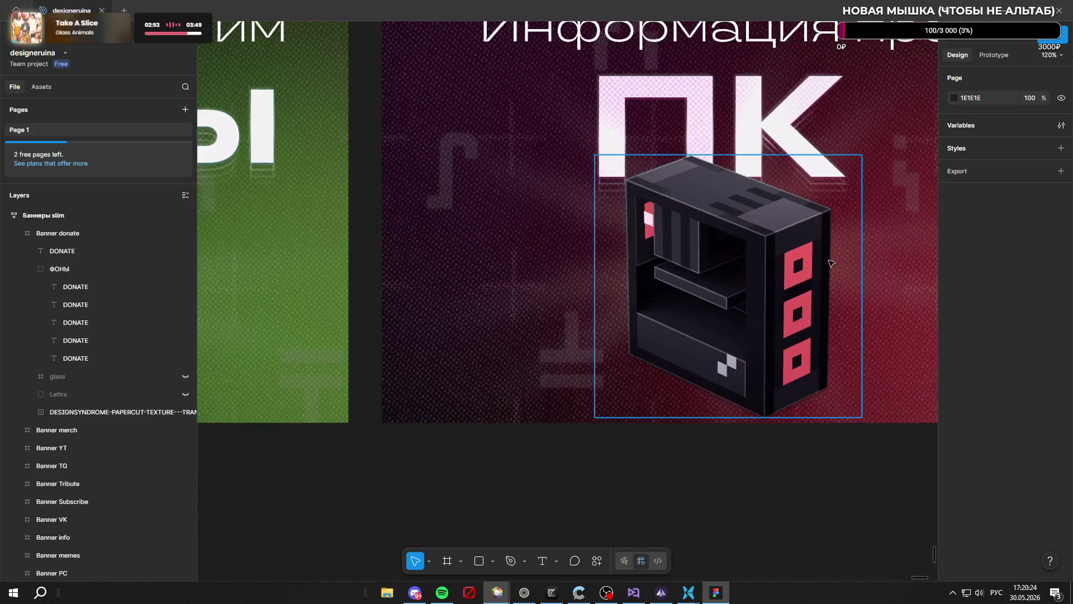
{"action": "scroll", "coordinate": [587, 272], "scroll_direction": "up", "scroll_amount": 10}
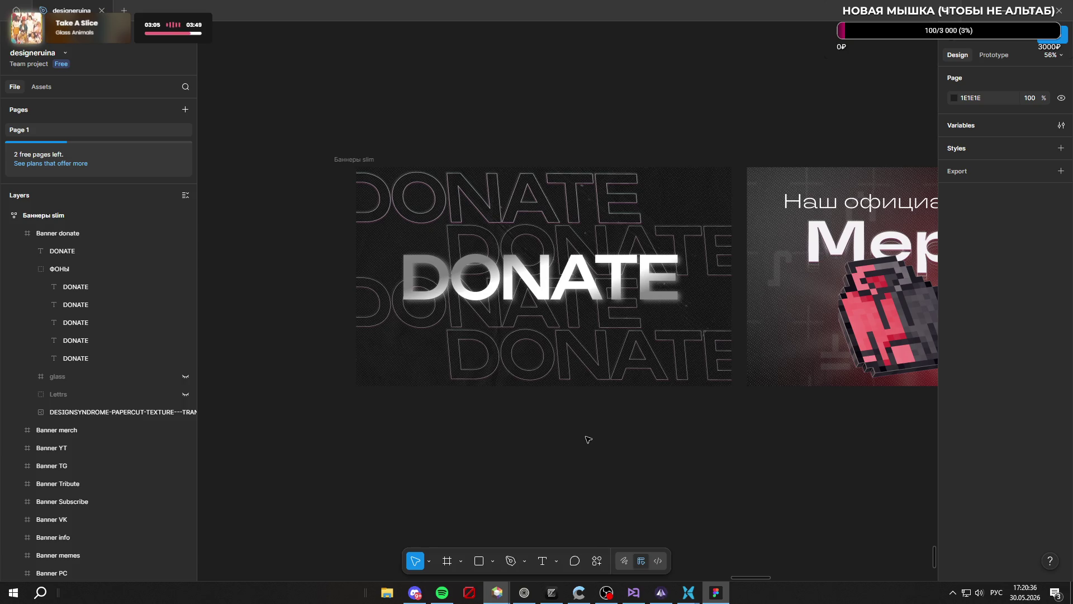
{"action": "scroll", "coordinate": [589, 439], "scroll_direction": "down", "scroll_amount": 10}
{"action": "scroll", "coordinate": [626, 375], "scroll_direction": "up", "scroll_amount": 2}
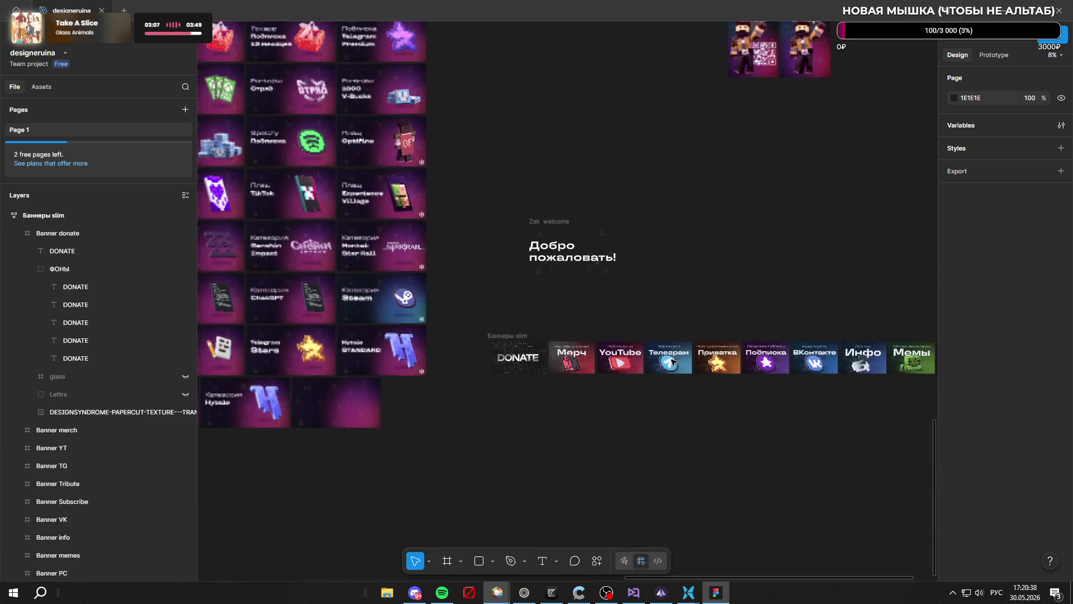
{"action": "scroll", "coordinate": [872, 391], "scroll_direction": "up", "scroll_amount": 10}
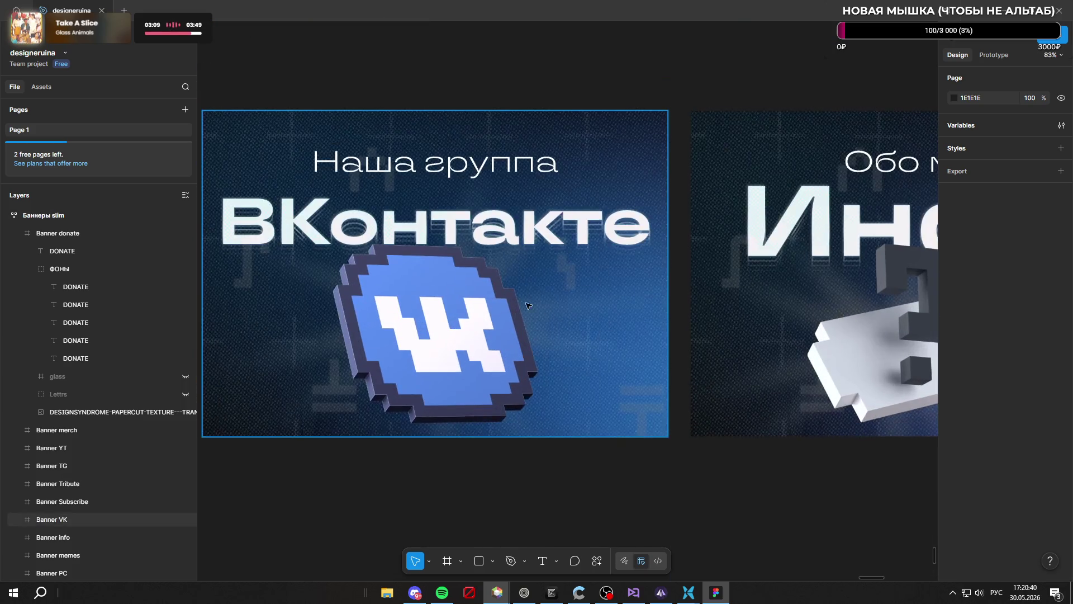
{"action": "scroll", "coordinate": [541, 311], "scroll_direction": "down", "scroll_amount": 4}
{"action": "scroll", "coordinate": [500, 295], "scroll_direction": "up", "scroll_amount": 3}
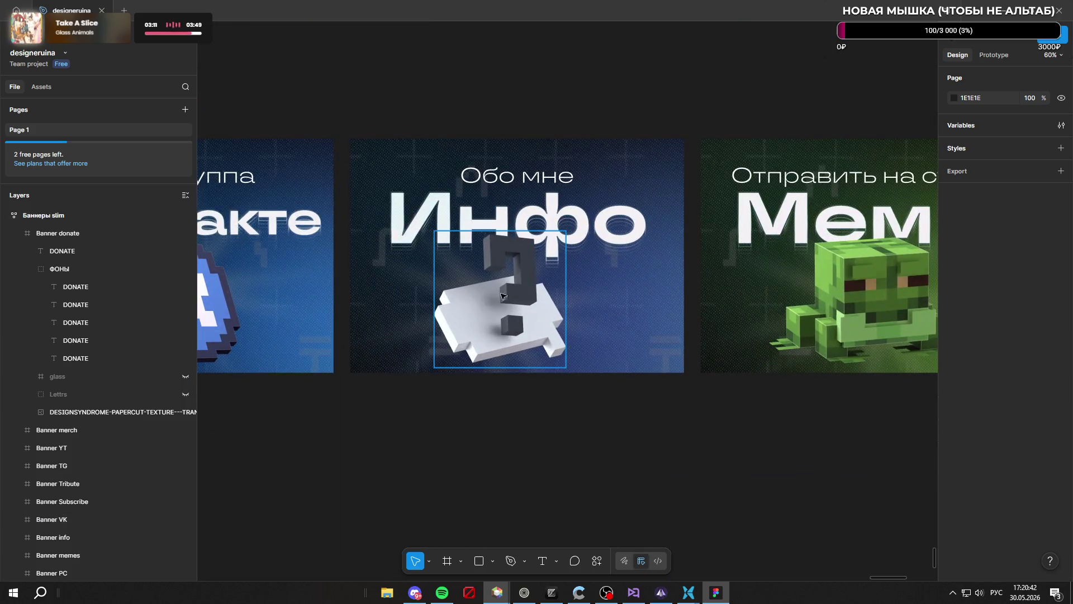
{"action": "scroll", "coordinate": [619, 342], "scroll_direction": "down", "scroll_amount": 10}
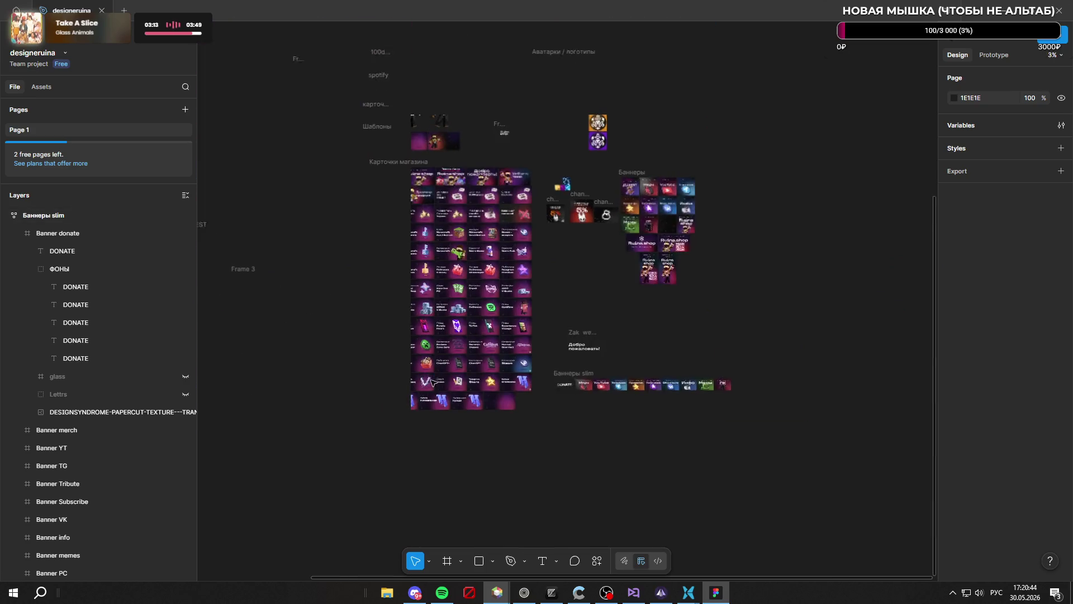
{"action": "scroll", "coordinate": [513, 369], "scroll_direction": "up", "scroll_amount": 10}
{"action": "scroll", "coordinate": [475, 336], "scroll_direction": "down", "scroll_amount": 3}
{"action": "scroll", "coordinate": [469, 311], "scroll_direction": "up", "scroll_amount": 6}
{"action": "scroll", "coordinate": [469, 312], "scroll_direction": "down", "scroll_amount": 4}
{"action": "scroll", "coordinate": [504, 324], "scroll_direction": "up", "scroll_amount": 4}
{"action": "scroll", "coordinate": [559, 335], "scroll_direction": "down", "scroll_amount": 2}
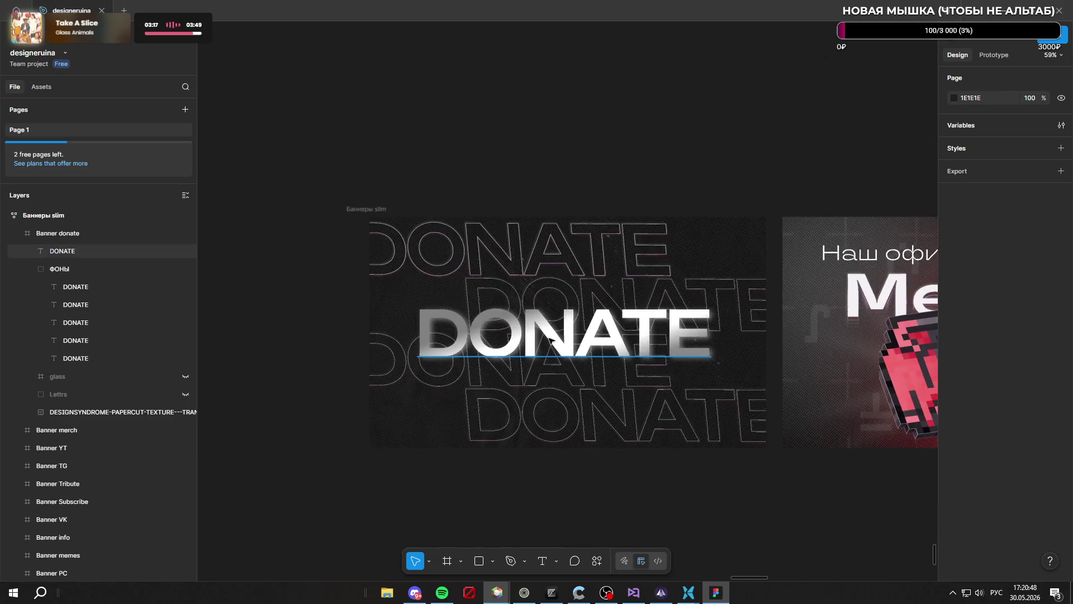
{"action": "scroll", "coordinate": [578, 335], "scroll_direction": "up", "scroll_amount": 2}
{"action": "scroll", "coordinate": [548, 330], "scroll_direction": "down", "scroll_amount": 3}
{"action": "scroll", "coordinate": [520, 324], "scroll_direction": "up", "scroll_amount": 4}
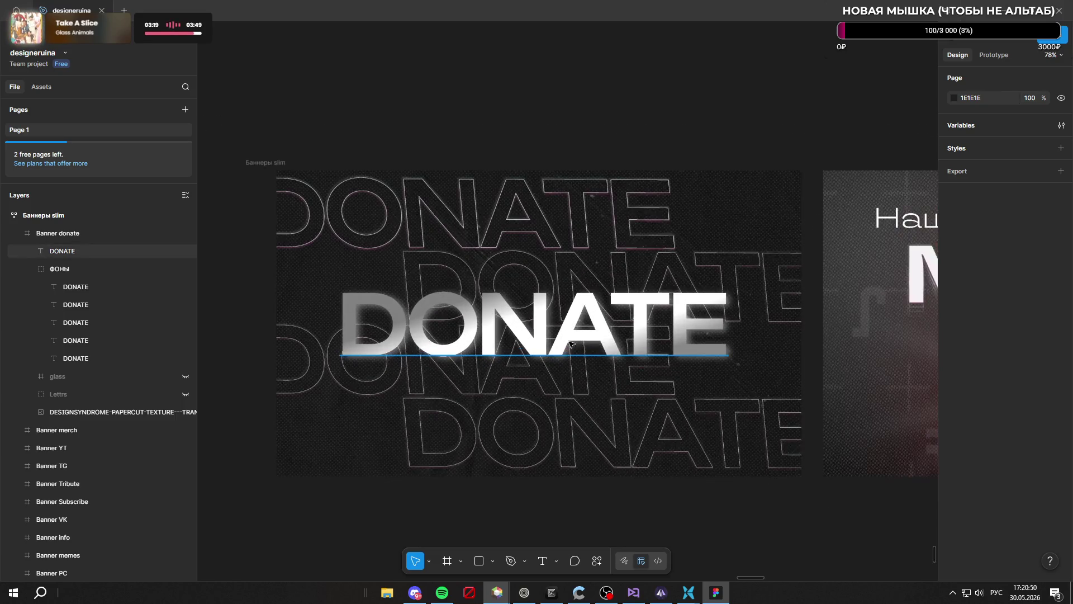
Switch to the ChatGPT chat and scroll down to follow the 3D X image generation
{"action": "mouse_move", "coordinate": [524, 593]}
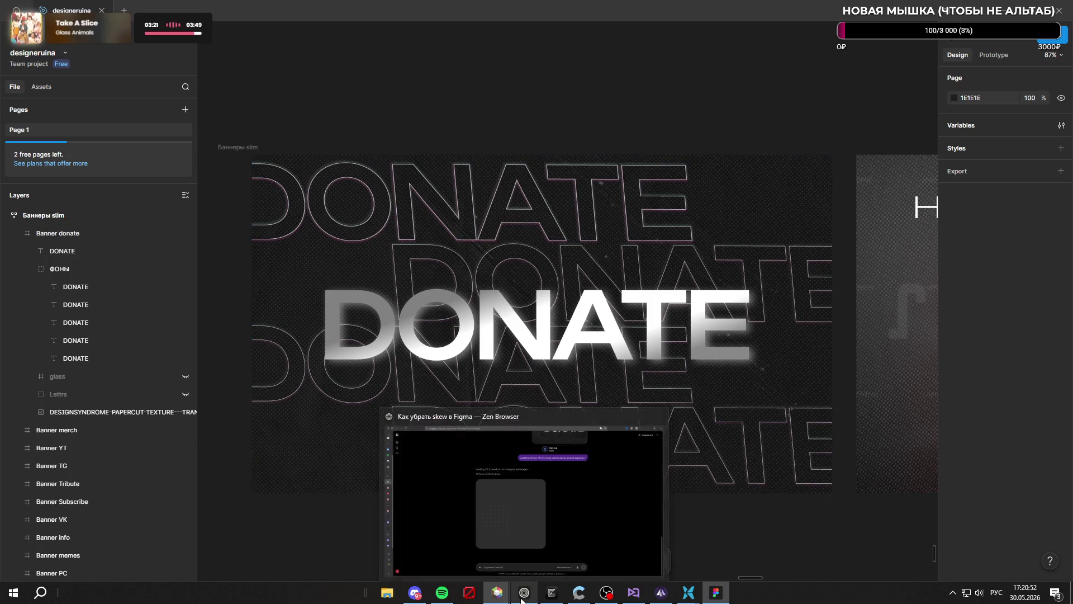
{"action": "left_click", "coordinate": [594, 466]}
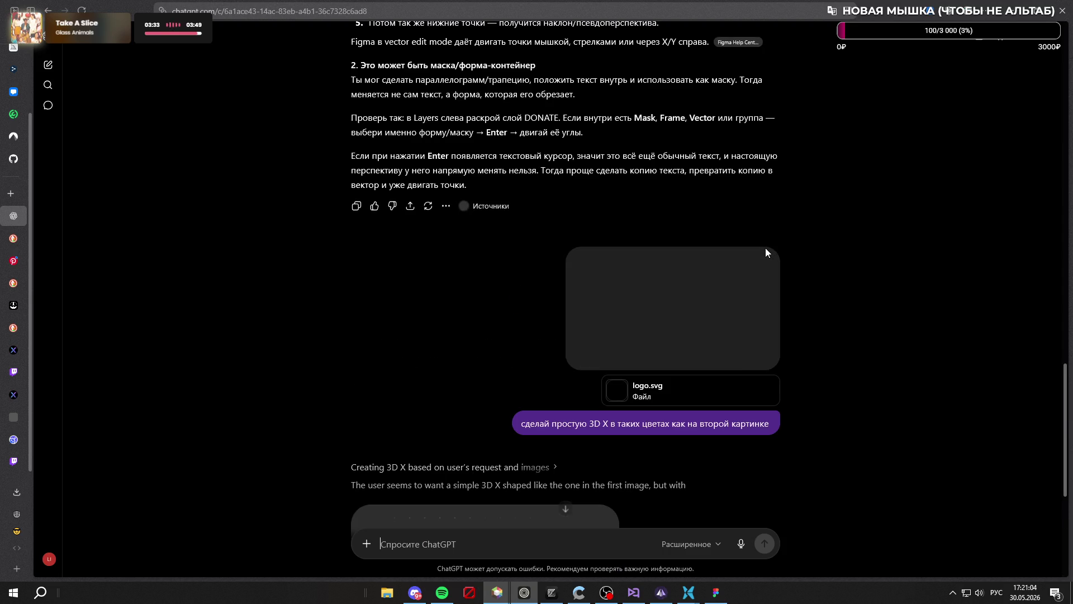
{"action": "scroll", "coordinate": [789, 292], "scroll_direction": "down", "scroll_amount": 5}
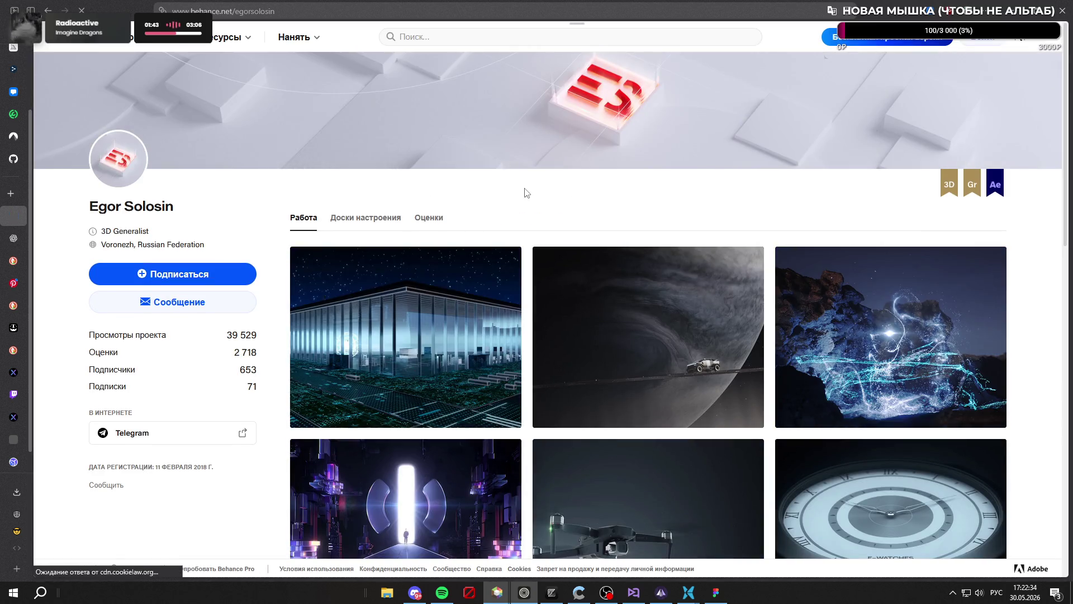
Dismiss the Behance cookie notice and the Google sign-in prompt
{"action": "scroll", "coordinate": [524, 193], "scroll_direction": "down", "scroll_amount": 3}
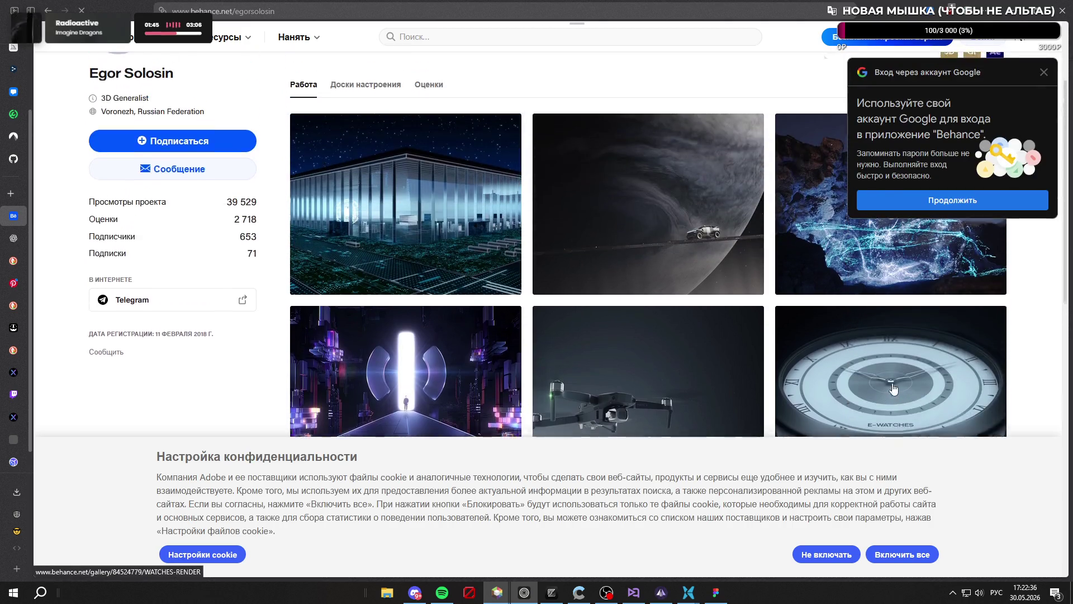
{"action": "scroll", "coordinate": [894, 391], "scroll_direction": "down", "scroll_amount": 3}
{"action": "left_click", "coordinate": [902, 554]}
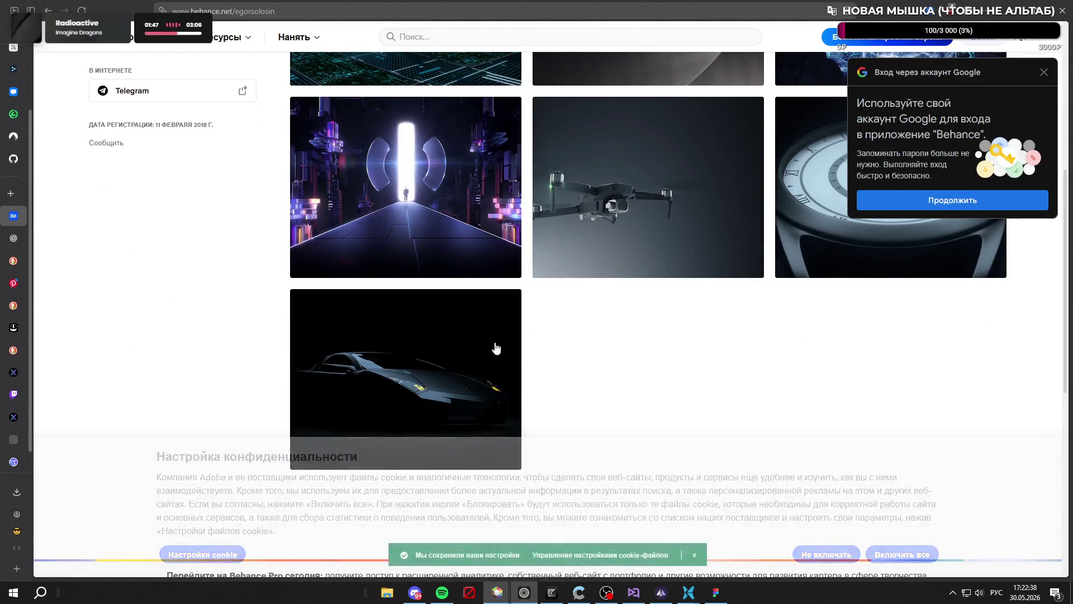
{"action": "scroll", "coordinate": [513, 354], "scroll_direction": "up", "scroll_amount": 6}
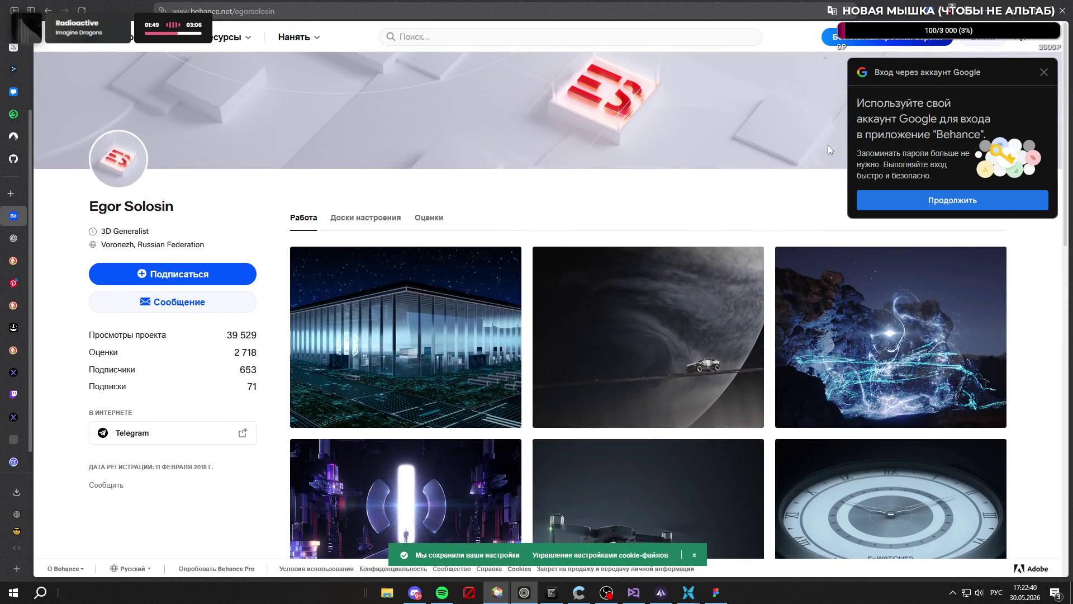
{"action": "left_click", "coordinate": [1044, 72]}
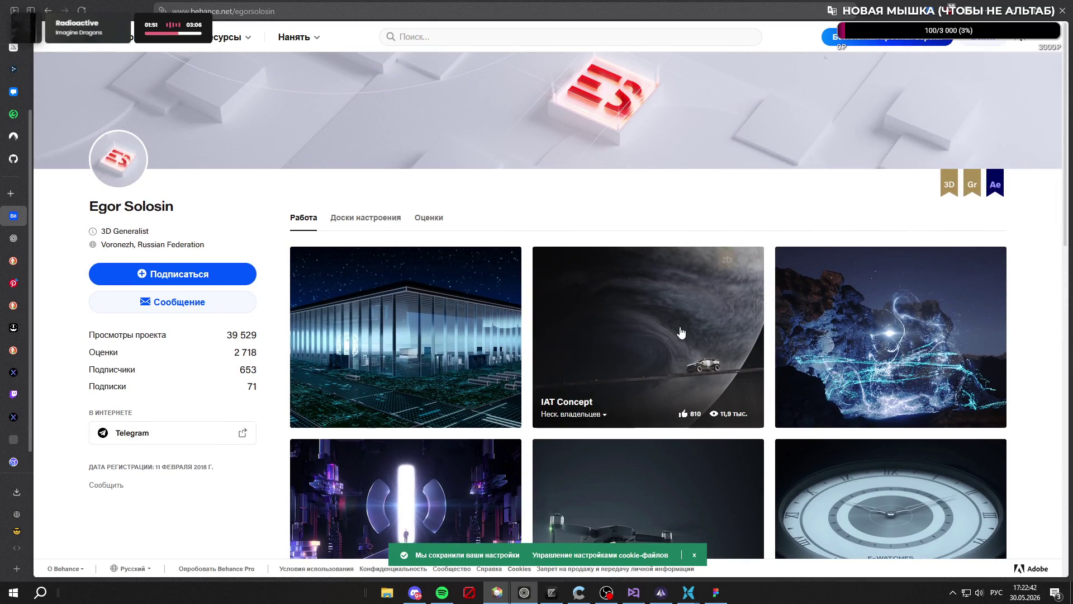
Open the IAT Concept project and play its Vimeo video
{"action": "left_click", "coordinate": [678, 334]}
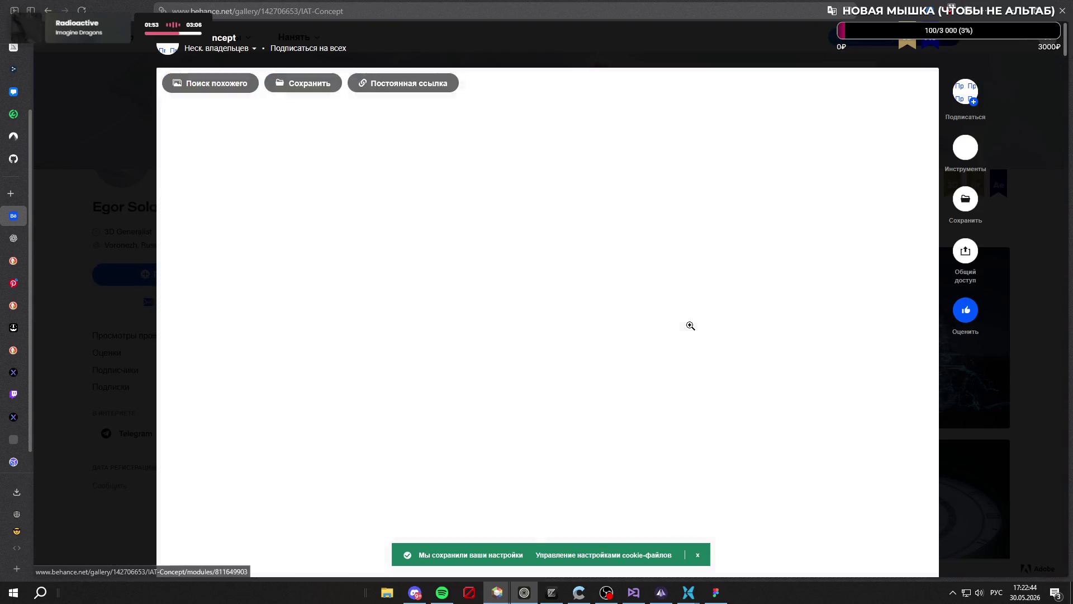
{"action": "scroll", "coordinate": [671, 333], "scroll_direction": "down", "scroll_amount": 10}
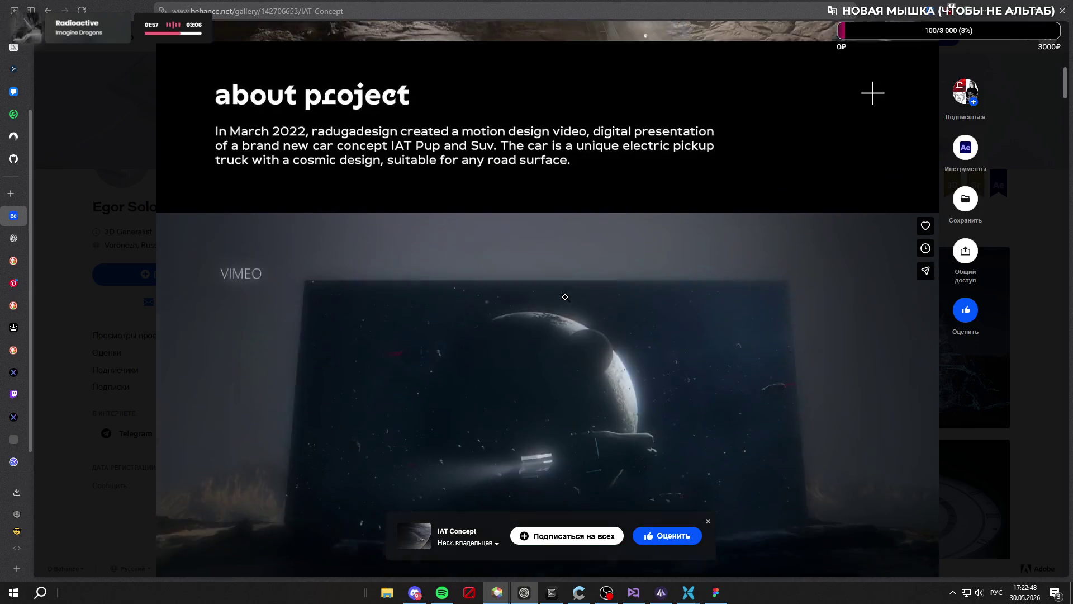
{"action": "scroll", "coordinate": [566, 298], "scroll_direction": "down", "scroll_amount": 5}
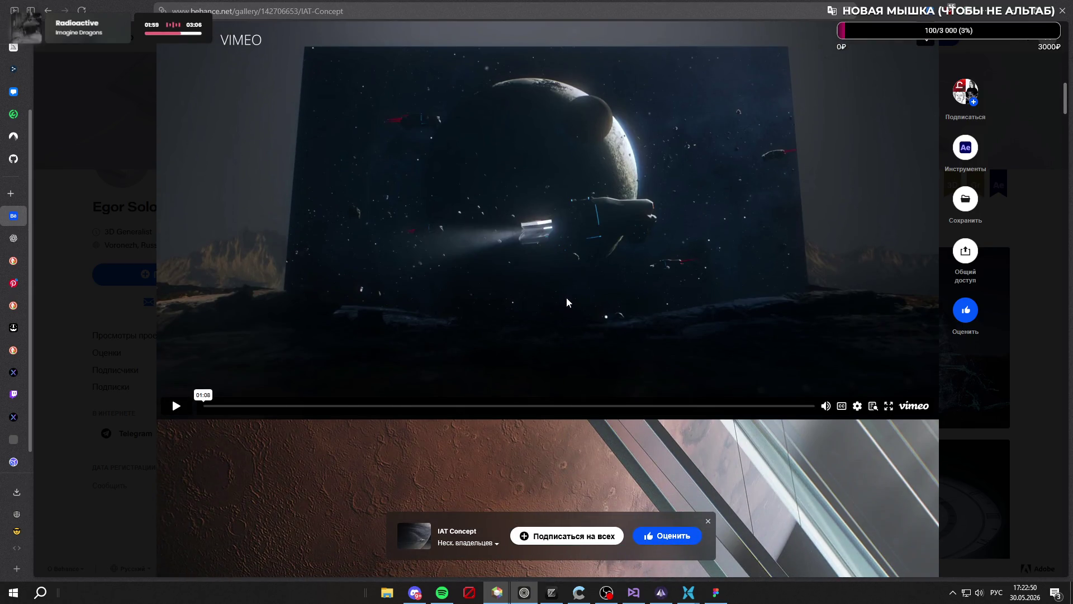
{"action": "scroll", "coordinate": [567, 302], "scroll_direction": "up", "scroll_amount": 1}
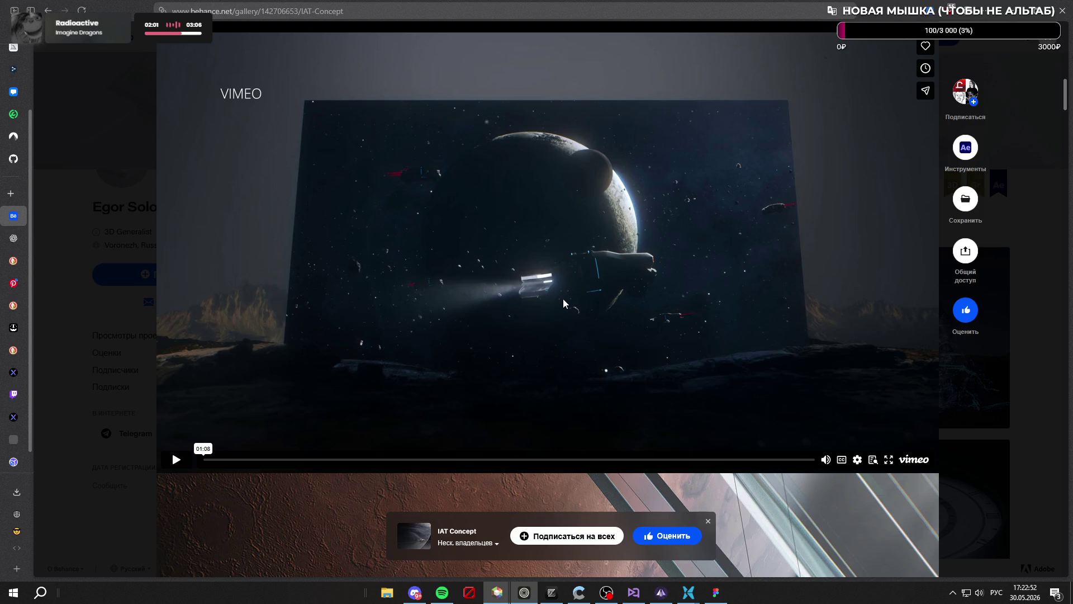
{"action": "left_click", "coordinate": [176, 459]}
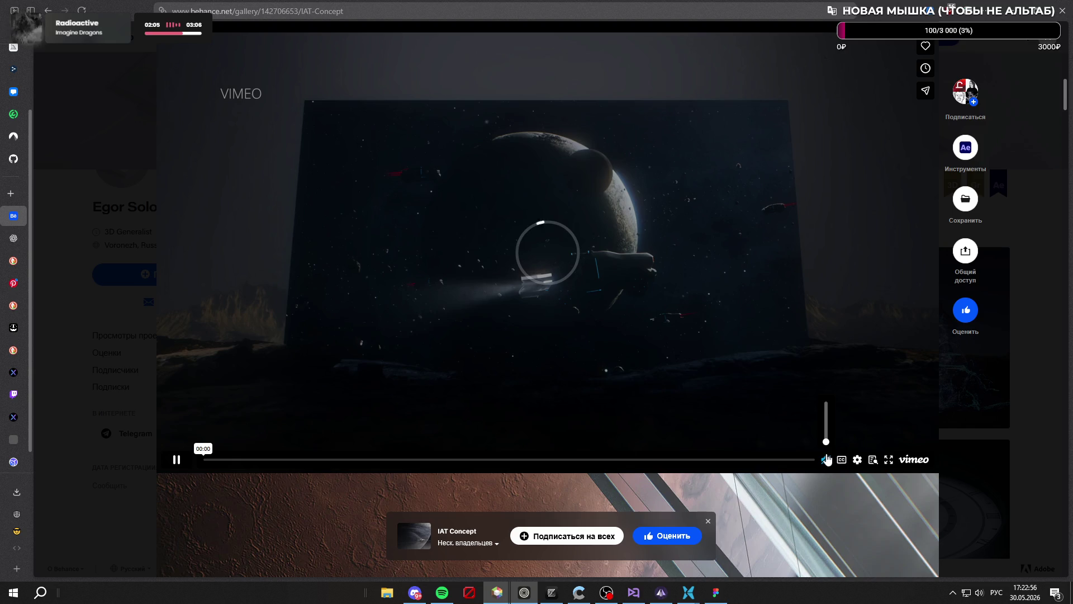
{"action": "scroll", "coordinate": [536, 317], "scroll_direction": "up", "scroll_amount": 1}
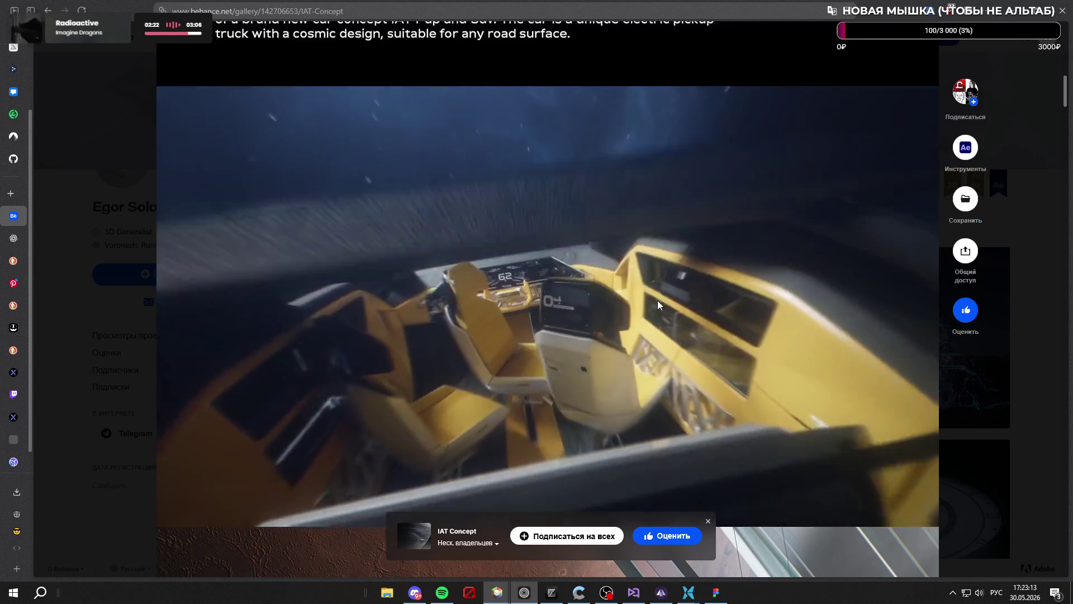
Watch the IAT Concept video to its closing logo, then close the project
{"action": "mouse_move", "coordinate": [660, 306]}
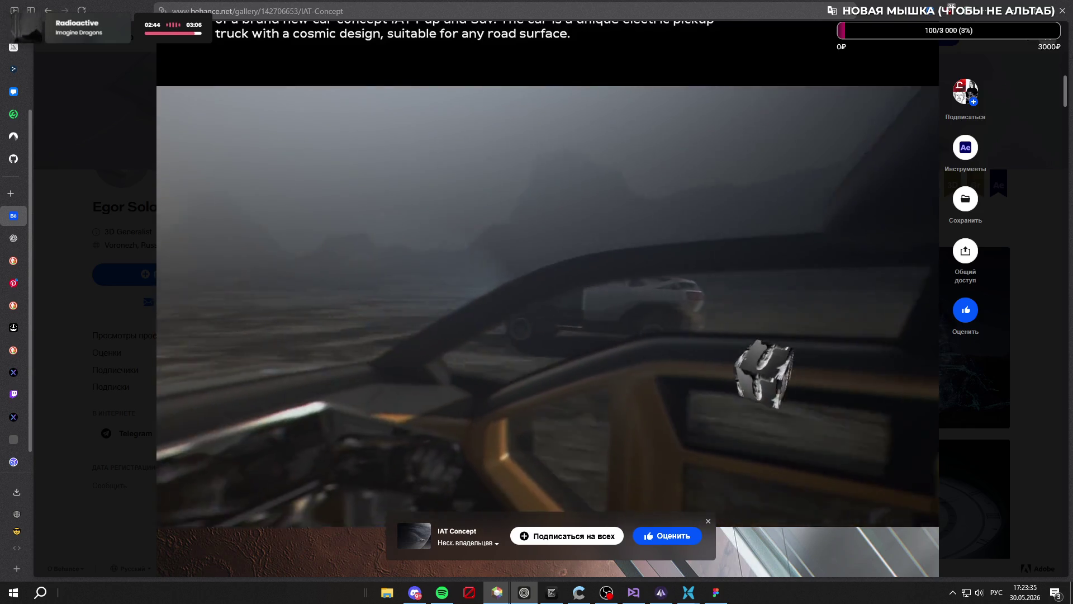
{"action": "mouse_move", "coordinate": [829, 196]}
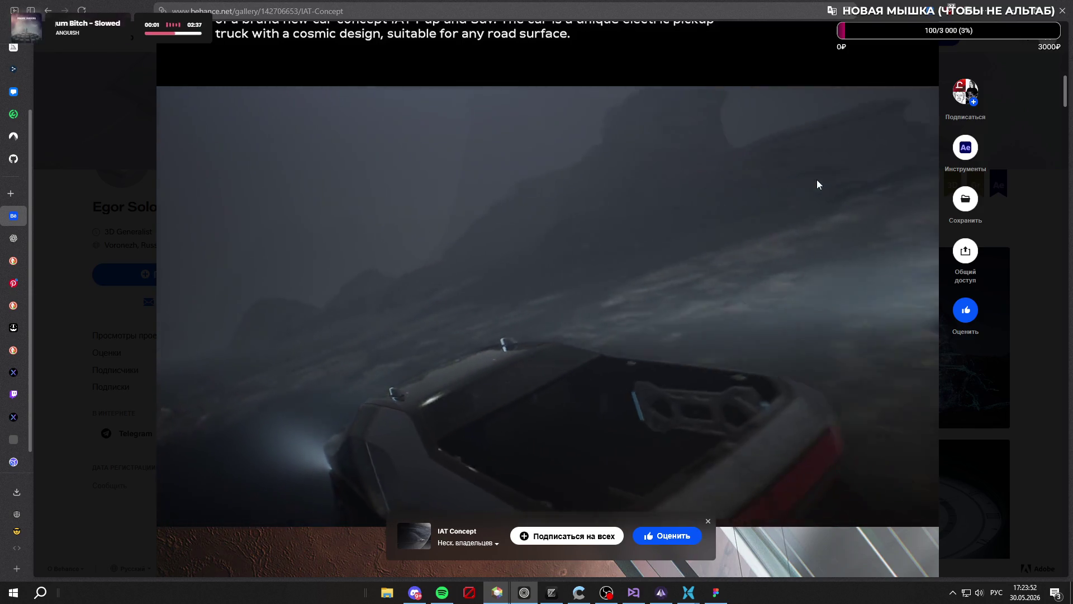
{"action": "mouse_move", "coordinate": [853, 441]}
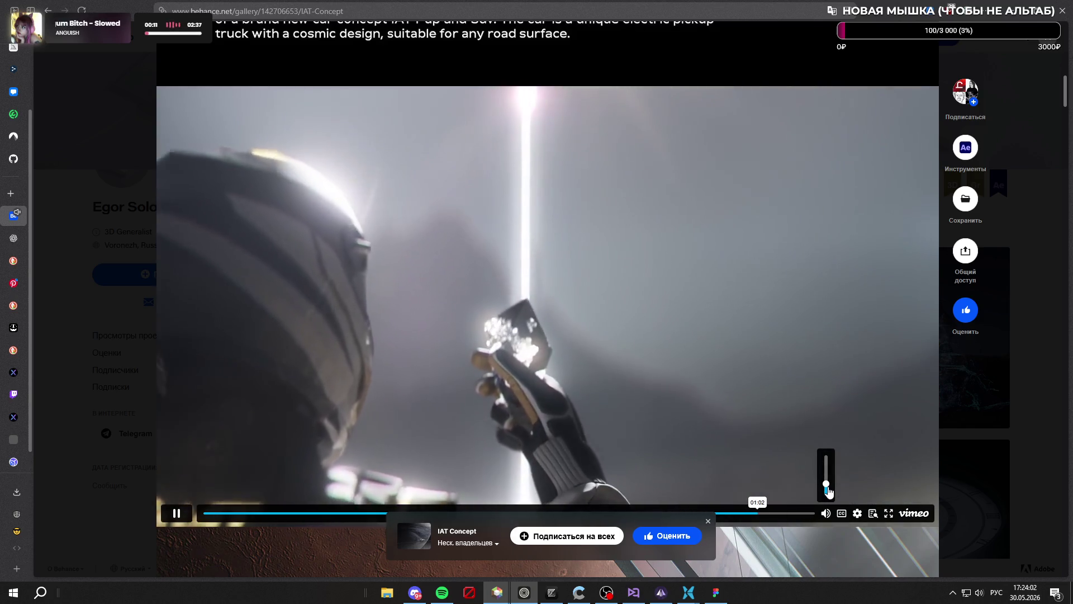
{"action": "mouse_move", "coordinate": [442, 592]}
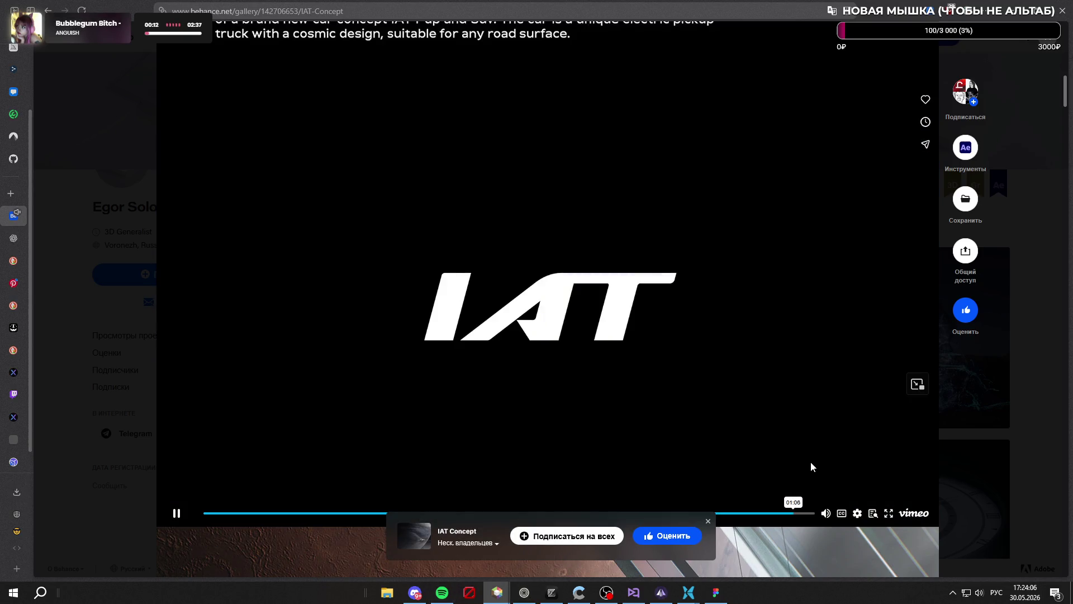
{"action": "left_click", "coordinate": [1047, 46]}
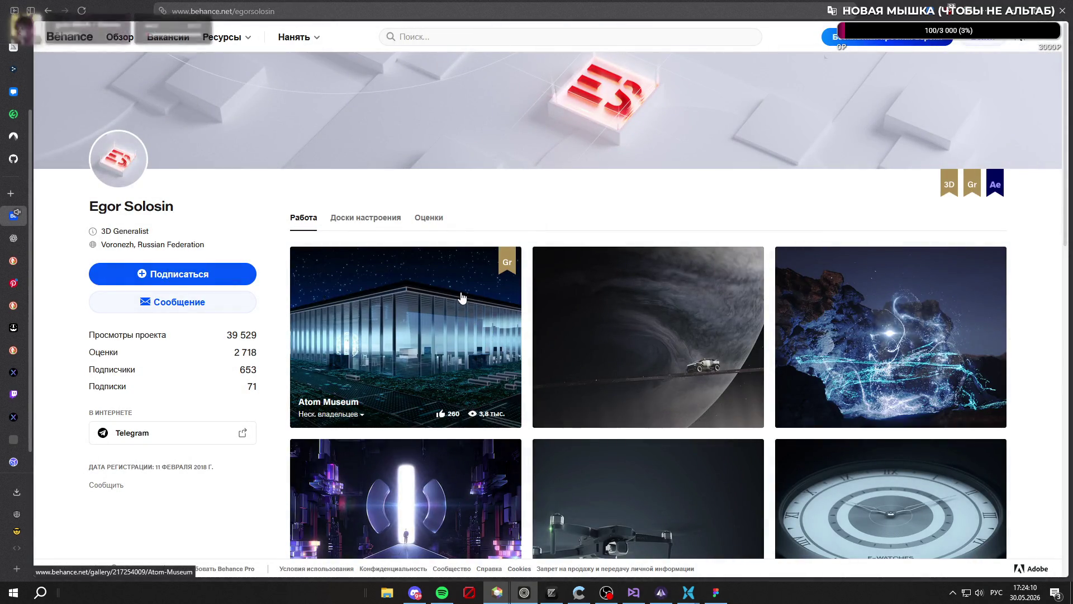
Open the Atom Museum project and browse its hall layout pages
{"action": "left_click", "coordinate": [460, 291]}
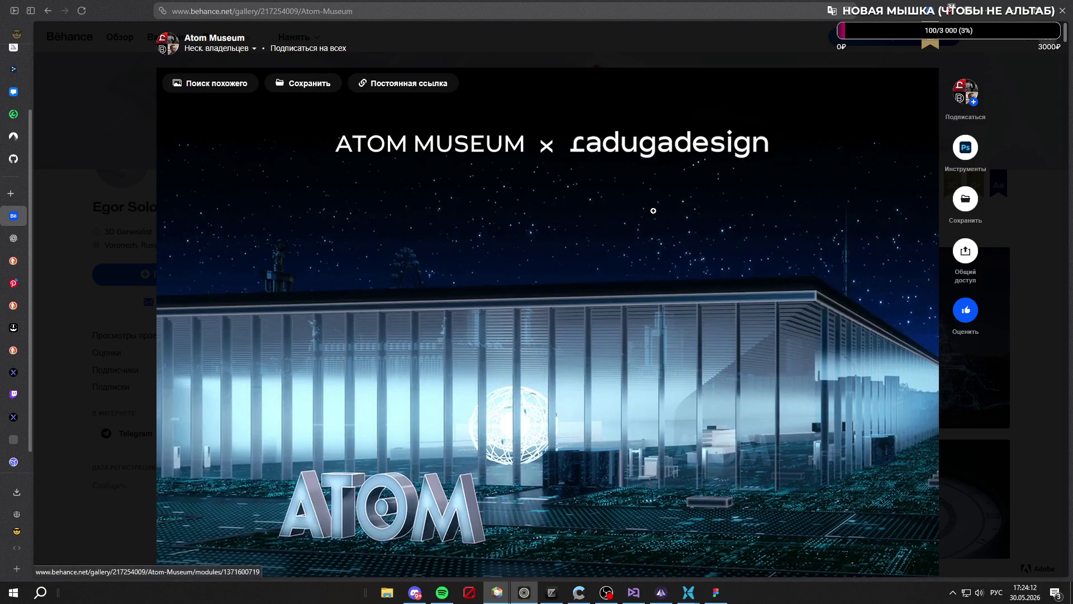
{"action": "scroll", "coordinate": [646, 210], "scroll_direction": "down", "scroll_amount": 3}
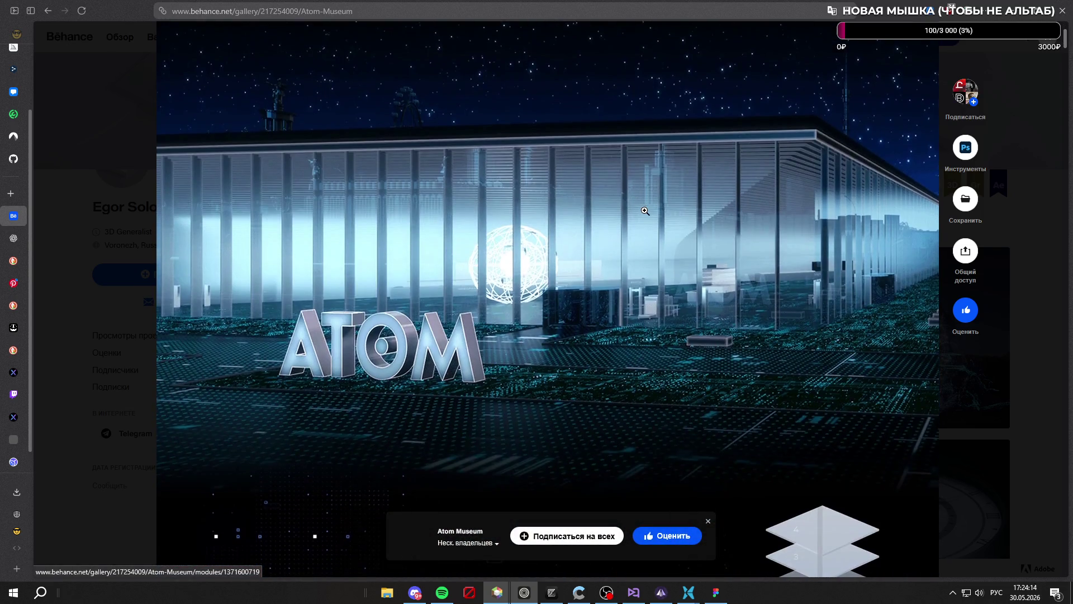
{"action": "scroll", "coordinate": [646, 210], "scroll_direction": "down", "scroll_amount": 8}
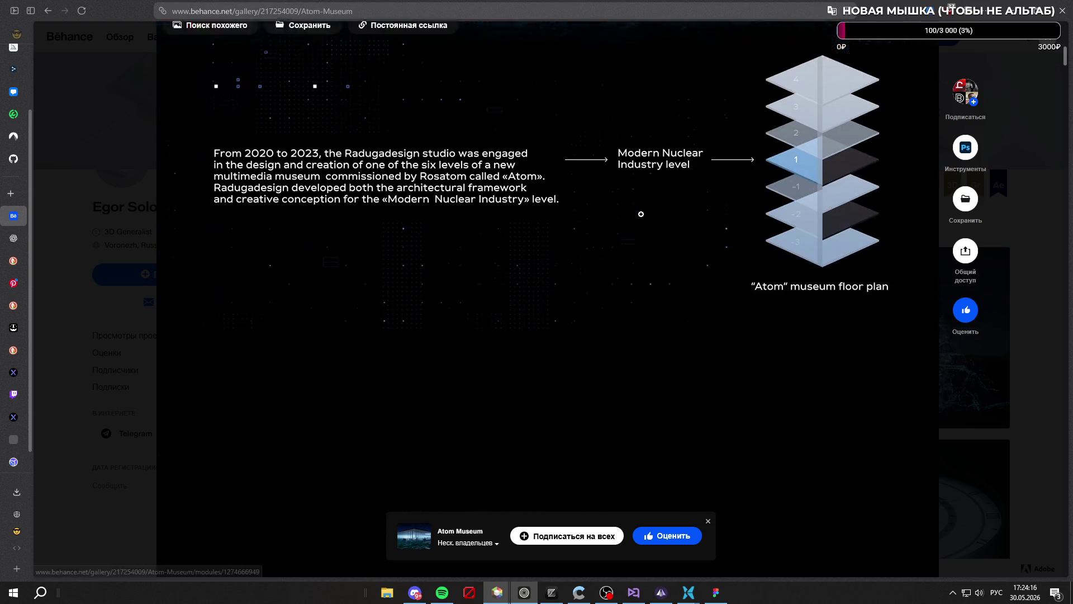
{"action": "scroll", "coordinate": [641, 214], "scroll_direction": "down", "scroll_amount": 5}
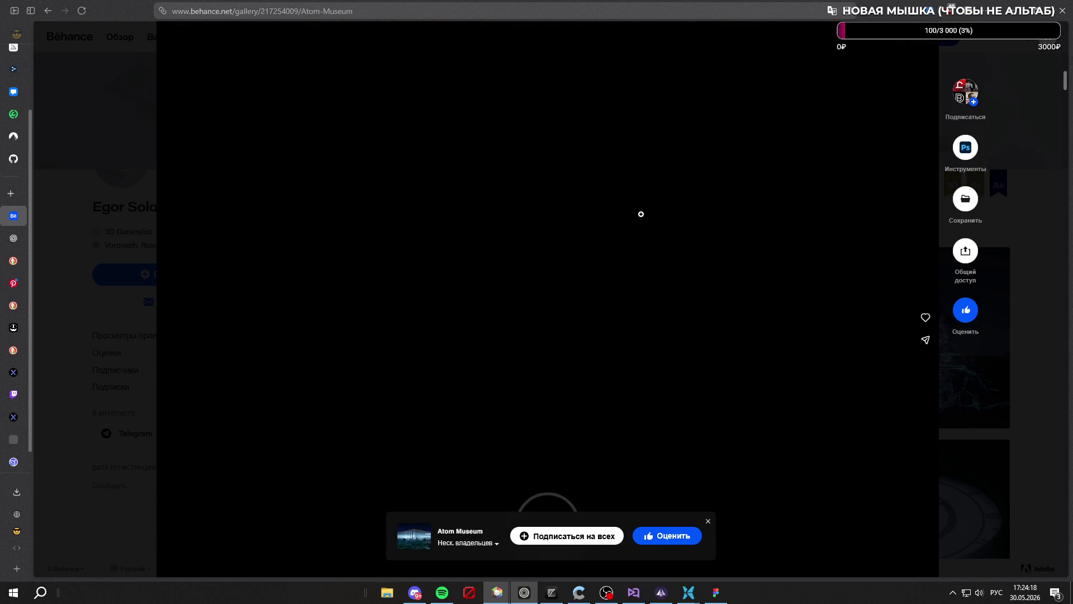
{"action": "scroll", "coordinate": [641, 214], "scroll_direction": "up", "scroll_amount": 6}
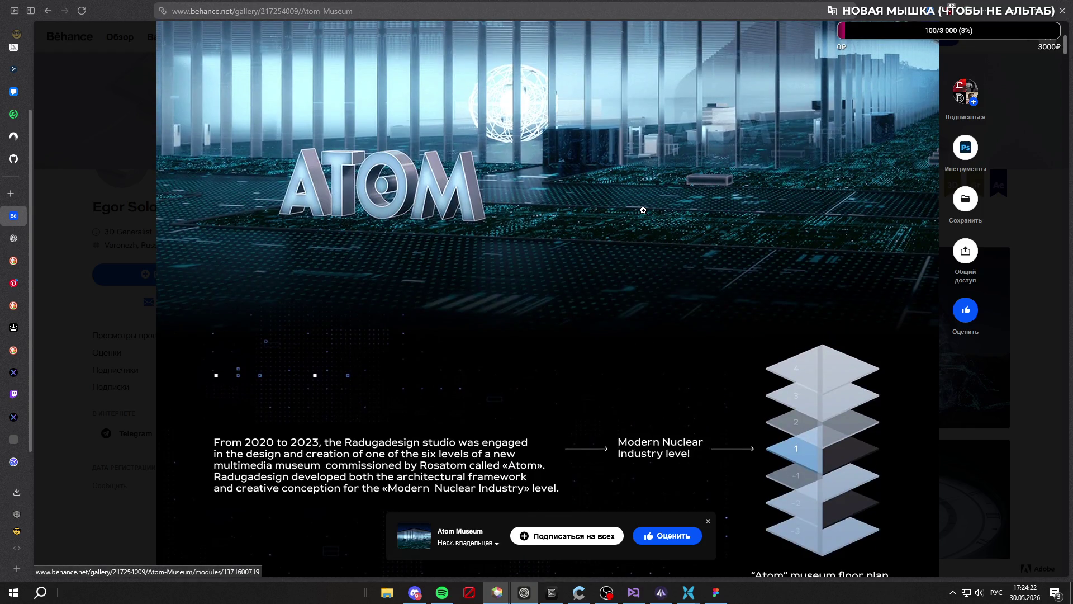
{"action": "scroll", "coordinate": [643, 211], "scroll_direction": "down", "scroll_amount": 9}
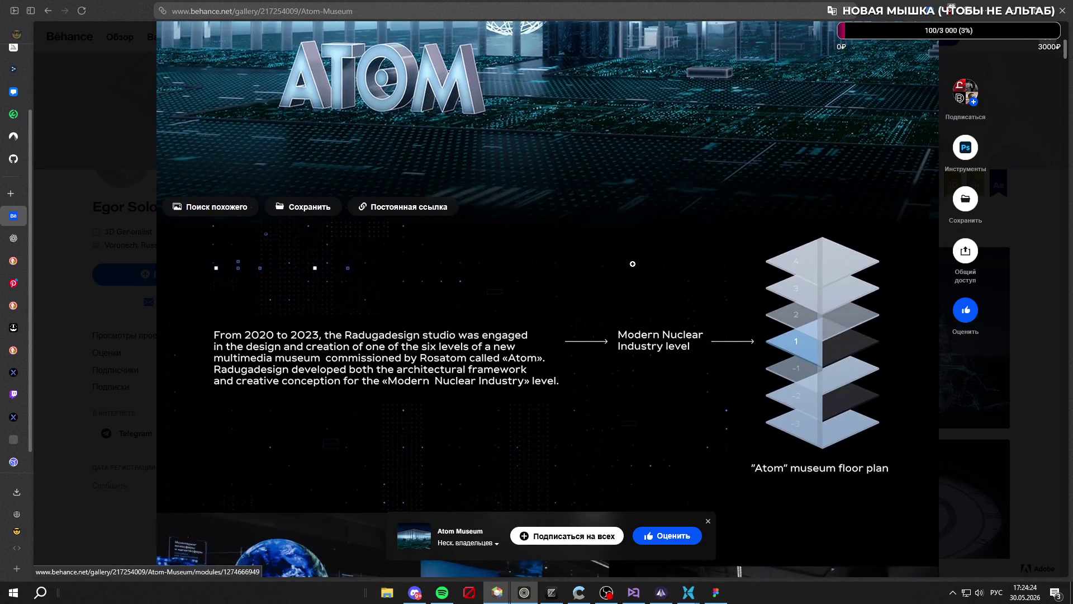
{"action": "scroll", "coordinate": [587, 289], "scroll_direction": "down", "scroll_amount": 1}
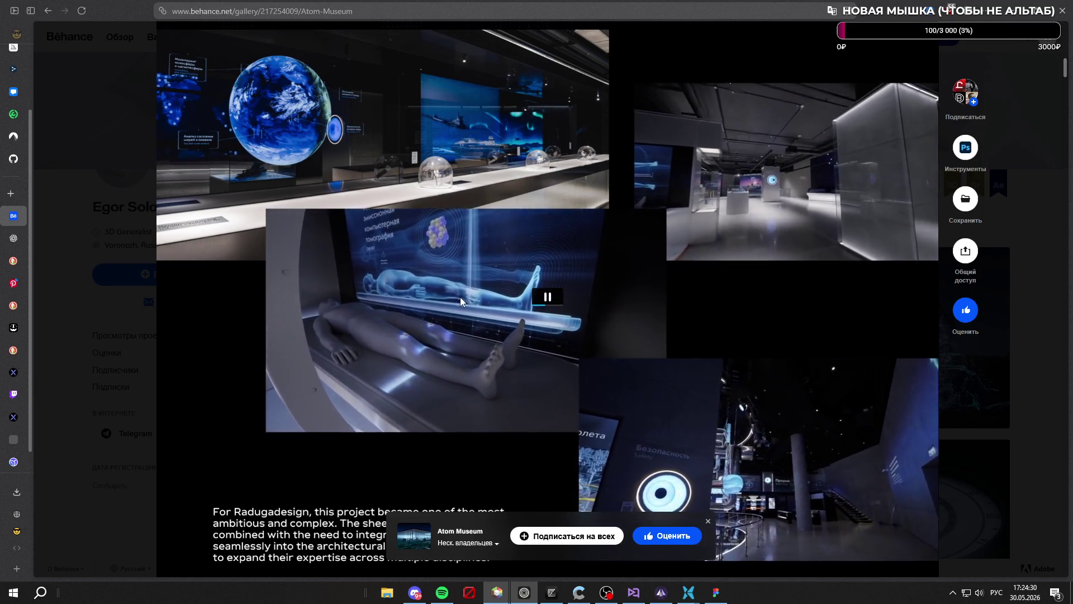
{"action": "scroll", "coordinate": [461, 301], "scroll_direction": "down", "scroll_amount": 5}
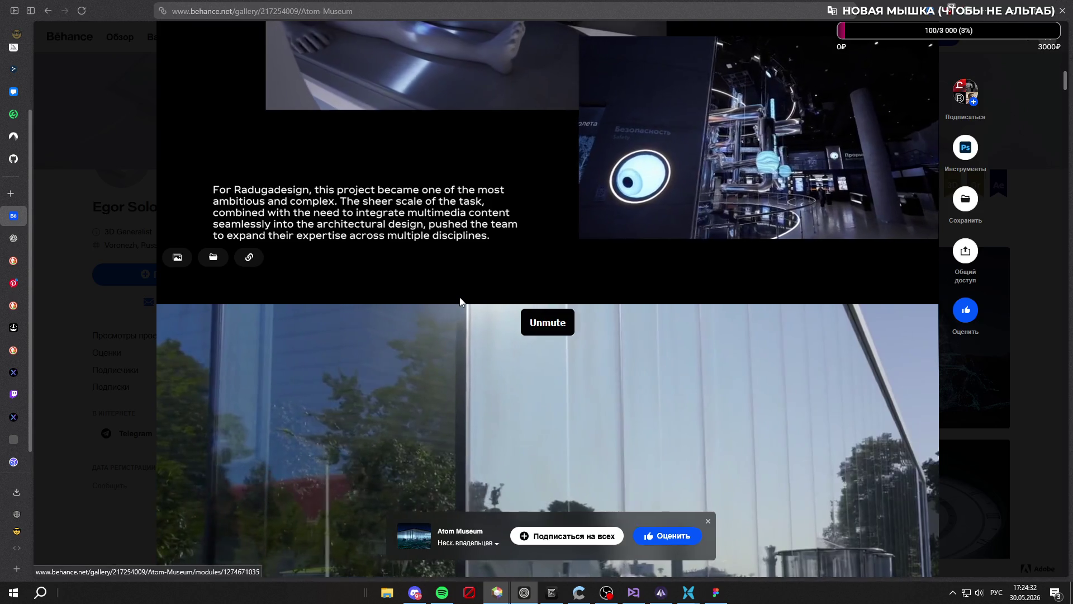
{"action": "scroll", "coordinate": [460, 302], "scroll_direction": "down", "scroll_amount": 4}
{"action": "scroll", "coordinate": [459, 303], "scroll_direction": "down", "scroll_amount": 10}
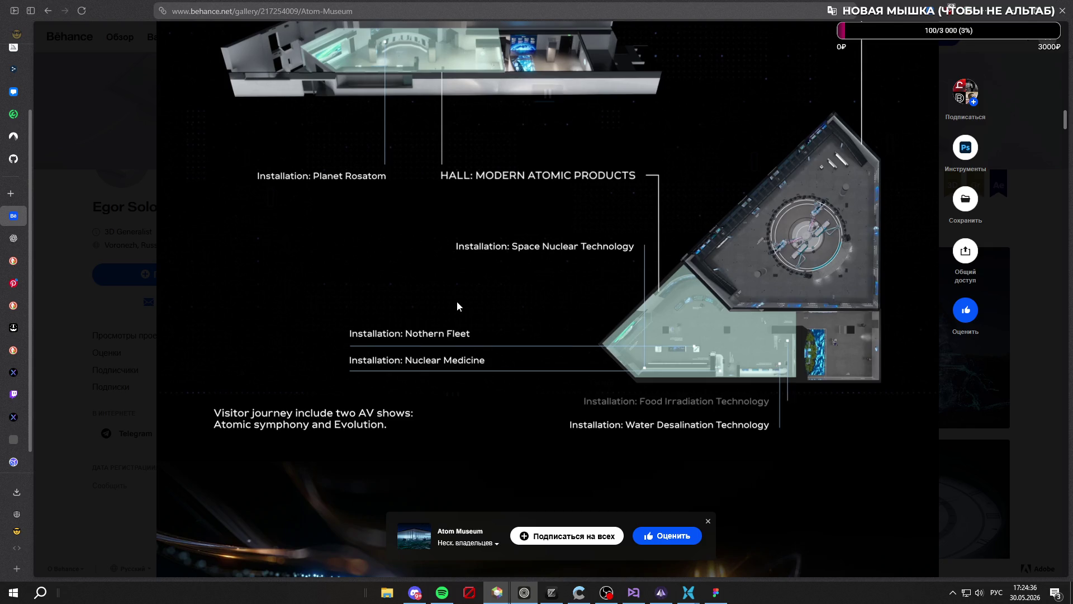
Scroll through the VVER-1200 installation pages to the end and close the project
{"action": "scroll", "coordinate": [458, 306], "scroll_direction": "down", "scroll_amount": 13}
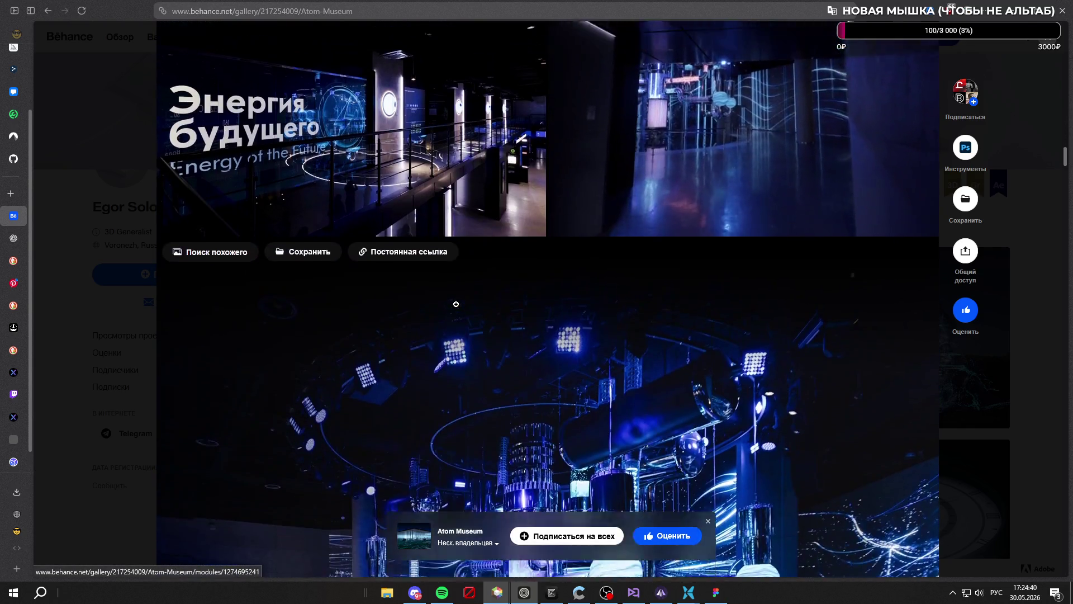
{"action": "scroll", "coordinate": [534, 346], "scroll_direction": "down", "scroll_amount": 5}
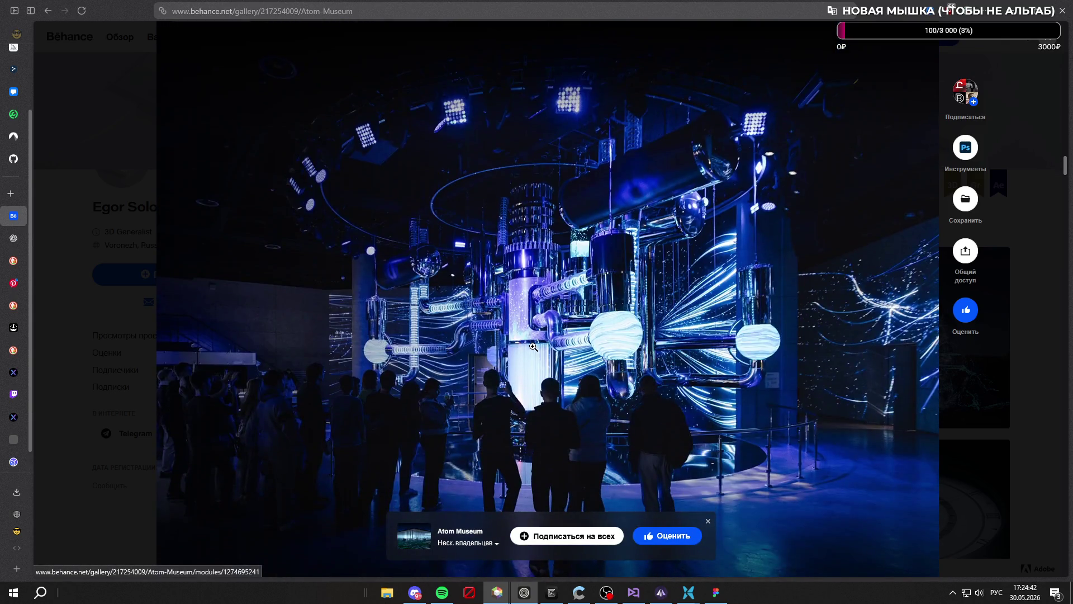
{"action": "scroll", "coordinate": [531, 352], "scroll_direction": "down", "scroll_amount": 8}
{"action": "scroll", "coordinate": [527, 361], "scroll_direction": "down", "scroll_amount": 4}
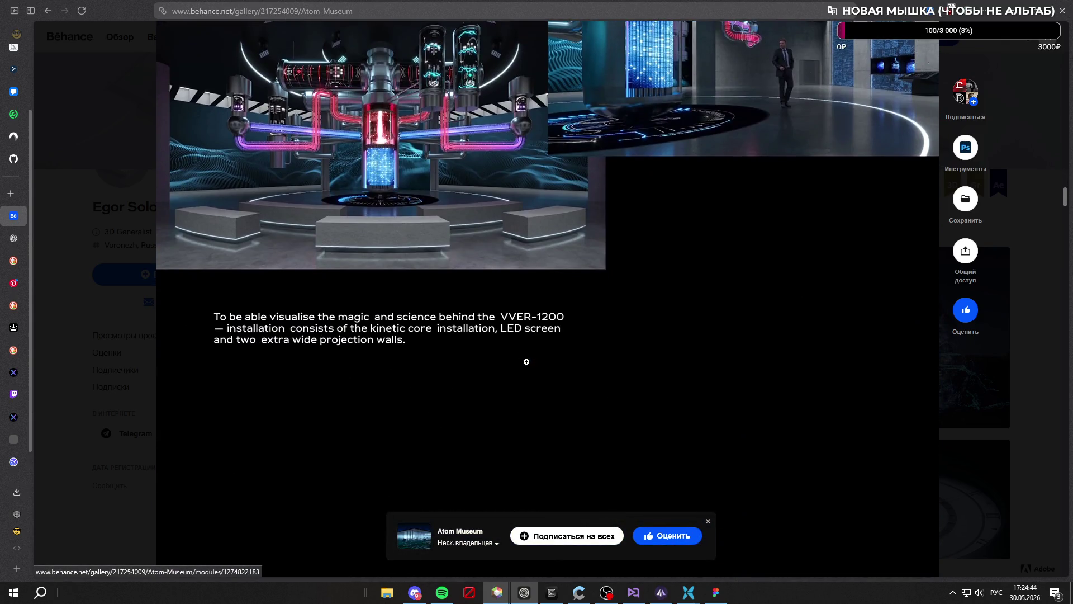
{"action": "scroll", "coordinate": [527, 361], "scroll_direction": "down", "scroll_amount": 3}
{"action": "scroll", "coordinate": [527, 366], "scroll_direction": "down", "scroll_amount": 5}
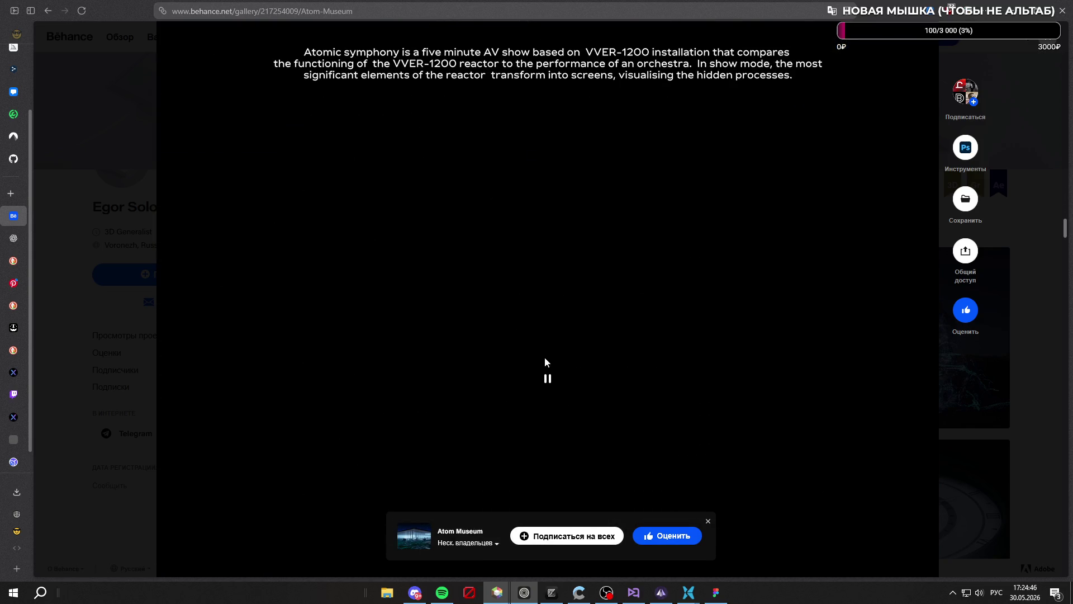
{"action": "left_click", "coordinate": [1052, 50]}
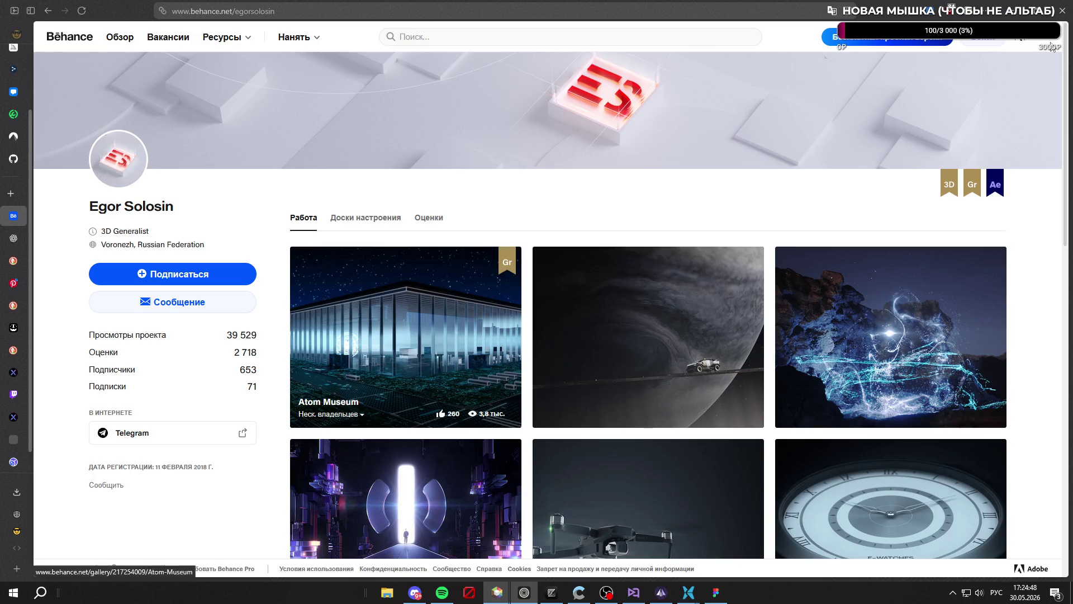
{"action": "scroll", "coordinate": [643, 201], "scroll_direction": "down", "scroll_amount": 5}
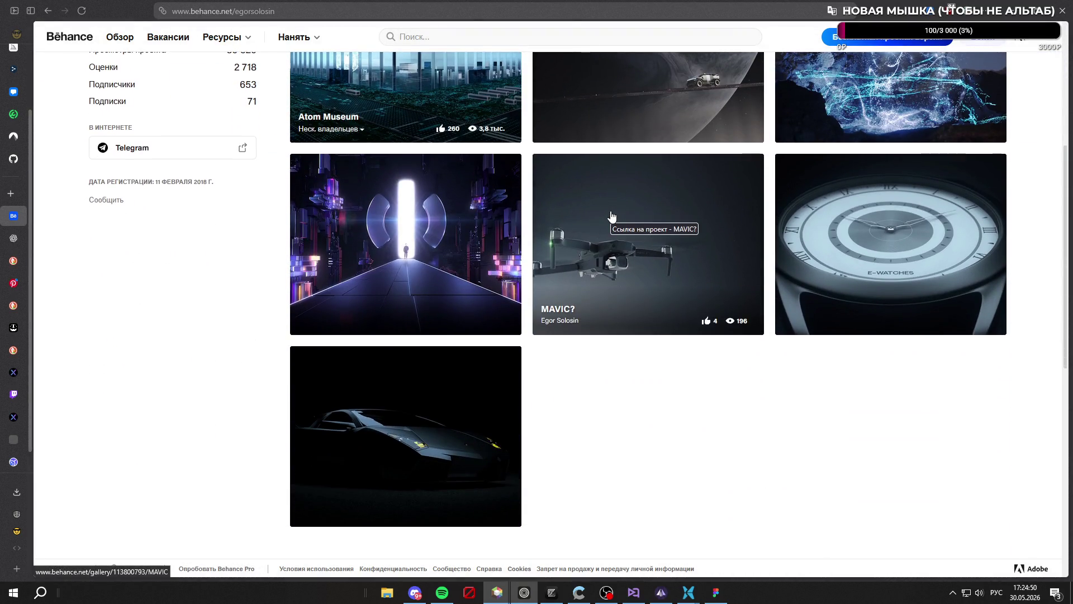
{"action": "left_click", "coordinate": [611, 216]}
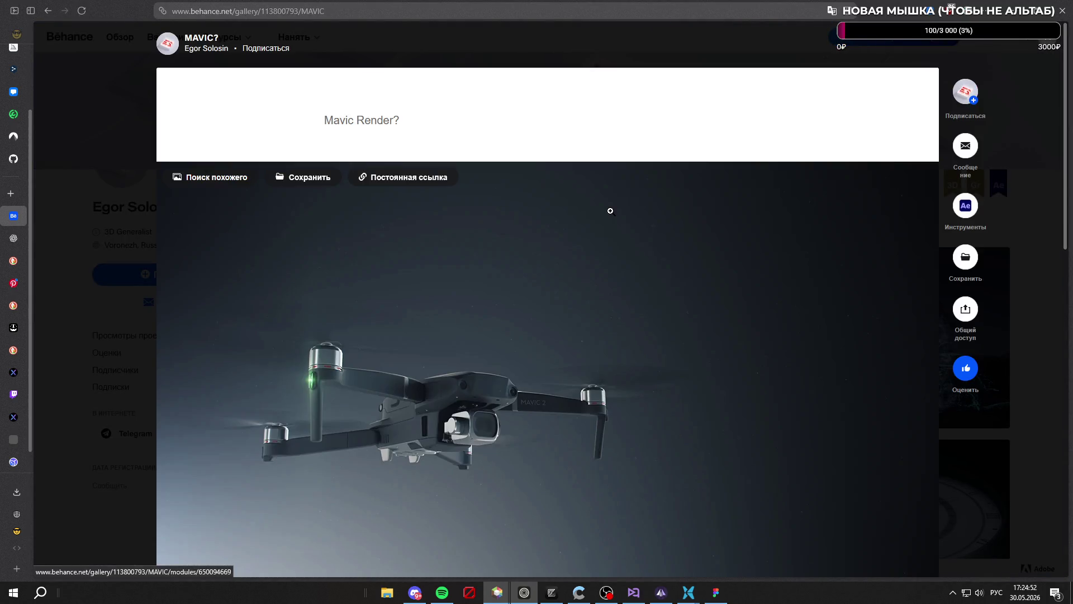
{"action": "scroll", "coordinate": [537, 315], "scroll_direction": "down", "scroll_amount": 4}
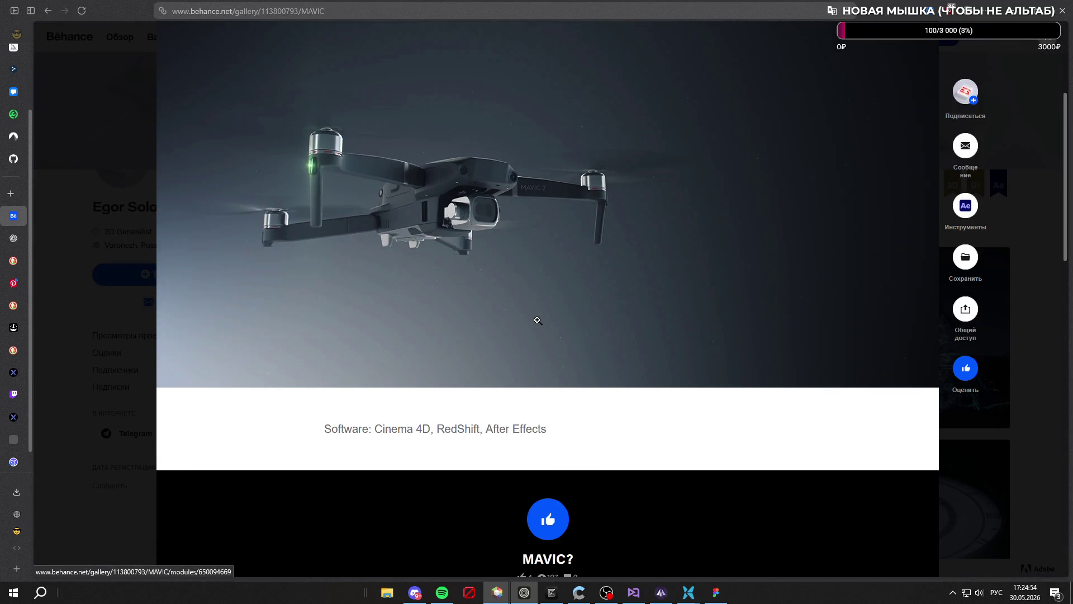
{"action": "scroll", "coordinate": [538, 320], "scroll_direction": "down", "scroll_amount": 7}
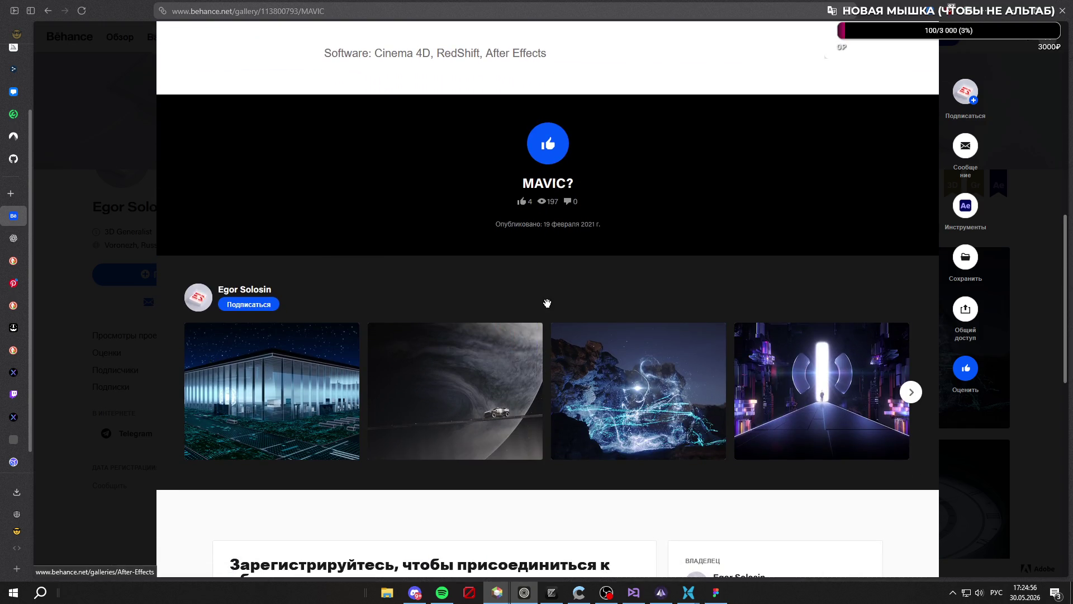
{"action": "scroll", "coordinate": [546, 306], "scroll_direction": "down", "scroll_amount": 6}
{"action": "scroll", "coordinate": [581, 346], "scroll_direction": "up", "scroll_amount": 6}
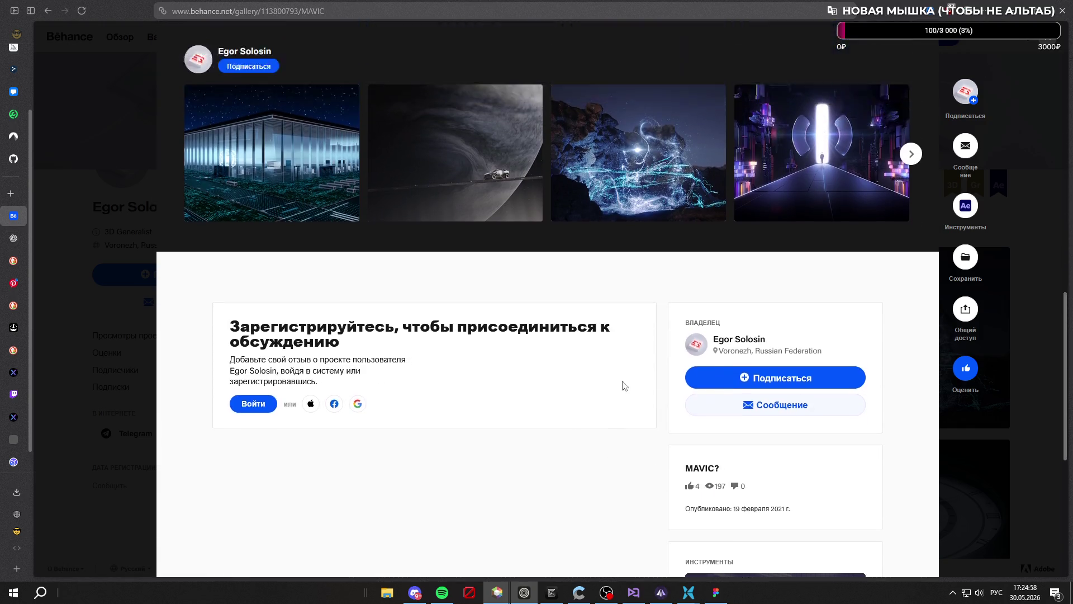
{"action": "key", "text": "Escape"}
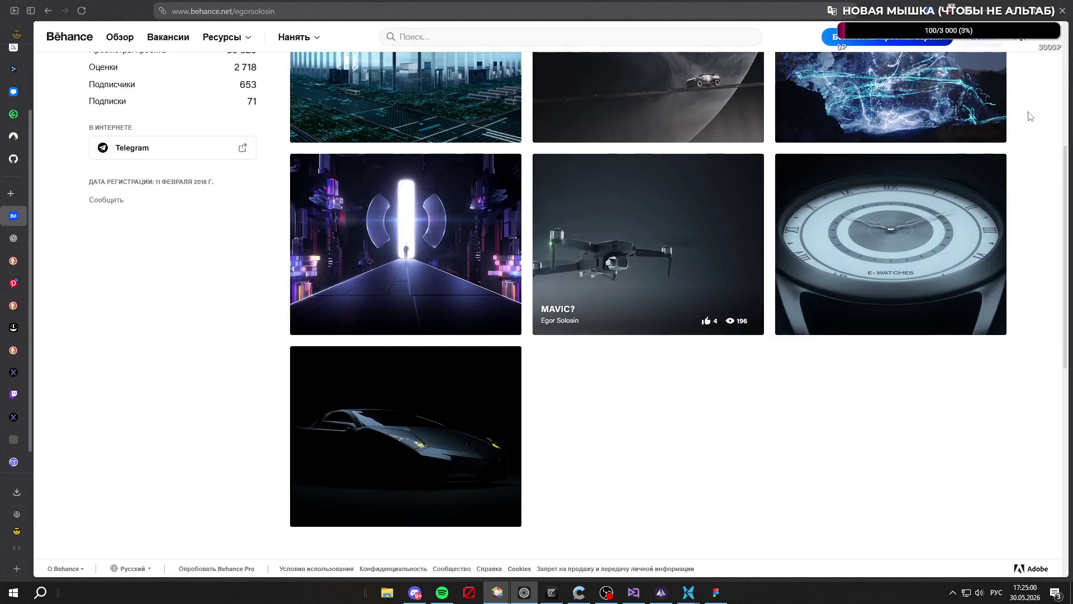
{"action": "scroll", "coordinate": [514, 298], "scroll_direction": "down", "scroll_amount": 4}
{"action": "left_click", "coordinate": [454, 187]}
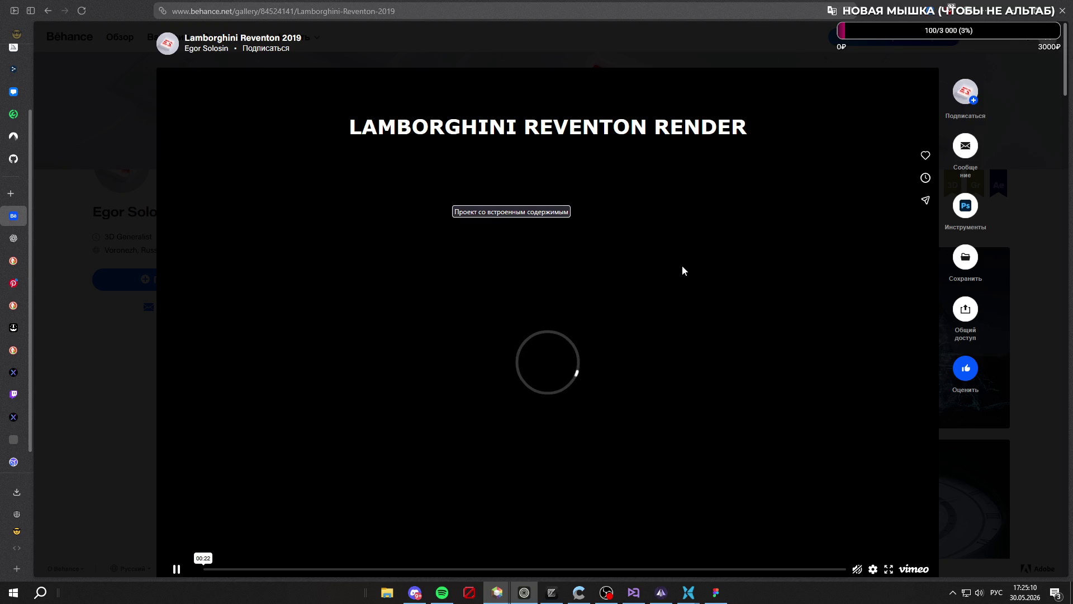
{"action": "scroll", "coordinate": [679, 271], "scroll_direction": "down", "scroll_amount": 1}
{"action": "scroll", "coordinate": [679, 272], "scroll_direction": "down", "scroll_amount": 4}
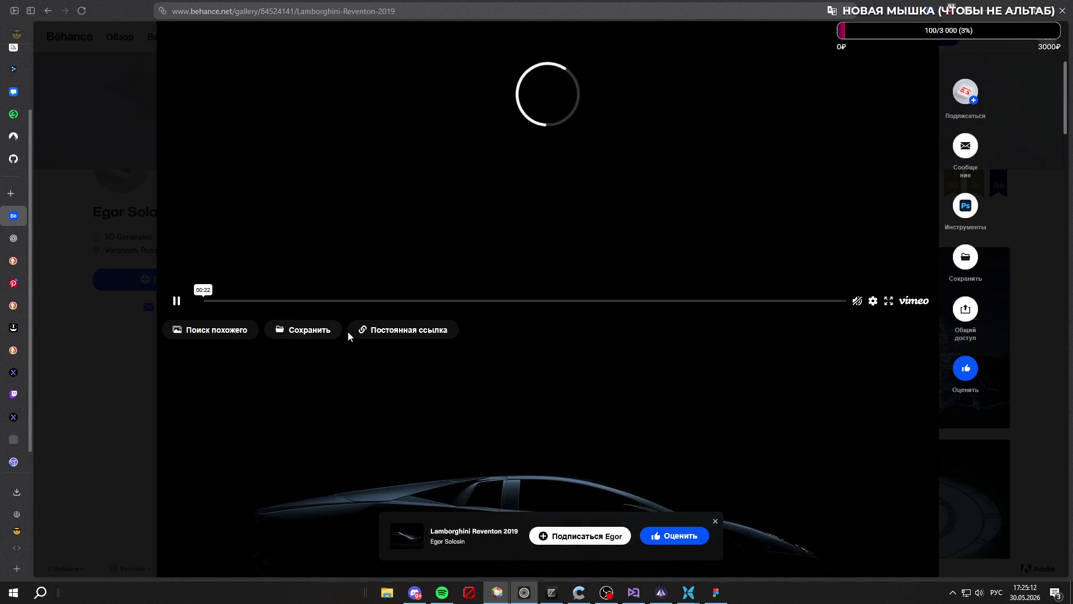
{"action": "scroll", "coordinate": [358, 330], "scroll_direction": "up", "scroll_amount": 2}
{"action": "scroll", "coordinate": [376, 325], "scroll_direction": "up", "scroll_amount": 5}
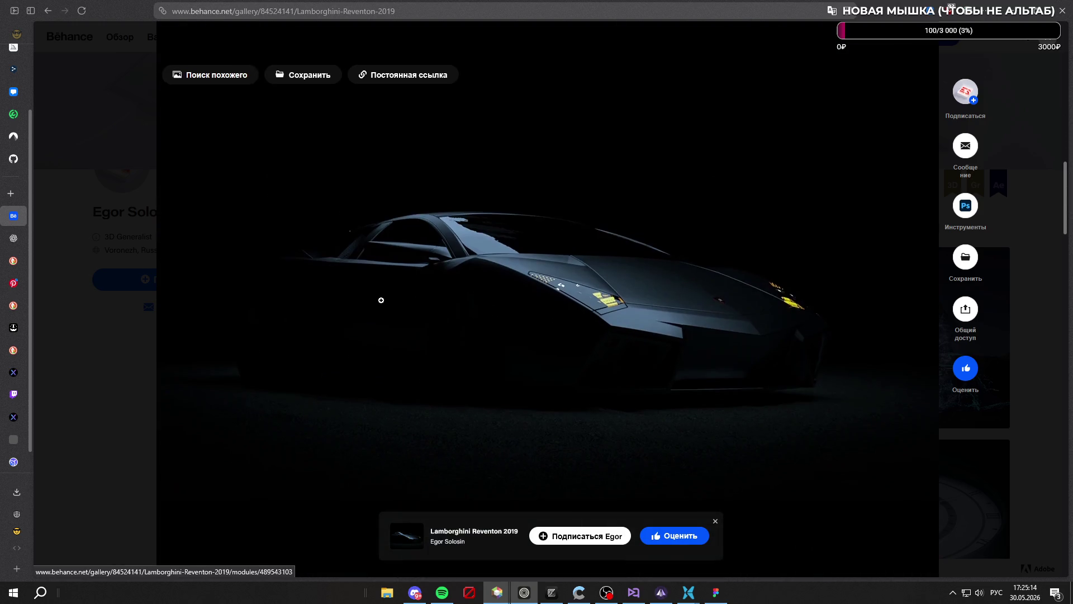
{"action": "scroll", "coordinate": [382, 300], "scroll_direction": "up", "scroll_amount": 10}
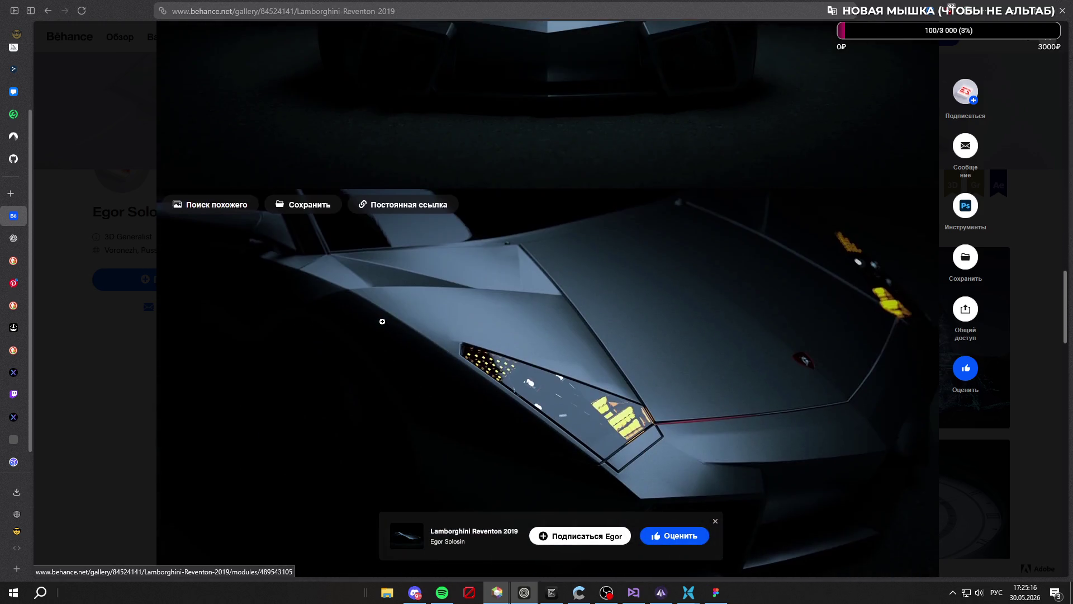
{"action": "scroll", "coordinate": [380, 323], "scroll_direction": "down", "scroll_amount": 8}
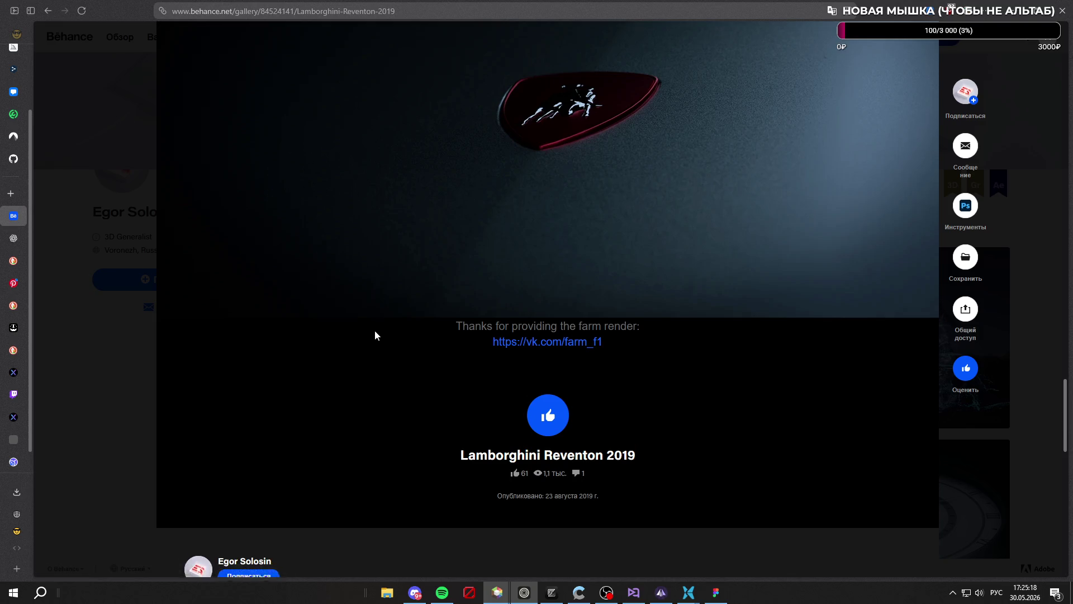
{"action": "scroll", "coordinate": [377, 327], "scroll_direction": "down", "scroll_amount": 5}
{"action": "left_click", "coordinate": [1043, 47]}
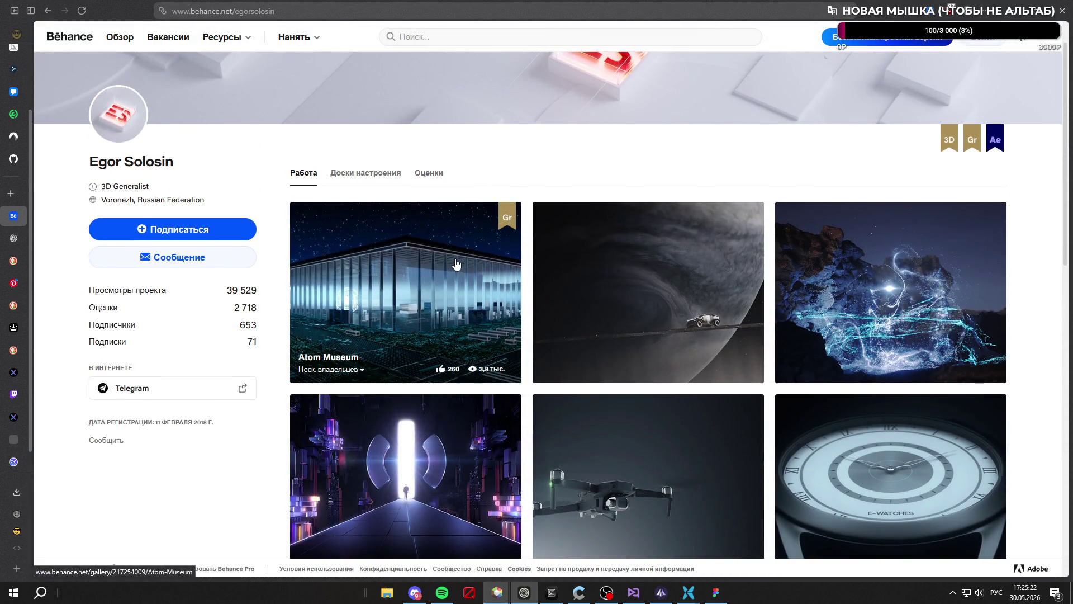
{"action": "scroll", "coordinate": [456, 267], "scroll_direction": "down", "scroll_amount": 4}
Open the Hiphi Big Day 2021 project, scroll through it and view the city render enlarged
{"action": "left_click", "coordinate": [455, 263]}
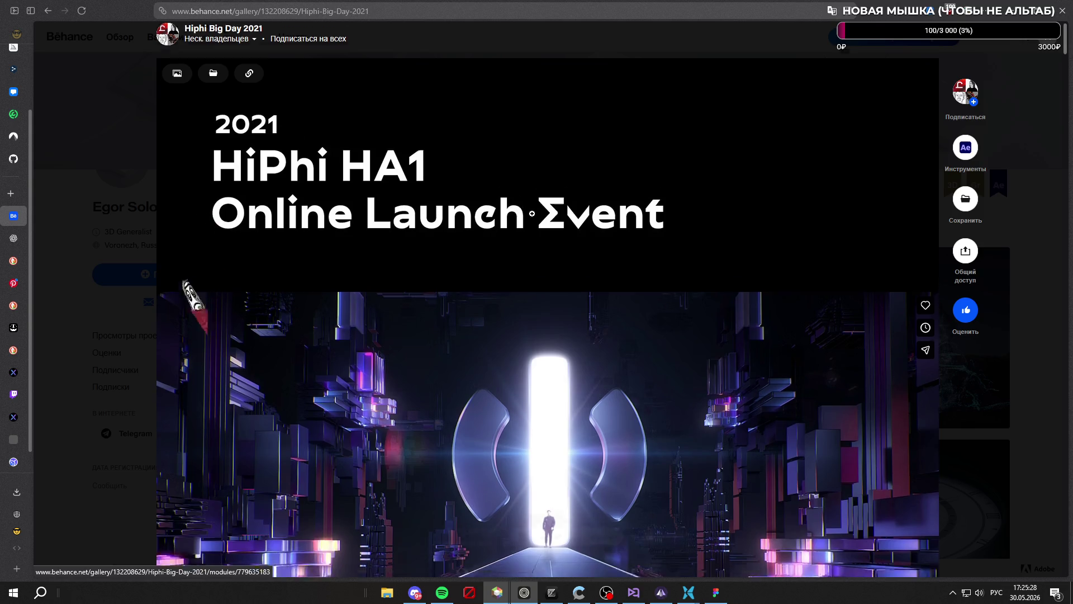
{"action": "scroll", "coordinate": [533, 219], "scroll_direction": "down", "scroll_amount": 7}
{"action": "scroll", "coordinate": [533, 219], "scroll_direction": "down", "scroll_amount": 5}
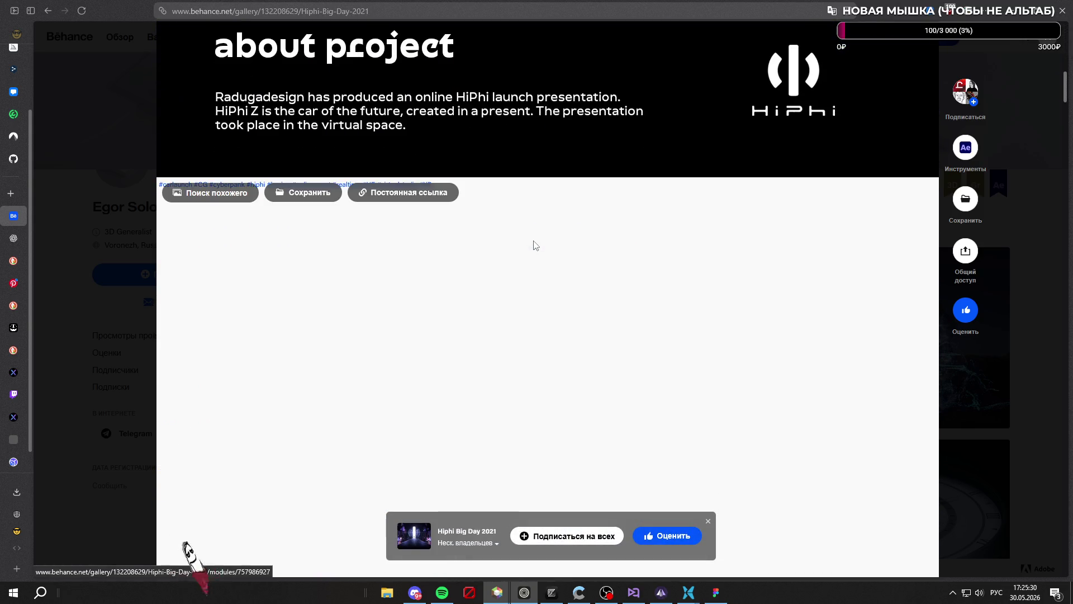
{"action": "scroll", "coordinate": [533, 246], "scroll_direction": "down", "scroll_amount": 10}
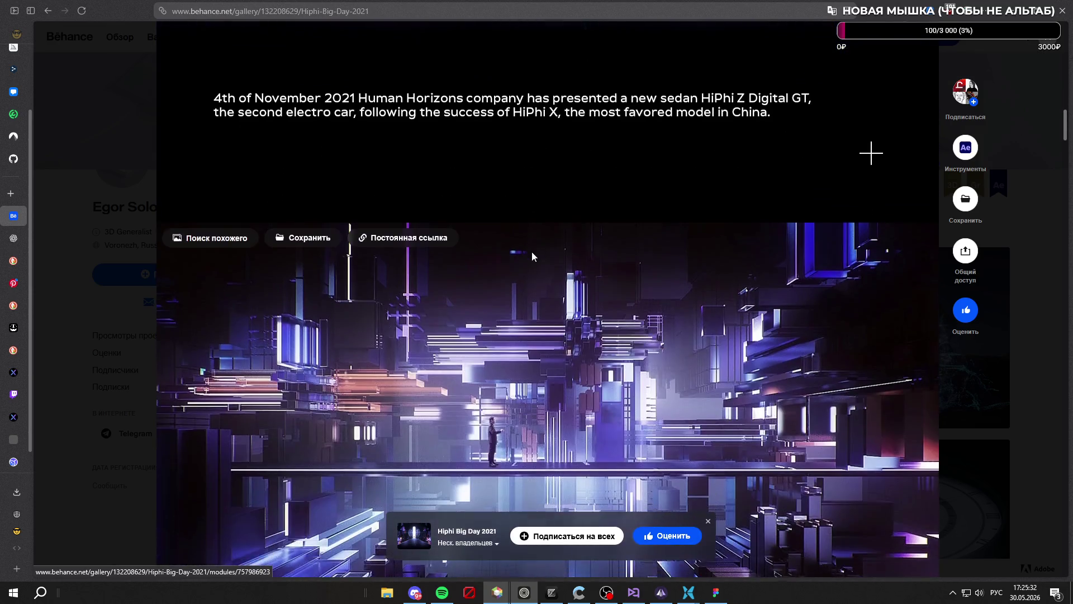
{"action": "scroll", "coordinate": [532, 252], "scroll_direction": "down", "scroll_amount": 5}
{"action": "scroll", "coordinate": [532, 252], "scroll_direction": "up", "scroll_amount": 2}
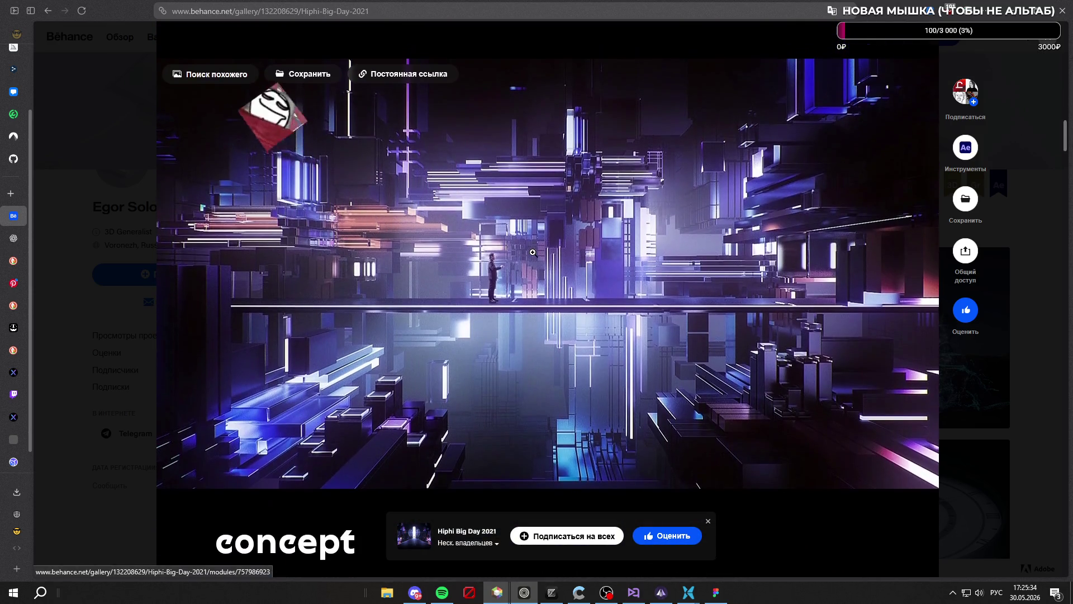
{"action": "left_click", "coordinate": [491, 250]}
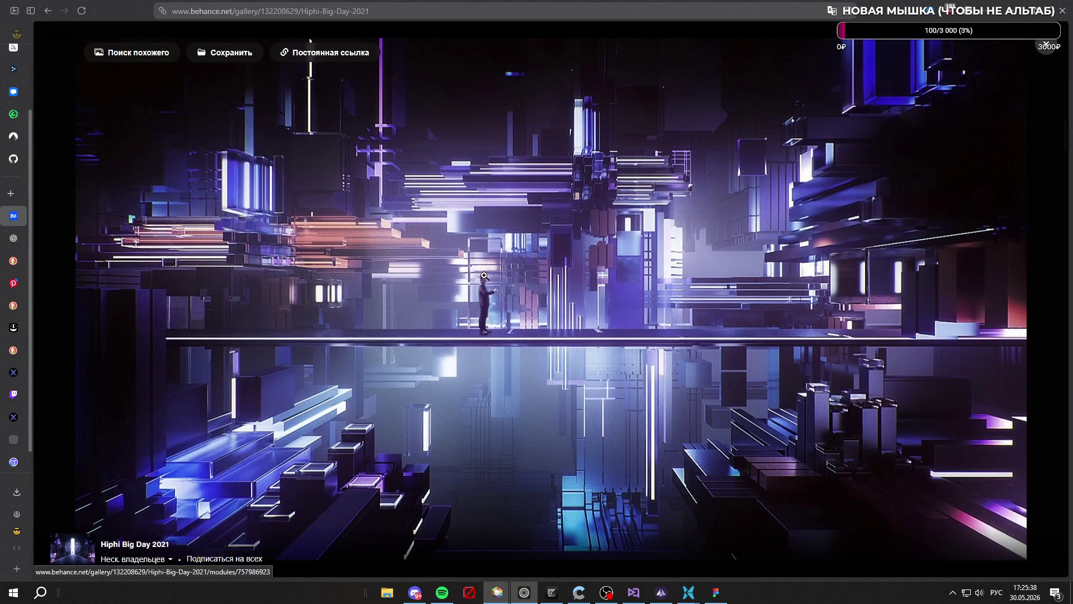
{"action": "key", "text": "alt+Left"}
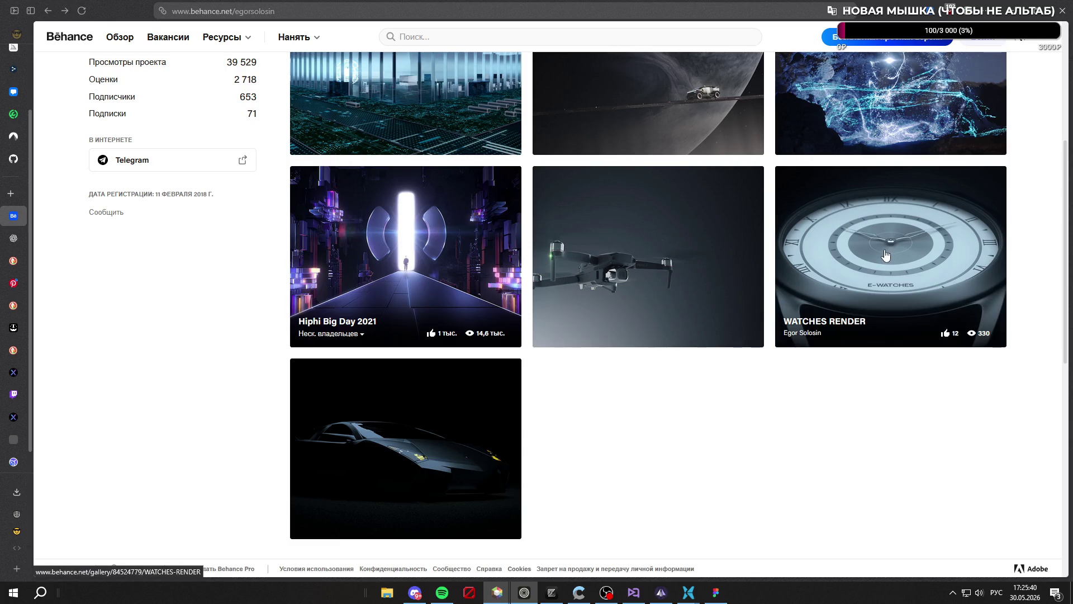
Browse the WATCHES RENDER project, then advance to the next project, IAT Concept
{"action": "scroll", "coordinate": [886, 255], "scroll_direction": "up", "scroll_amount": 4}
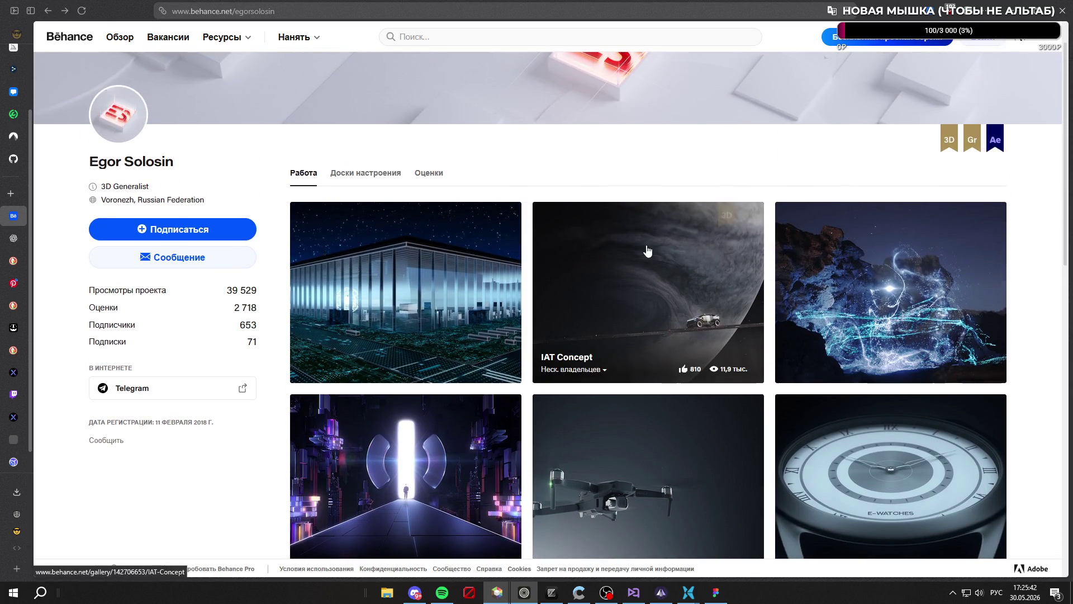
{"action": "scroll", "coordinate": [873, 300], "scroll_direction": "down", "scroll_amount": 4}
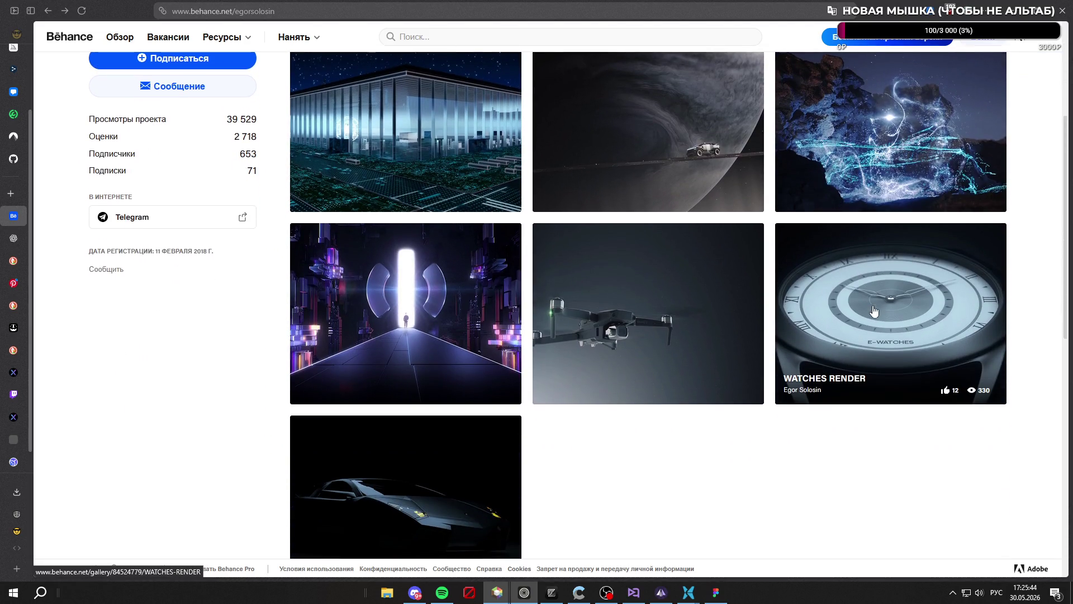
{"action": "left_click", "coordinate": [872, 300]}
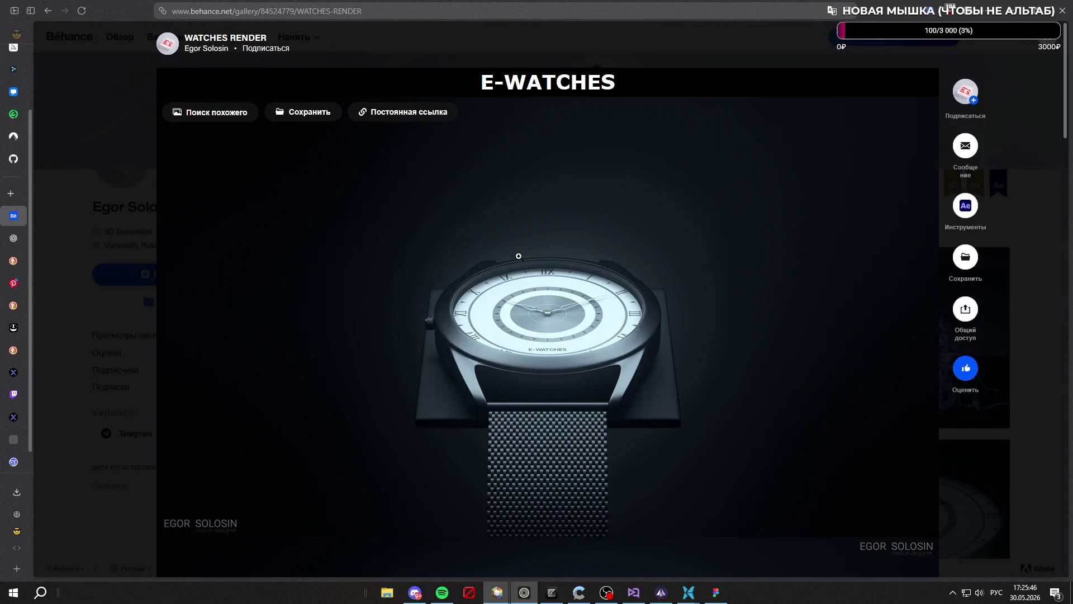
{"action": "scroll", "coordinate": [554, 328], "scroll_direction": "down", "scroll_amount": 20}
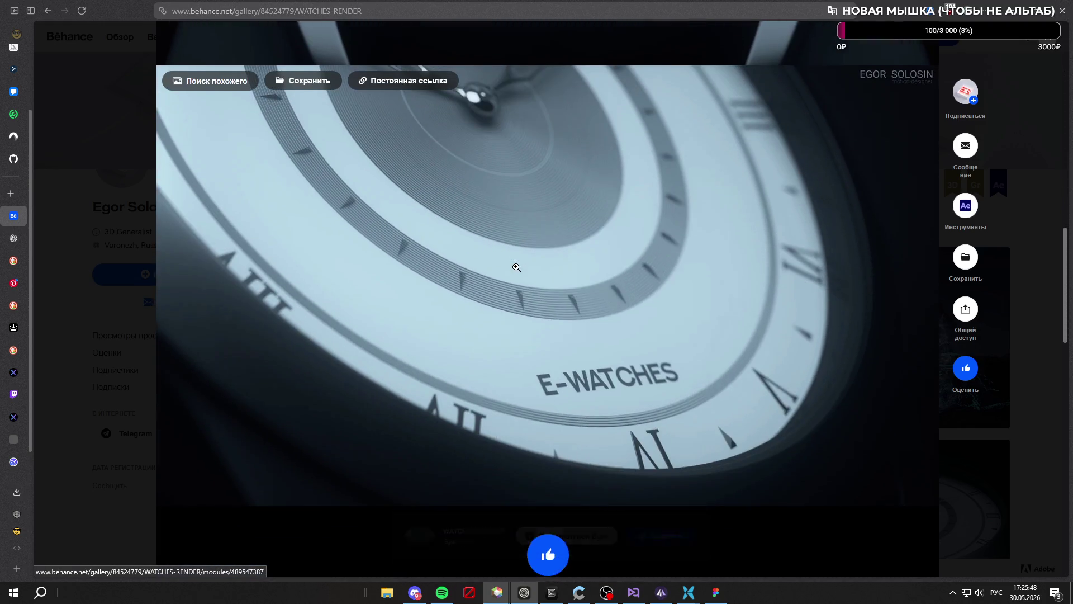
{"action": "scroll", "coordinate": [559, 313], "scroll_direction": "down", "scroll_amount": 5}
{"action": "scroll", "coordinate": [606, 355], "scroll_direction": "up", "scroll_amount": 15}
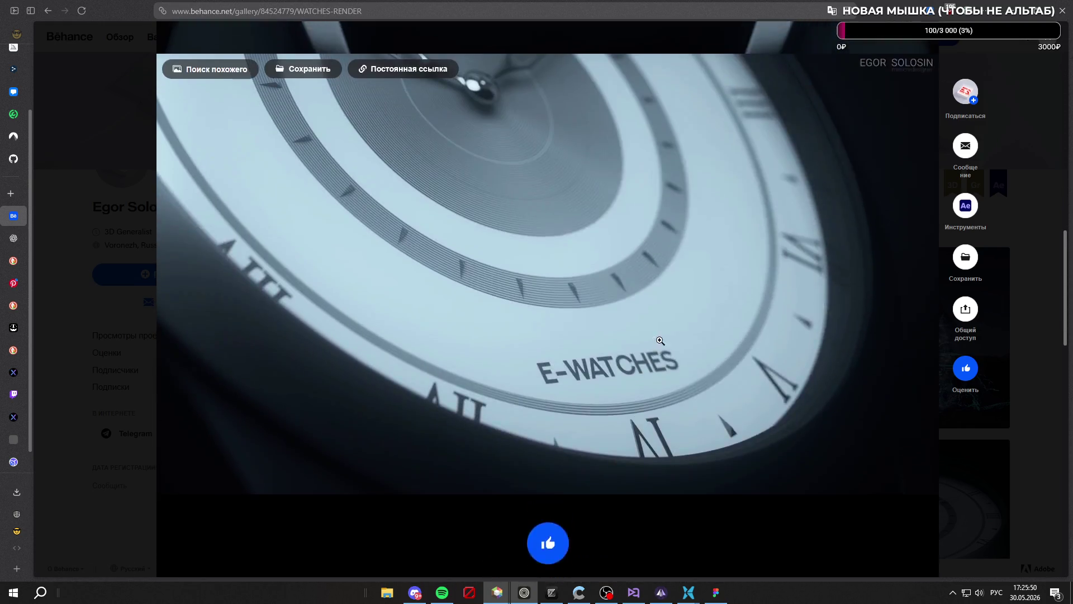
{"action": "scroll", "coordinate": [815, 317], "scroll_direction": "up", "scroll_amount": 5}
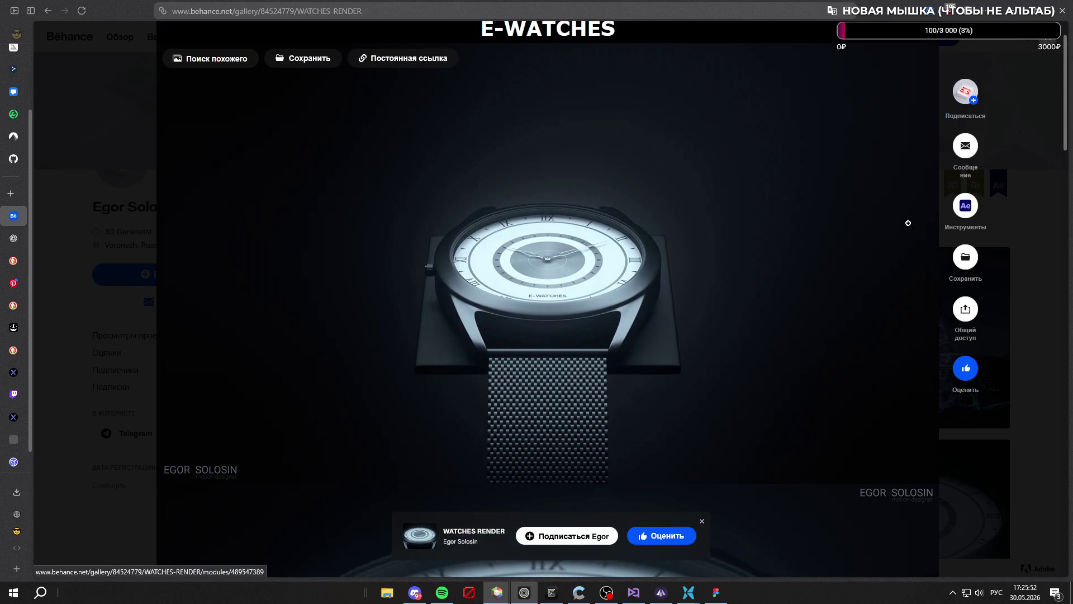
{"action": "key", "text": "Right"}
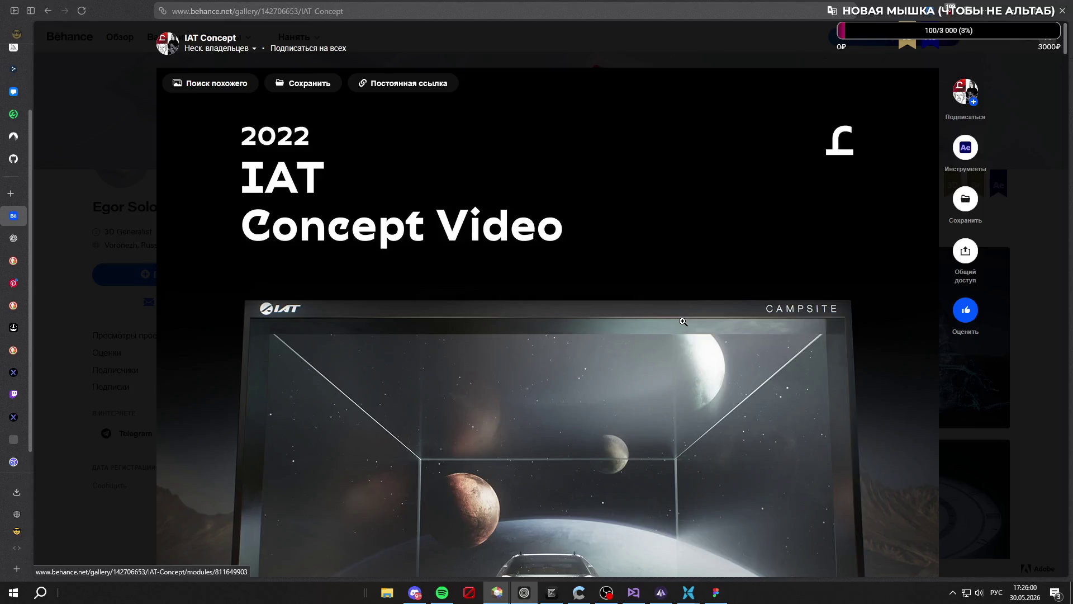
Scroll through the IAT Concept concept and 02 design renders down to the gloved hand holding a crystal
{"action": "scroll", "coordinate": [683, 322], "scroll_direction": "down", "scroll_amount": 5}
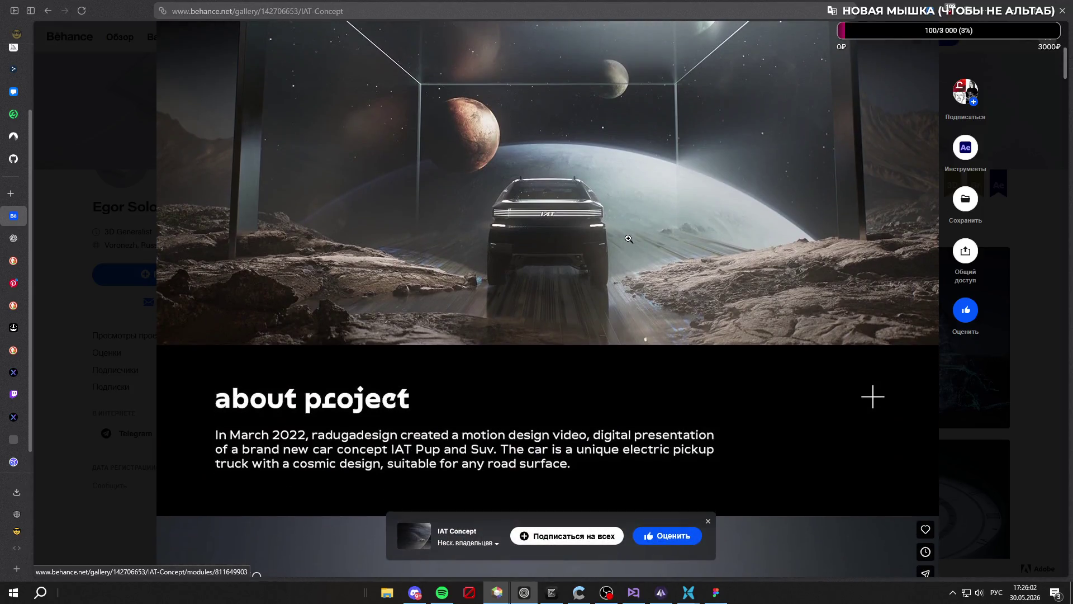
{"action": "scroll", "coordinate": [625, 264], "scroll_direction": "down", "scroll_amount": 5}
{"action": "scroll", "coordinate": [625, 264], "scroll_direction": "down", "scroll_amount": 10}
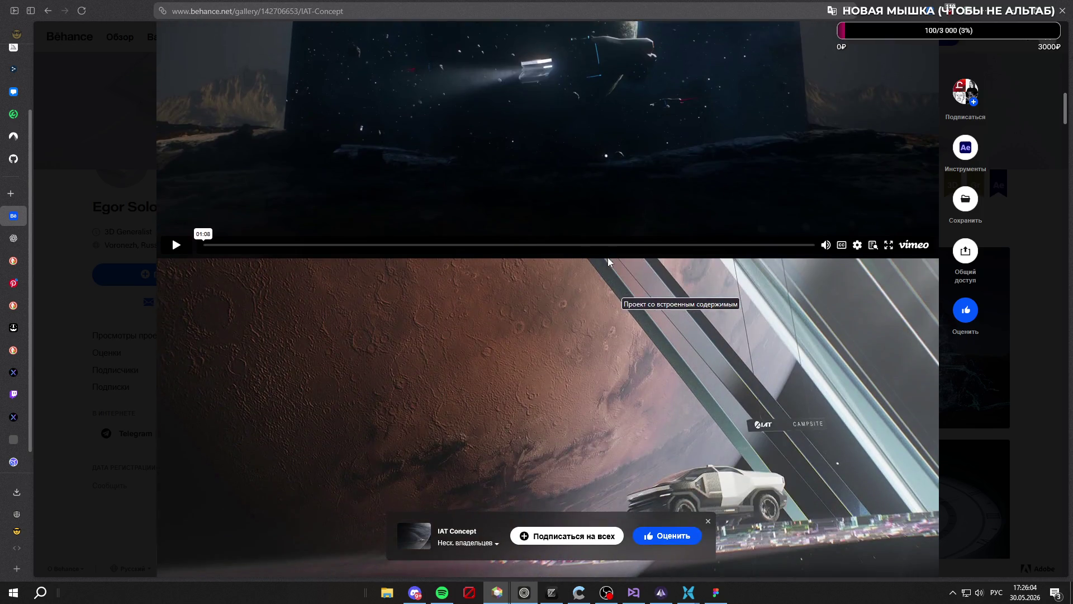
{"action": "scroll", "coordinate": [620, 302], "scroll_direction": "up", "scroll_amount": 1}
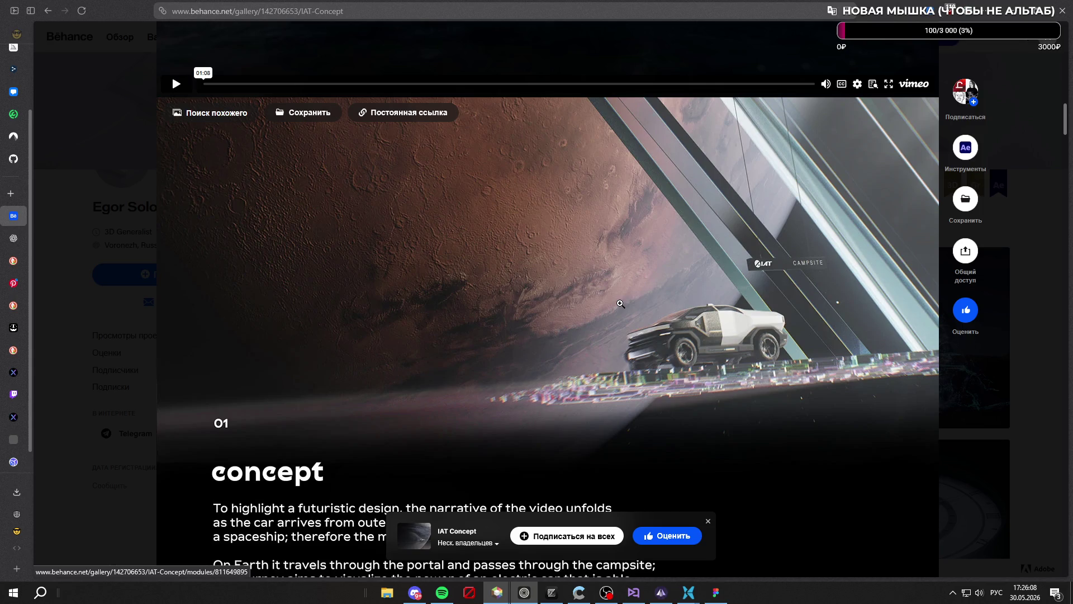
{"action": "scroll", "coordinate": [620, 304], "scroll_direction": "down", "scroll_amount": 12}
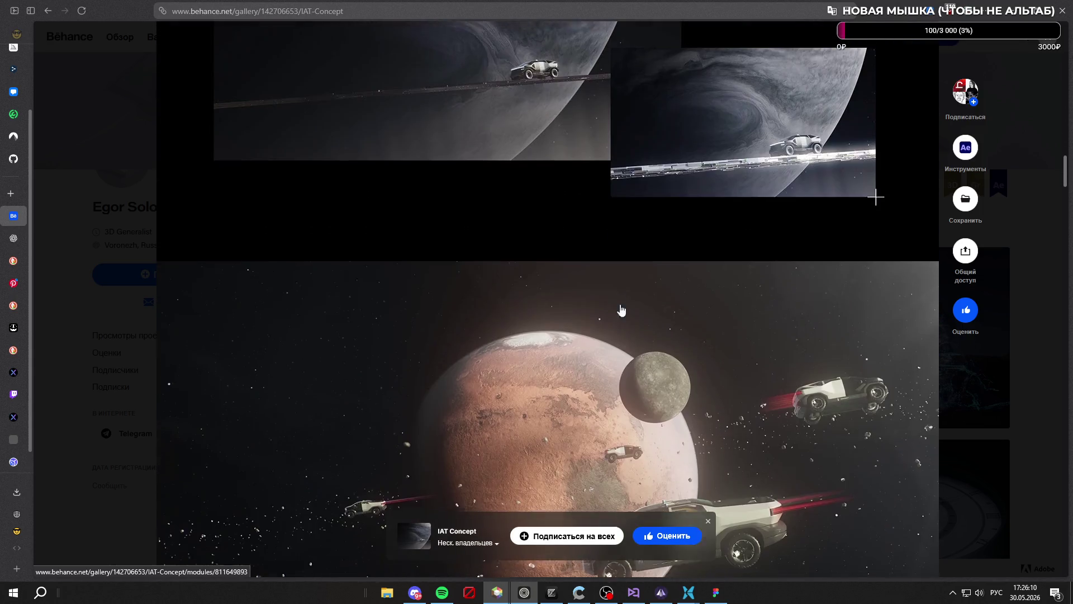
{"action": "scroll", "coordinate": [620, 303], "scroll_direction": "down", "scroll_amount": 15}
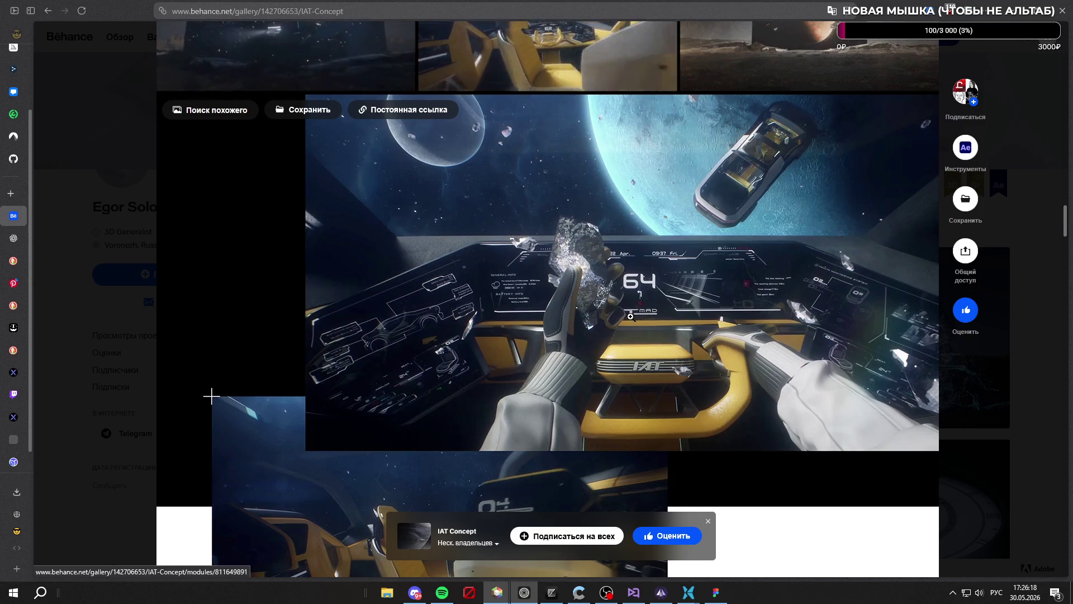
{"action": "scroll", "coordinate": [628, 317], "scroll_direction": "down", "scroll_amount": 15}
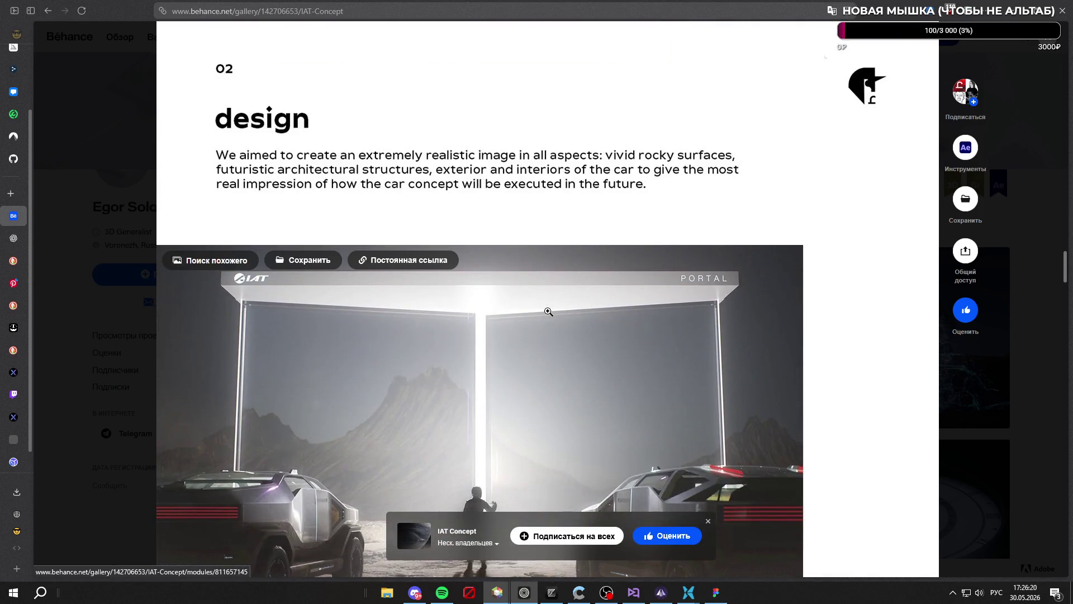
{"action": "scroll", "coordinate": [553, 311], "scroll_direction": "down", "scroll_amount": 10}
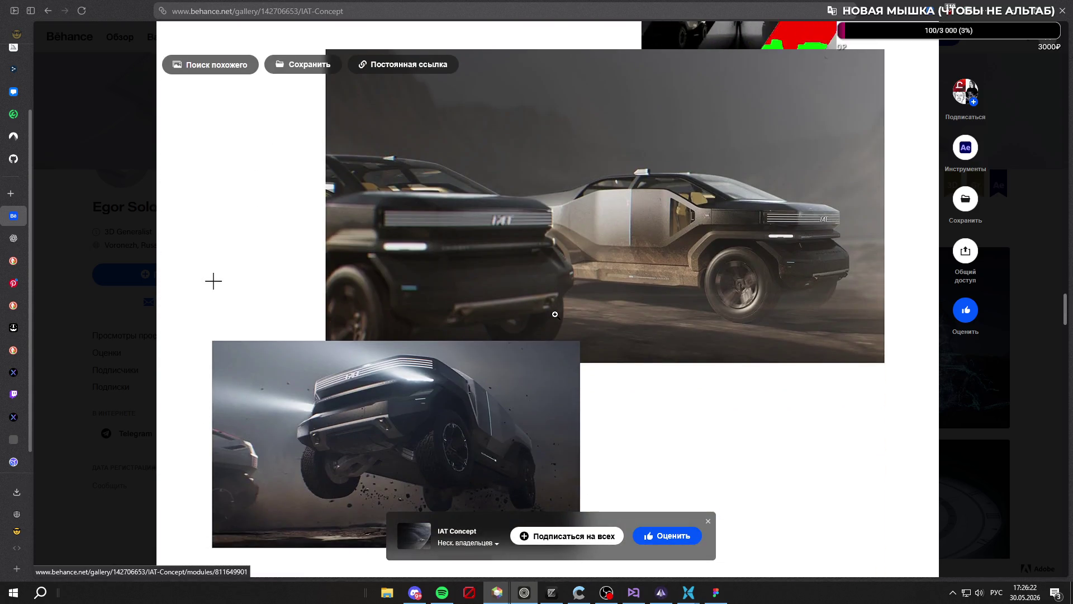
{"action": "scroll", "coordinate": [555, 314], "scroll_direction": "up", "scroll_amount": 5}
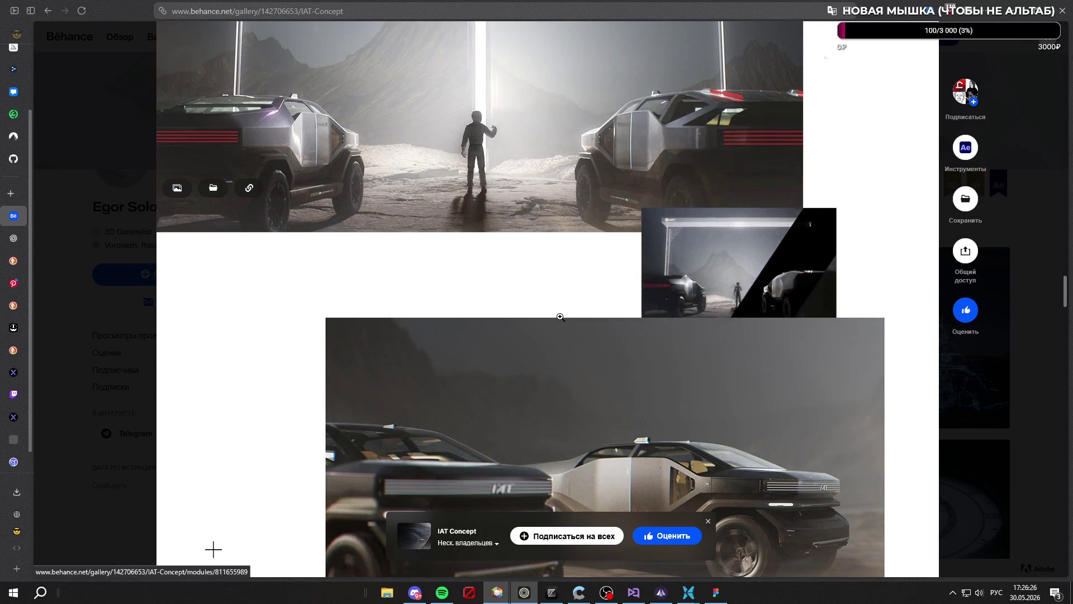
{"action": "scroll", "coordinate": [562, 326], "scroll_direction": "down", "scroll_amount": 6}
{"action": "scroll", "coordinate": [565, 325], "scroll_direction": "down", "scroll_amount": 5}
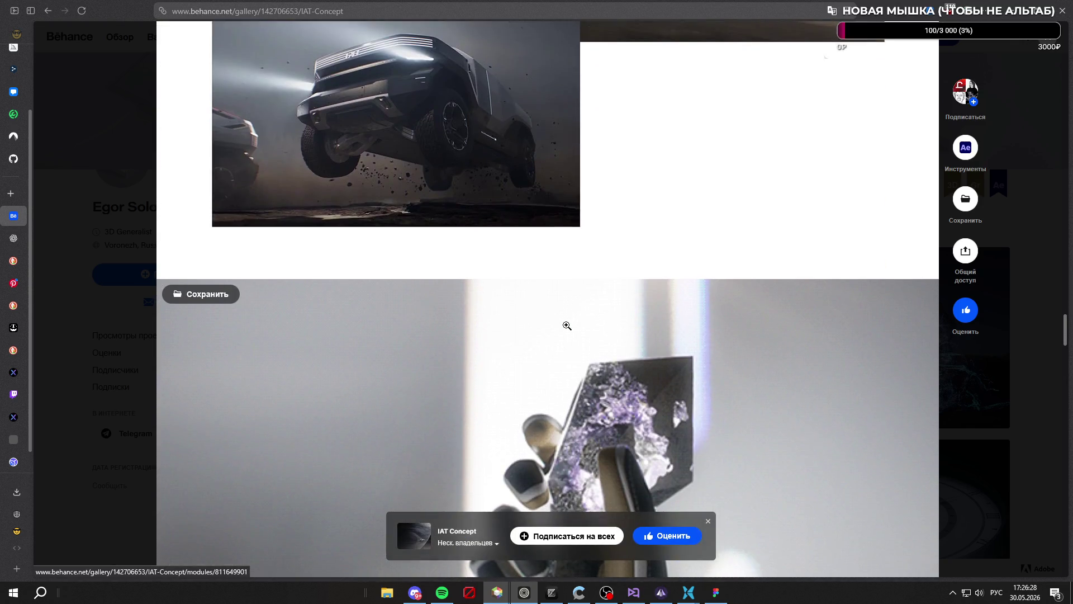
{"action": "scroll", "coordinate": [567, 323], "scroll_direction": "down", "scroll_amount": 6}
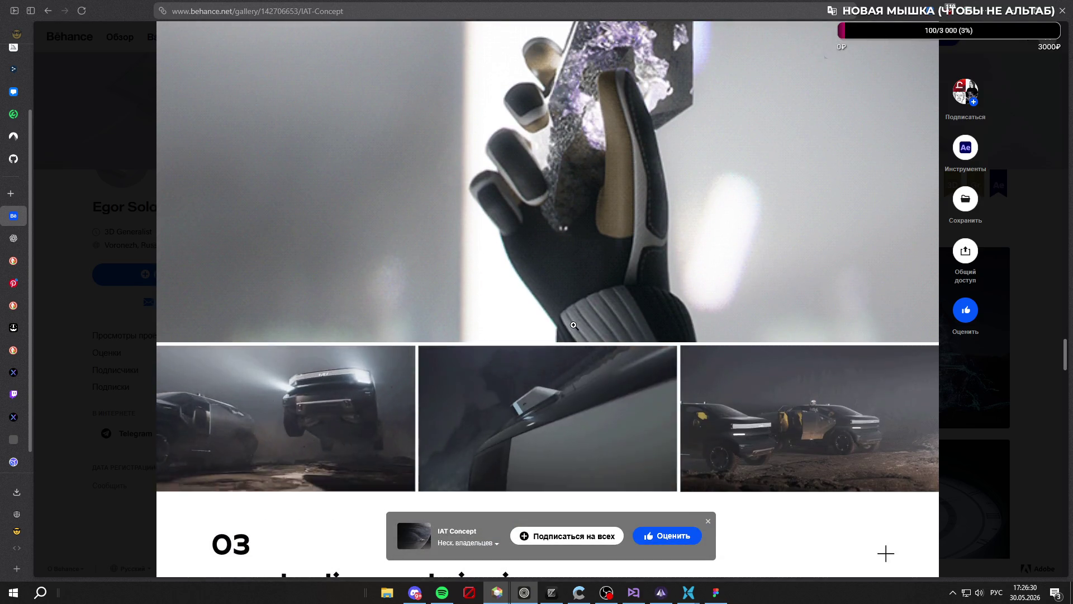
Close the floating IAT Concept / Подписаться на всех / Оценить bar at the page bottom
{"action": "mouse_move", "coordinate": [730, 501]}
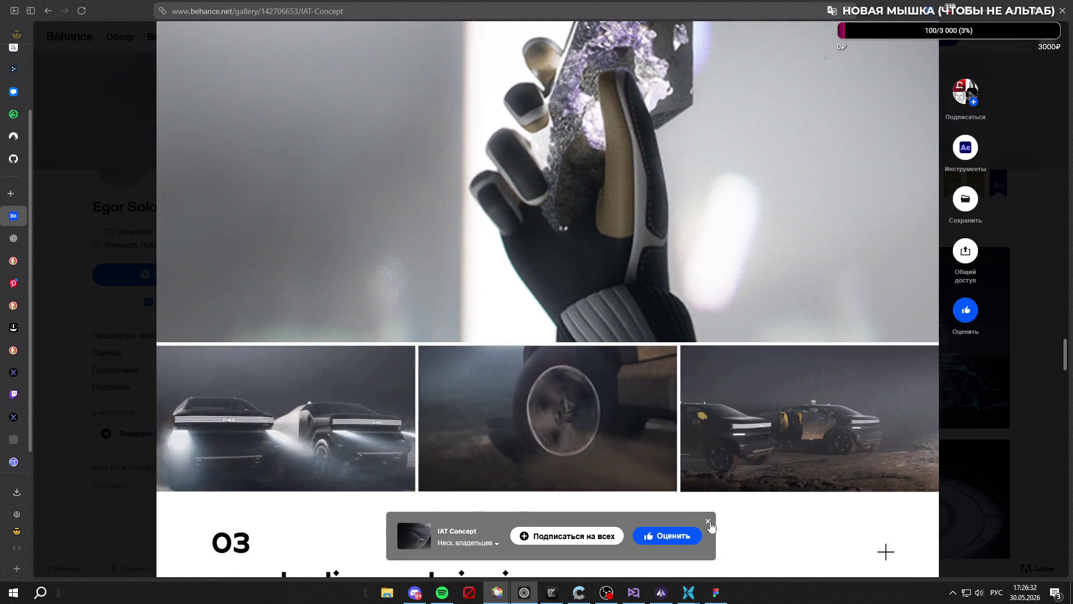
{"action": "left_click", "coordinate": [709, 521]}
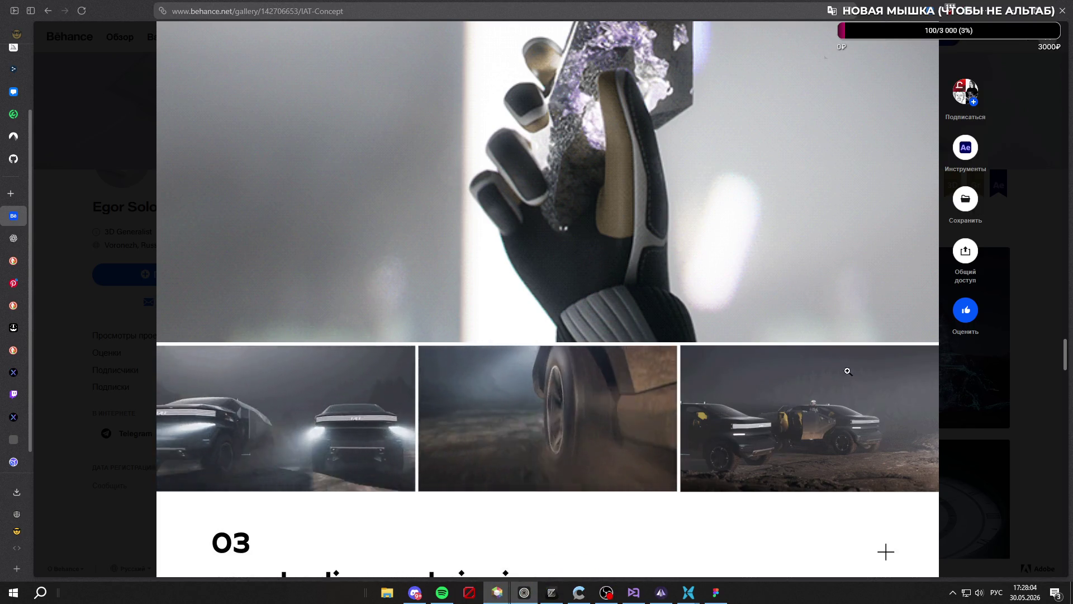
Scroll past the car shading and rigging renders to the project's closing team credits
{"action": "scroll", "coordinate": [725, 239], "scroll_direction": "down", "scroll_amount": 7}
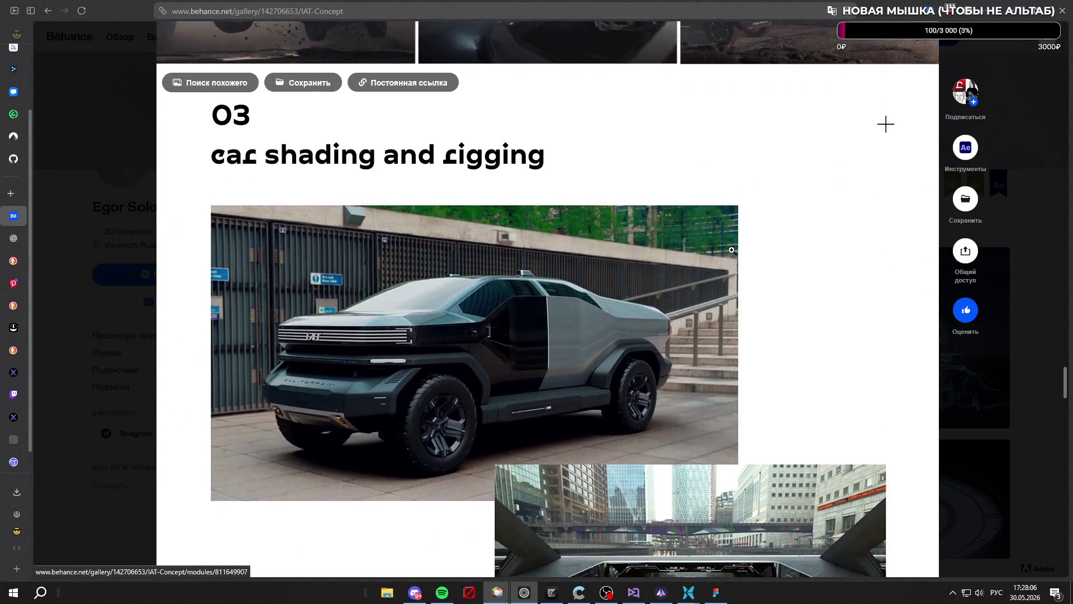
{"action": "scroll", "coordinate": [677, 149], "scroll_direction": "down", "scroll_amount": 4}
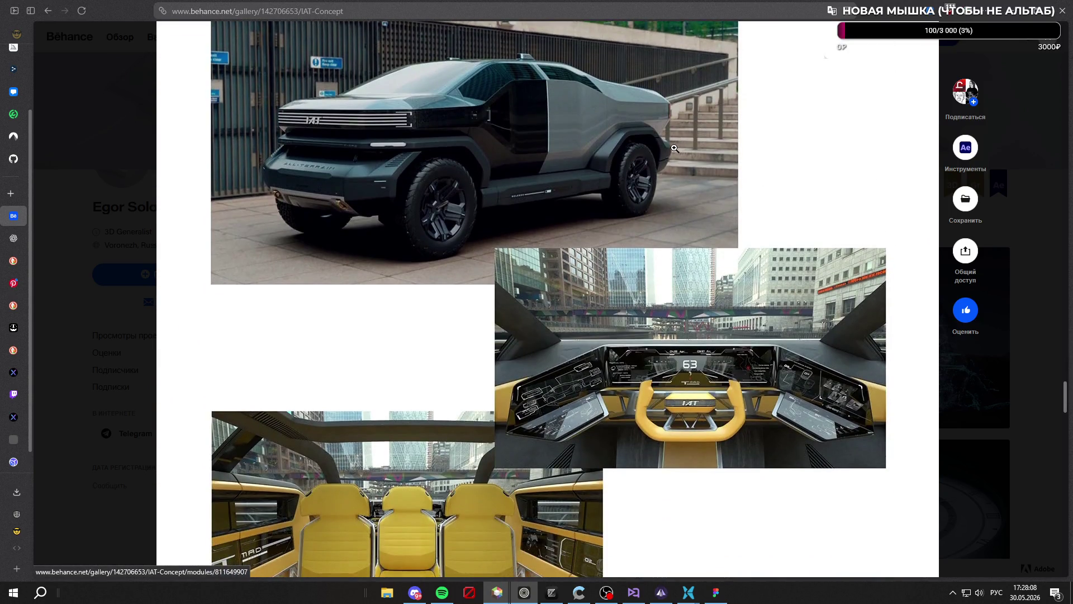
{"action": "scroll", "coordinate": [590, 155], "scroll_direction": "down", "scroll_amount": 7}
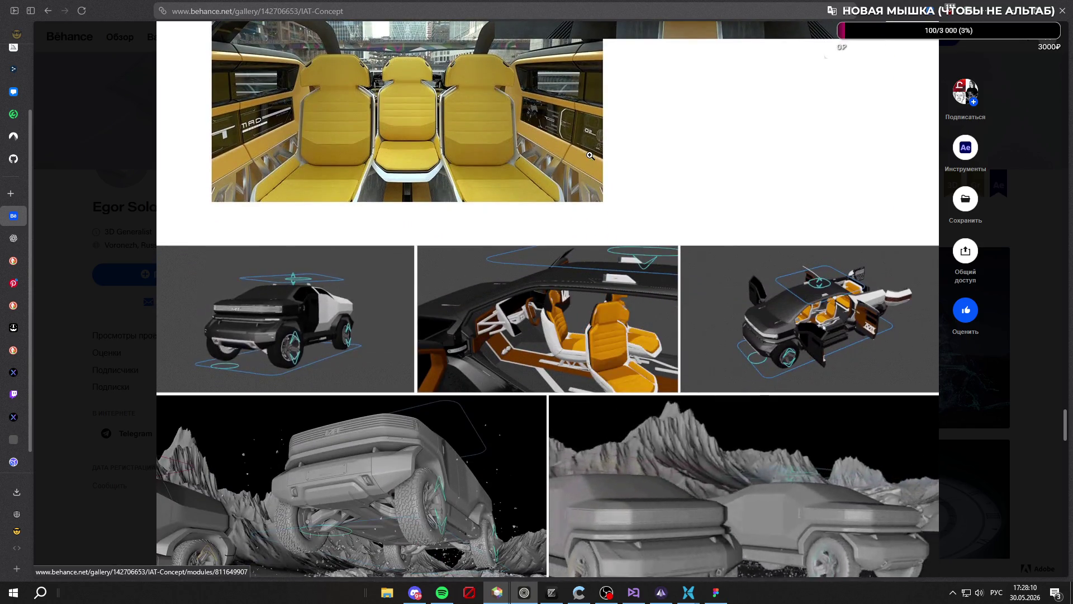
{"action": "scroll", "coordinate": [590, 155], "scroll_direction": "down", "scroll_amount": 6}
{"action": "scroll", "coordinate": [545, 186], "scroll_direction": "up", "scroll_amount": 3}
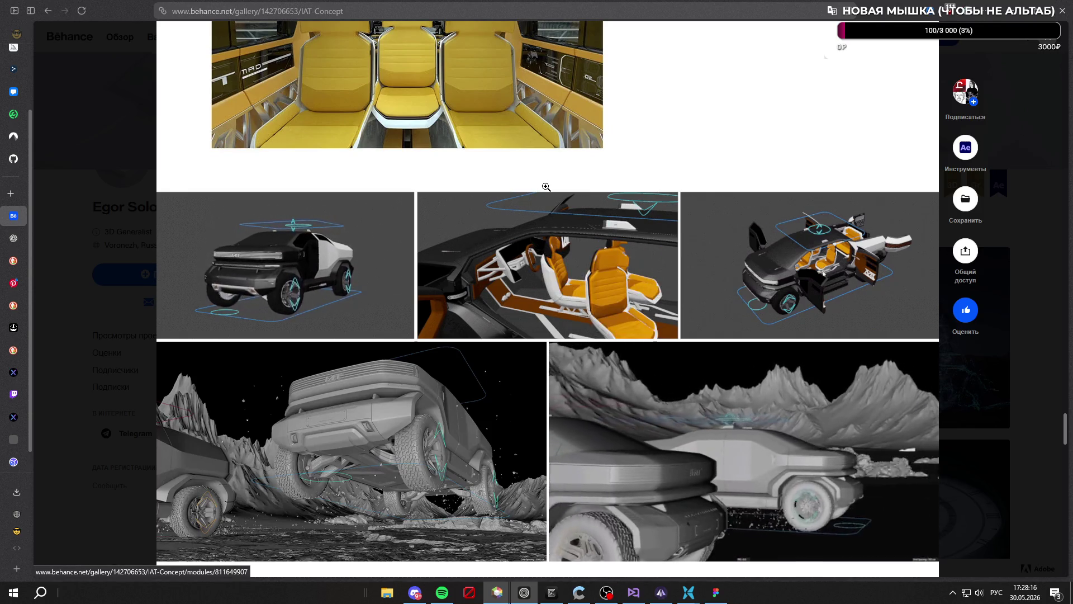
{"action": "scroll", "coordinate": [546, 187], "scroll_direction": "down", "scroll_amount": 10}
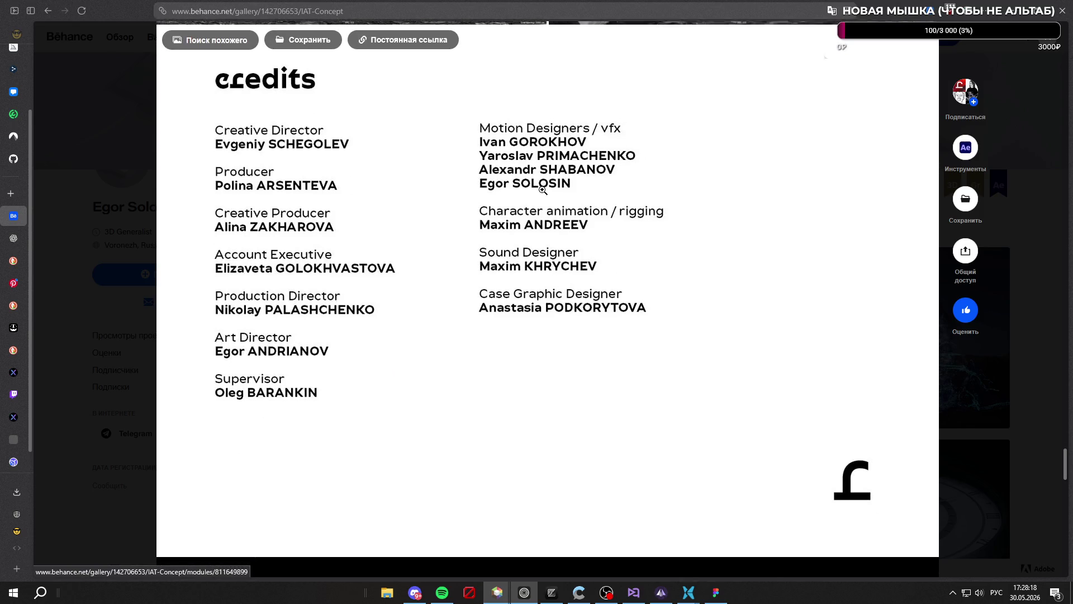
{"action": "scroll", "coordinate": [440, 226], "scroll_direction": "up", "scroll_amount": 1}
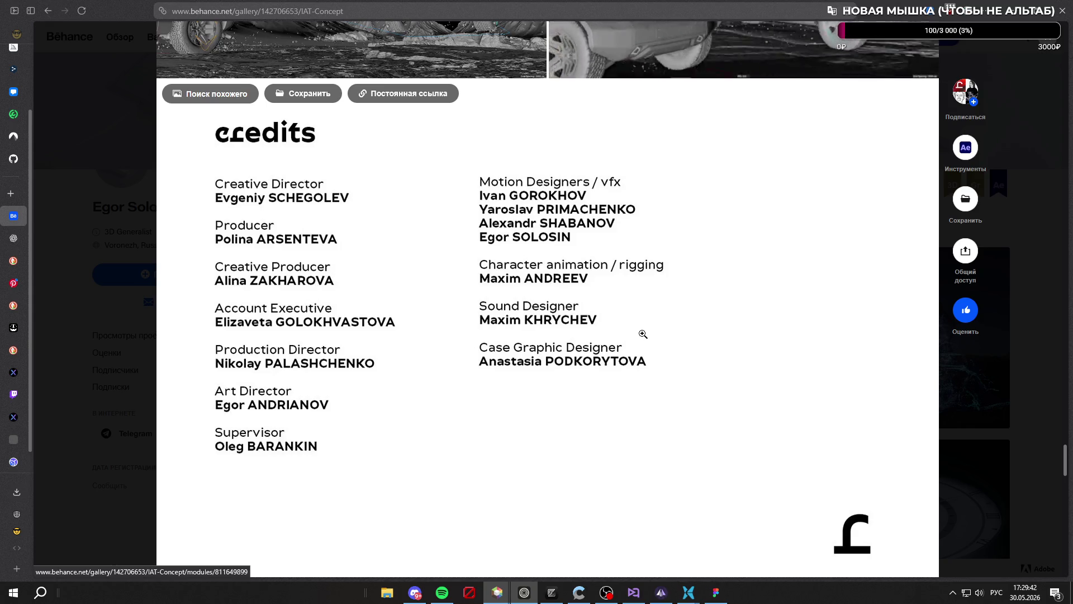
Scroll back up and view the glove-and-crystal image up close
{"action": "scroll", "coordinate": [725, 347], "scroll_direction": "up", "scroll_amount": 10}
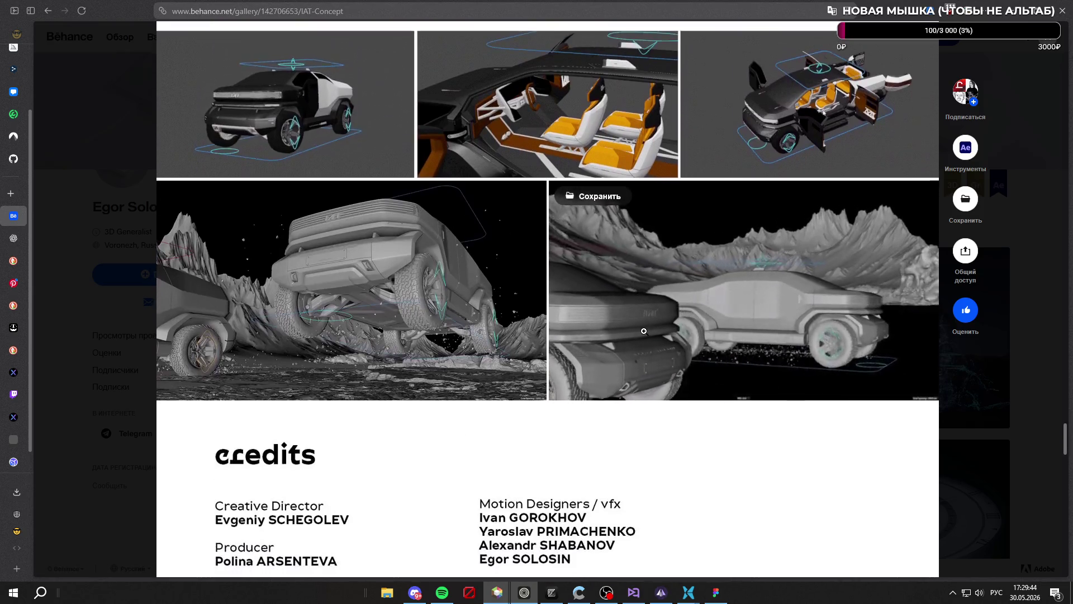
{"action": "scroll", "coordinate": [563, 339], "scroll_direction": "up", "scroll_amount": 15}
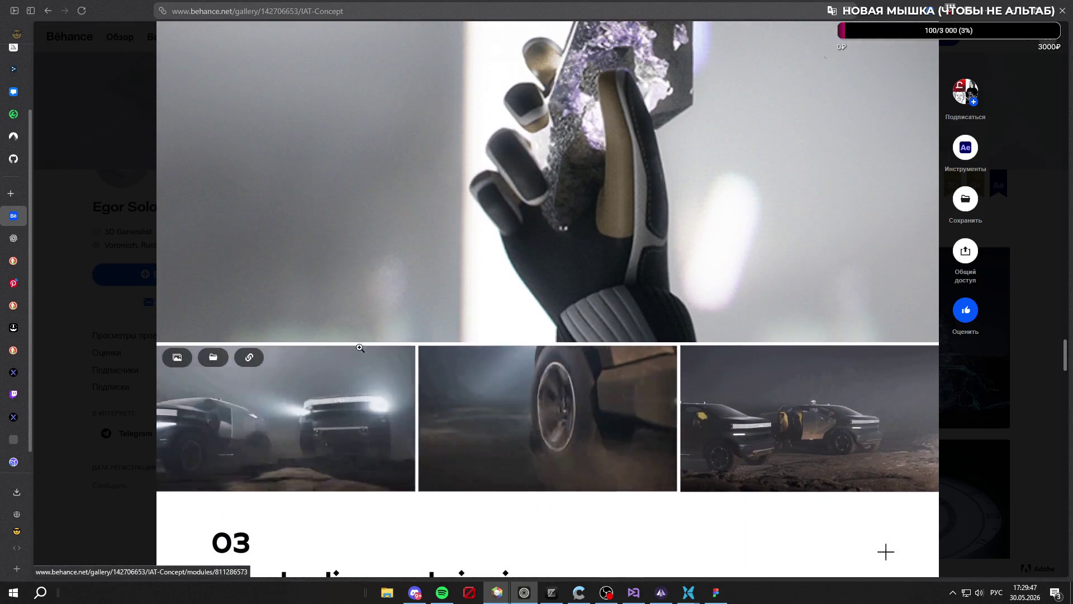
{"action": "left_click", "coordinate": [360, 348]}
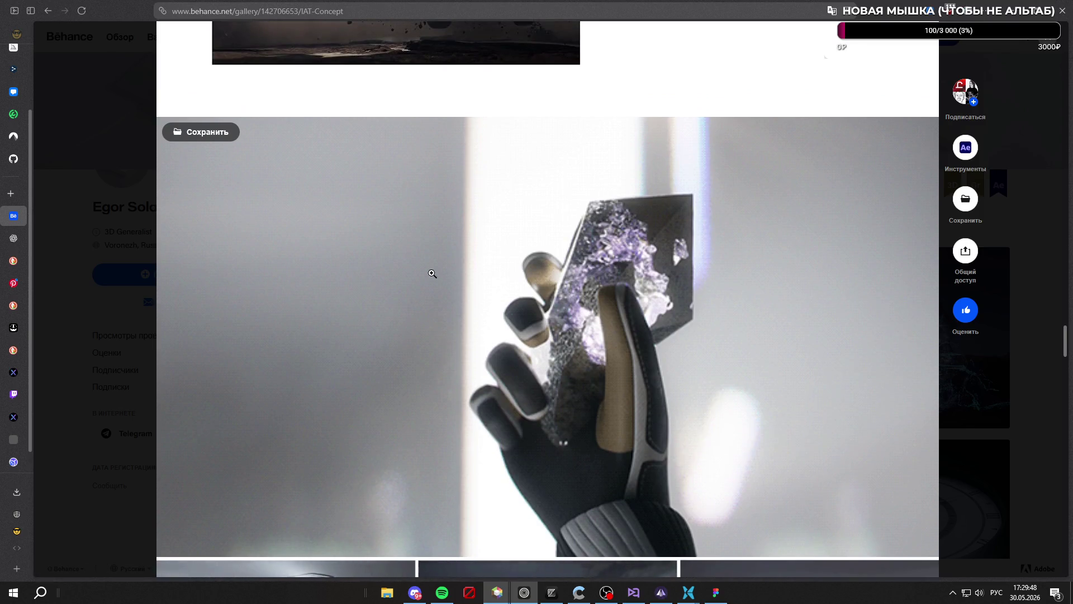
{"action": "mouse_move", "coordinate": [501, 279]}
{"action": "left_mouse_down"}
{"action": "mouse_move", "coordinate": [561, 281]}
{"action": "mouse_move", "coordinate": [455, 277]}
{"action": "left_mouse_up"}
Return to the project's opening so the about text and embedded Vimeo video are in view
{"action": "scroll", "coordinate": [462, 281], "scroll_direction": "up", "scroll_amount": 5}
{"action": "scroll", "coordinate": [463, 281], "scroll_direction": "up", "scroll_amount": 8}
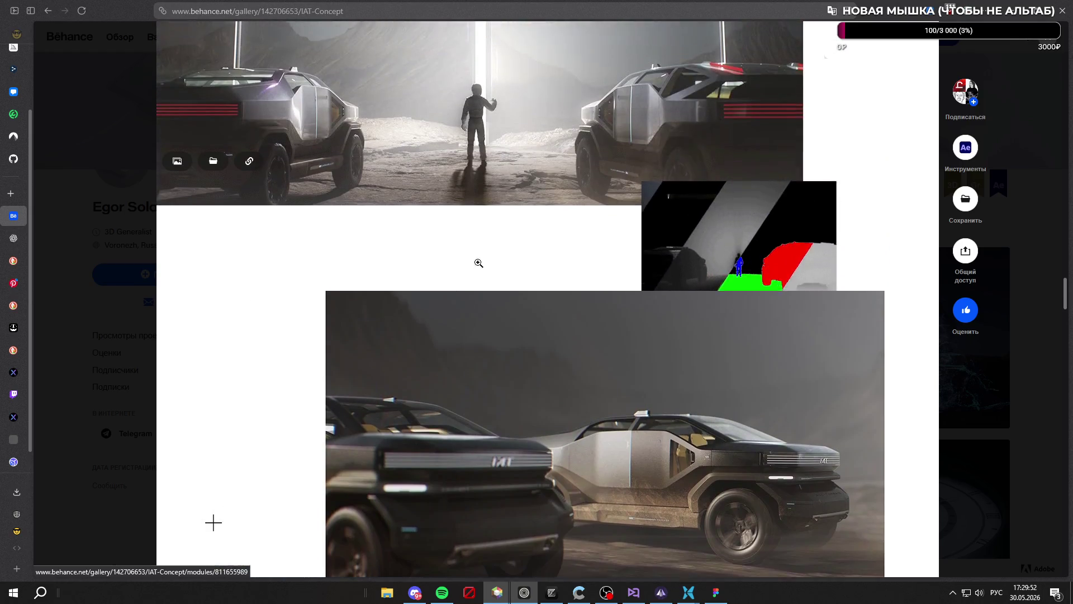
{"action": "scroll", "coordinate": [555, 263], "scroll_direction": "down", "scroll_amount": 4}
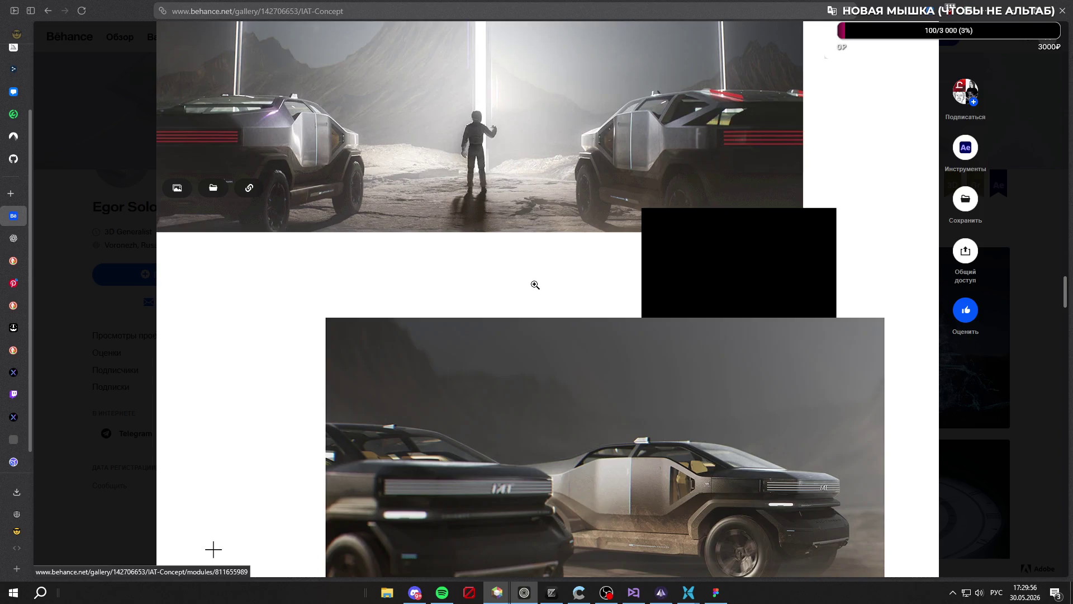
{"action": "scroll", "coordinate": [534, 285], "scroll_direction": "up", "scroll_amount": 8}
{"action": "scroll", "coordinate": [464, 293], "scroll_direction": "up", "scroll_amount": 10}
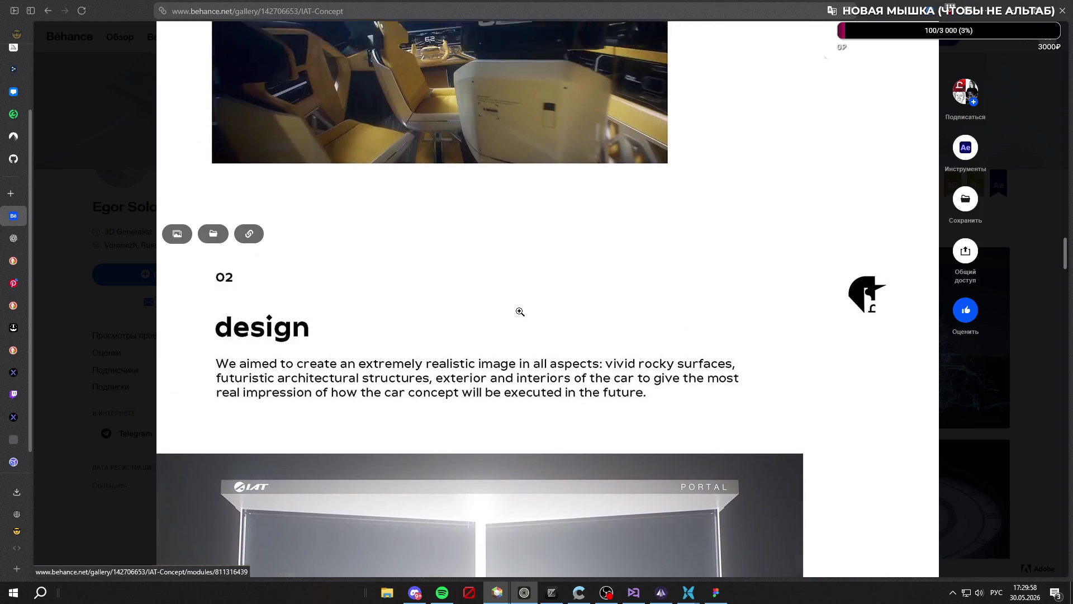
{"action": "scroll", "coordinate": [567, 342], "scroll_direction": "up", "scroll_amount": 7}
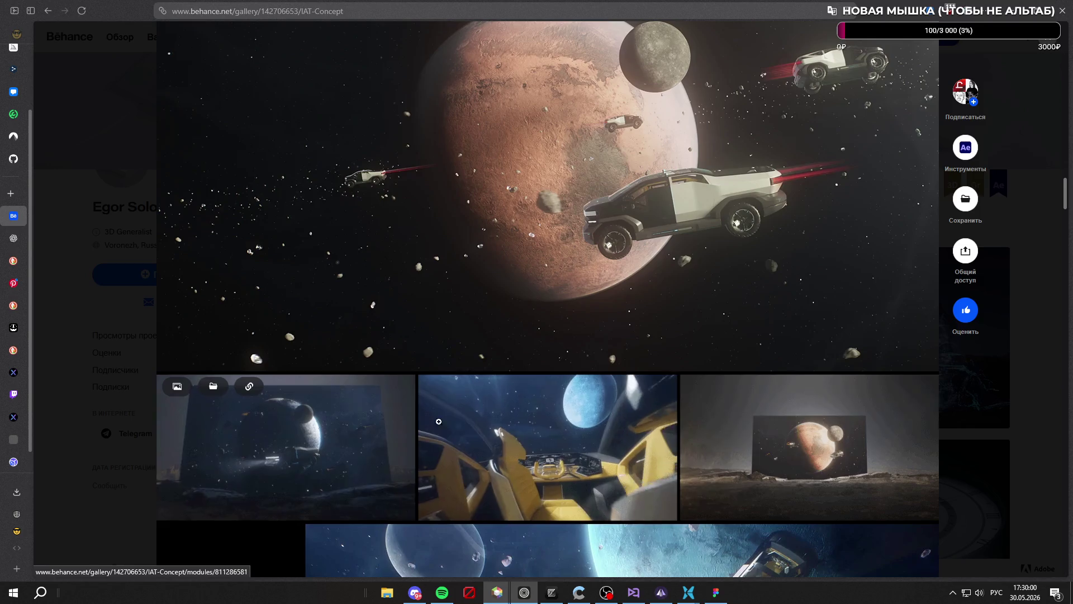
{"action": "scroll", "coordinate": [559, 301], "scroll_direction": "up", "scroll_amount": 15}
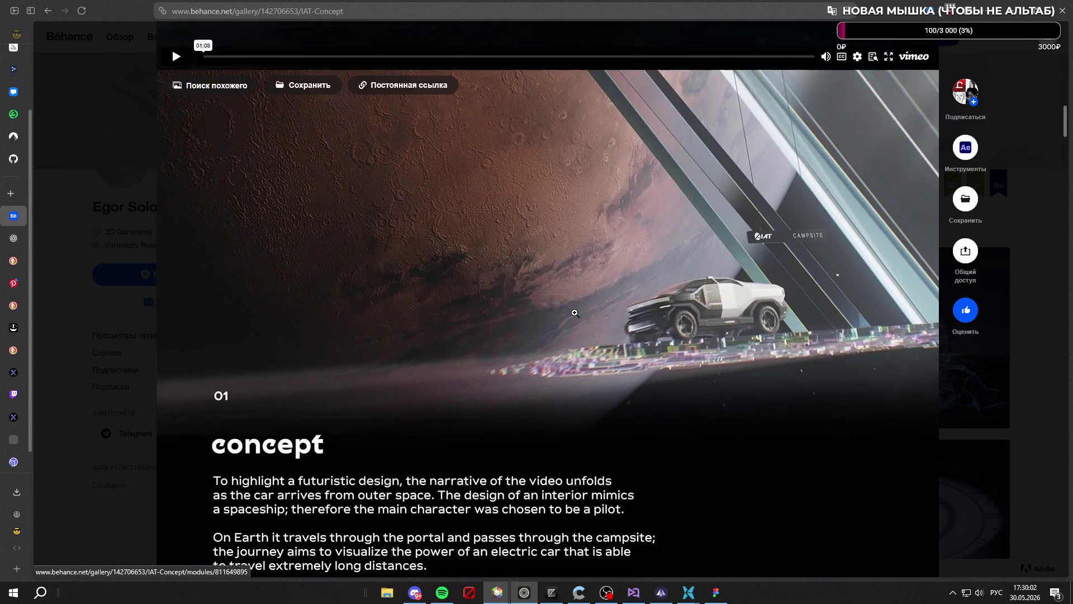
{"action": "scroll", "coordinate": [478, 281], "scroll_direction": "up", "scroll_amount": 10}
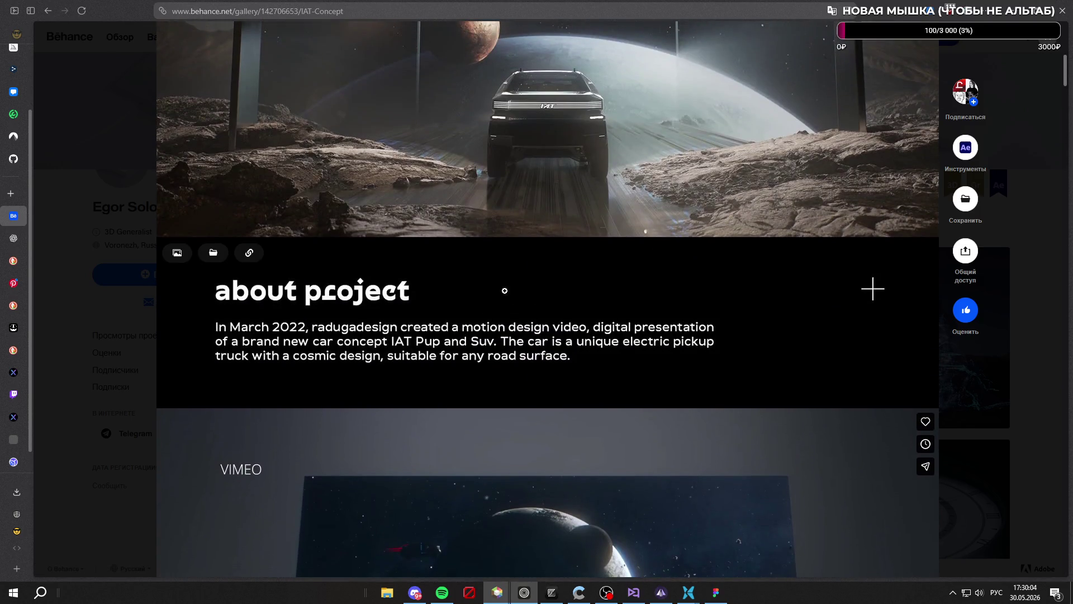
{"action": "scroll", "coordinate": [486, 265], "scroll_direction": "down", "scroll_amount": 10}
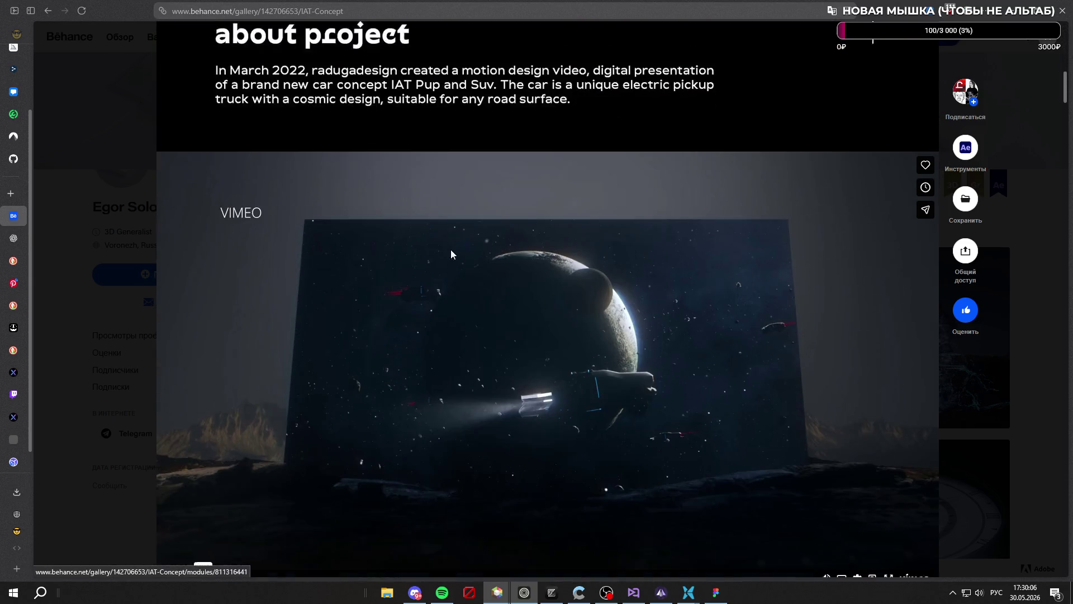
{"action": "scroll", "coordinate": [241, 210], "scroll_direction": "down", "scroll_amount": 2}
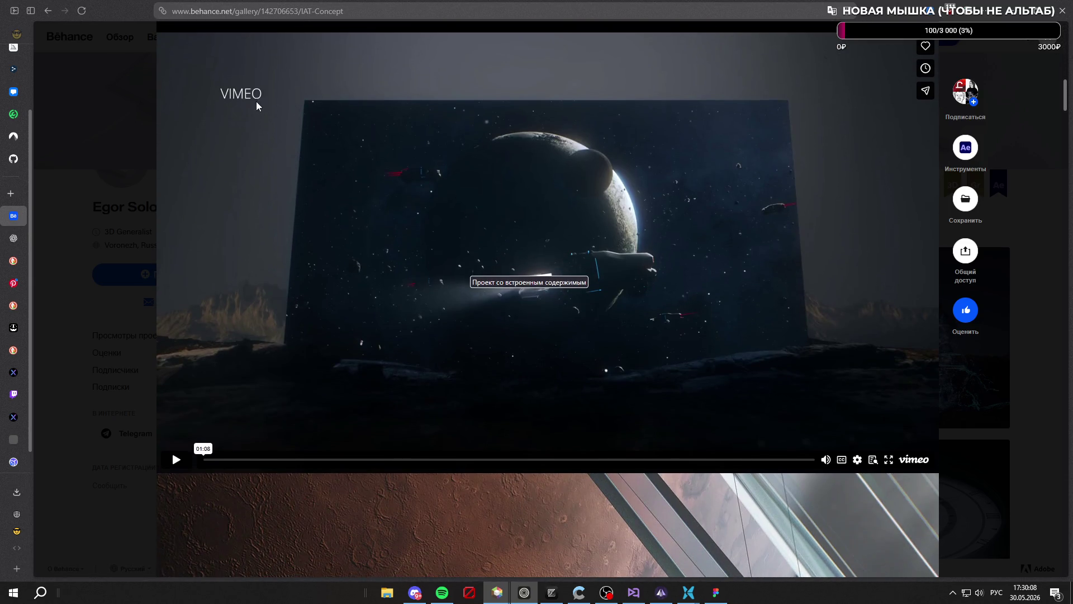
Play the IAT Concept video, switch its quality from Auto to 4K, and go fullscreen
{"action": "left_click", "coordinate": [176, 459]}
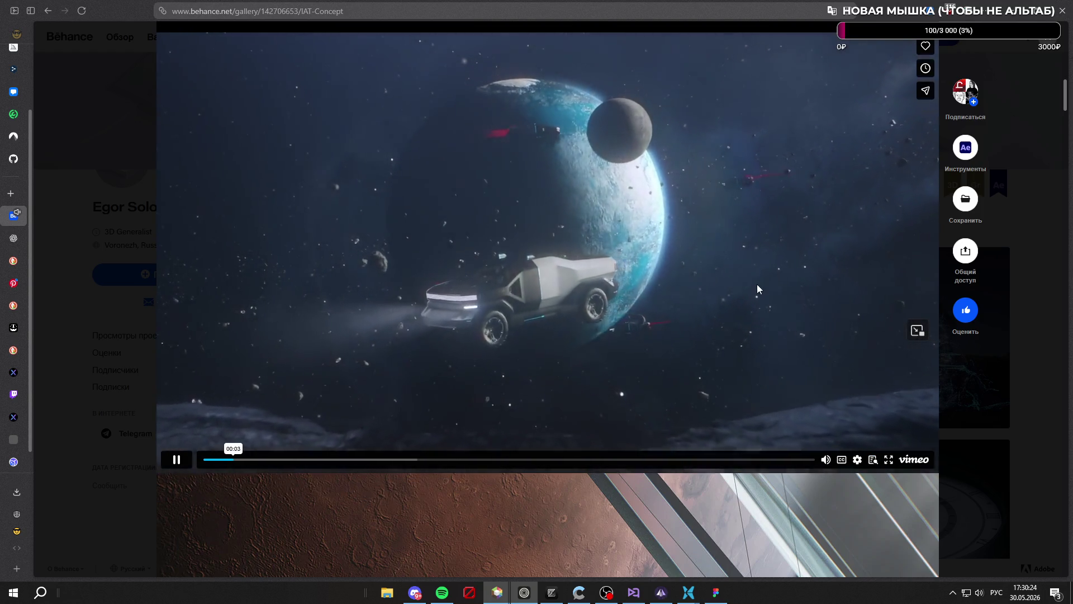
{"action": "scroll", "coordinate": [757, 289], "scroll_direction": "up", "scroll_amount": 1}
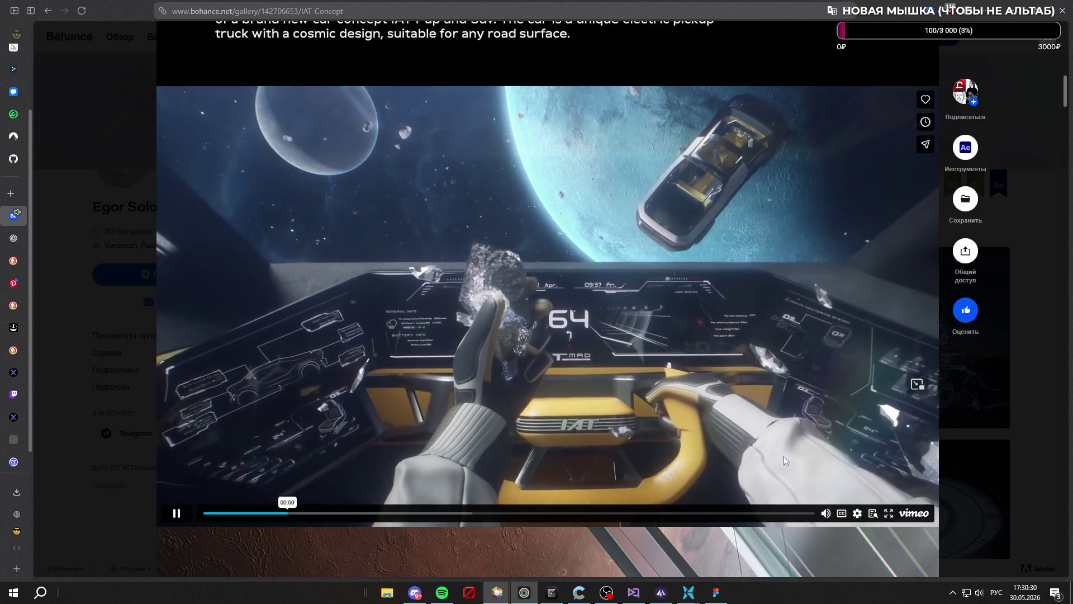
{"action": "left_click", "coordinate": [857, 513]}
{"action": "left_click", "coordinate": [871, 442]}
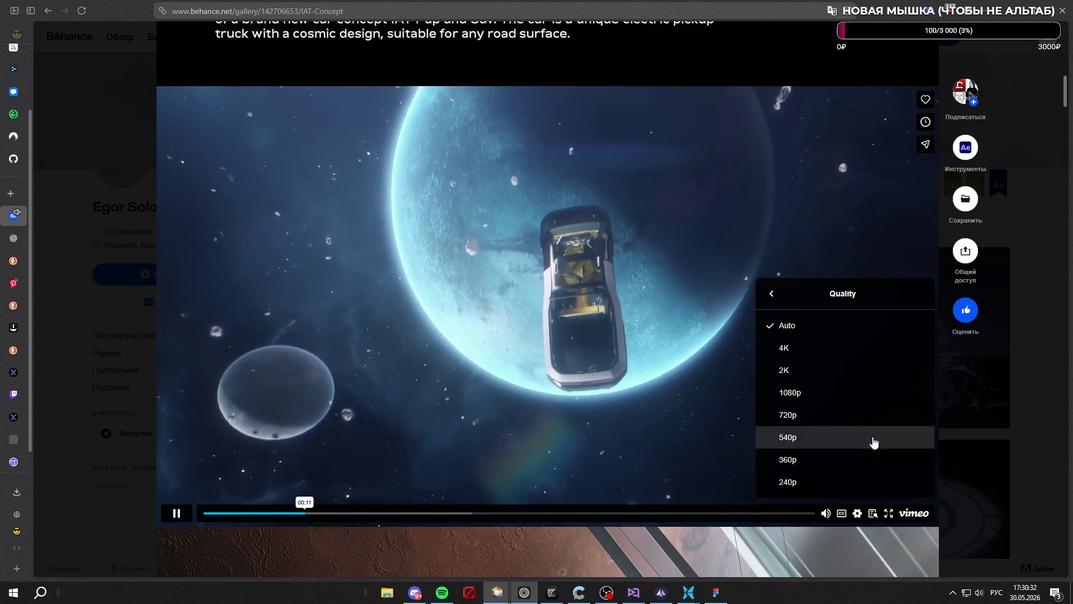
{"action": "left_click", "coordinate": [832, 349]}
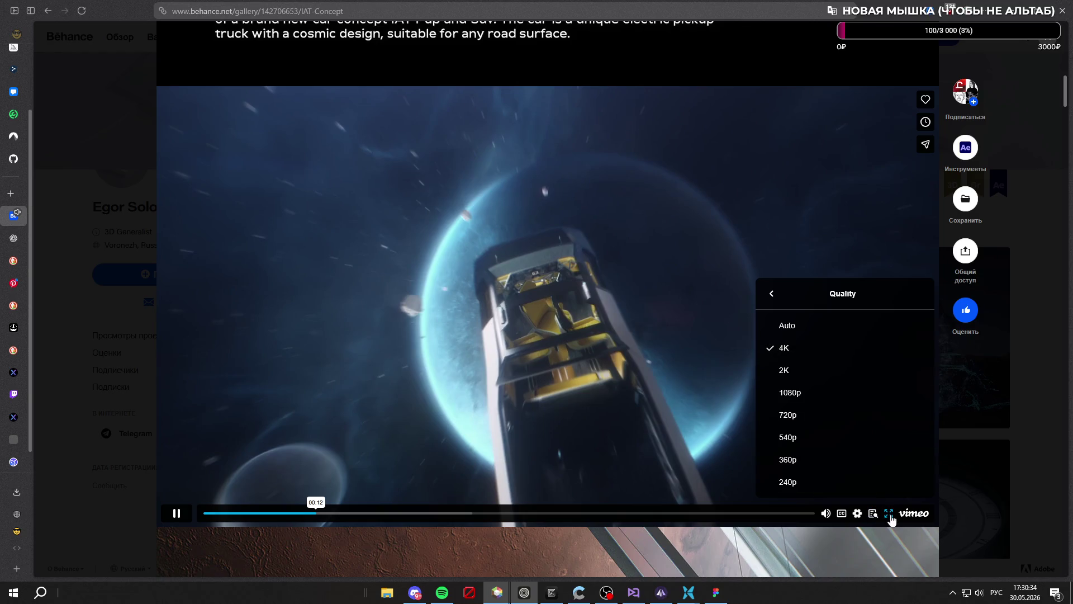
{"action": "left_click", "coordinate": [889, 513]}
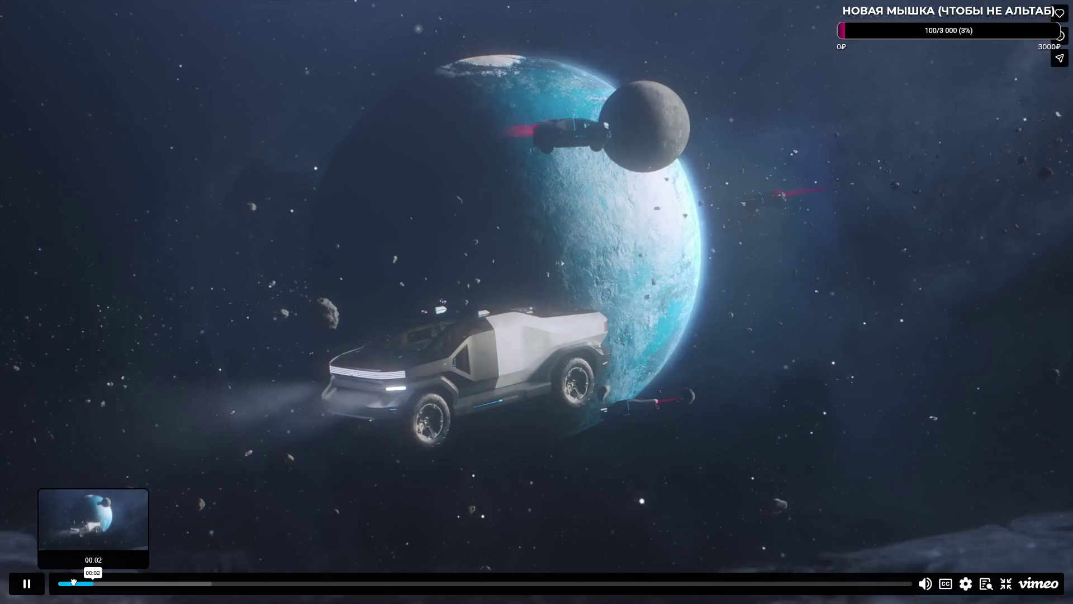
Restart the video, lower its quality to 2K and resume playback
{"action": "left_click", "coordinate": [61, 583]}
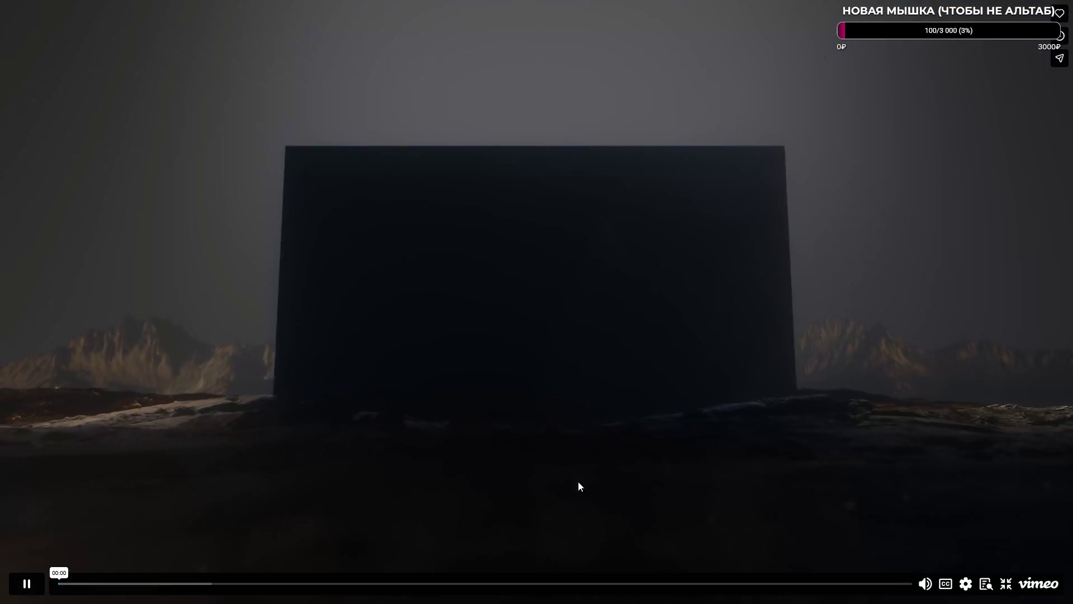
{"action": "left_click", "coordinate": [27, 583]}
{"action": "left_click", "coordinate": [962, 591]}
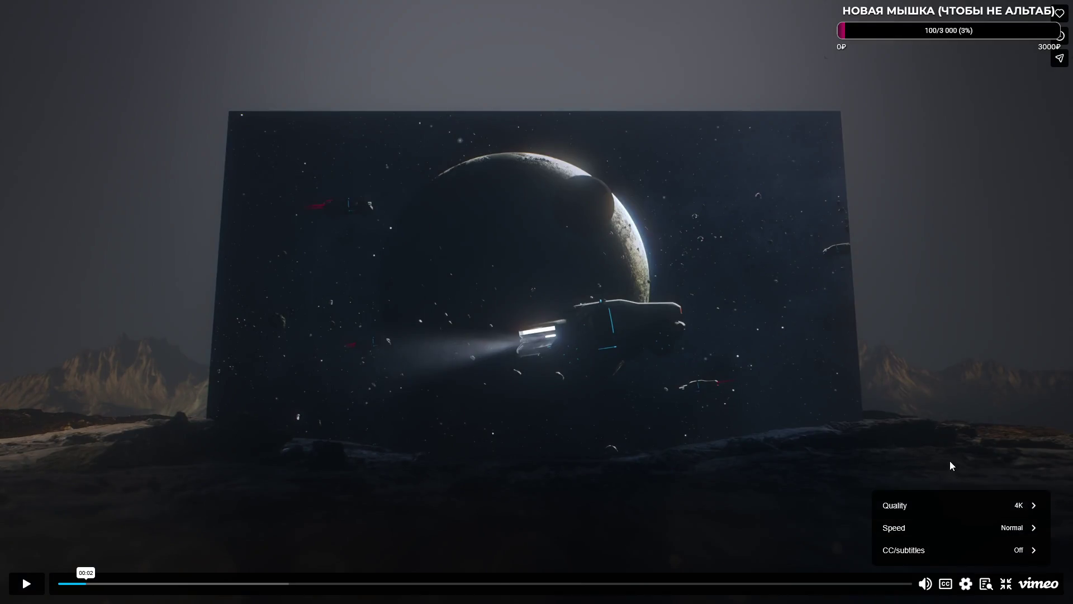
{"action": "left_click", "coordinate": [968, 510]}
{"action": "left_click", "coordinate": [924, 440]}
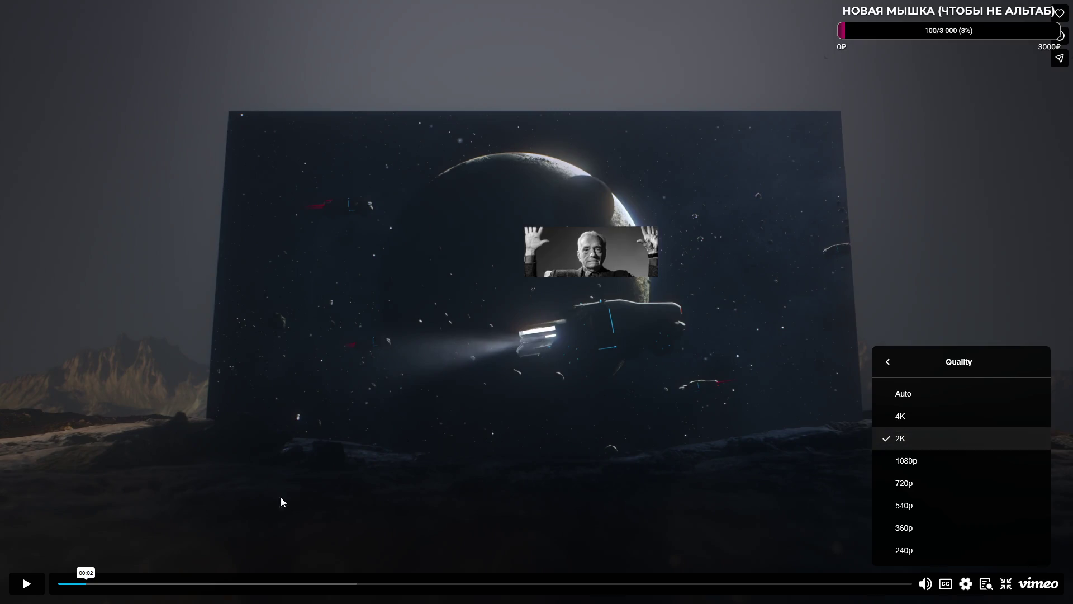
{"action": "left_click", "coordinate": [25, 583]}
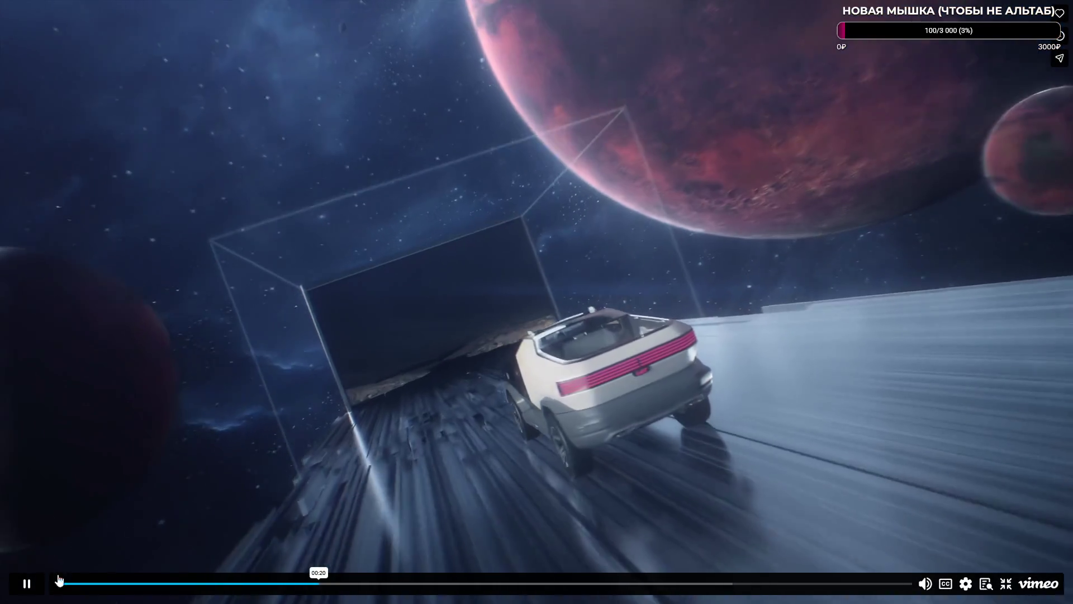
Pause on the car scene, replay from 00:00, then pause and exit fullscreen
{"action": "left_click", "coordinate": [46, 582]}
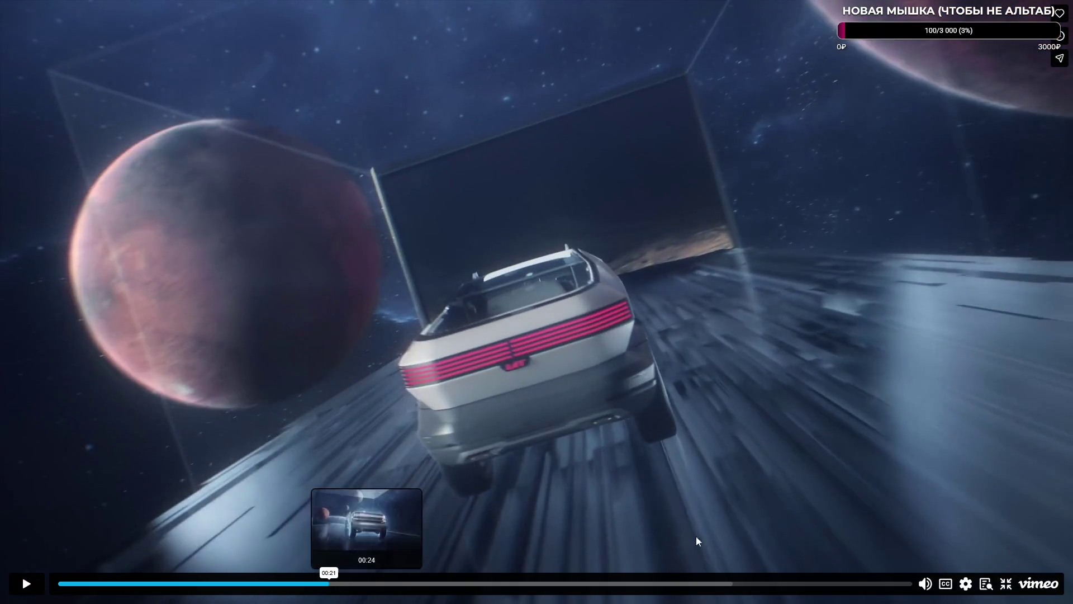
{"action": "left_click", "coordinate": [967, 584]}
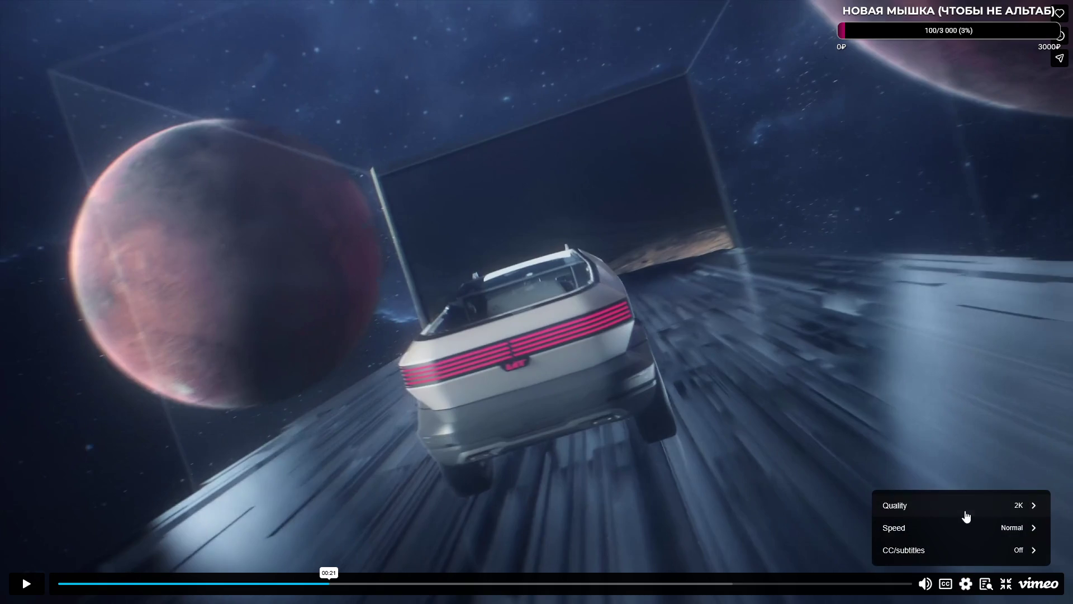
{"action": "left_click", "coordinate": [966, 506]}
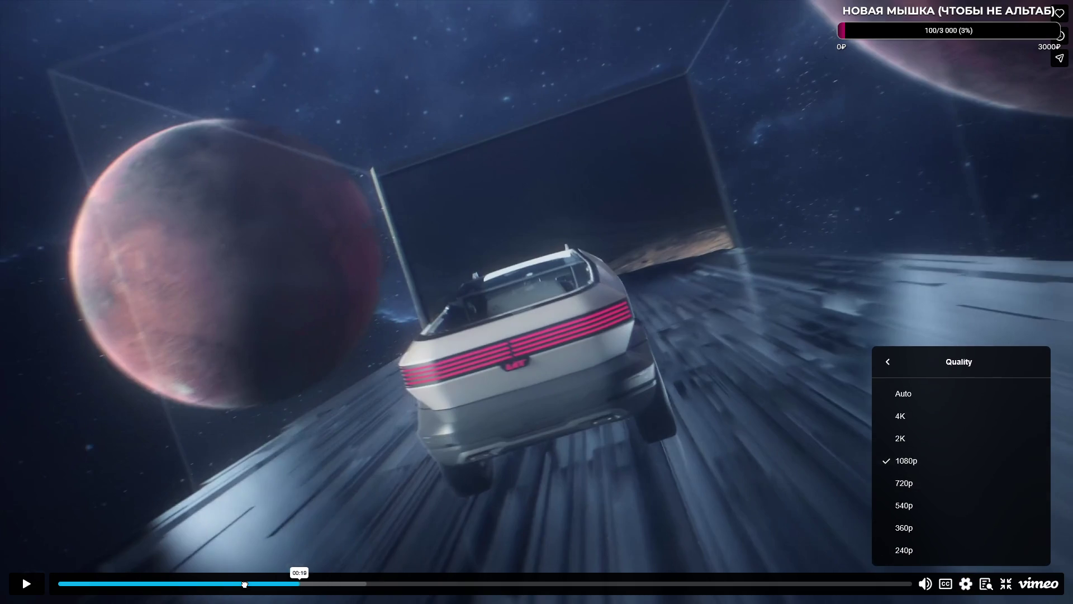
{"action": "left_click", "coordinate": [59, 583]}
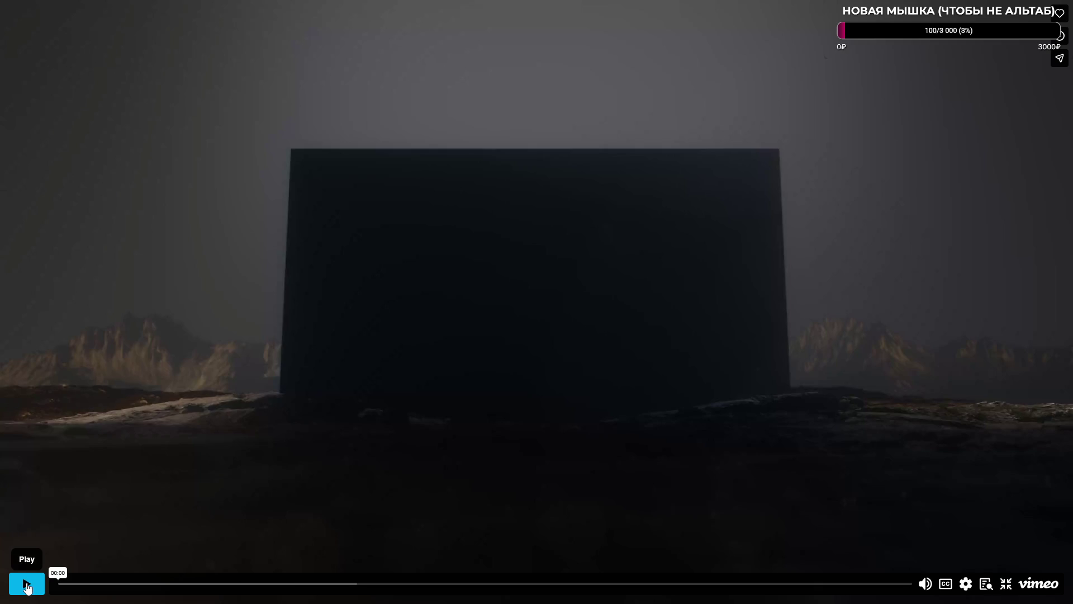
{"action": "left_click", "coordinate": [26, 587]}
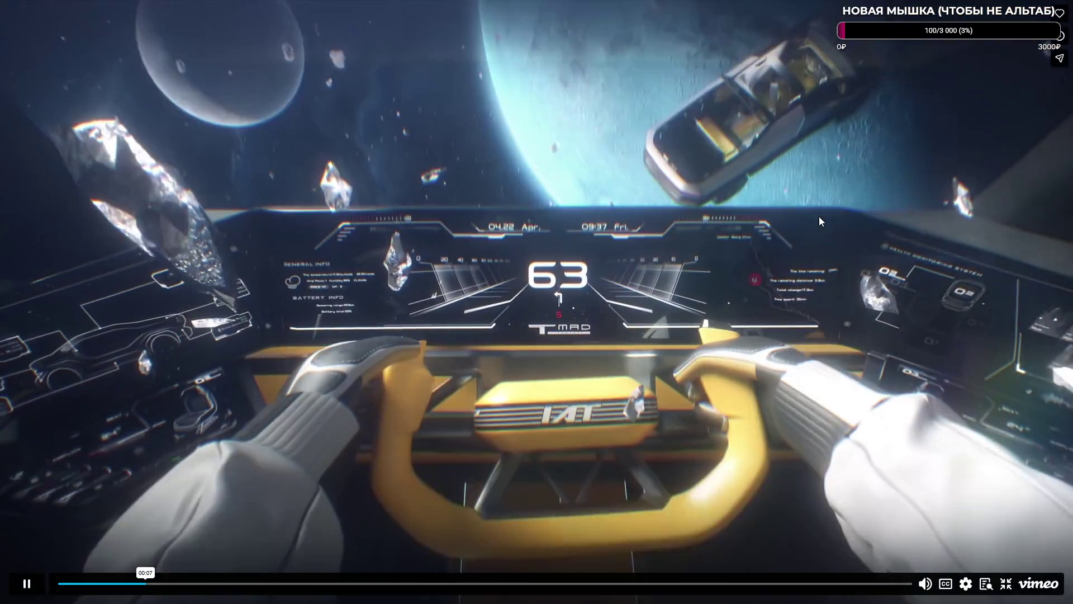
{"action": "key", "text": "space"}
{"action": "left_click", "coordinate": [1011, 587]}
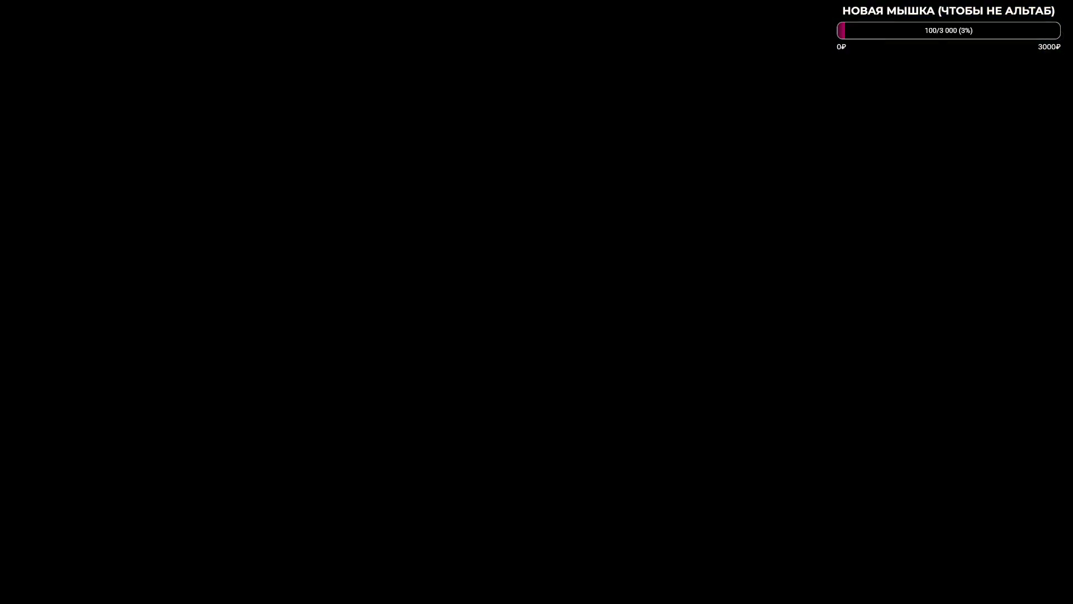
Close the IAT Concept project and look at the profile's Доски настроения before returning to Работа
{"action": "left_click", "coordinate": [1054, 49]}
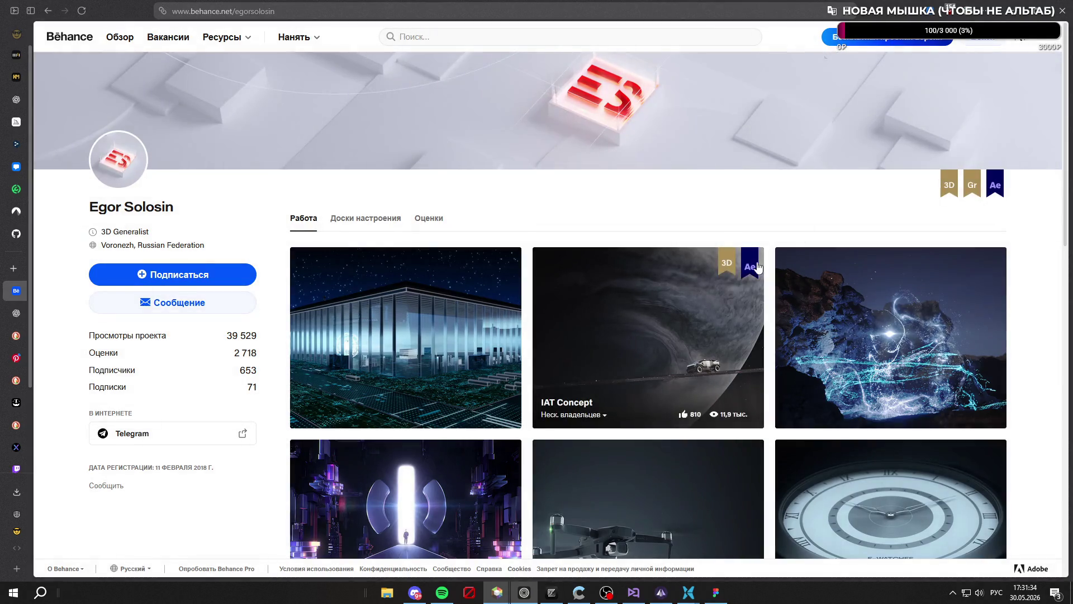
{"action": "mouse_move", "coordinate": [944, 180]}
{"action": "mouse_move", "coordinate": [995, 185]}
{"action": "scroll", "coordinate": [262, 196], "scroll_direction": "down", "scroll_amount": 5}
{"action": "scroll", "coordinate": [262, 197], "scroll_direction": "up", "scroll_amount": 5}
{"action": "left_click", "coordinate": [365, 218]}
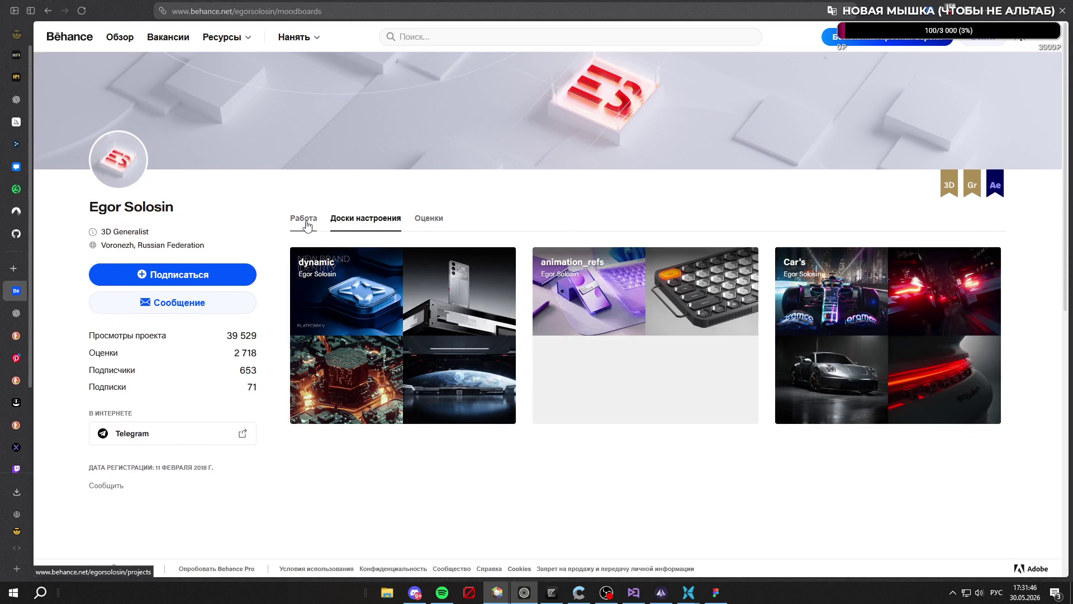
{"action": "left_click", "coordinate": [307, 223]}
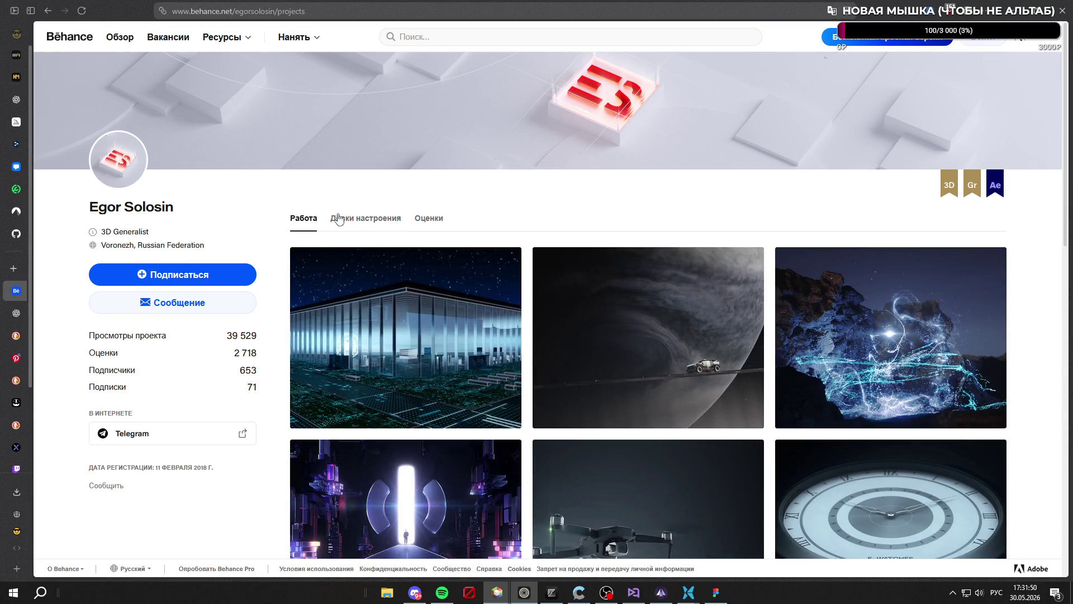
Switch from Behance to the ChatGPT conversation through the expanded tab list
{"action": "scroll", "coordinate": [425, 235], "scroll_direction": "down", "scroll_amount": 8}
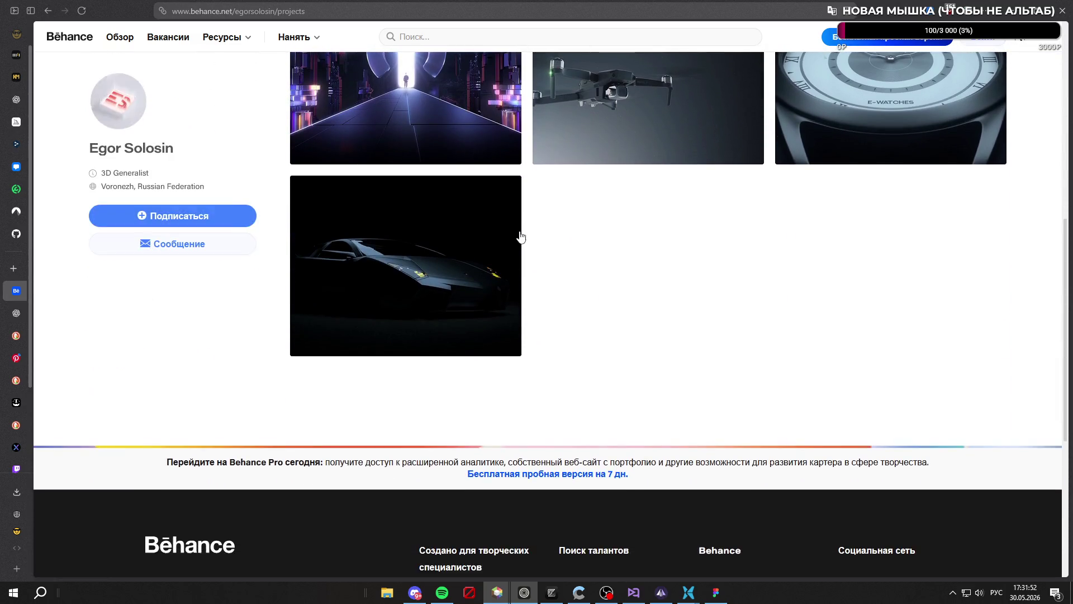
{"action": "scroll", "coordinate": [519, 237], "scroll_direction": "up", "scroll_amount": 7}
{"action": "scroll", "coordinate": [519, 237], "scroll_direction": "up", "scroll_amount": 1}
{"action": "left_click", "coordinate": [15, 11]}
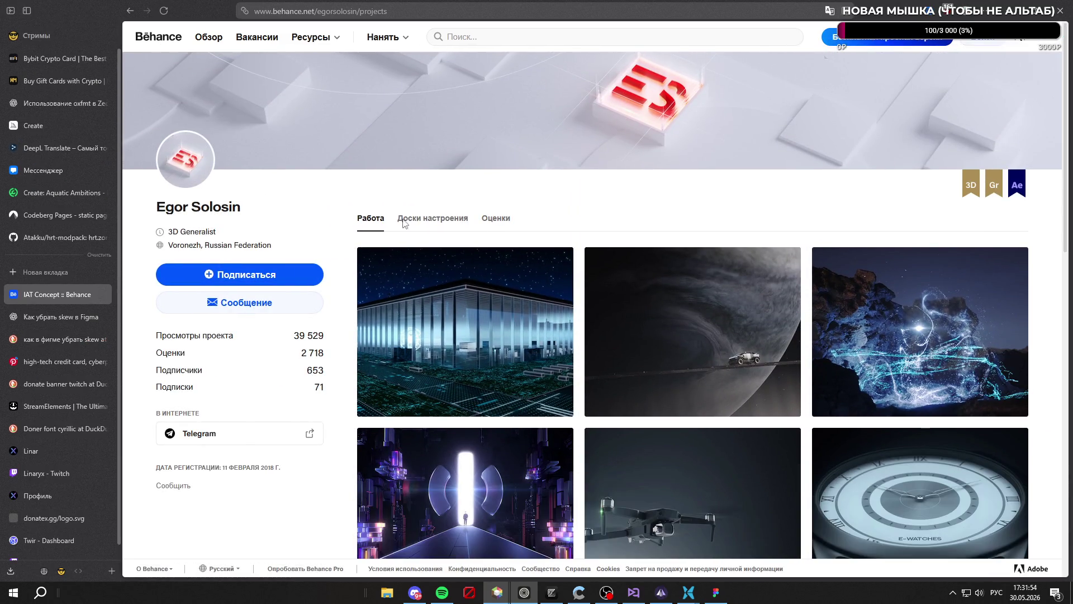
{"action": "left_click", "coordinate": [82, 317]}
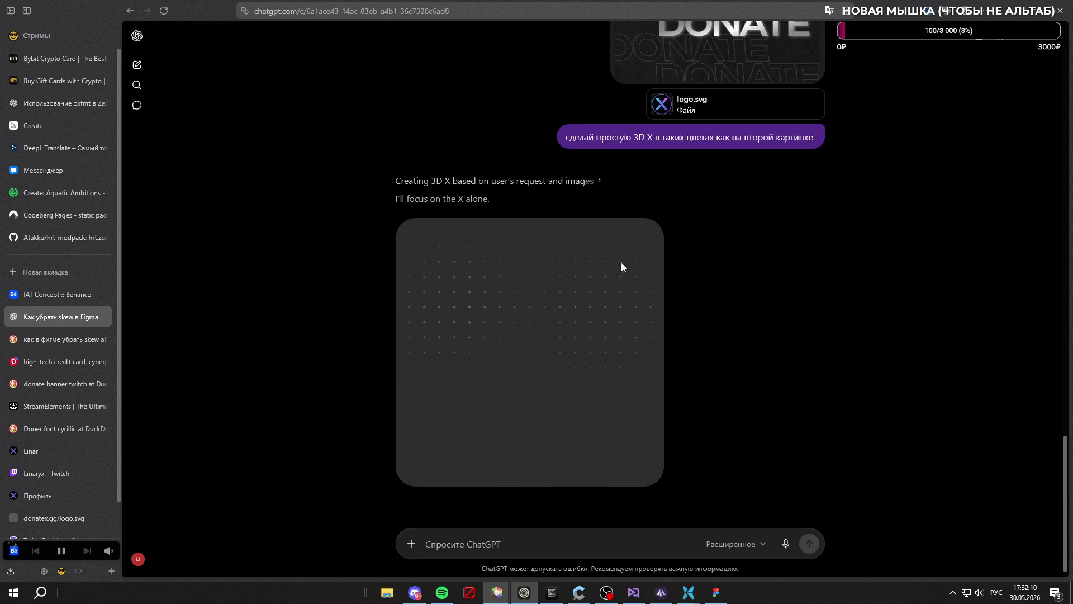
Reveal the assistant's reasoning, then copy and resend the 3D X prompt to regenerate the image
{"action": "left_click", "coordinate": [493, 187]}
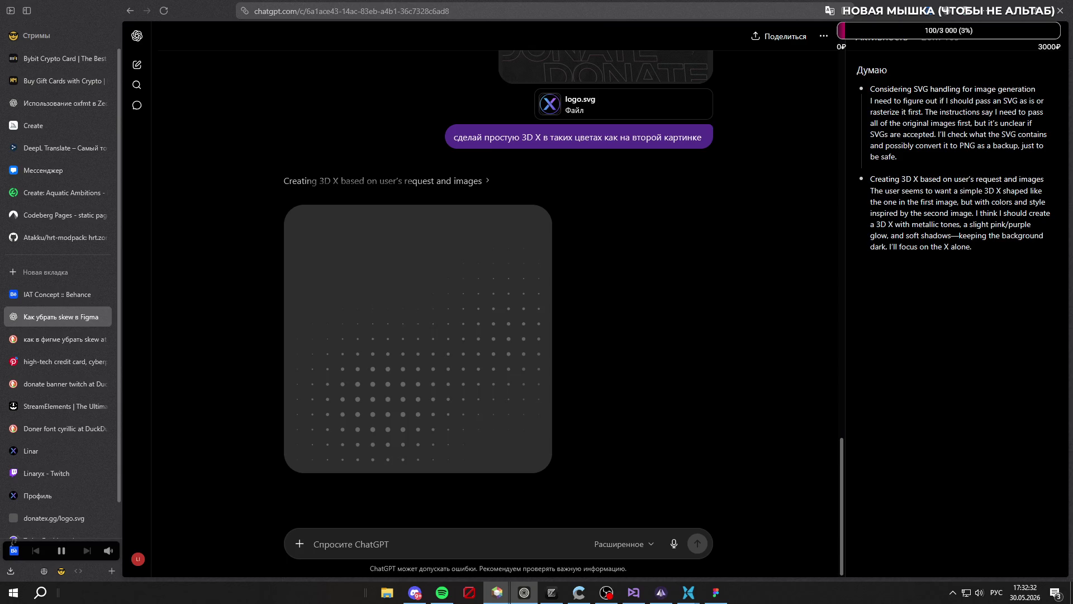
{"action": "left_click", "coordinate": [687, 161]}
{"action": "key", "text": "ctrl+v"}
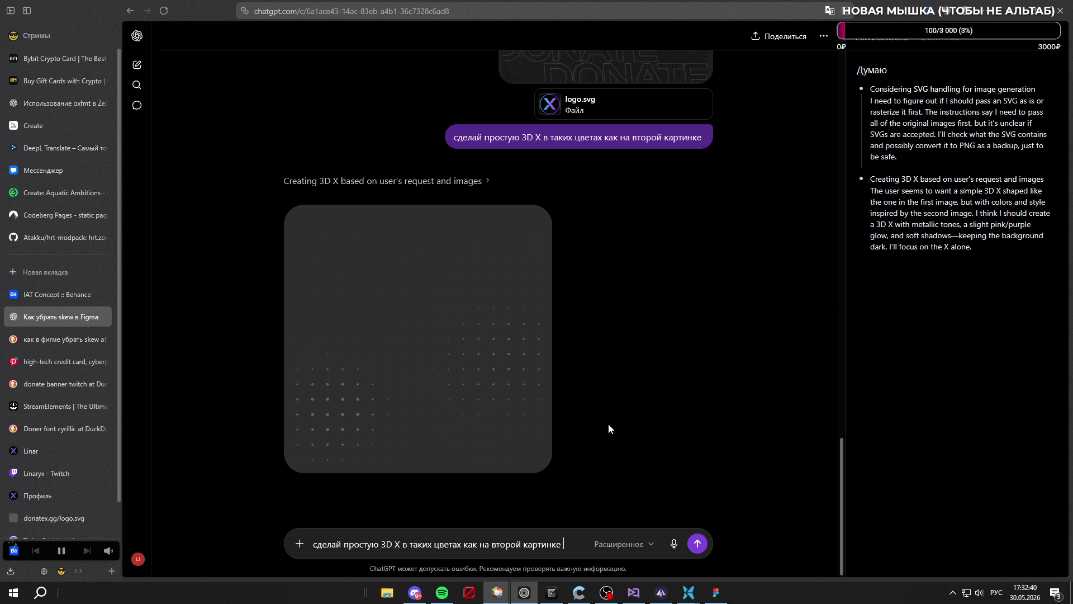
{"action": "key", "text": "Return"}
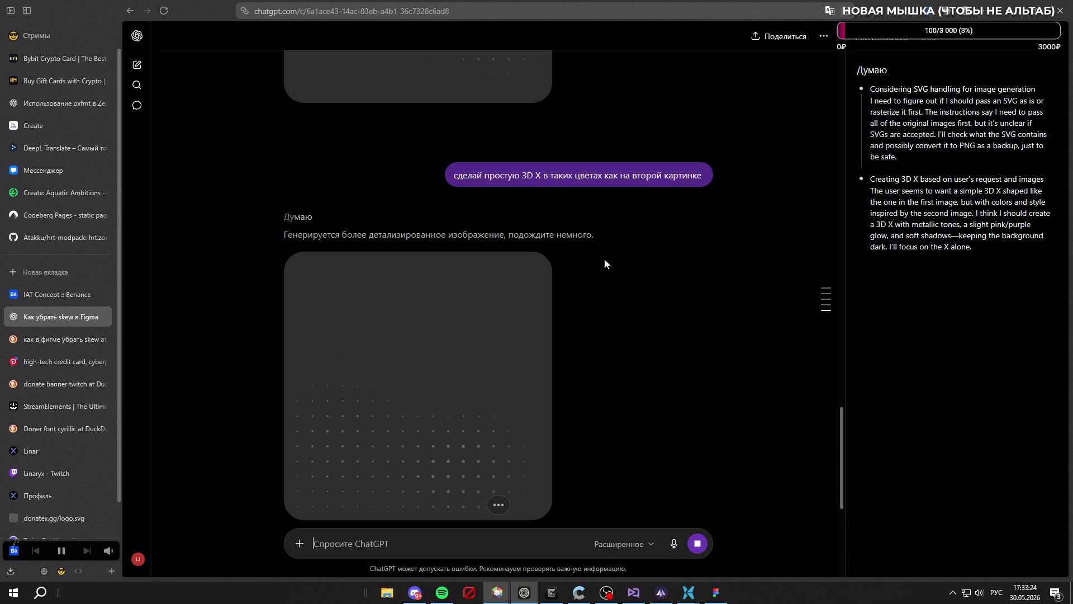
{"action": "scroll", "coordinate": [628, 283], "scroll_direction": "up", "scroll_amount": 5}
{"action": "scroll", "coordinate": [630, 284], "scroll_direction": "down", "scroll_amount": 5}
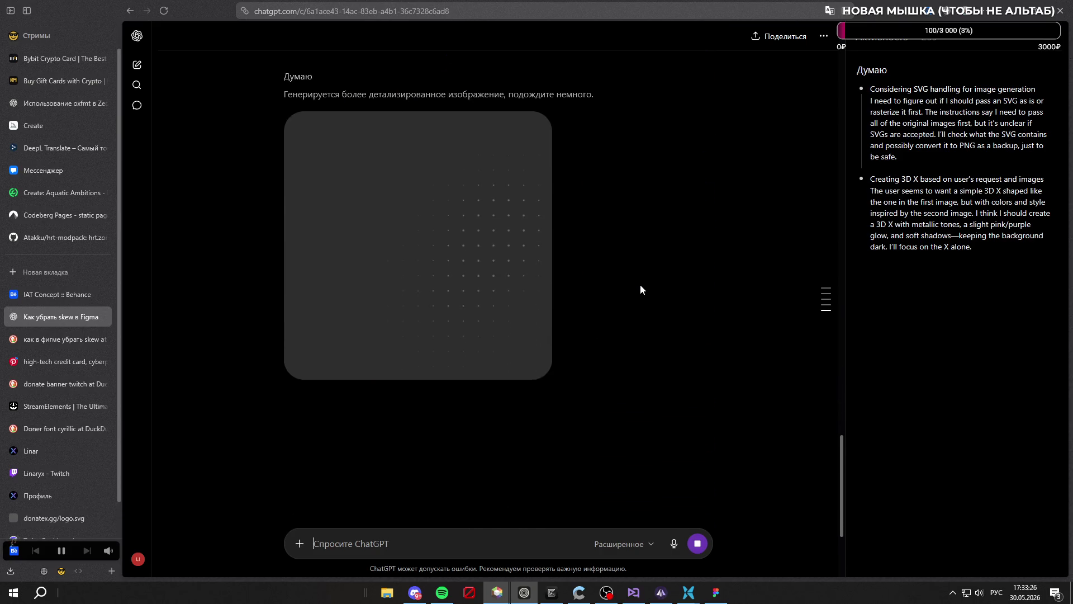
{"action": "scroll", "coordinate": [679, 317], "scroll_direction": "up", "scroll_amount": 3}
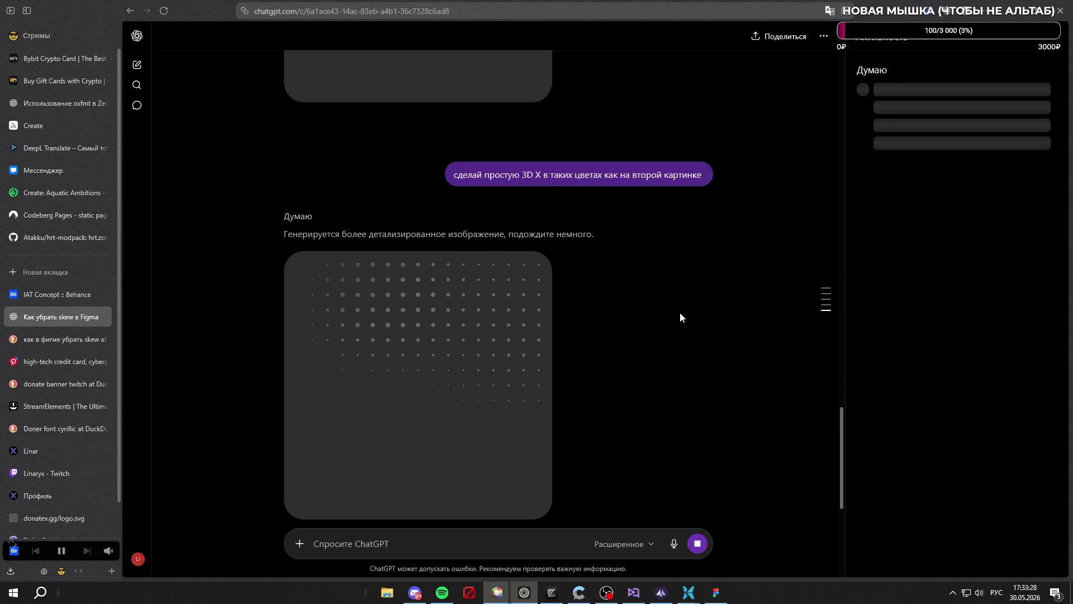
{"action": "scroll", "coordinate": [680, 317], "scroll_direction": "down", "scroll_amount": 3}
{"action": "scroll", "coordinate": [679, 317], "scroll_direction": "up", "scroll_amount": 2}
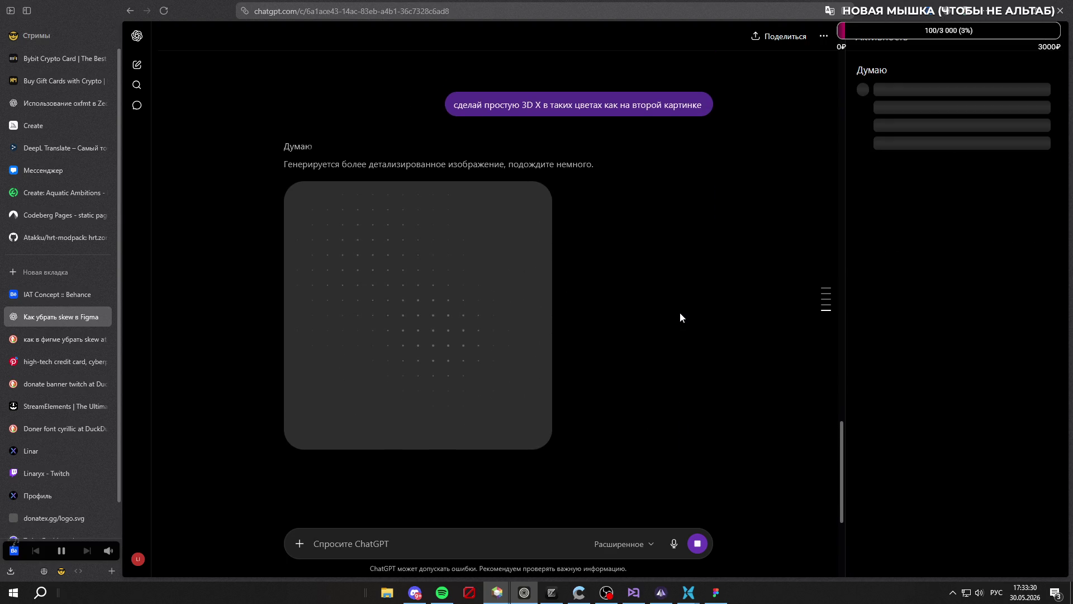
{"action": "scroll", "coordinate": [692, 323], "scroll_direction": "up", "scroll_amount": 3}
{"action": "scroll", "coordinate": [692, 321], "scroll_direction": "down", "scroll_amount": 5}
{"action": "scroll", "coordinate": [695, 323], "scroll_direction": "down", "scroll_amount": 6}
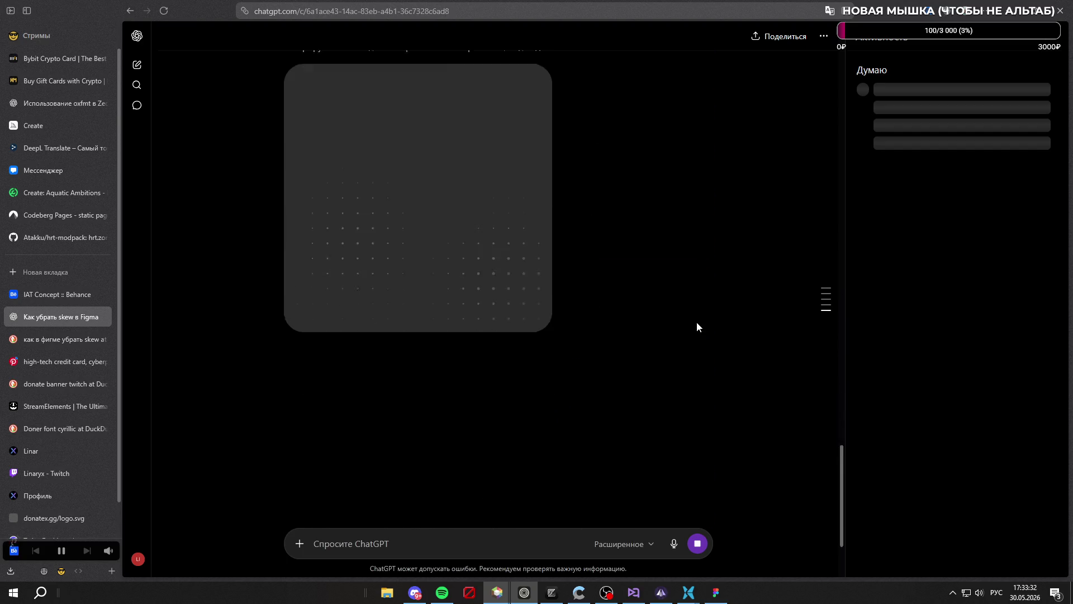
{"action": "scroll", "coordinate": [697, 321], "scroll_direction": "up", "scroll_amount": 2}
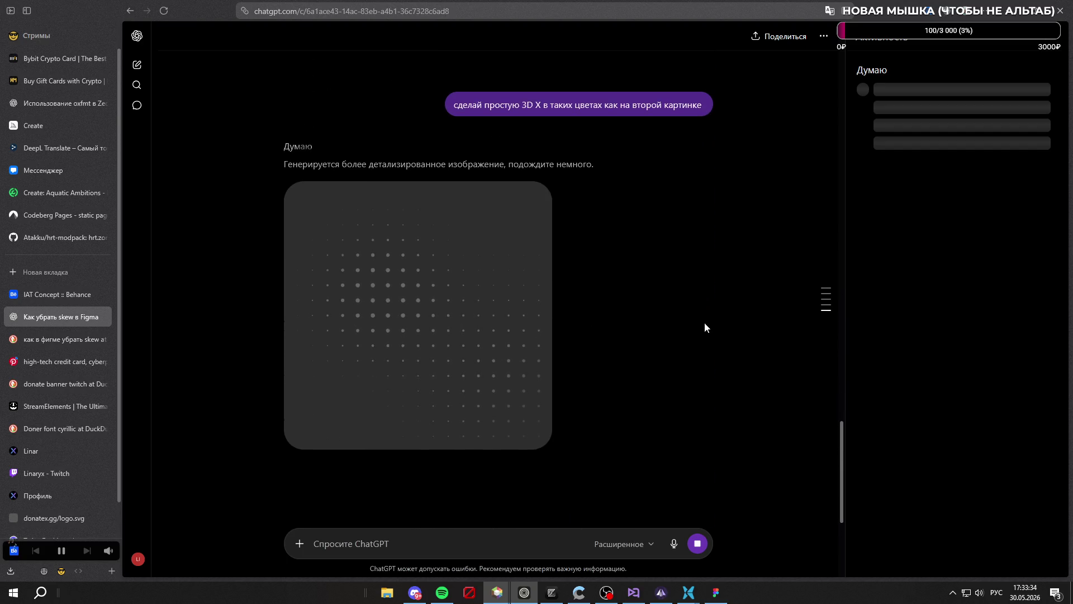
Abandon a mistyped new-tab search and view the finished metallic X image full size
{"action": "left_click", "coordinate": [72, 268]}
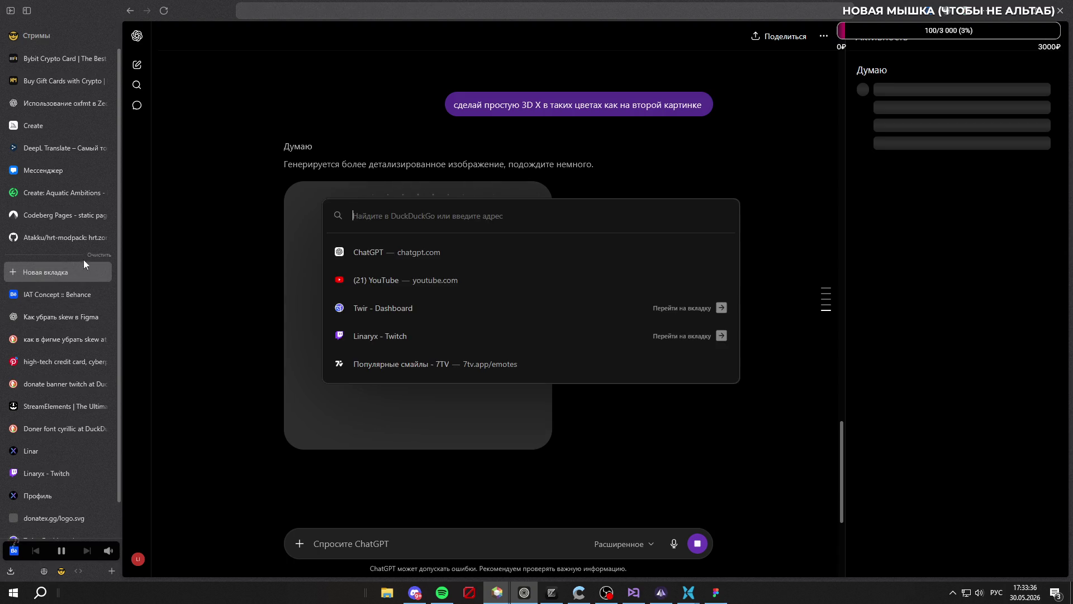
{"action": "type", "text": "ыефе"}
{"action": "key", "text": "ctrl+a"}
{"action": "key", "text": "alt+shift"}
{"action": "type", "text": "a"}
{"action": "key", "text": "BackSpace"}
{"action": "key", "text": "BackSpace"}
{"action": "type", "text": "stati"}
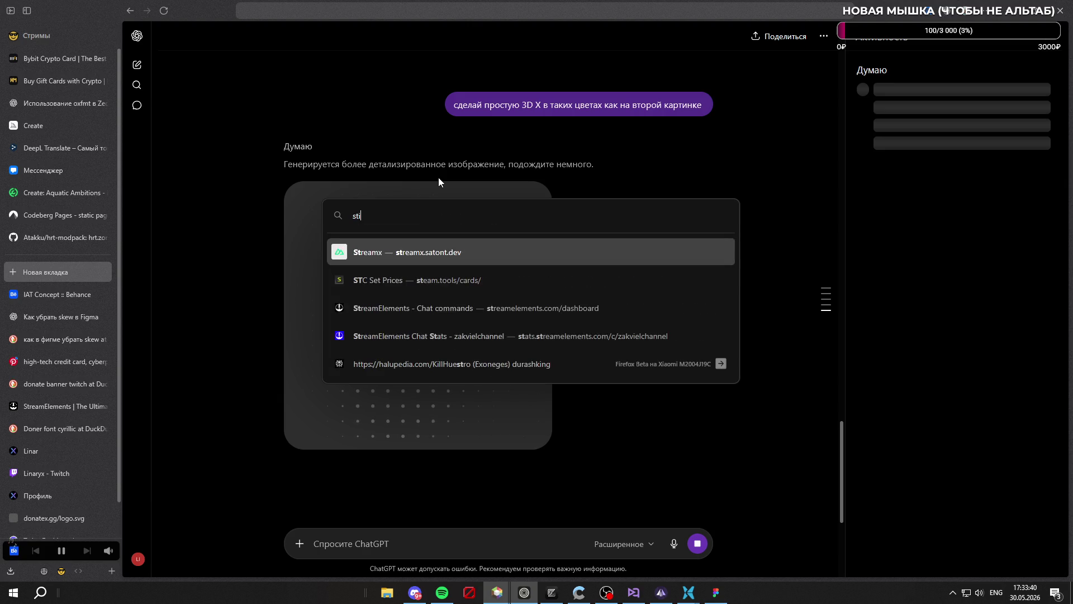
{"action": "key", "text": "BackSpace"}
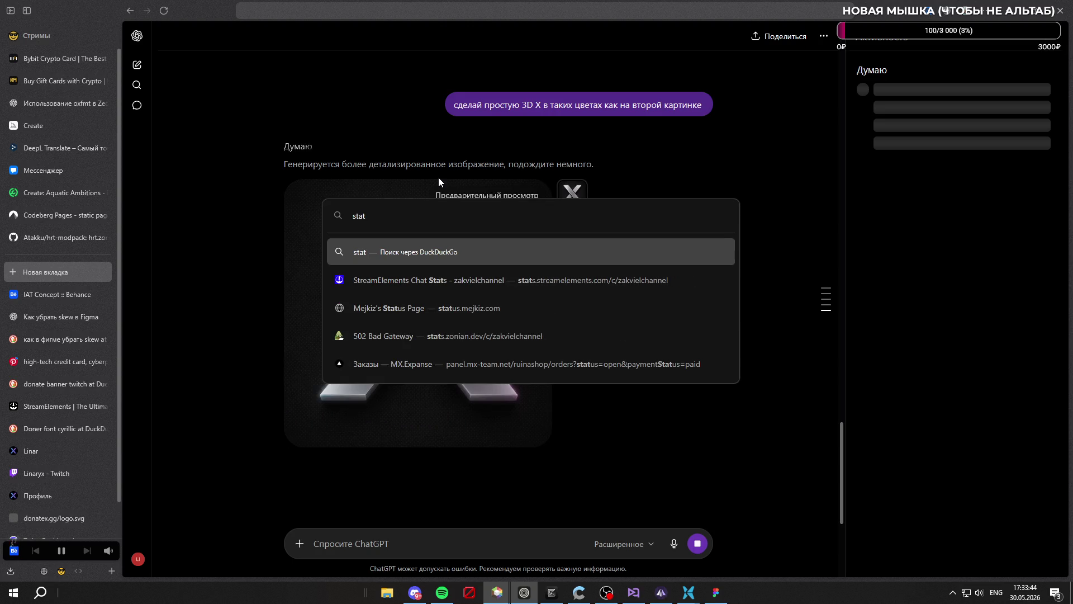
{"action": "left_click", "coordinate": [692, 146]}
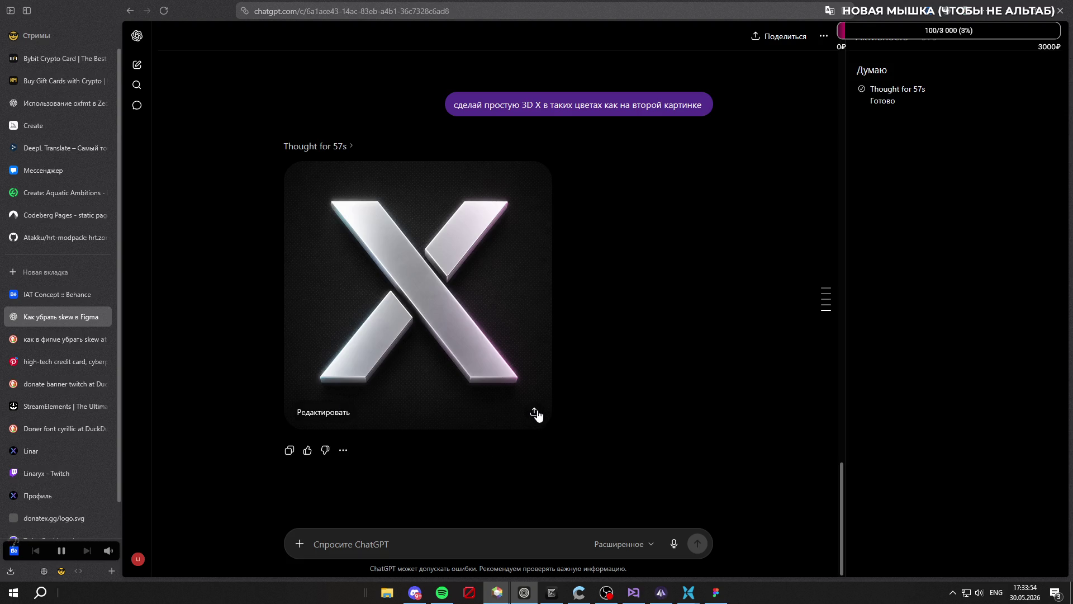
{"action": "left_click", "coordinate": [479, 306]}
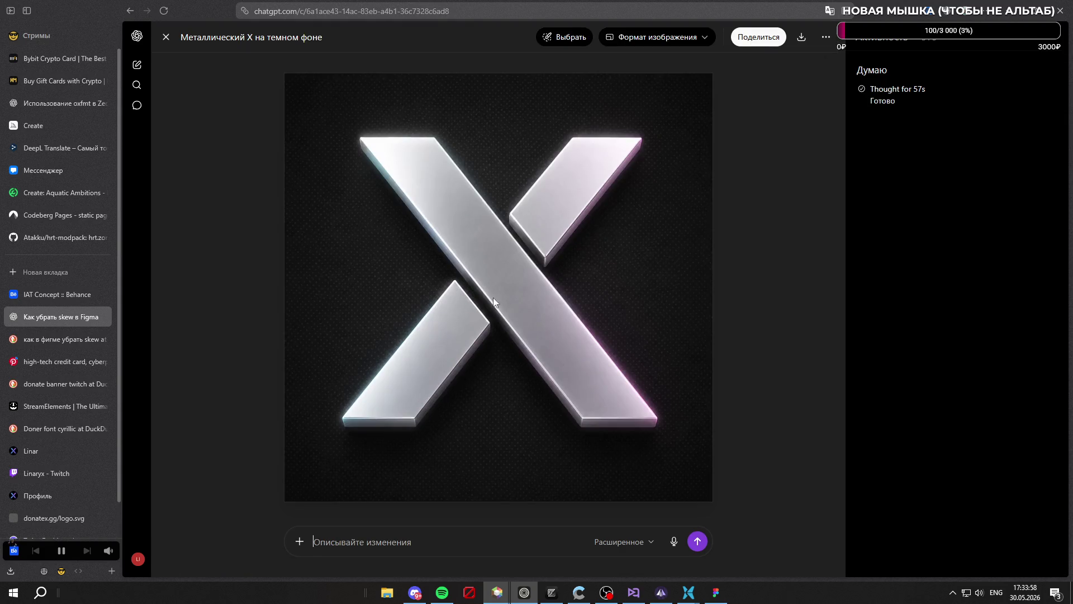
Download the metallic 3D X image to Downloads as donatex3dlogo.png
{"action": "left_click", "coordinate": [166, 37]}
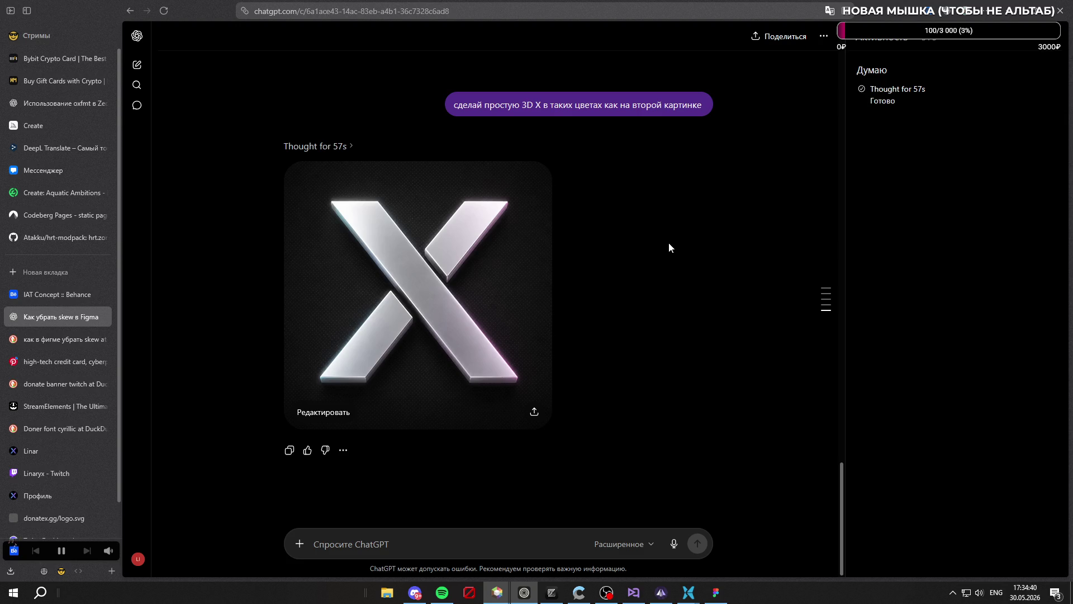
{"action": "left_click", "coordinate": [534, 411]}
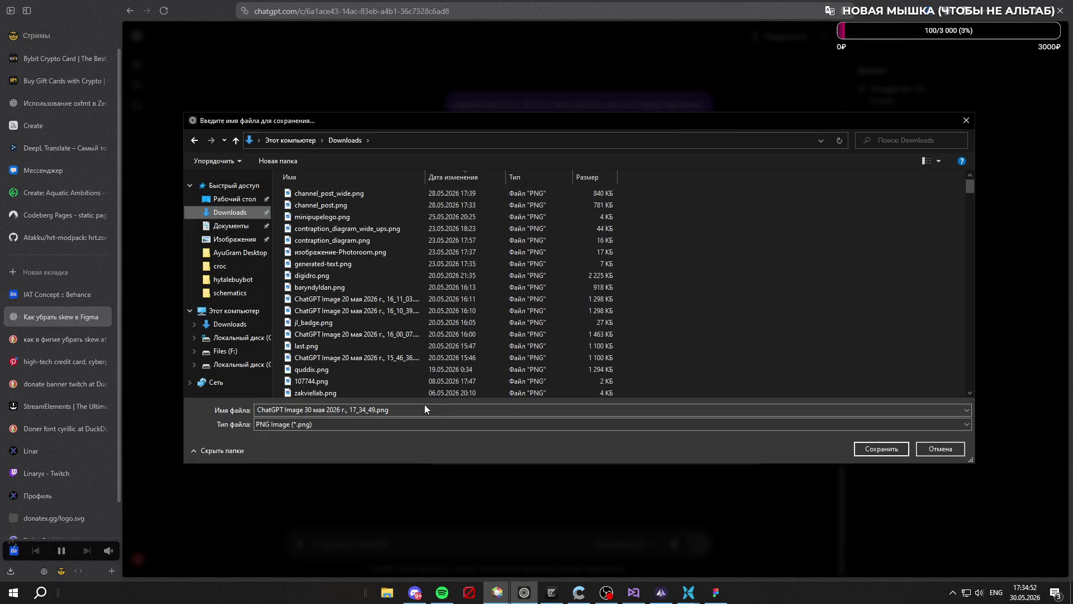
{"action": "left_click", "coordinate": [435, 406]}
{"action": "type", "text": "donatex3dlogo"}
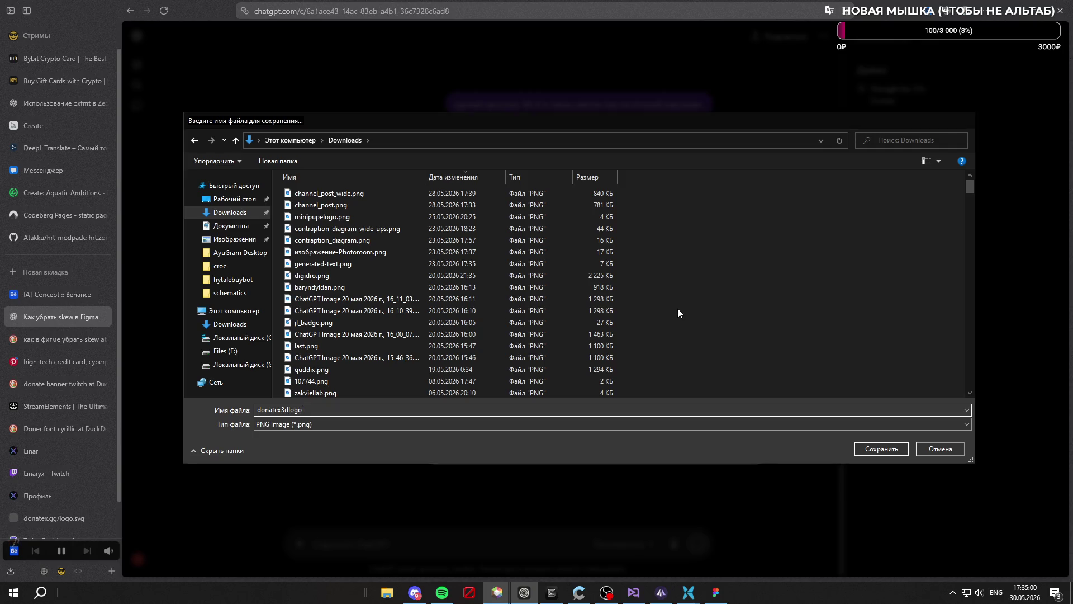
{"action": "key", "text": "Return"}
{"action": "left_click", "coordinate": [744, 168]}
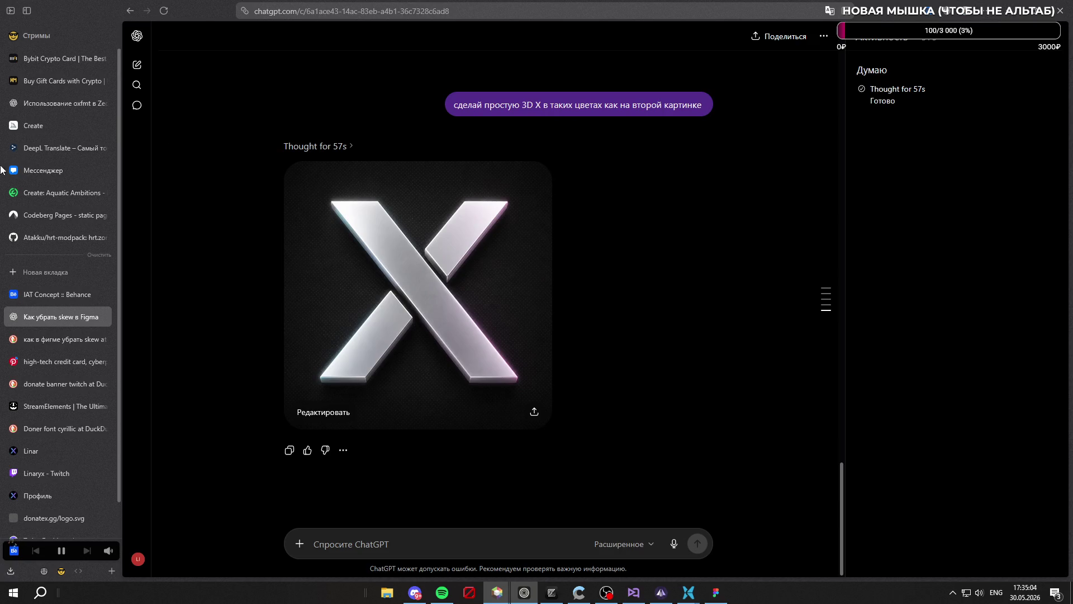
{"action": "left_click", "coordinate": [46, 271]}
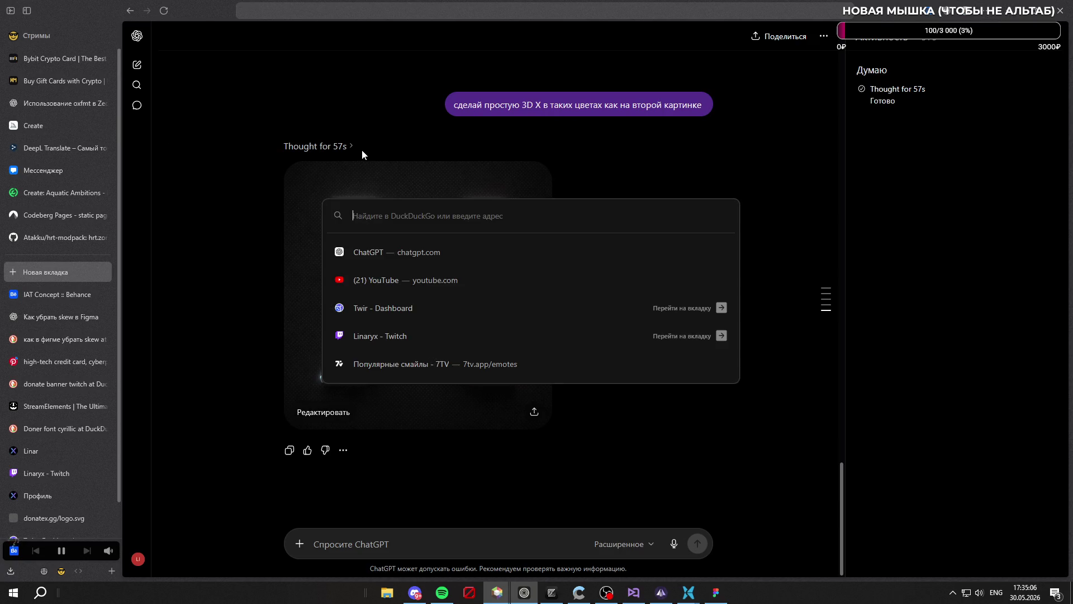
Open Photoroom's background remover and upload donatex3dlogo.png from Downloads
{"action": "type", "text": "photoroom.com/"}
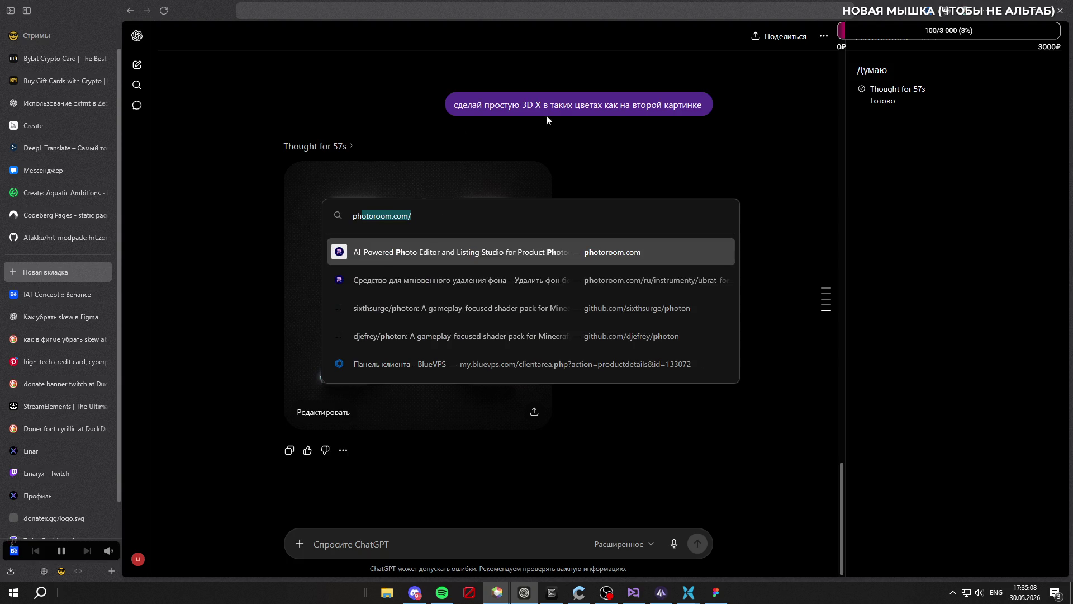
{"action": "left_click", "coordinate": [624, 281]}
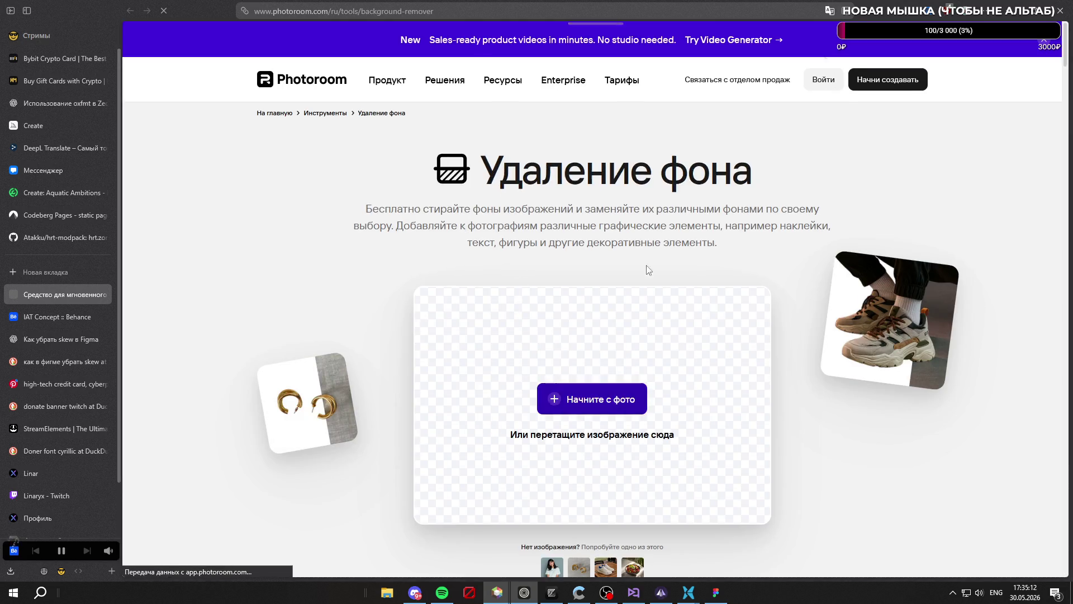
{"action": "left_click", "coordinate": [592, 398]}
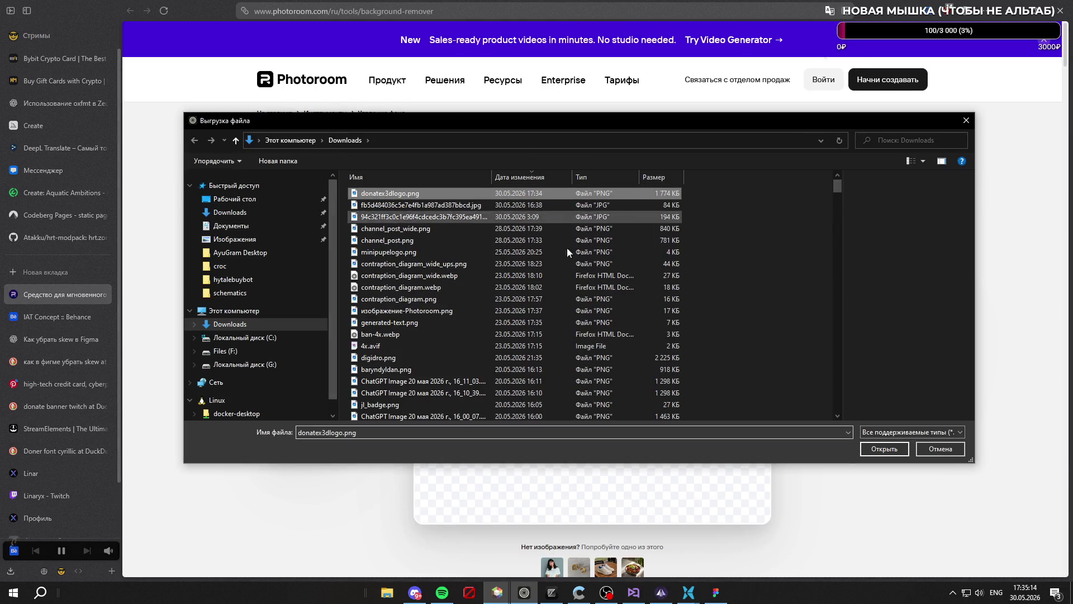
{"action": "left_click", "coordinate": [883, 449]}
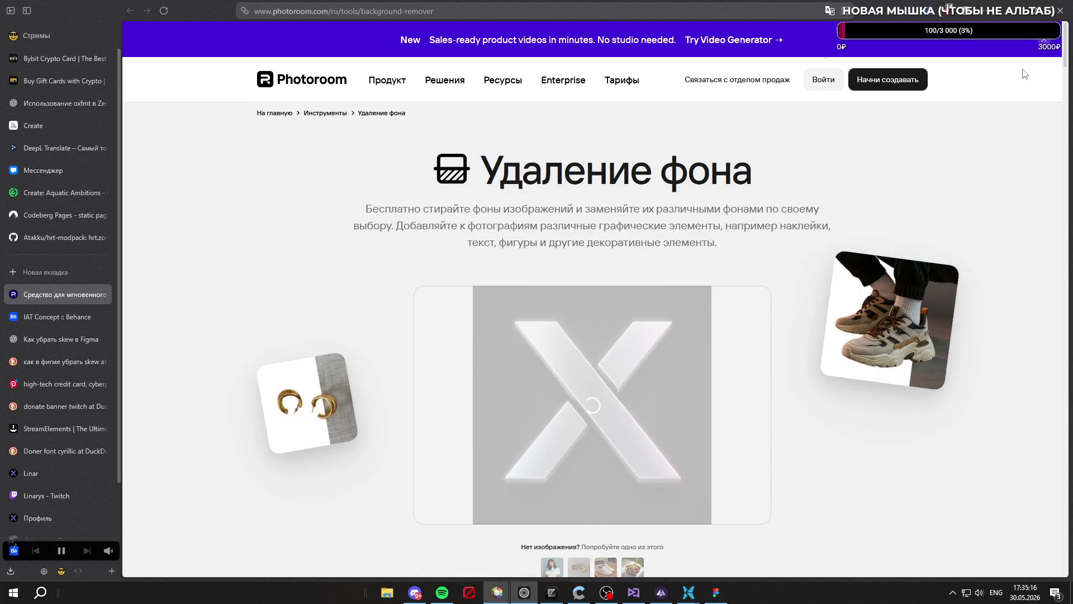
Dismiss the promo banner and pass the Cloudflare human check while the image processes
{"action": "left_click", "coordinate": [1044, 41]}
{"action": "left_click", "coordinate": [520, 368]}
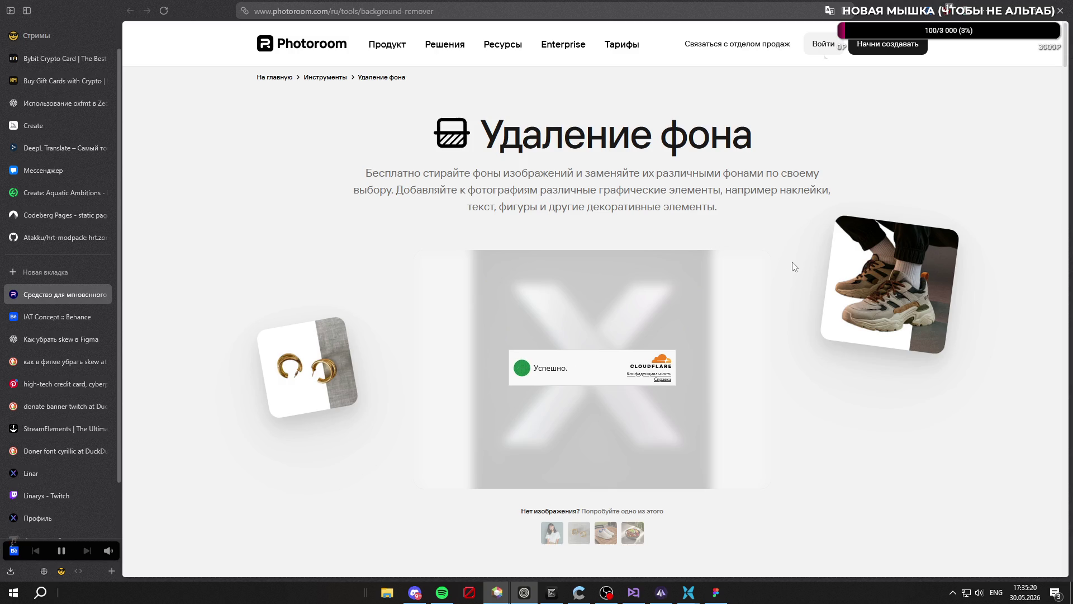
{"action": "scroll", "coordinate": [790, 266], "scroll_direction": "down", "scroll_amount": 2}
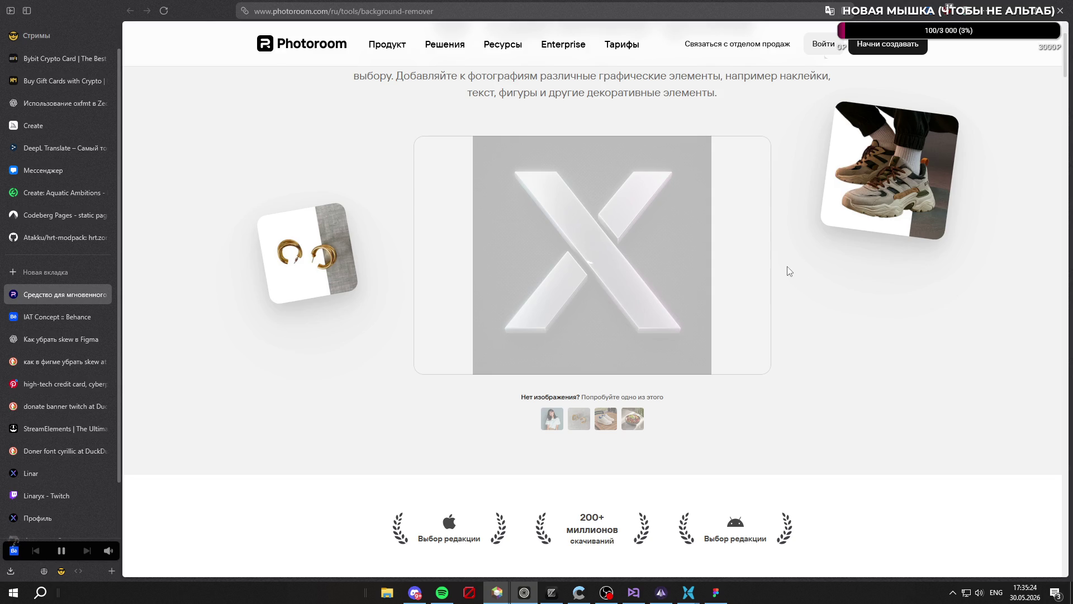
{"action": "scroll", "coordinate": [788, 270], "scroll_direction": "up", "scroll_amount": 1}
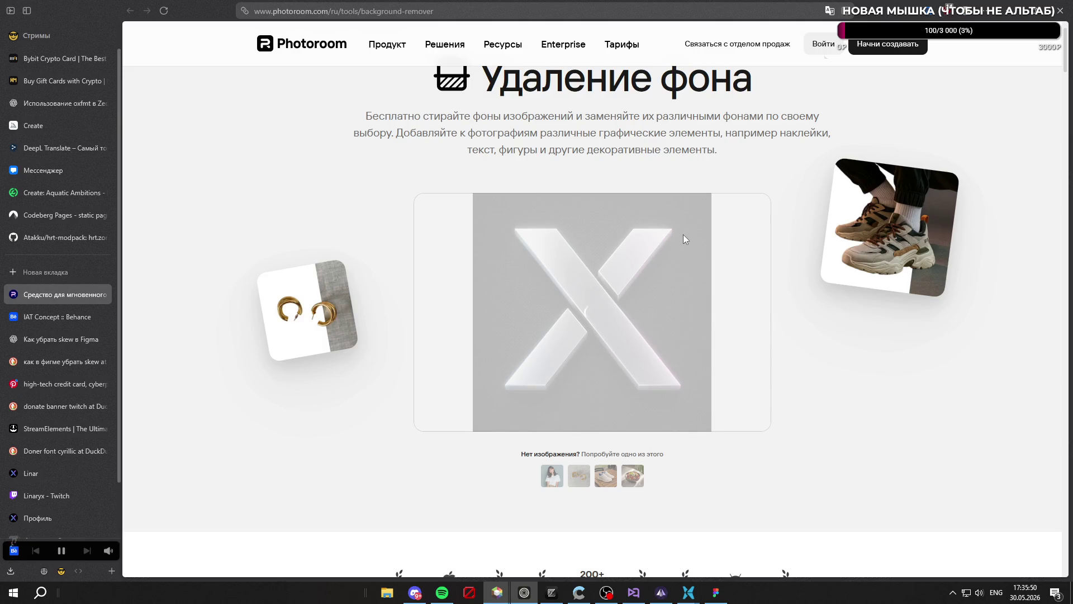
{"action": "scroll", "coordinate": [689, 219], "scroll_direction": "up", "scroll_amount": 1}
{"action": "scroll", "coordinate": [669, 262], "scroll_direction": "down", "scroll_amount": 4}
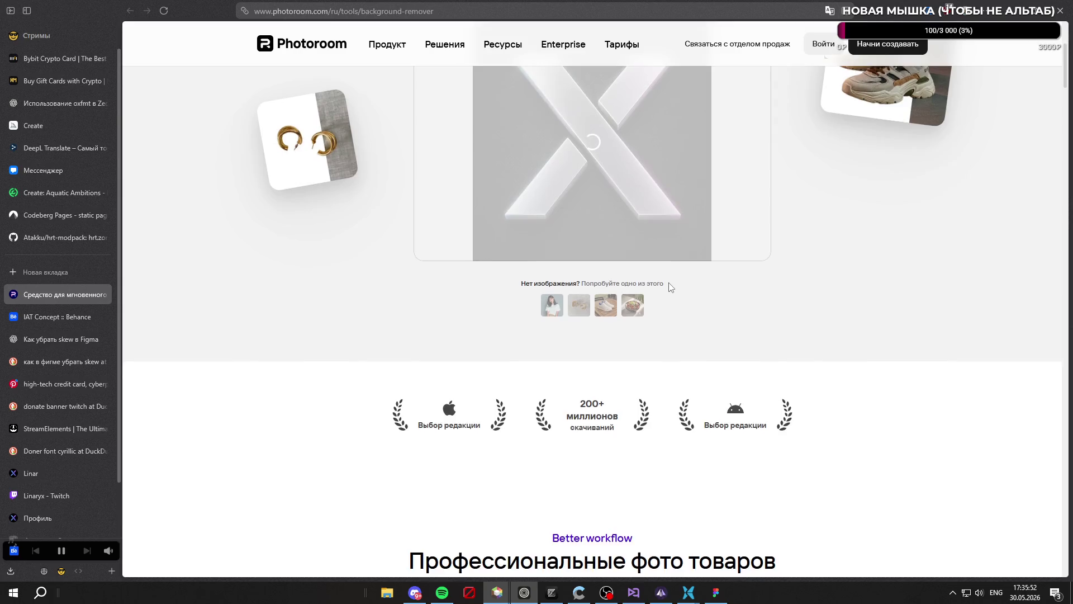
{"action": "scroll", "coordinate": [668, 280], "scroll_direction": "up", "scroll_amount": 3}
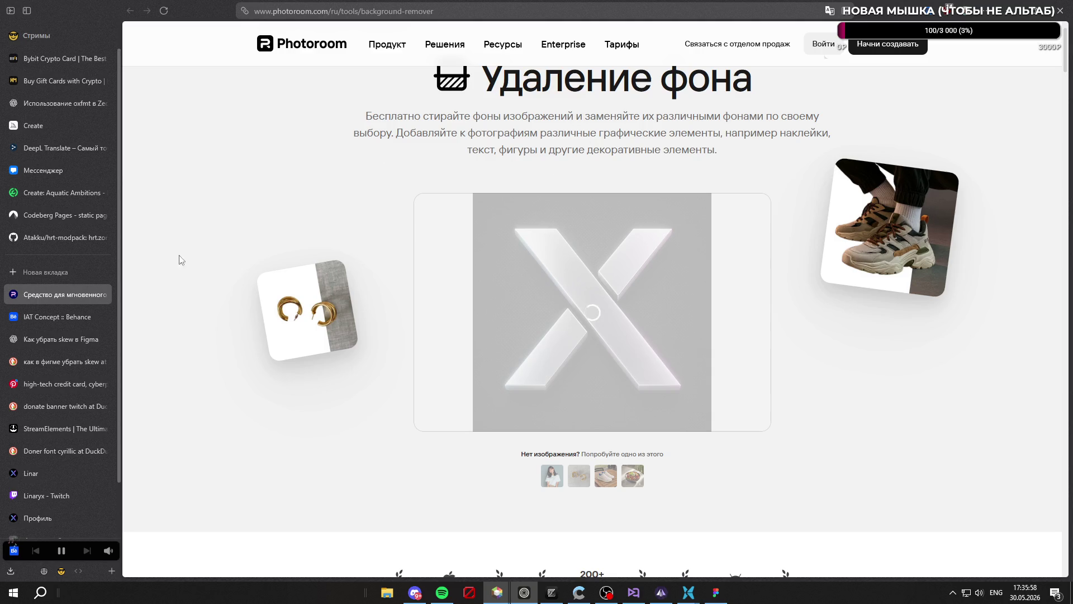
{"action": "left_click", "coordinate": [59, 339]}
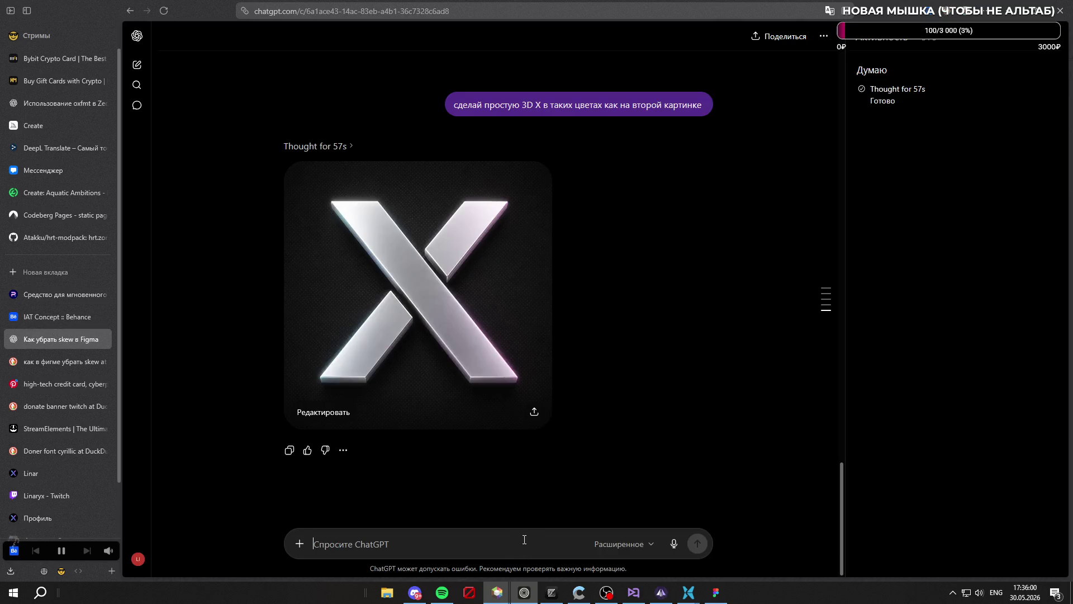
Ask ChatGPT 'сделай transparent фон' to redo the X image on a transparent background
{"action": "type", "text": "сделай tra"}
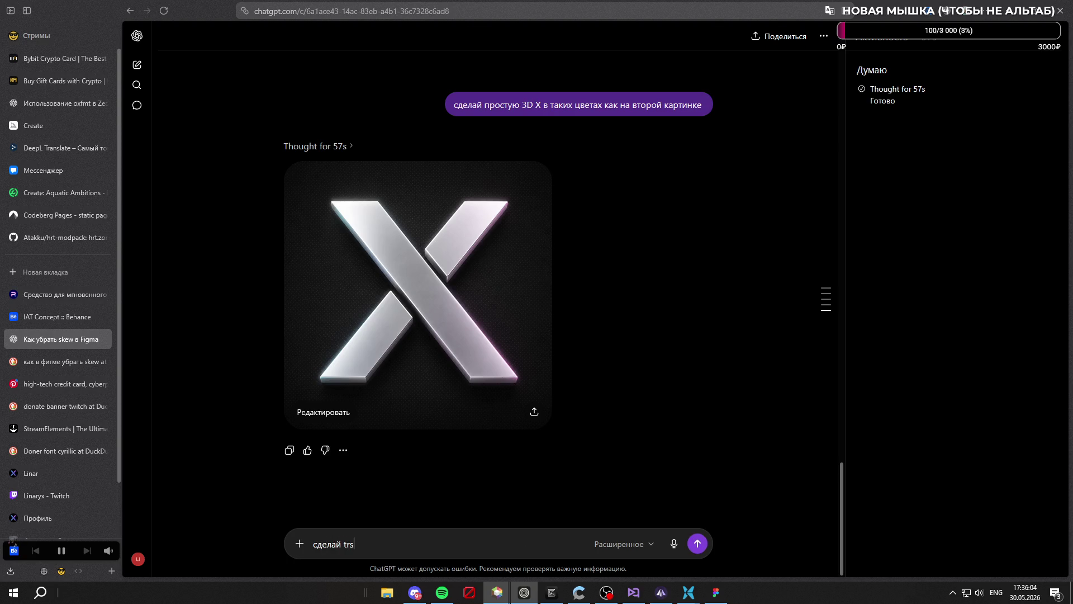
{"action": "type", "text": "nsparent"}
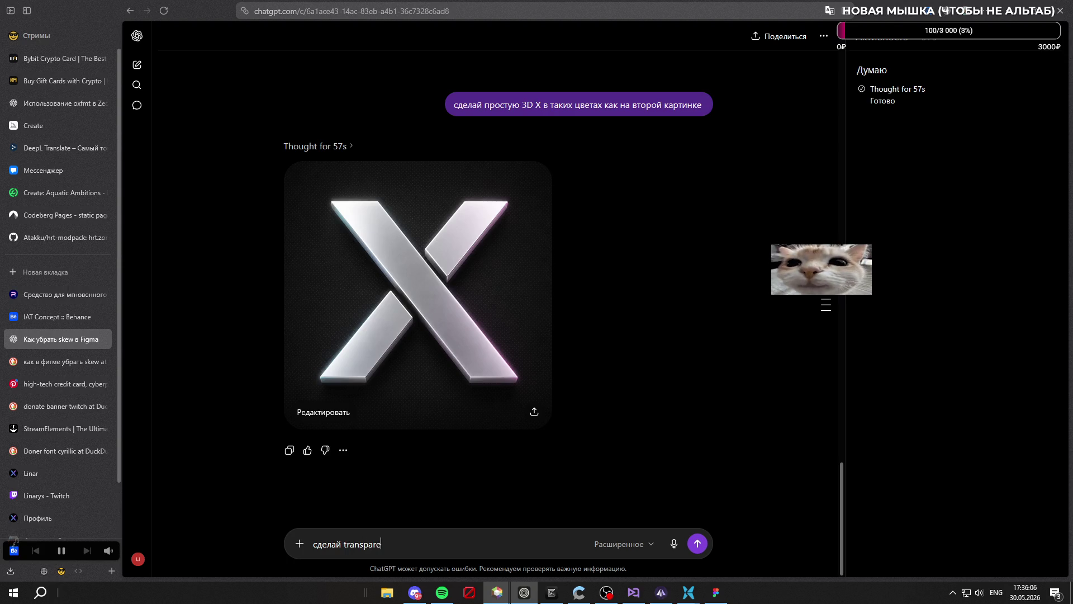
{"action": "key", "text": "alt+shift"}
{"action": "type", "text": " фон"}
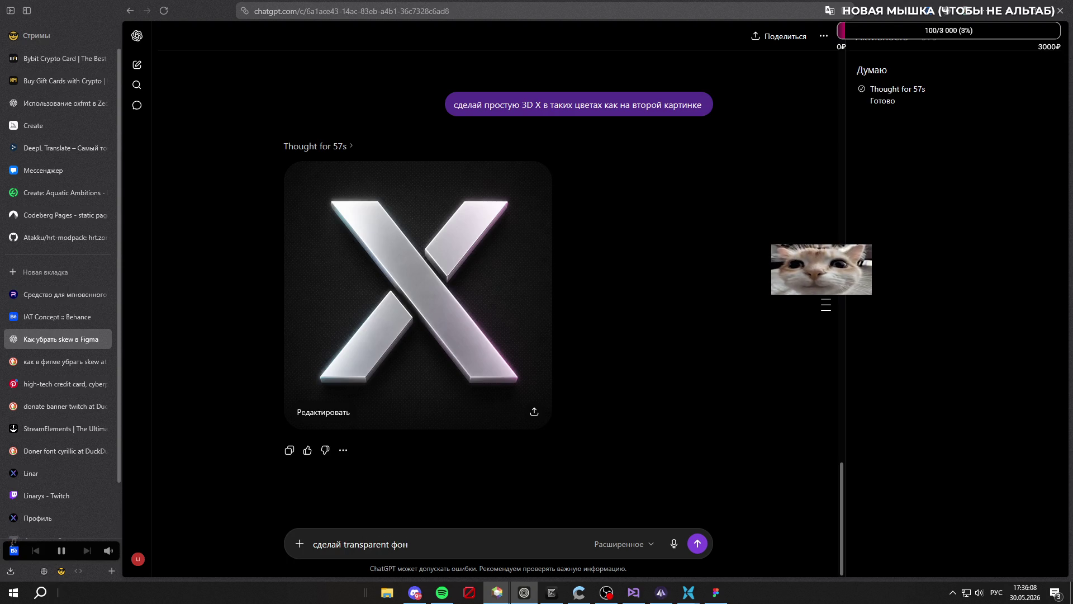
{"action": "key", "text": "Return"}
{"action": "left_click", "coordinate": [56, 292]}
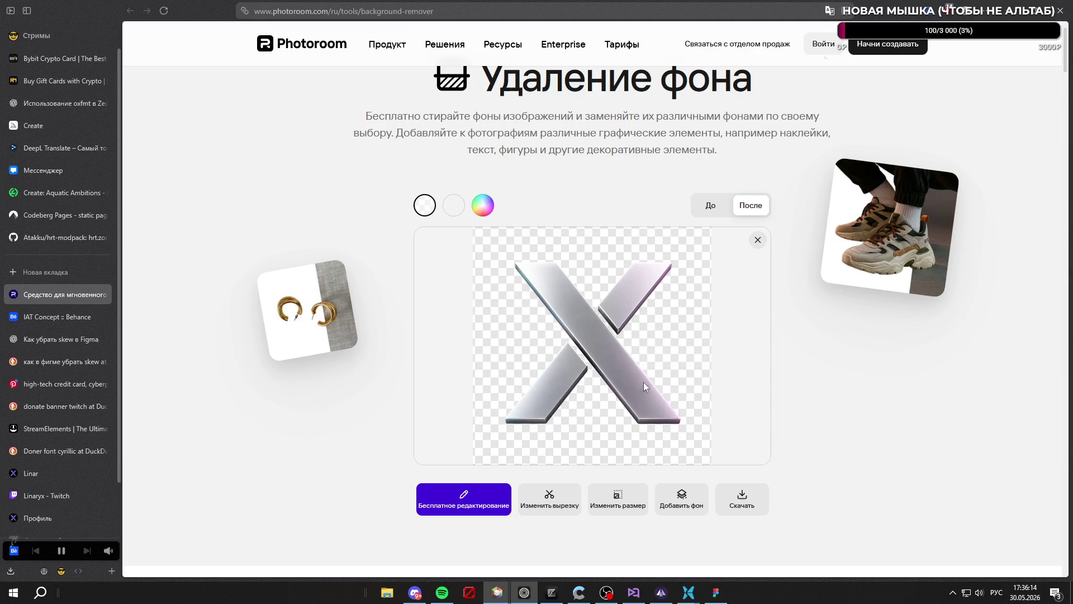
Download Photoroom's cut-out X to Downloads as donatex3dlogo-tp.png
{"action": "left_click", "coordinate": [743, 495]}
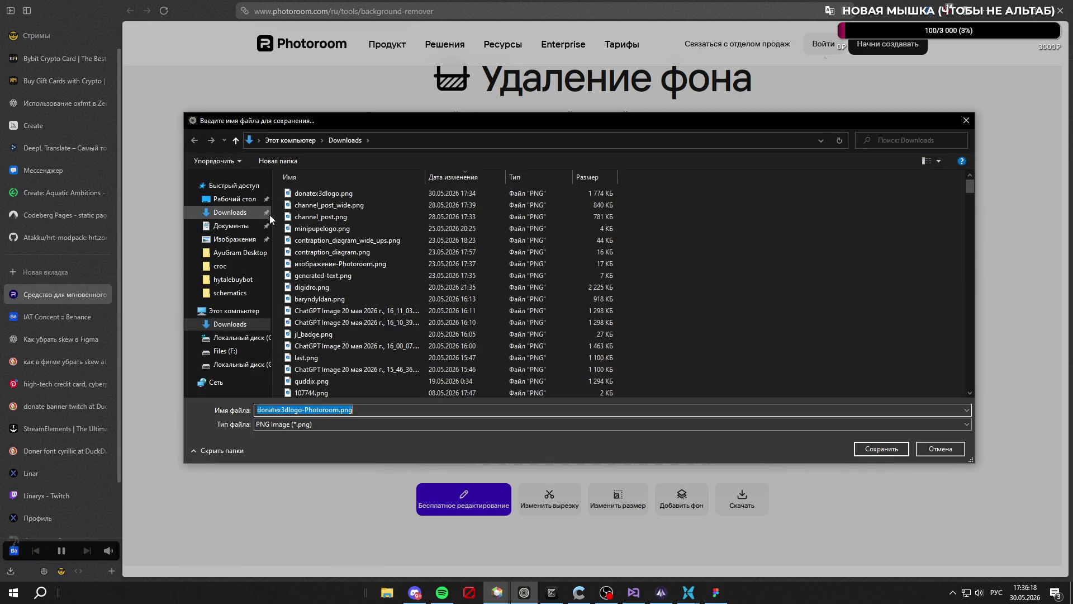
{"action": "left_click", "coordinate": [401, 194]}
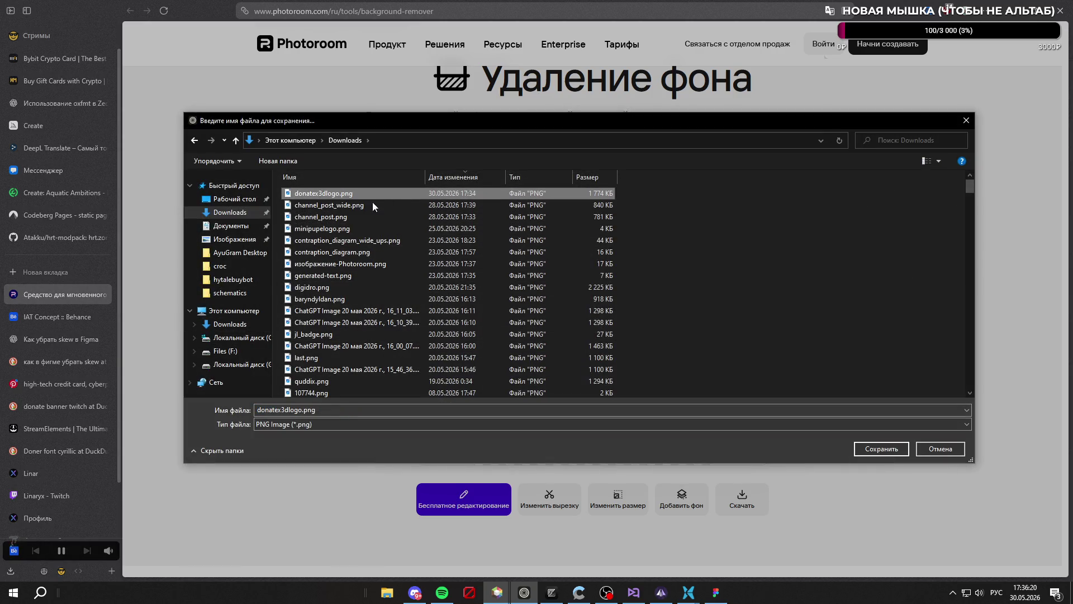
{"action": "double_click", "coordinate": [296, 410]}
{"action": "key", "text": "Right"}
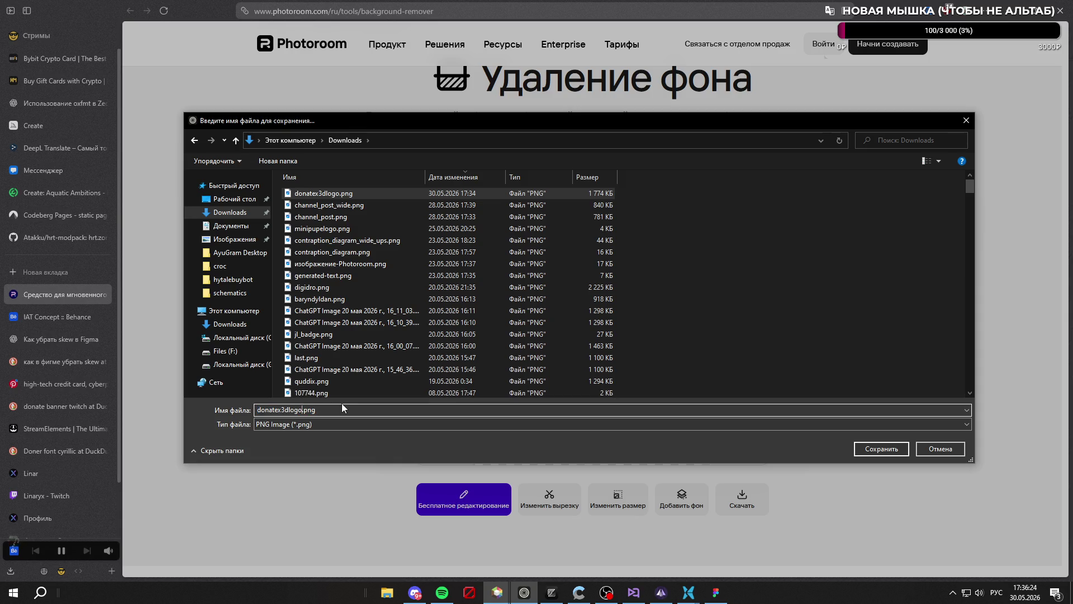
{"action": "type", "text": "-ek"}
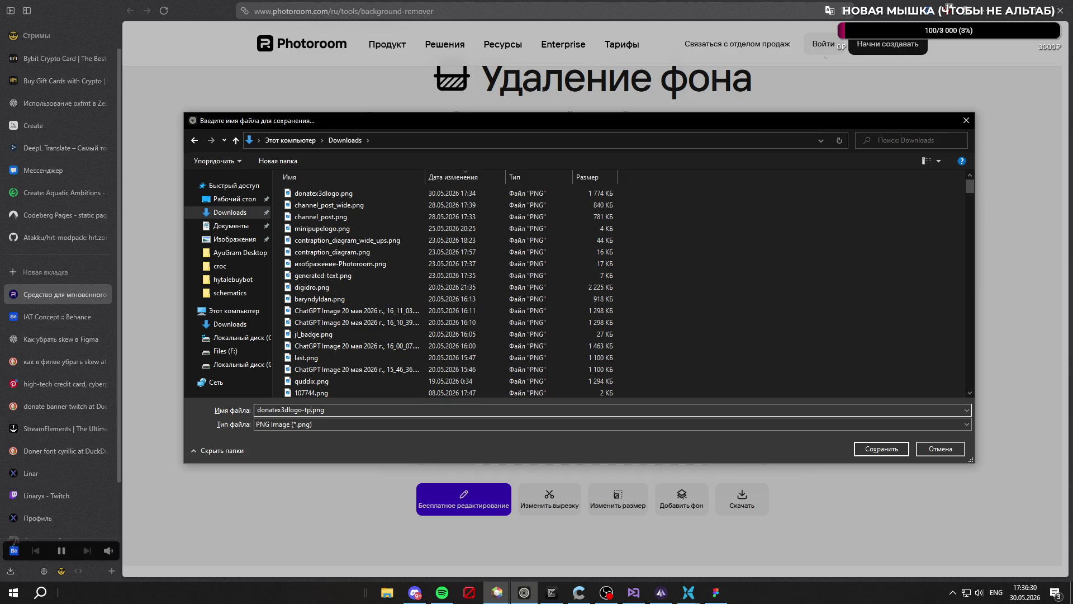
{"action": "key", "text": "Return"}
{"action": "left_click", "coordinate": [772, 178]}
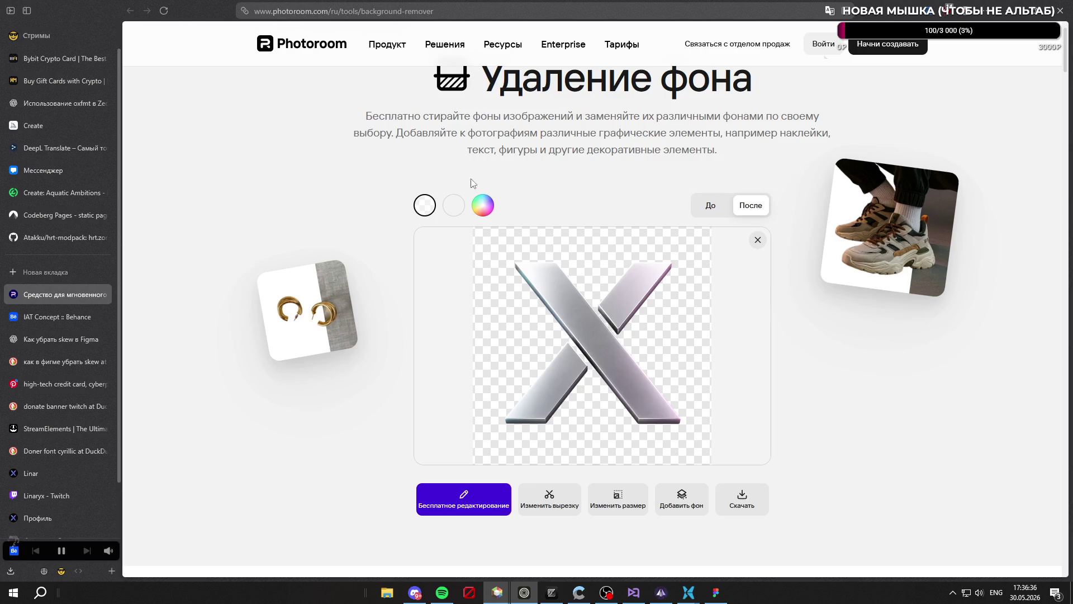
Glance at the Behance and Photoroom tabs, ending back in the ChatGPT conversation
{"action": "scroll", "coordinate": [487, 178], "scroll_direction": "up", "scroll_amount": 1}
{"action": "left_click", "coordinate": [55, 317]}
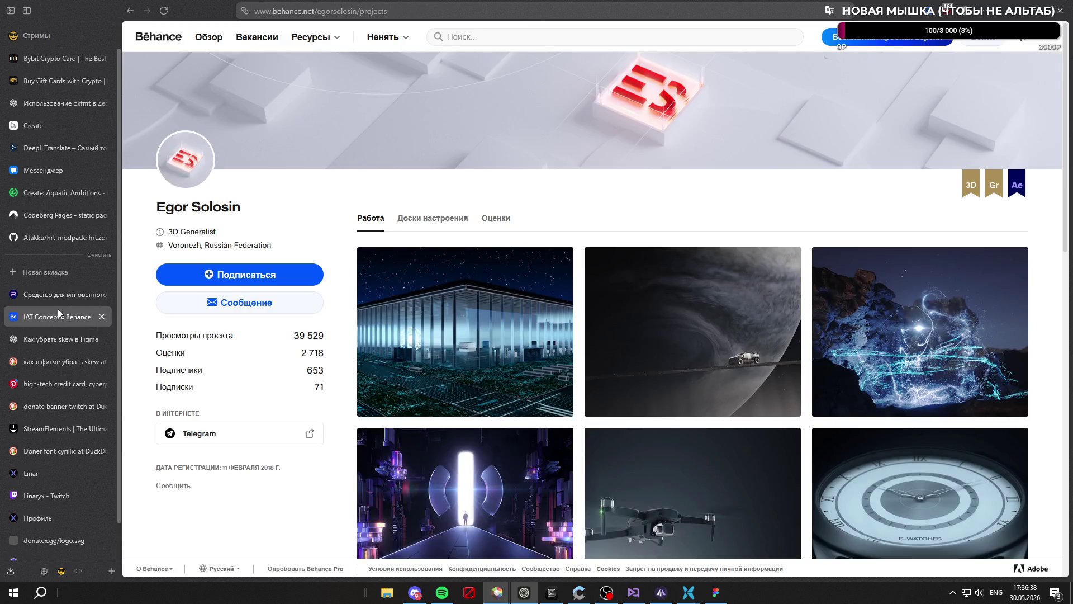
{"action": "left_click", "coordinate": [40, 299]}
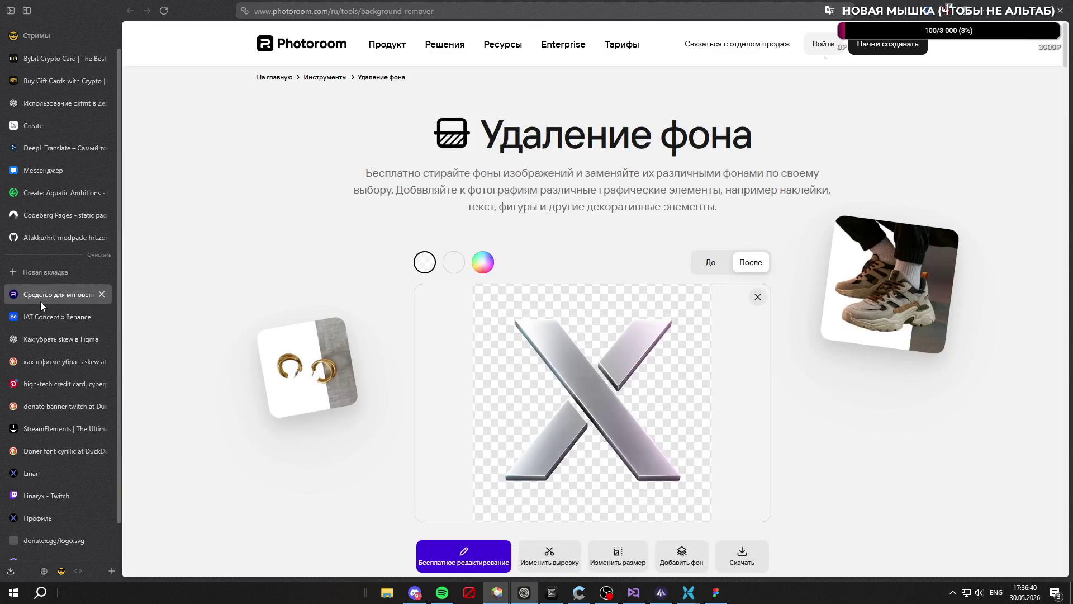
{"action": "left_click", "coordinate": [57, 336]}
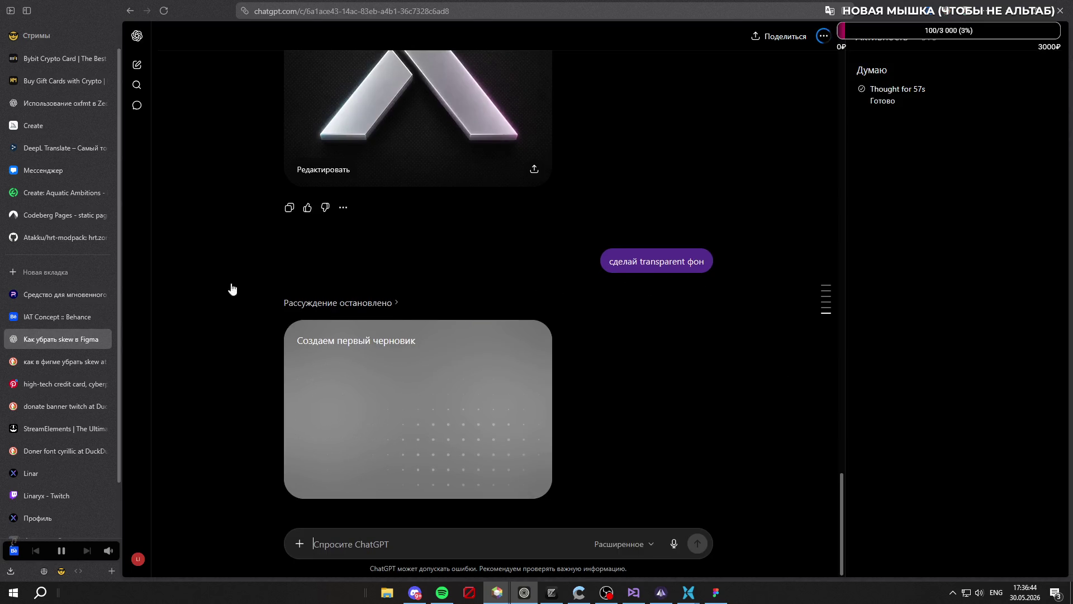
Search DuckDuckGo for cinema4d and show the image results
{"action": "left_click", "coordinate": [54, 267]}
{"action": "type", "text": "cinema"}
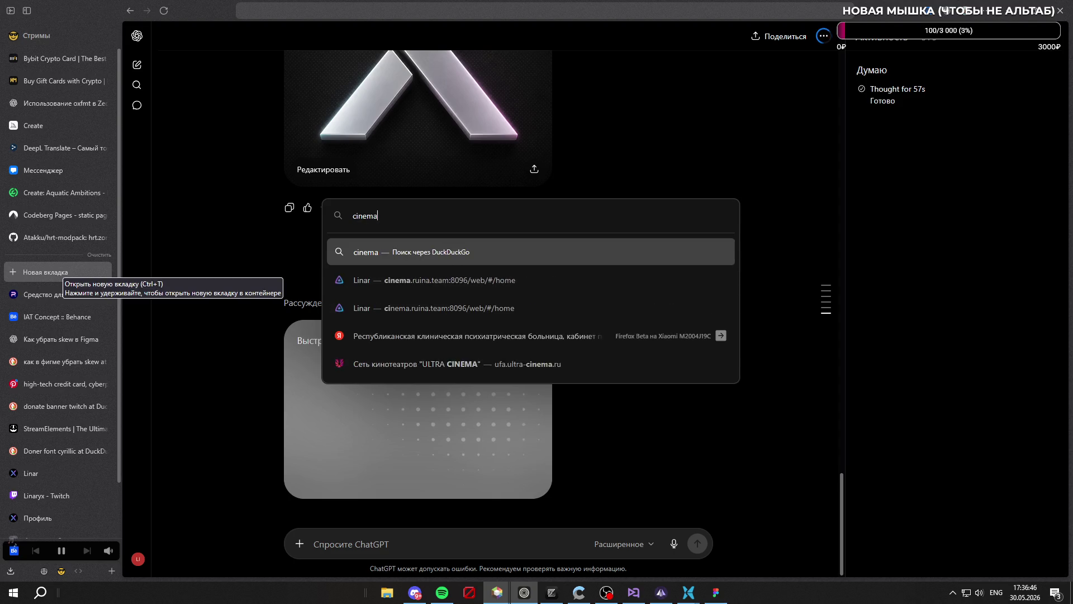
{"action": "type", "text": "4d"}
{"action": "key", "text": "Return"}
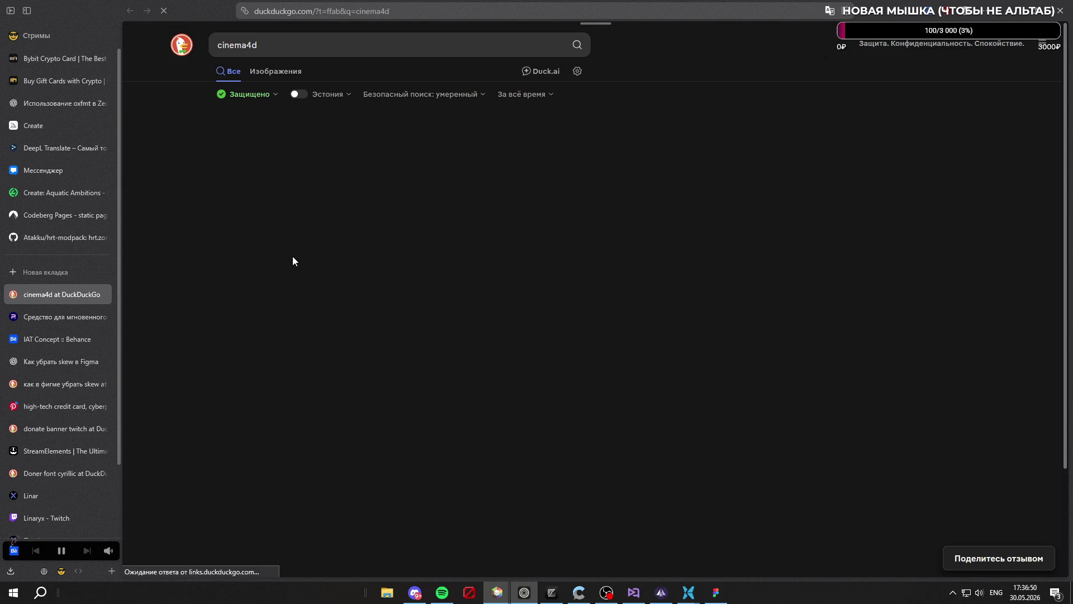
{"action": "left_click", "coordinate": [292, 72]}
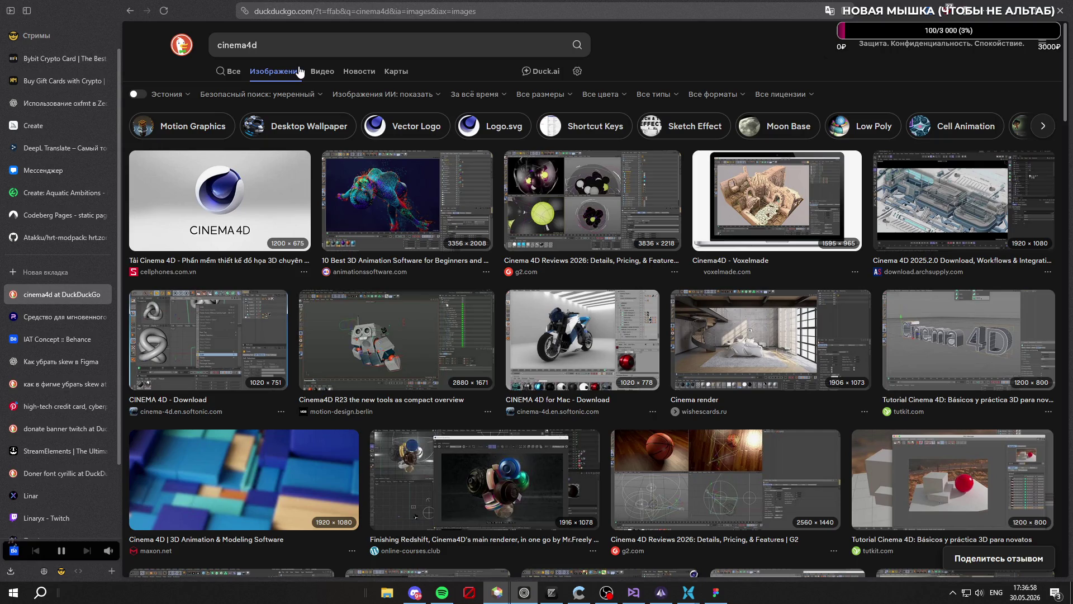
Preview the 10 Best 3D Animation Software, g2.com Cinema 4D and CINEMA 4D for Mac images
{"action": "left_click", "coordinate": [392, 201]}
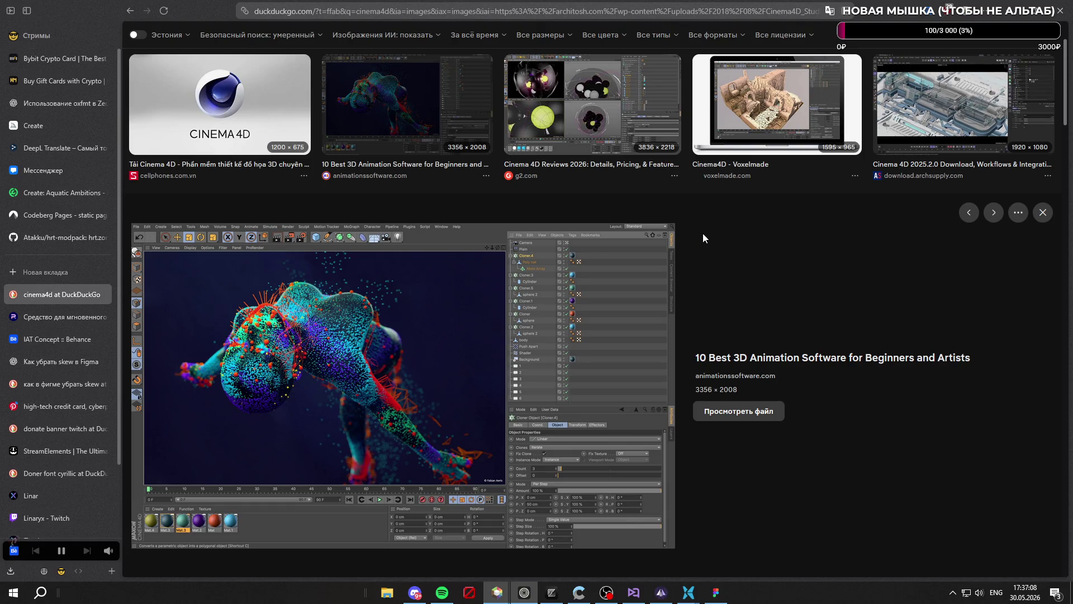
{"action": "left_click", "coordinate": [1043, 213]}
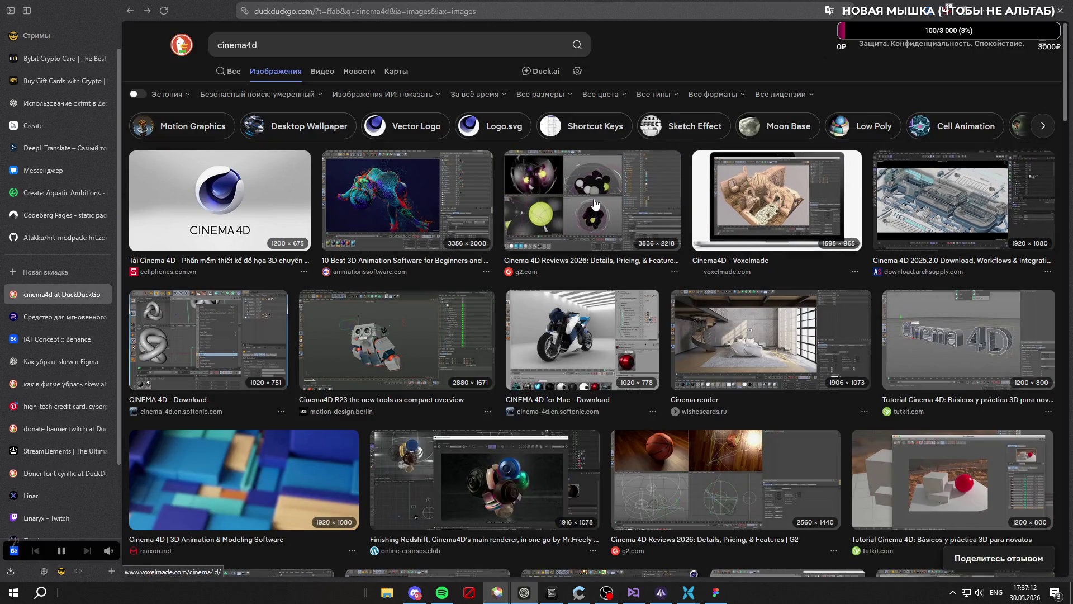
{"action": "left_click", "coordinate": [565, 201]}
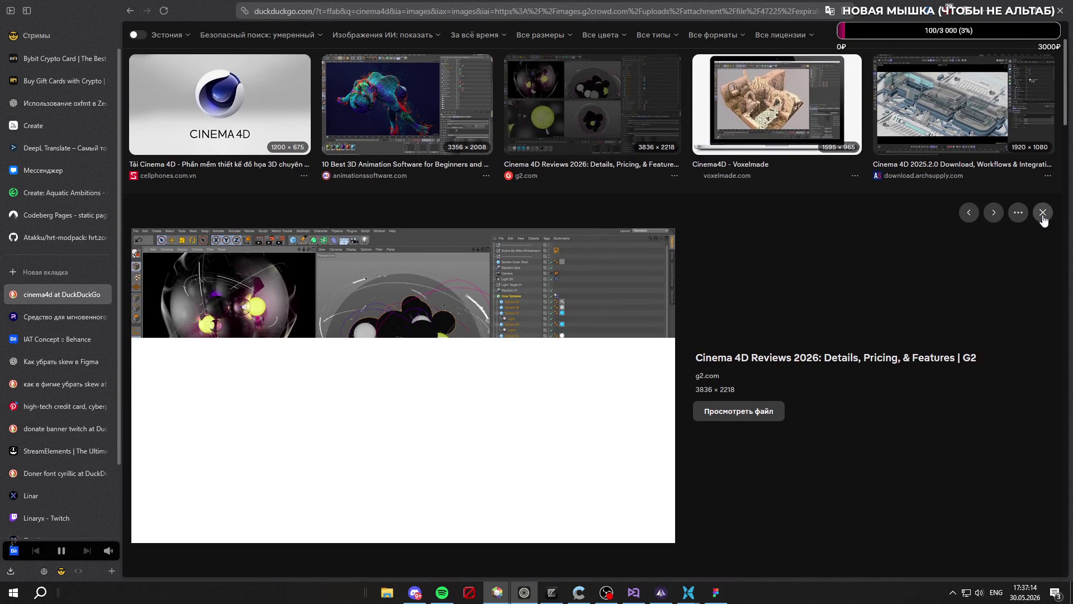
{"action": "left_click", "coordinate": [1043, 213]}
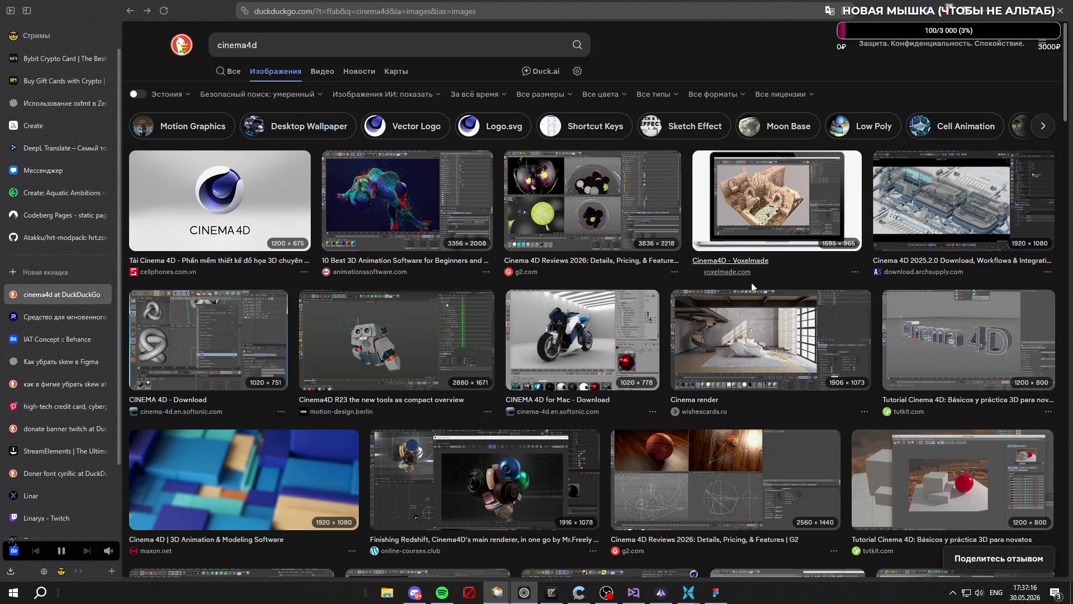
{"action": "left_click", "coordinate": [581, 341]}
{"action": "left_click", "coordinate": [1043, 212]}
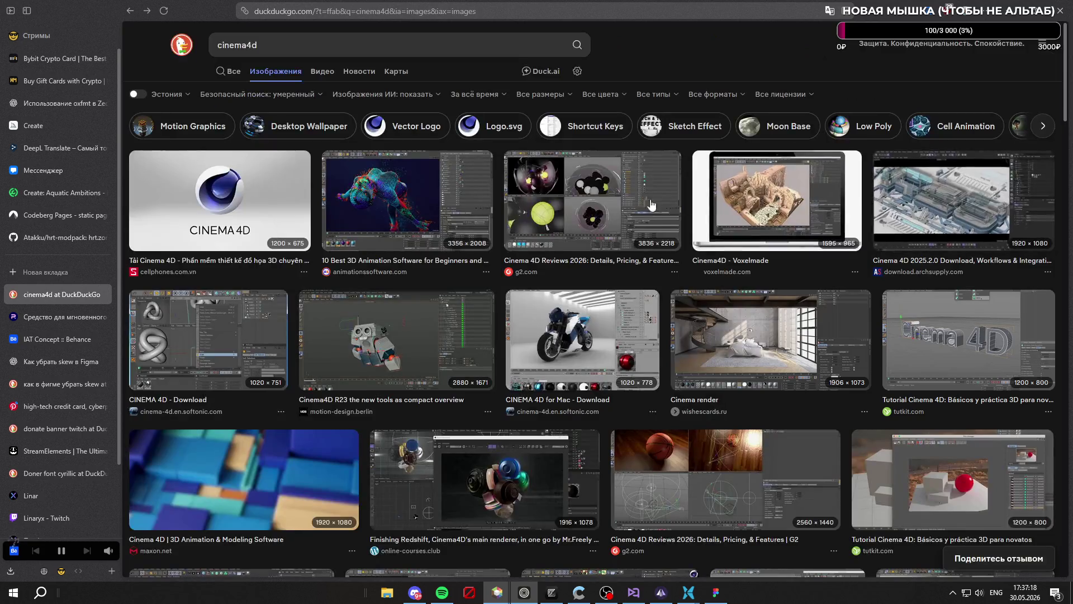
{"action": "scroll", "coordinate": [576, 194], "scroll_direction": "down", "scroll_amount": 5}
{"action": "scroll", "coordinate": [576, 193], "scroll_direction": "down", "scroll_amount": 7}
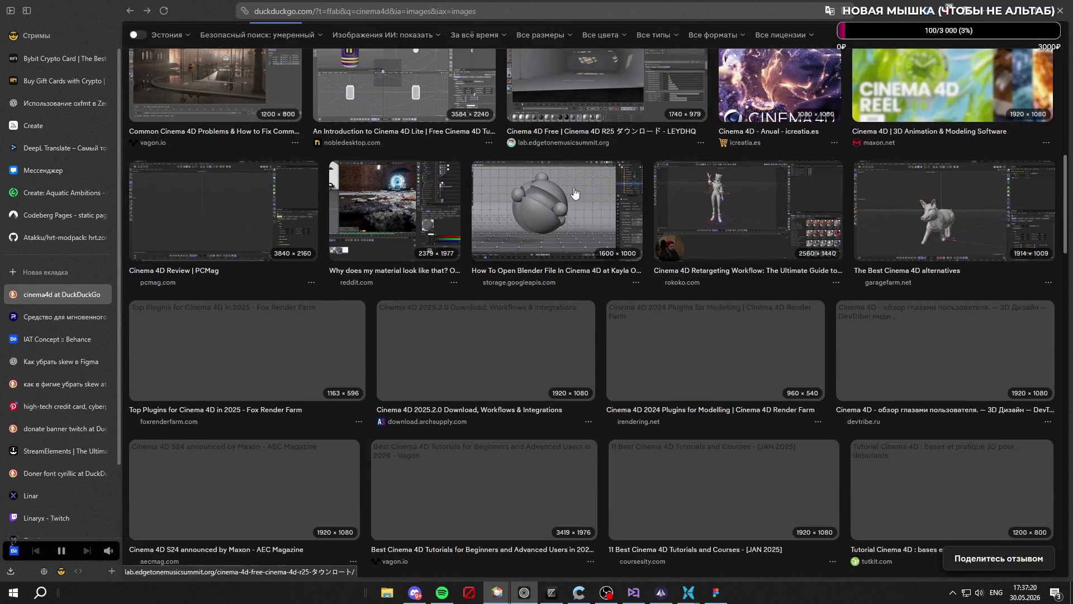
{"action": "scroll", "coordinate": [472, 233], "scroll_direction": "up", "scroll_amount": 15}
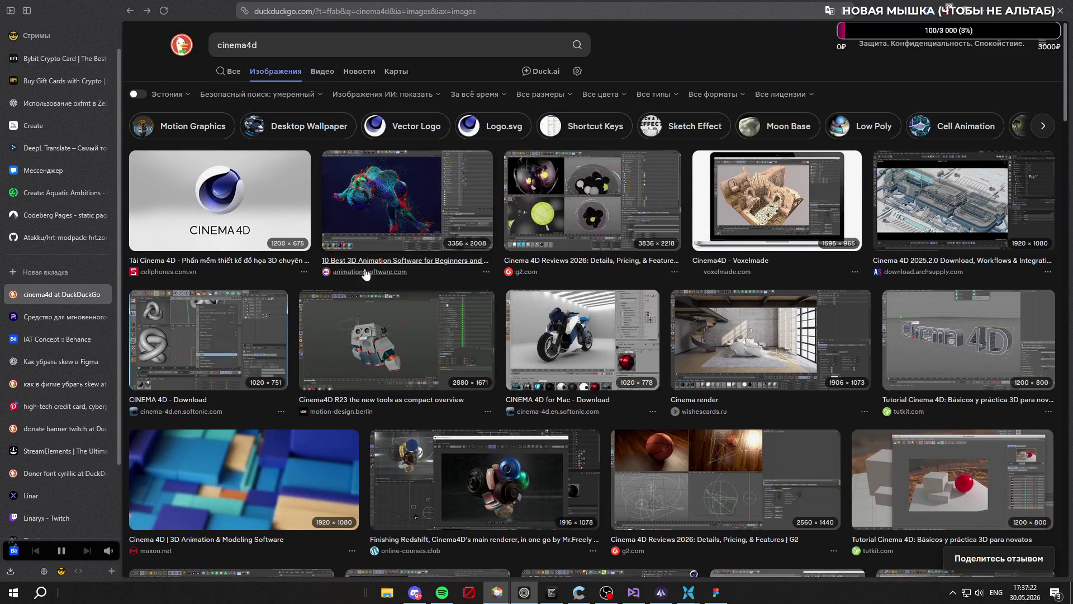
{"action": "left_click", "coordinate": [103, 294]}
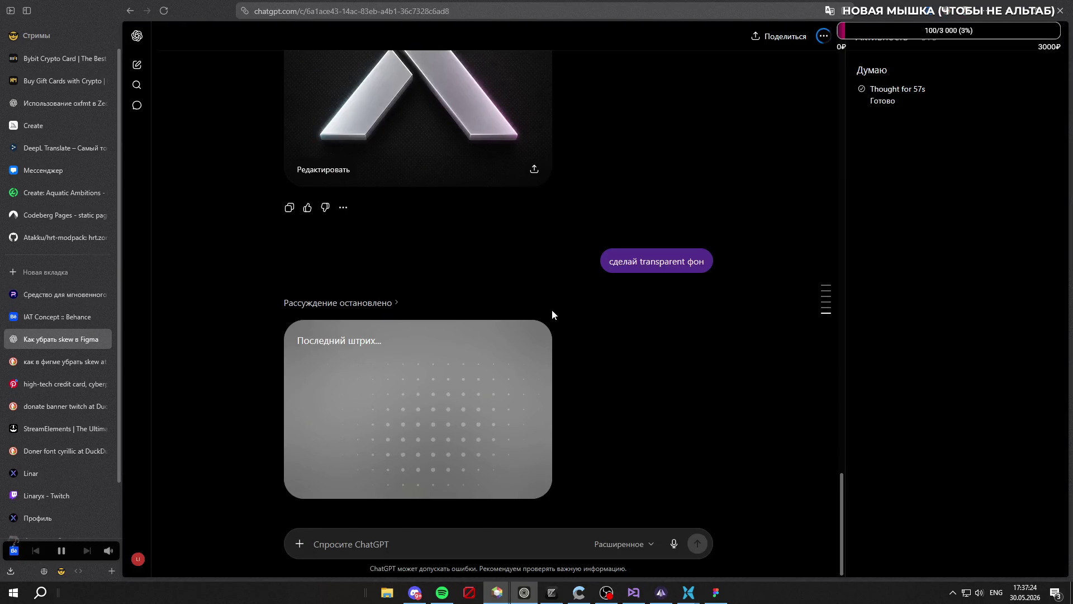
Open the Downloads folder from the browser's recent downloads and sort it newest first
{"action": "scroll", "coordinate": [639, 312], "scroll_direction": "down", "scroll_amount": 1}
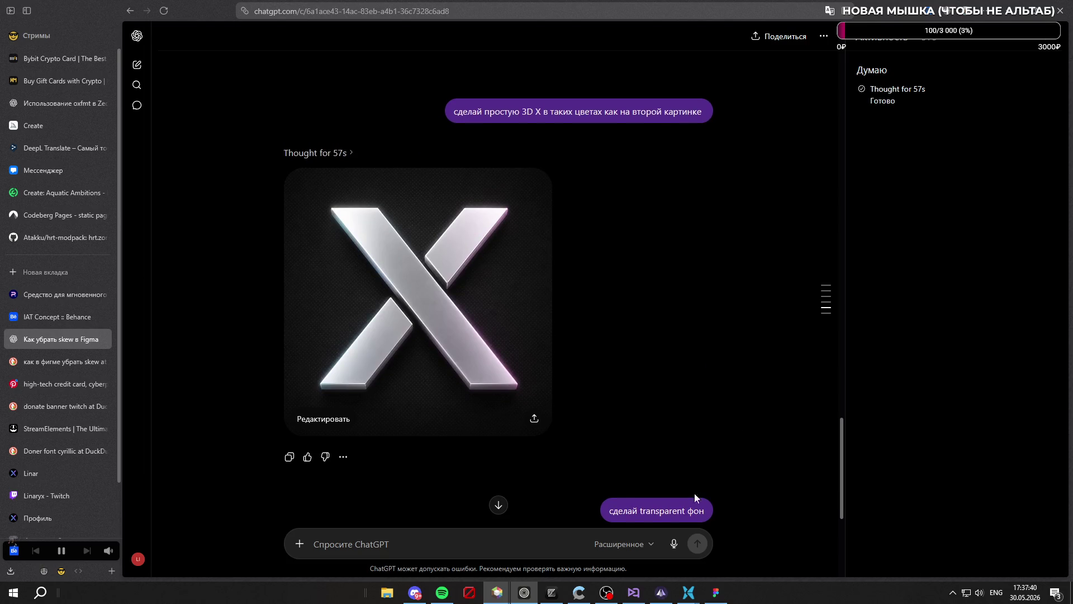
{"action": "left_click", "coordinate": [716, 592]}
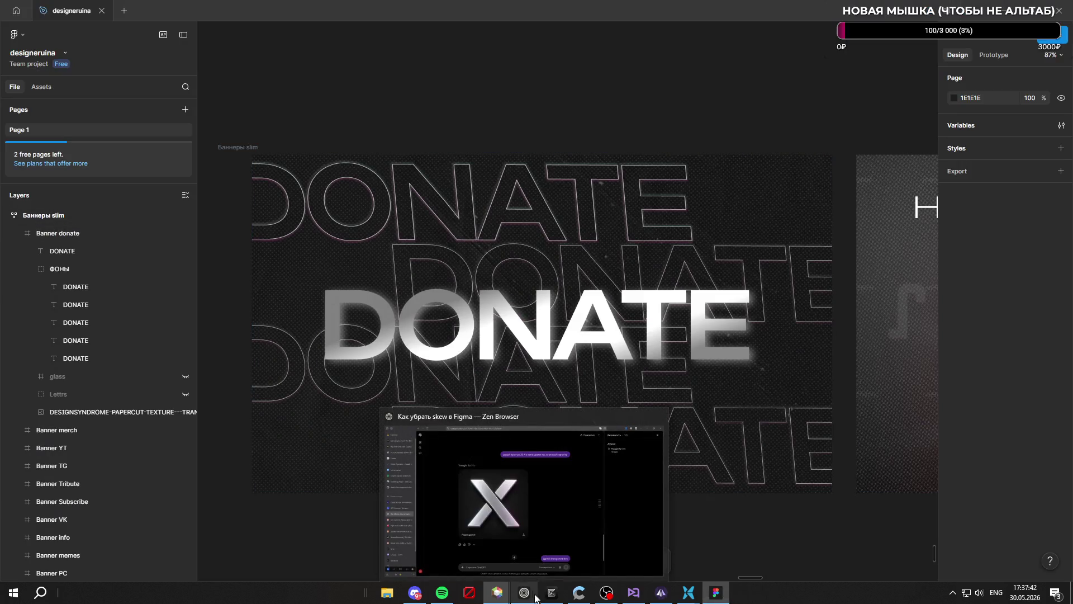
{"action": "left_click", "coordinate": [556, 594]}
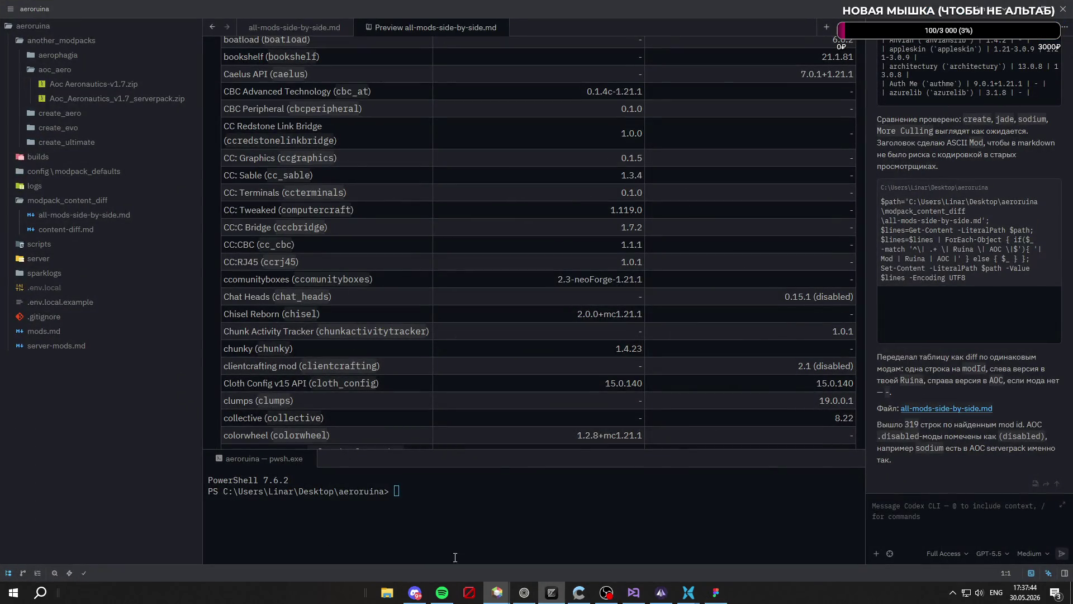
{"action": "left_click", "coordinate": [524, 592]}
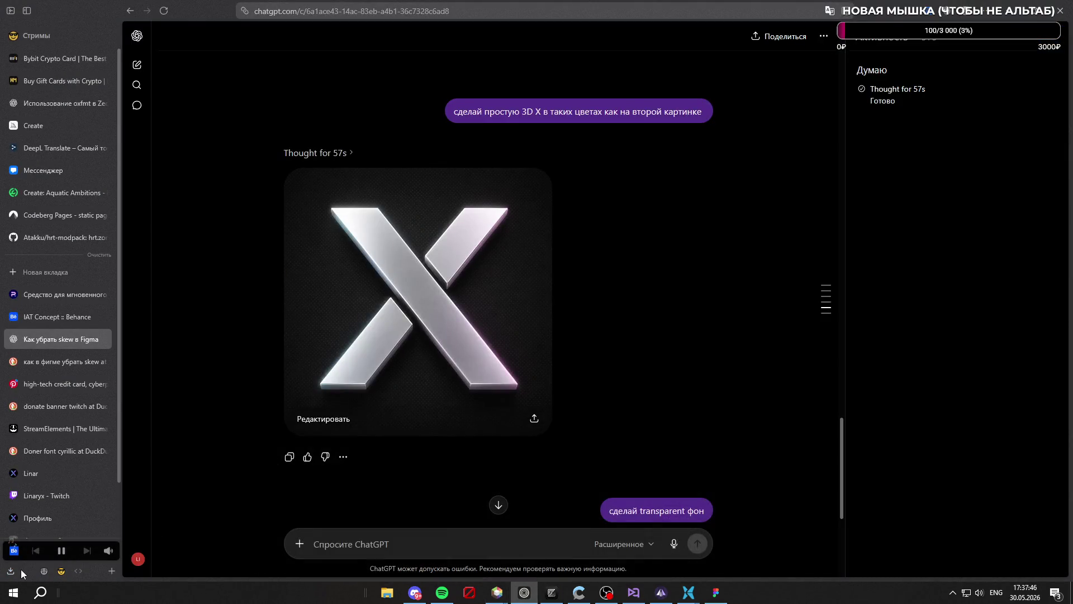
{"action": "left_click", "coordinate": [16, 570]}
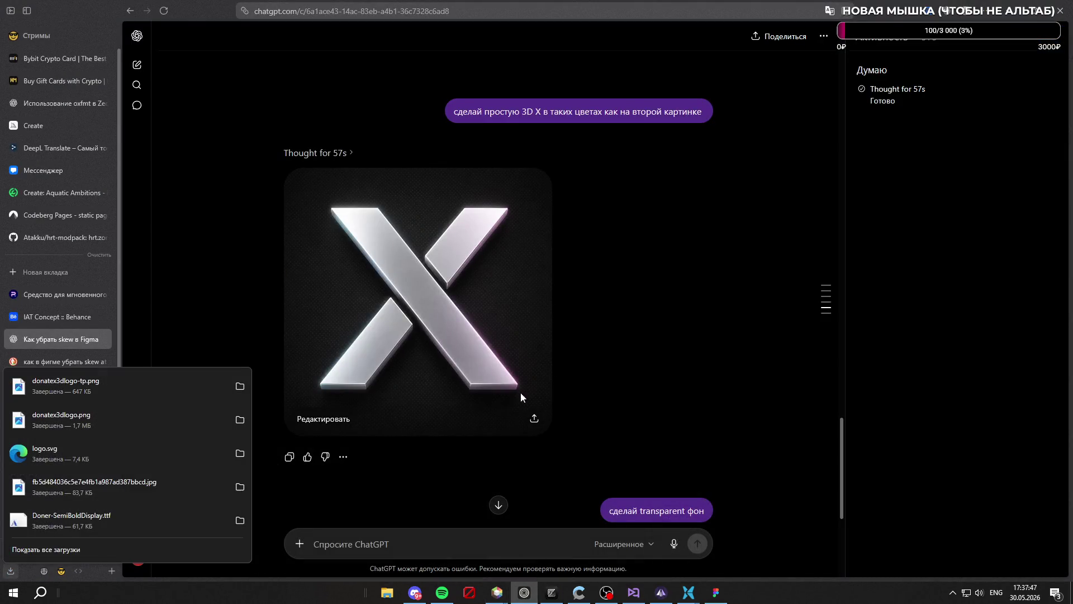
{"action": "left_click", "coordinate": [240, 386]}
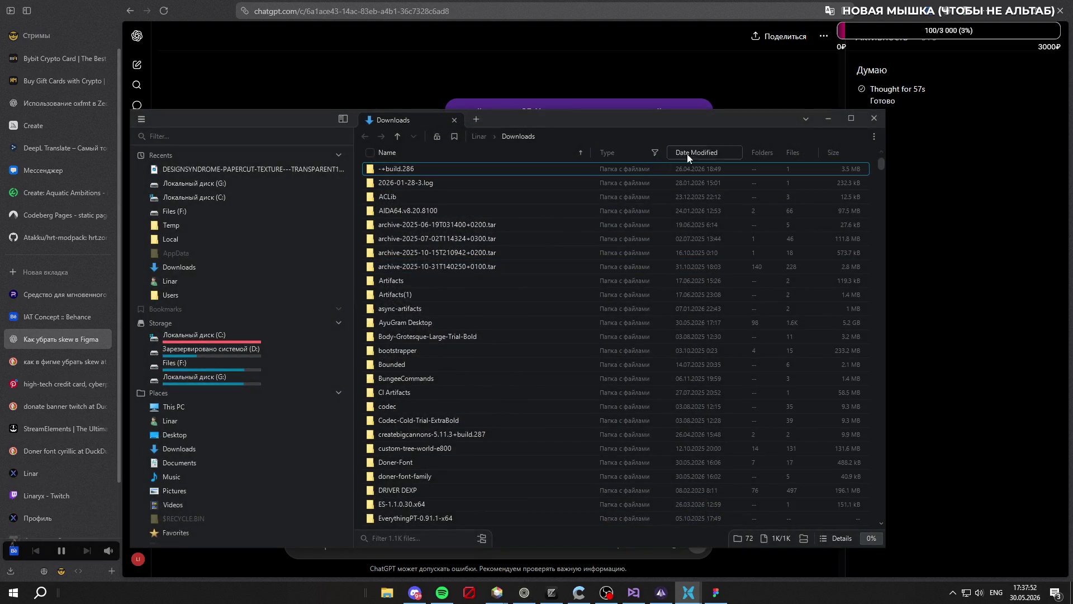
{"action": "left_click", "coordinate": [694, 153]}
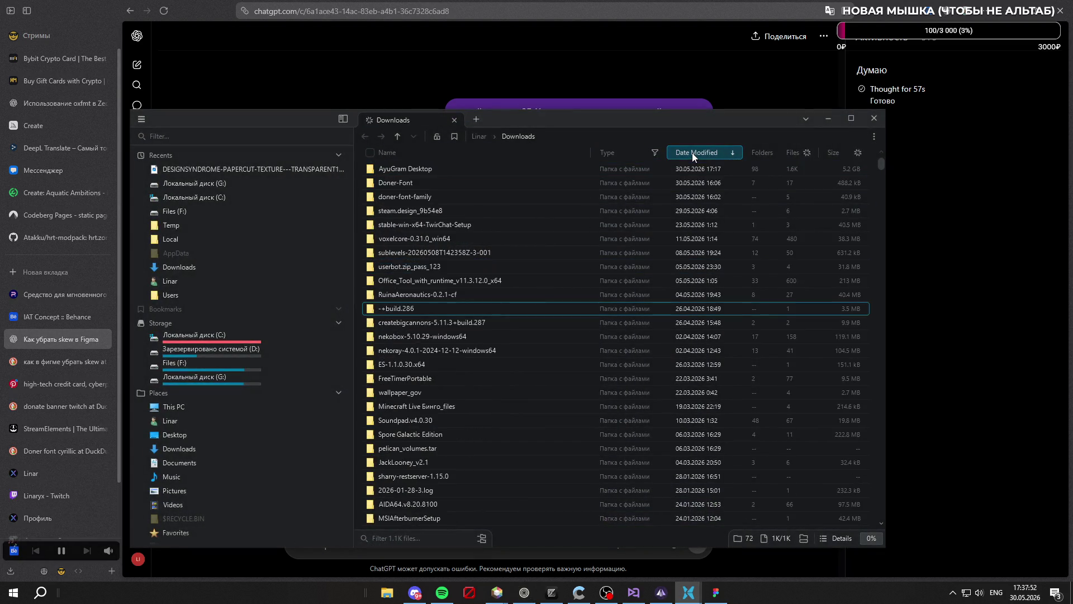
Select donatex3dlogo-tp.png in Downloads, then select the Banner donate frame back in Figma
{"action": "scroll", "coordinate": [467, 308], "scroll_direction": "down", "scroll_amount": 10}
{"action": "scroll", "coordinate": [449, 329], "scroll_direction": "down", "scroll_amount": 10}
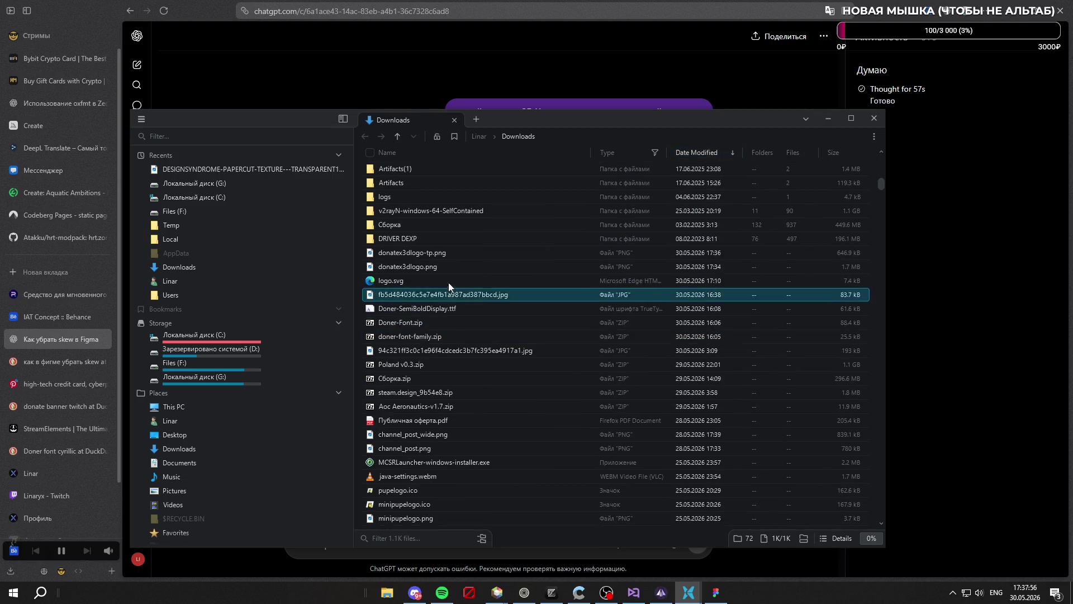
{"action": "left_click", "coordinate": [458, 252]}
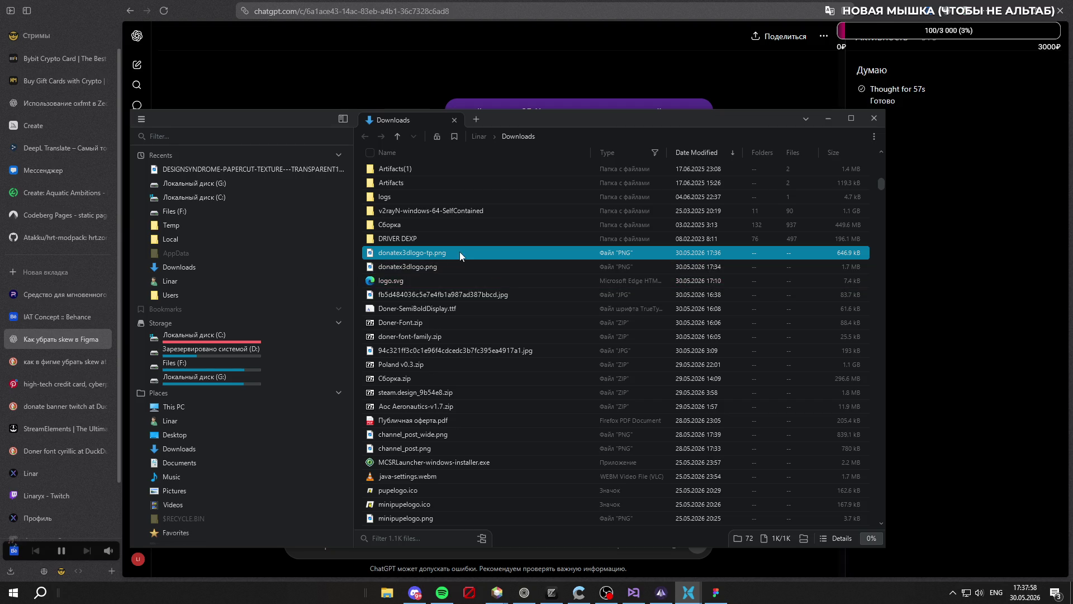
{"action": "left_click", "coordinate": [716, 593]}
{"action": "left_click", "coordinate": [105, 236]}
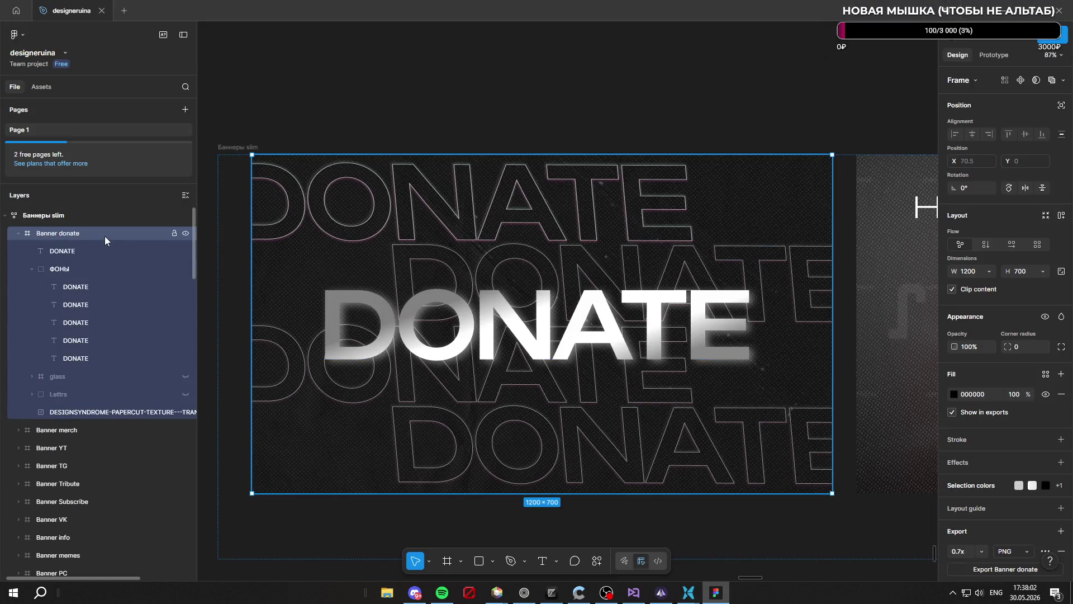
Paste the X logo, shrink it to 874×874 and place it inside the Donate banner
{"action": "key", "text": "ctrl+v"}
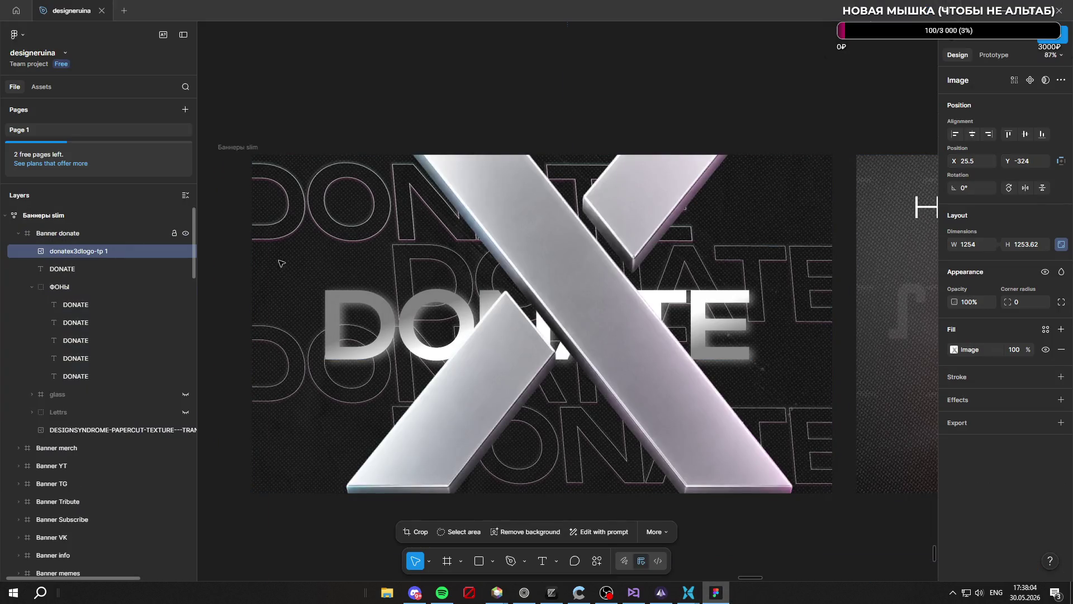
{"action": "scroll", "coordinate": [558, 284], "scroll_direction": "down", "scroll_amount": 5}
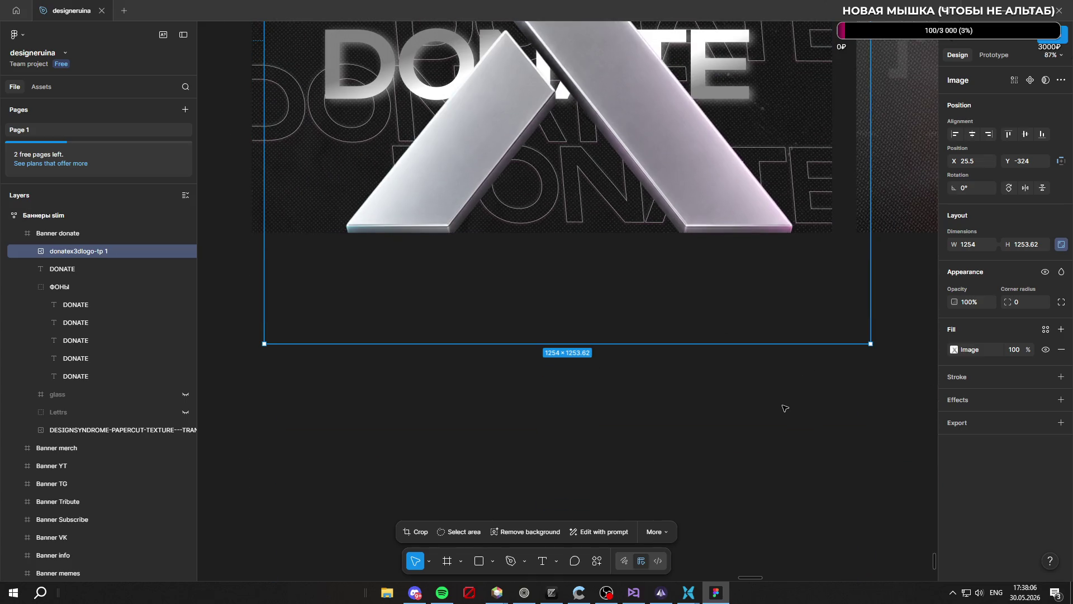
{"action": "scroll", "coordinate": [777, 414], "scroll_direction": "right", "scroll_amount": 3}
{"action": "scroll", "coordinate": [789, 419], "scroll_direction": "down", "scroll_amount": 5}
{"action": "mouse_move", "coordinate": [749, 387]}
{"action": "left_mouse_down"}
{"action": "mouse_move", "coordinate": [644, 280]}
{"action": "mouse_move", "coordinate": [624, 239]}
{"action": "left_mouse_up"}
{"action": "scroll", "coordinate": [610, 231], "scroll_direction": "up", "scroll_amount": 3}
{"action": "mouse_move", "coordinate": [597, 287]}
{"action": "left_mouse_down"}
{"action": "mouse_move", "coordinate": [612, 420]}
{"action": "mouse_move", "coordinate": [615, 378]}
{"action": "left_mouse_up"}
{"action": "scroll", "coordinate": [627, 358], "scroll_direction": "up", "scroll_amount": 3}
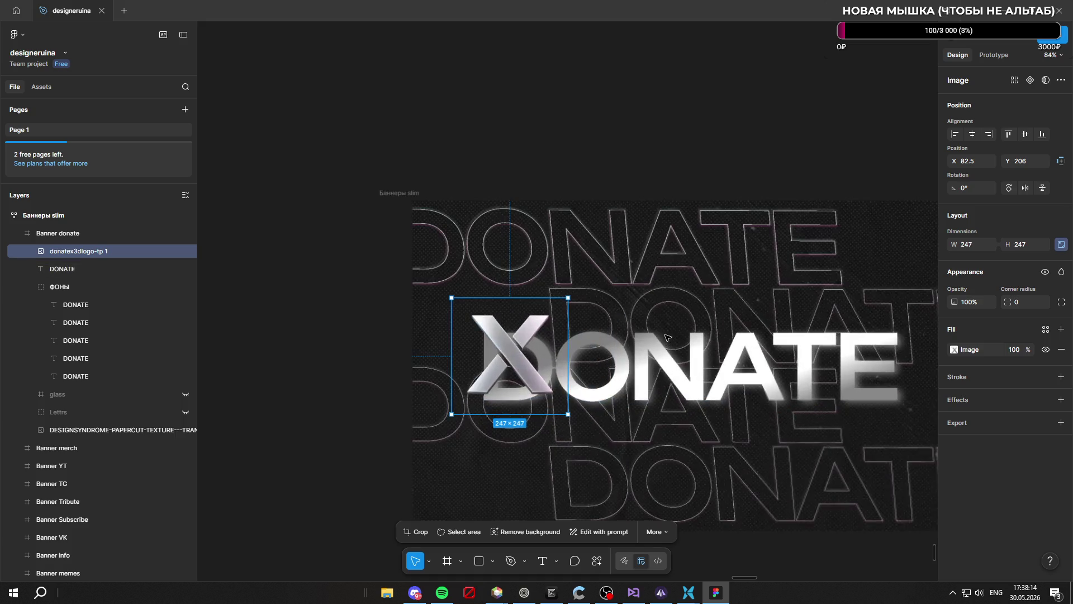
{"action": "scroll", "coordinate": [643, 336], "scroll_direction": "down", "scroll_amount": 2}
{"action": "scroll", "coordinate": [672, 309], "scroll_direction": "up", "scroll_amount": 2}
{"action": "scroll", "coordinate": [673, 309], "scroll_direction": "up", "scroll_amount": 3}
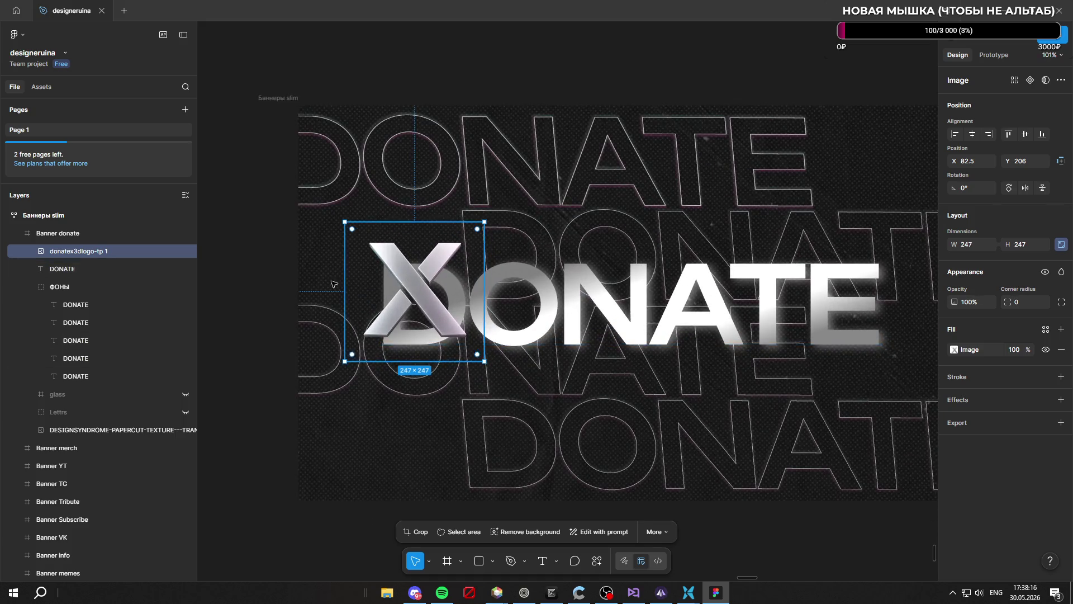
Reposition the DONATE title and move the X logo beside it
{"action": "left_click", "coordinate": [84, 268]}
{"action": "scroll", "coordinate": [308, 232], "scroll_direction": "down", "scroll_amount": 5}
{"action": "left_click_drag", "start_coordinate": [464, 277], "coordinate": [504, 281]}
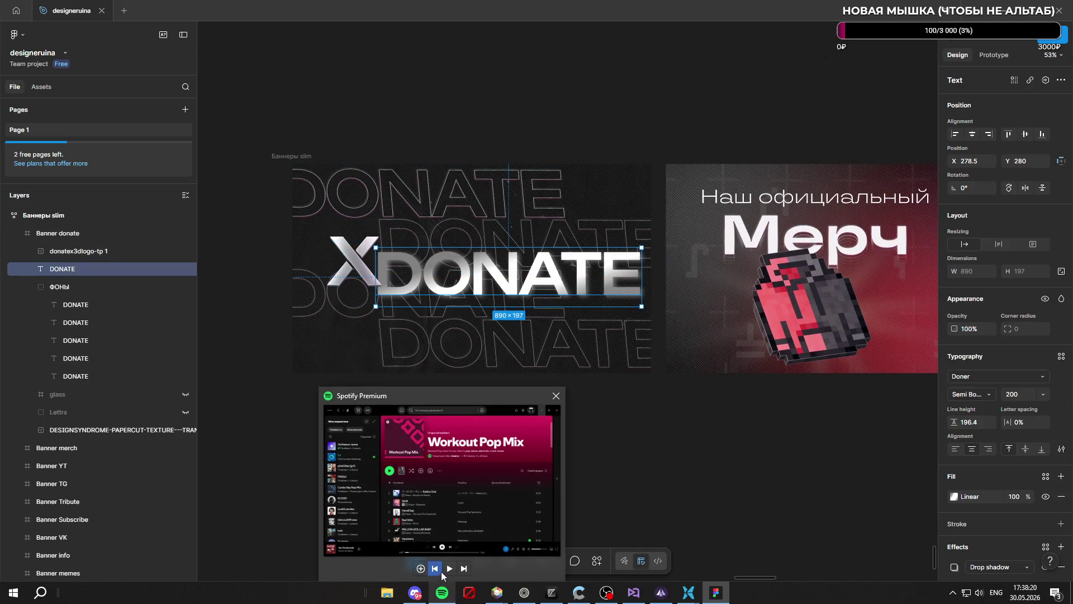
{"action": "left_click", "coordinate": [455, 441]}
{"action": "scroll", "coordinate": [442, 258], "scroll_direction": "up", "scroll_amount": 3}
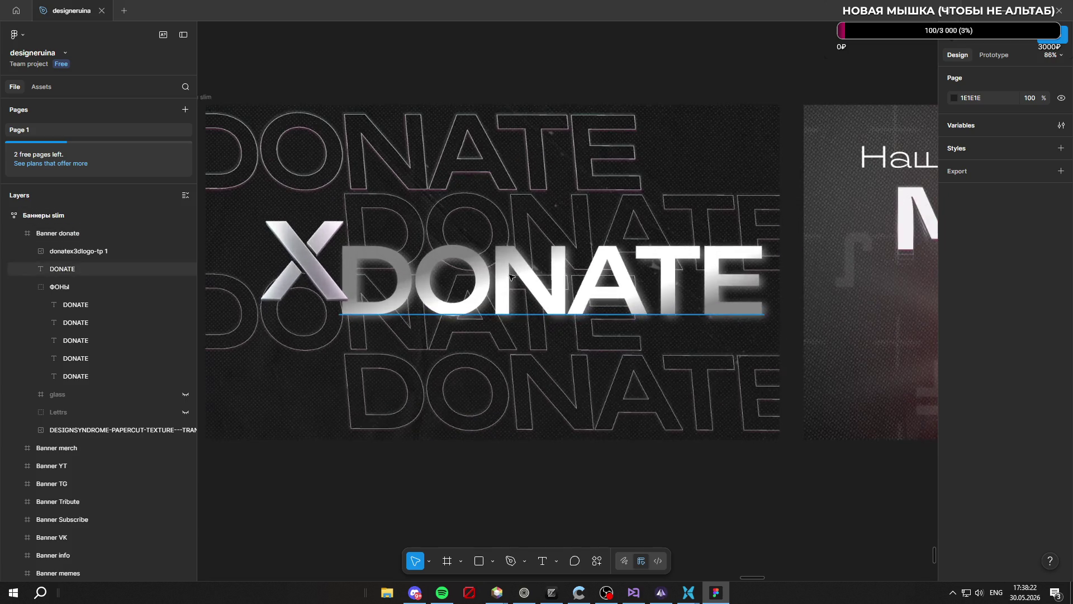
{"action": "left_click", "coordinate": [561, 288]}
{"action": "left_click_drag", "start_coordinate": [561, 288], "coordinate": [571, 279]}
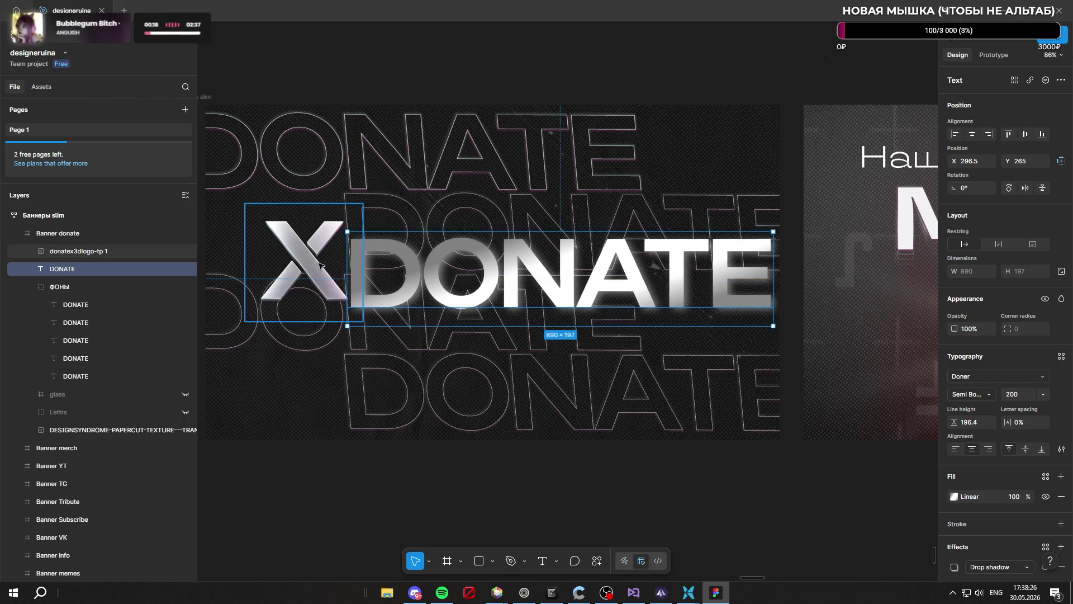
{"action": "left_click_drag", "start_coordinate": [304, 262], "coordinate": [276, 273]}
{"action": "key", "text": "Escape"}
Delete the X logo from the Donate banner
{"action": "scroll", "coordinate": [466, 140], "scroll_direction": "down", "scroll_amount": 5}
{"action": "scroll", "coordinate": [564, 347], "scroll_direction": "down", "scroll_amount": 5}
{"action": "scroll", "coordinate": [534, 304], "scroll_direction": "up", "scroll_amount": 6}
{"action": "scroll", "coordinate": [493, 252], "scroll_direction": "up", "scroll_amount": 1}
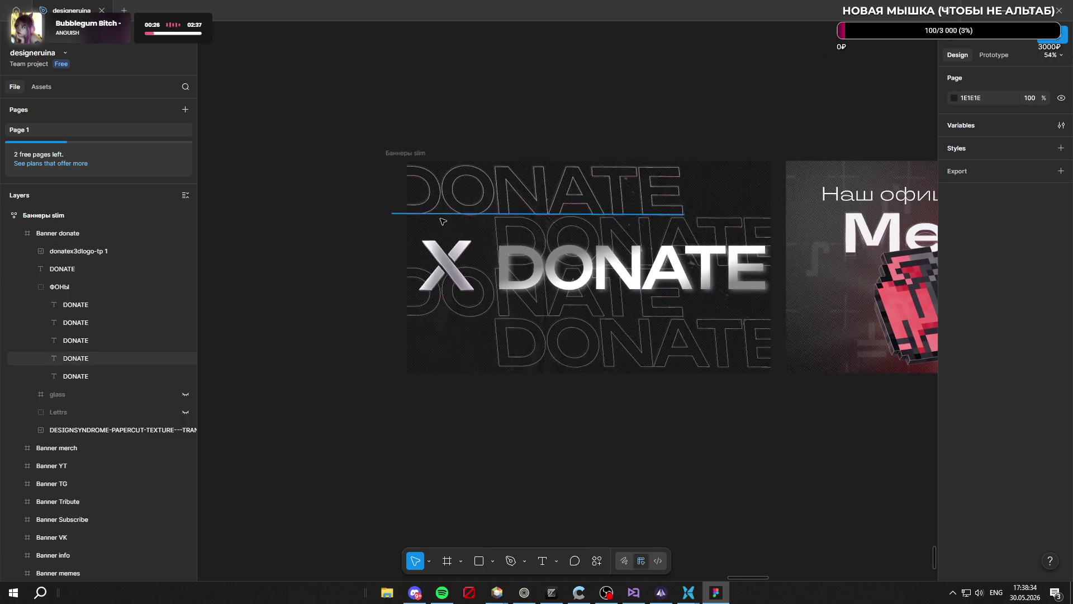
{"action": "scroll", "coordinate": [475, 246], "scroll_direction": "down", "scroll_amount": 5}
{"action": "scroll", "coordinate": [425, 235], "scroll_direction": "up", "scroll_amount": 7}
{"action": "left_click", "coordinate": [405, 226]}
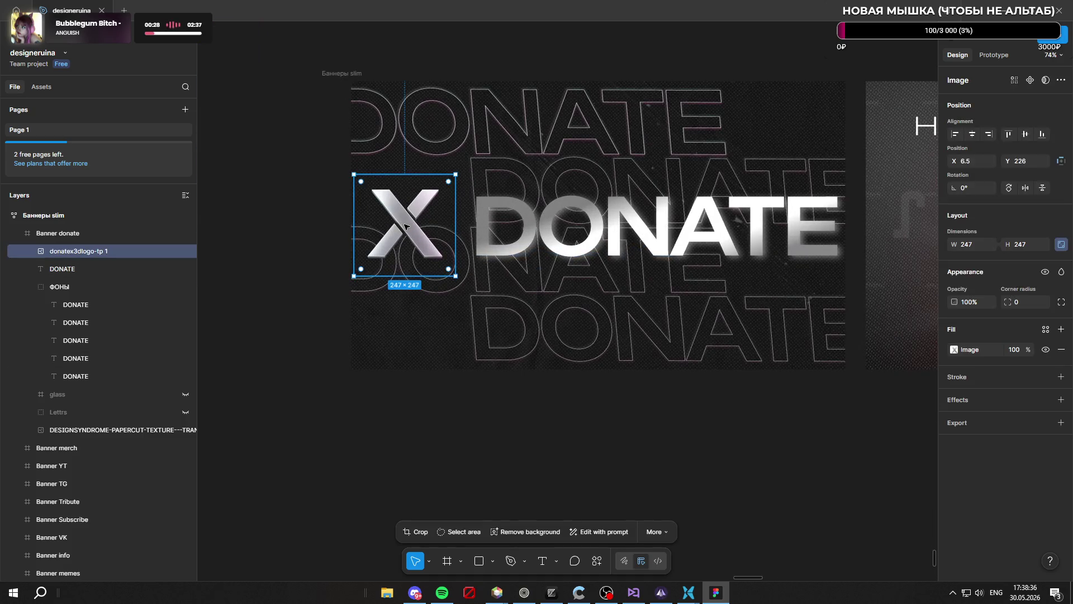
{"action": "key", "text": "Delete"}
{"action": "scroll", "coordinate": [406, 225], "scroll_direction": "down", "scroll_amount": 3}
{"action": "scroll", "coordinate": [459, 229], "scroll_direction": "up", "scroll_amount": 3}
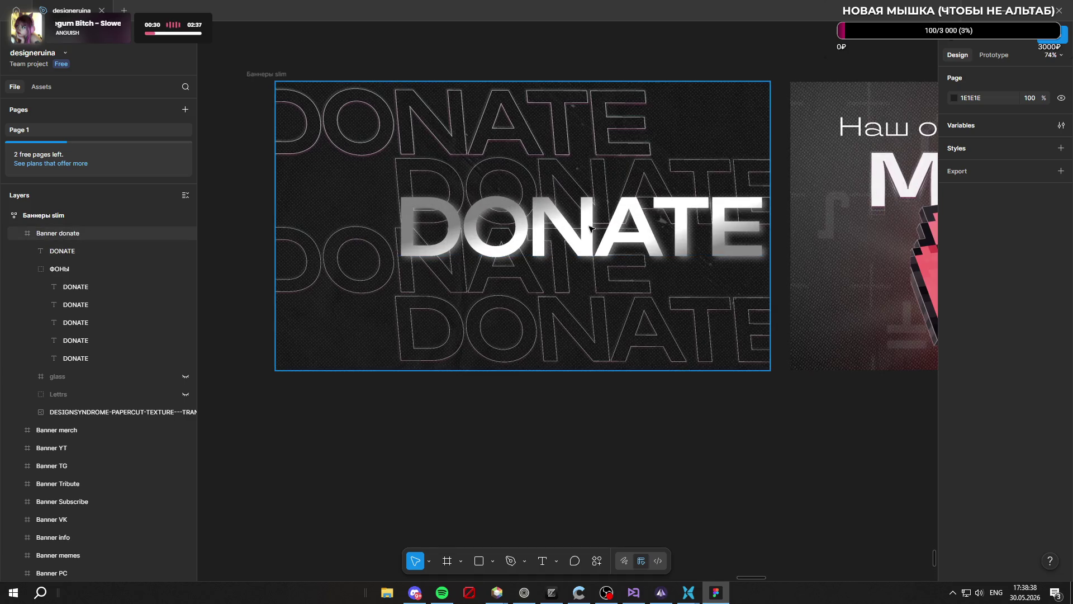
Drag the DONATE title left until it snaps to the banner's horizontal centre
{"action": "left_click", "coordinate": [592, 229]}
{"action": "left_click_drag", "start_coordinate": [592, 230], "coordinate": [526, 231]}
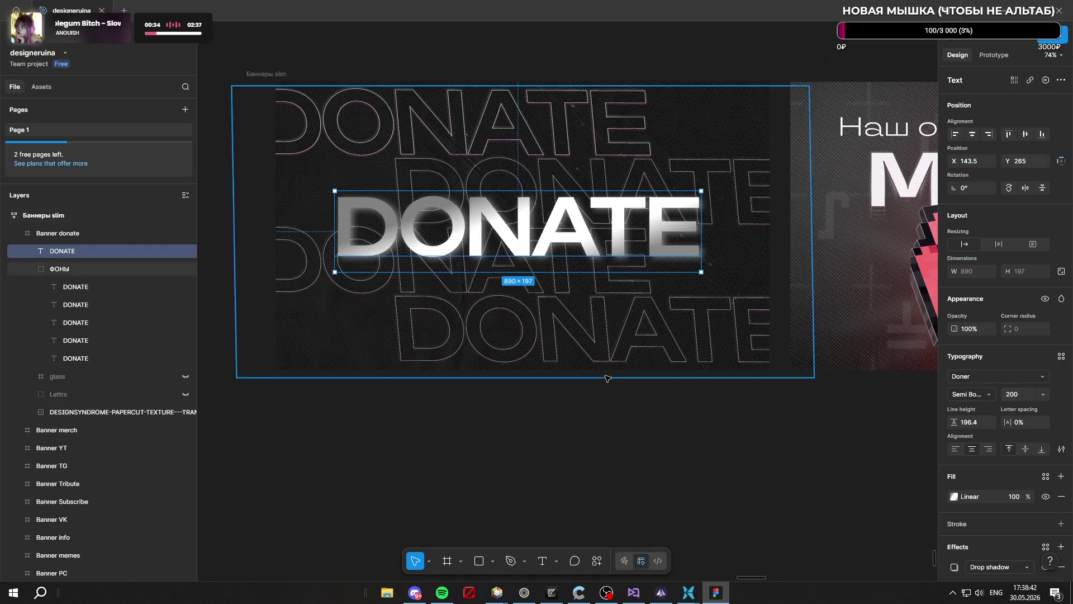
{"action": "scroll", "coordinate": [624, 409], "scroll_direction": "down", "scroll_amount": 3}
{"action": "left_click", "coordinate": [648, 132]}
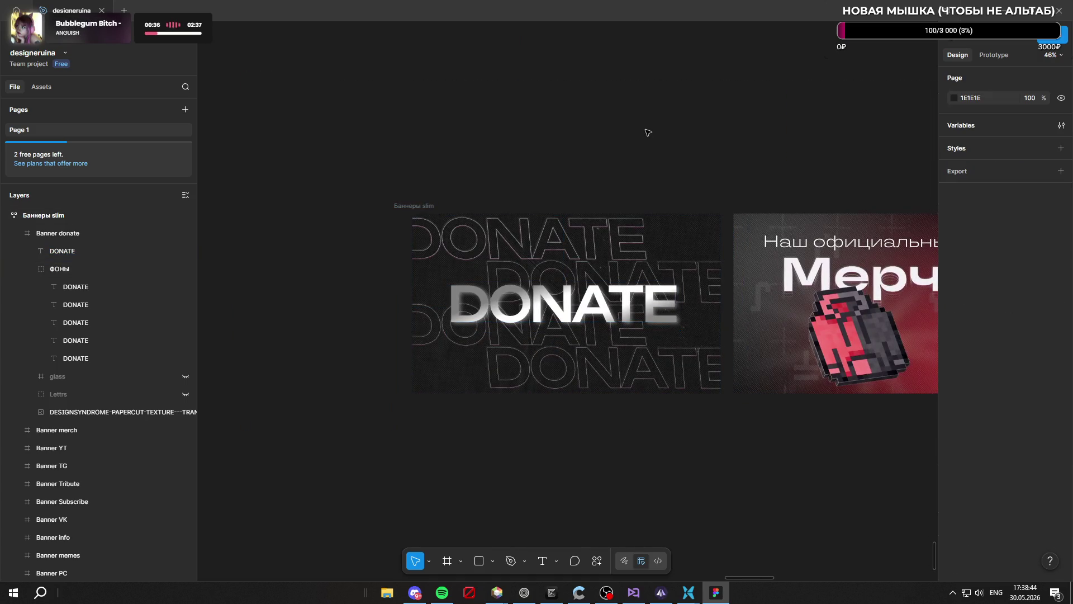
Select the Инфо, Мемы and ПК banners, then reselect the Donate banner frame
{"action": "scroll", "coordinate": [588, 134], "scroll_direction": "down", "scroll_amount": 3}
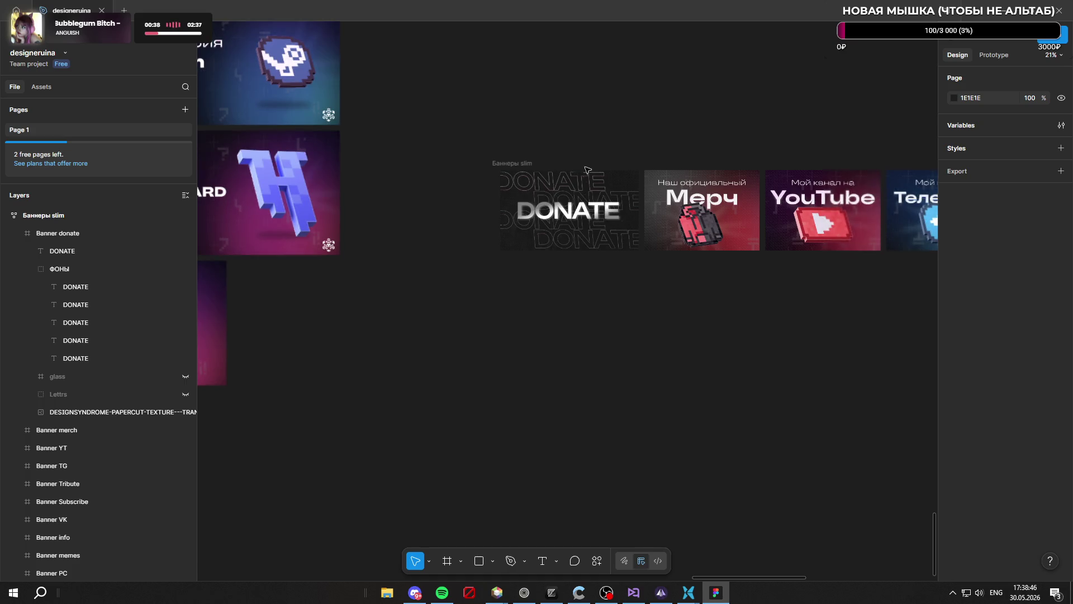
{"action": "scroll", "coordinate": [609, 297], "scroll_direction": "down", "scroll_amount": 2}
{"action": "scroll", "coordinate": [628, 213], "scroll_direction": "up", "scroll_amount": 3}
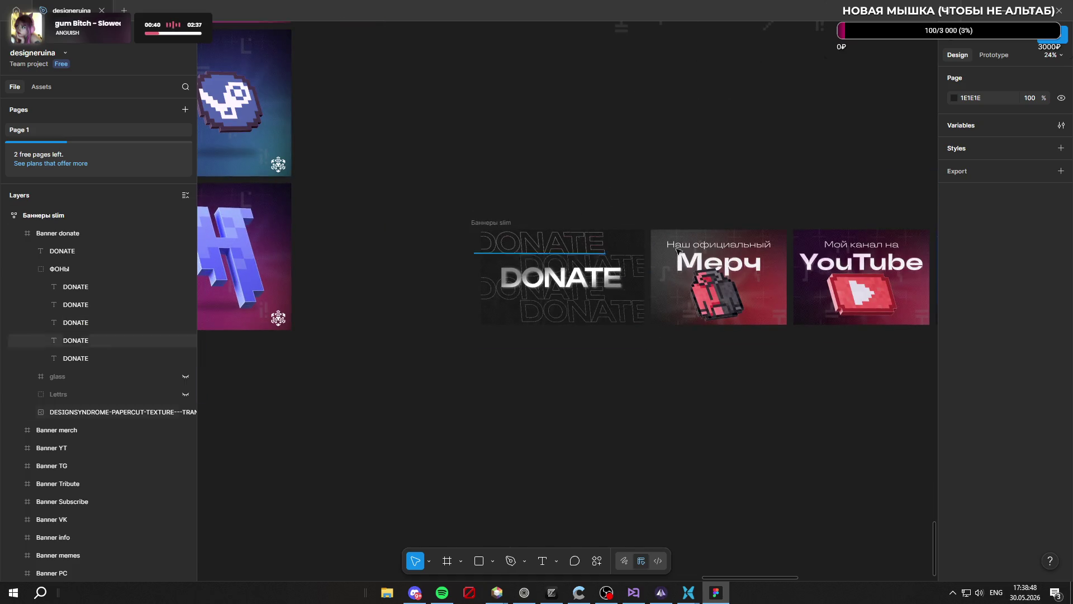
{"action": "scroll", "coordinate": [642, 245], "scroll_direction": "up", "scroll_amount": 2}
{"action": "scroll", "coordinate": [453, 246], "scroll_direction": "down", "scroll_amount": 3}
{"action": "scroll", "coordinate": [392, 234], "scroll_direction": "down", "scroll_amount": 2}
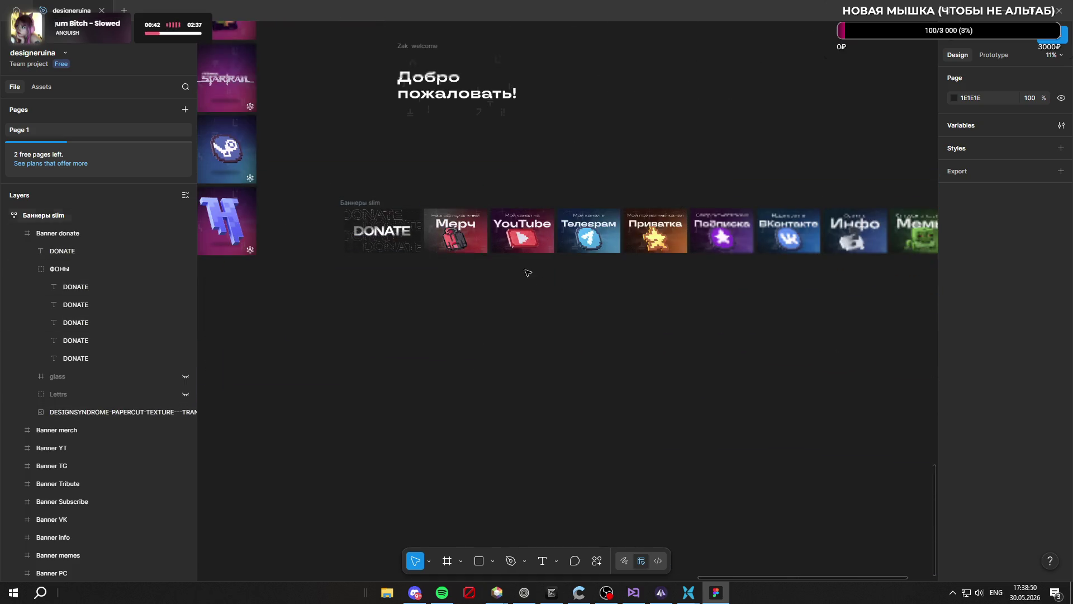
{"action": "scroll", "coordinate": [561, 273], "scroll_direction": "down", "scroll_amount": 2}
{"action": "scroll", "coordinate": [566, 254], "scroll_direction": "up", "scroll_amount": 4}
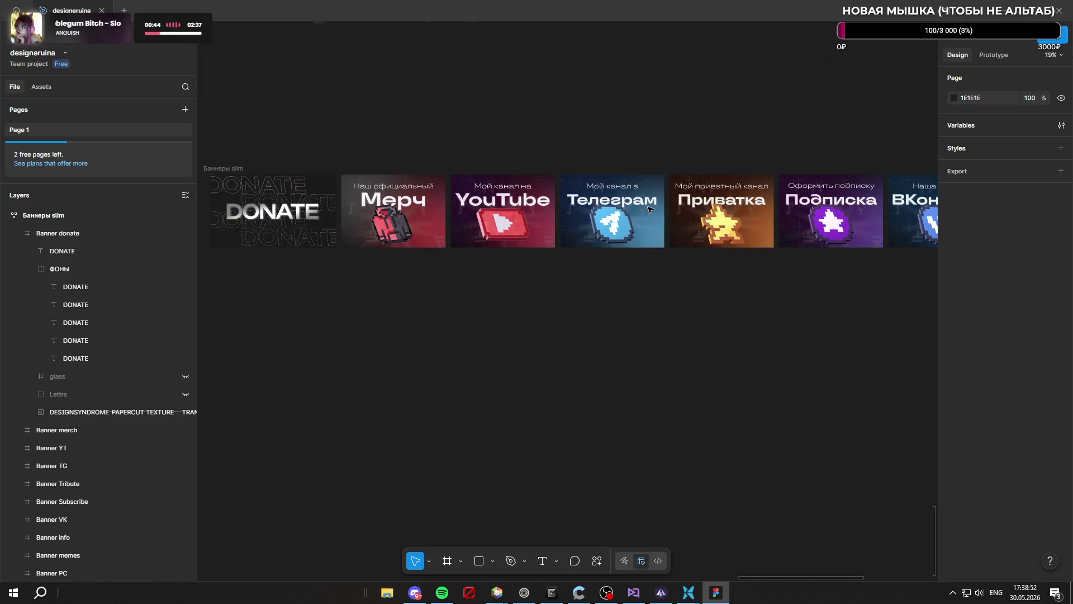
{"action": "scroll", "coordinate": [569, 247], "scroll_direction": "down", "scroll_amount": 5}
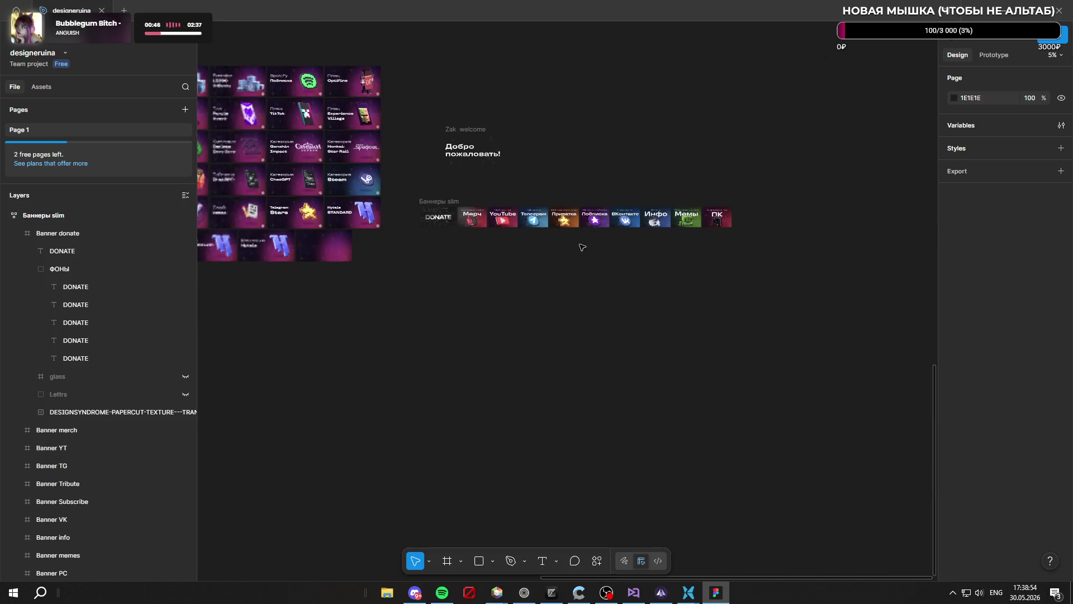
{"action": "scroll", "coordinate": [699, 218], "scroll_direction": "up", "scroll_amount": 5}
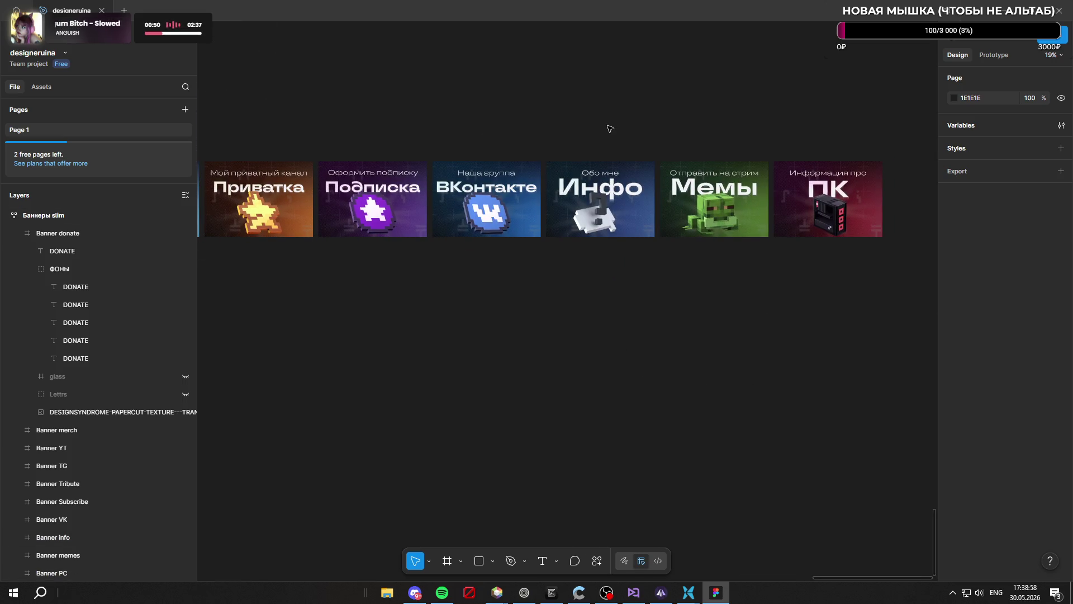
{"action": "left_click_drag", "start_coordinate": [845, 278], "coordinate": [845, 278]}
{"action": "scroll", "coordinate": [707, 381], "scroll_direction": "down", "scroll_amount": 5}
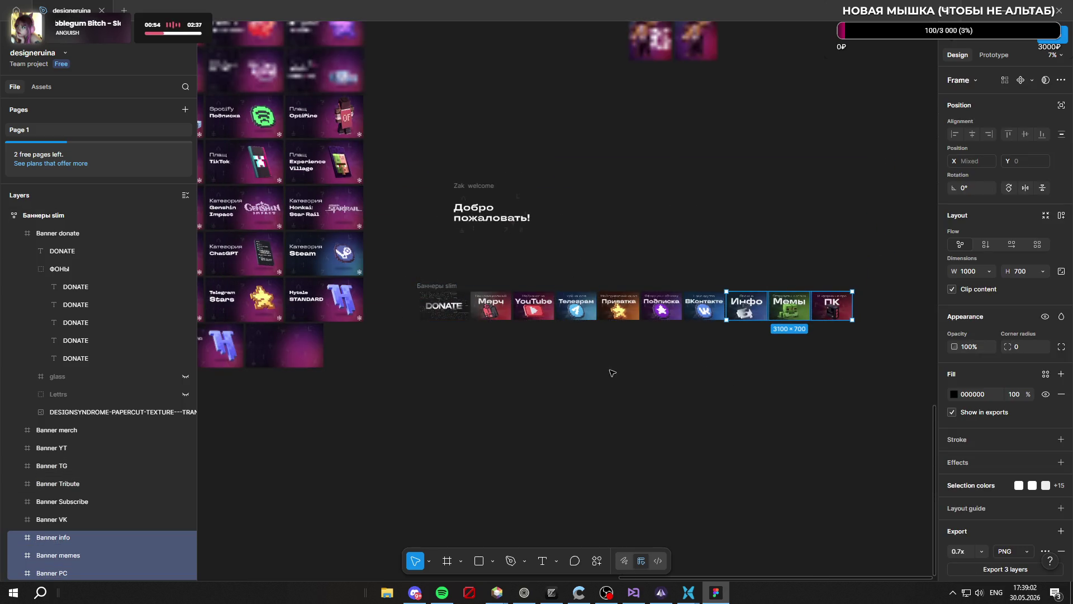
{"action": "scroll", "coordinate": [546, 360], "scroll_direction": "up", "scroll_amount": 8}
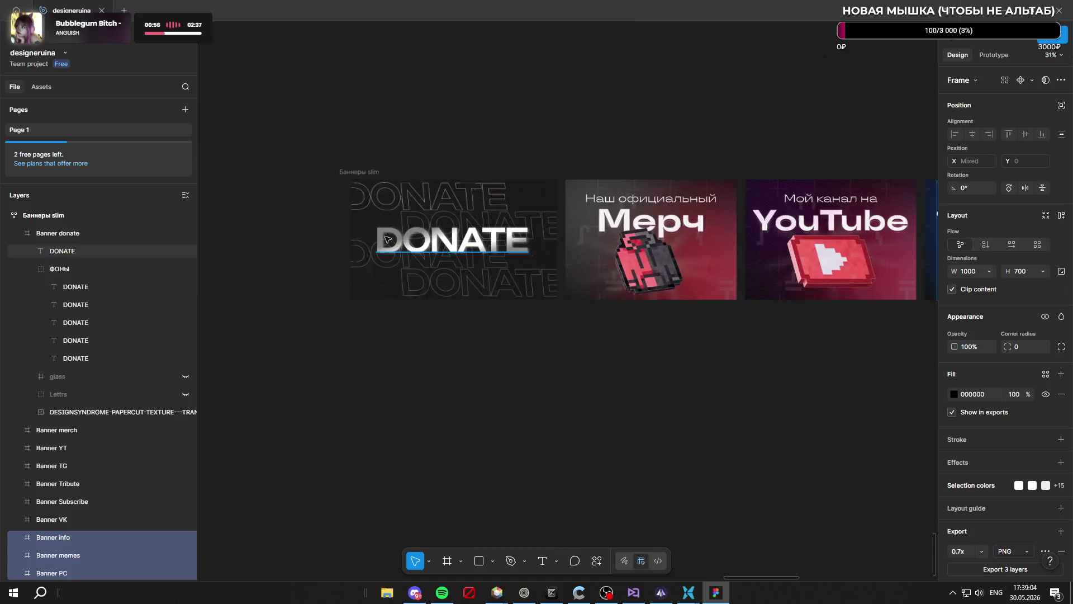
{"action": "left_click", "coordinate": [515, 323]}
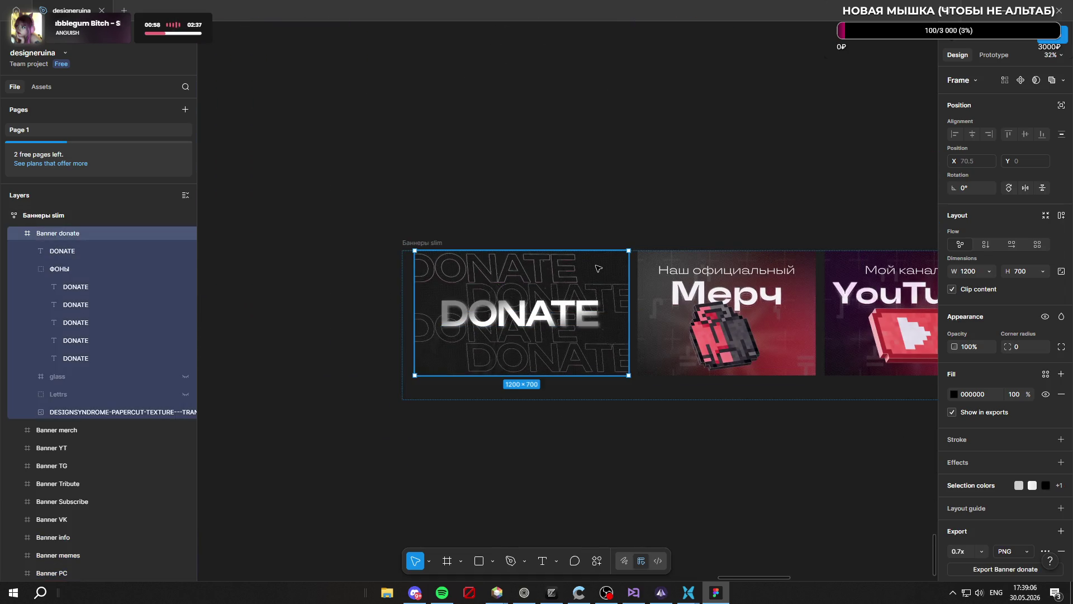
{"action": "scroll", "coordinate": [517, 317], "scroll_direction": "up", "scroll_amount": 2}
{"action": "scroll", "coordinate": [517, 317], "scroll_direction": "up", "scroll_amount": 2}
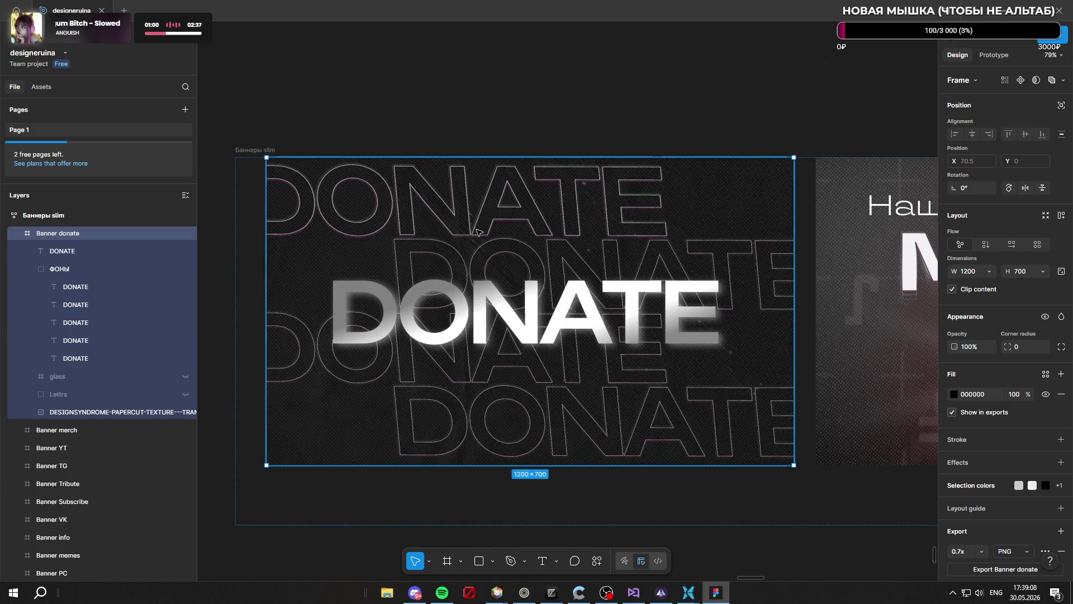
{"action": "scroll", "coordinate": [480, 223], "scroll_direction": "down", "scroll_amount": 2}
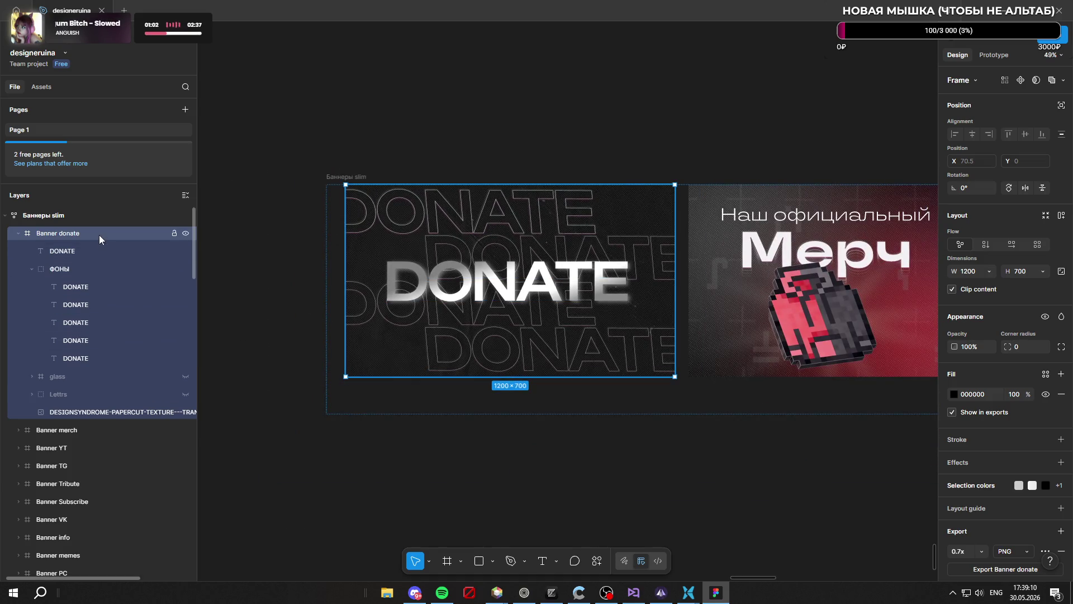
Draw a 347×528 rectangle over the middle of the Donate banner
{"action": "left_click", "coordinate": [492, 560]}
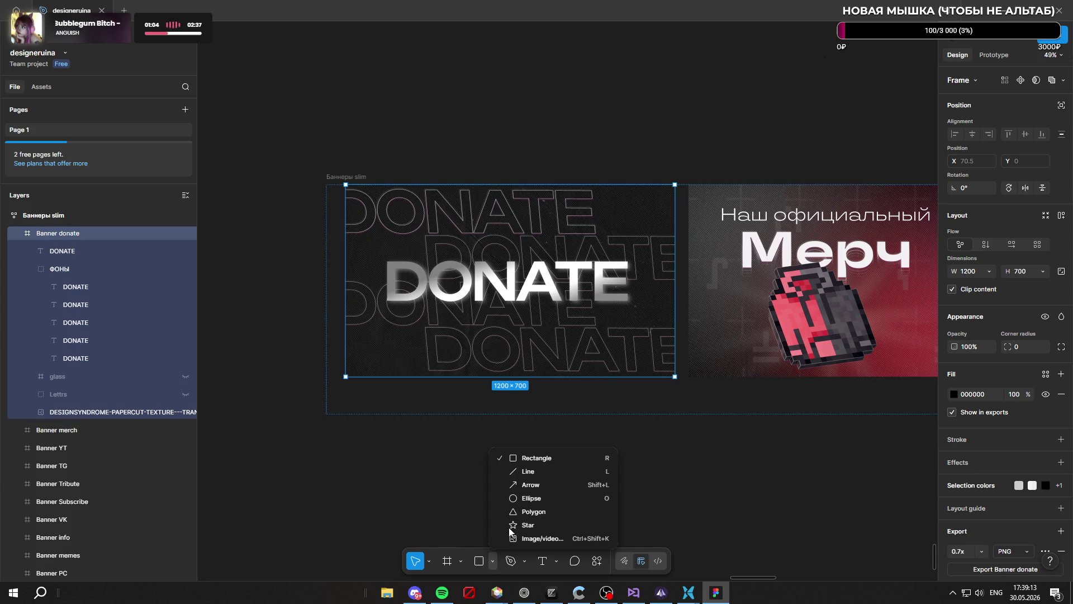
{"action": "left_click", "coordinate": [554, 458]}
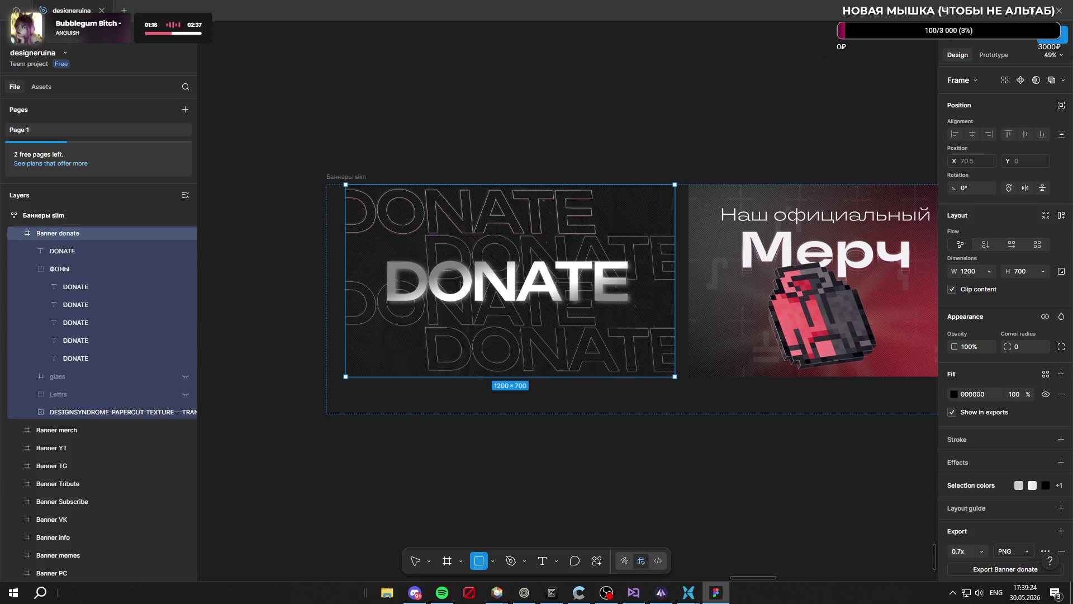
{"action": "mouse_move", "coordinate": [447, 208]}
{"action": "left_mouse_down"}
{"action": "mouse_move", "coordinate": [503, 235]}
{"action": "mouse_move", "coordinate": [560, 354]}
{"action": "mouse_move", "coordinate": [543, 353]}
{"action": "left_mouse_up"}
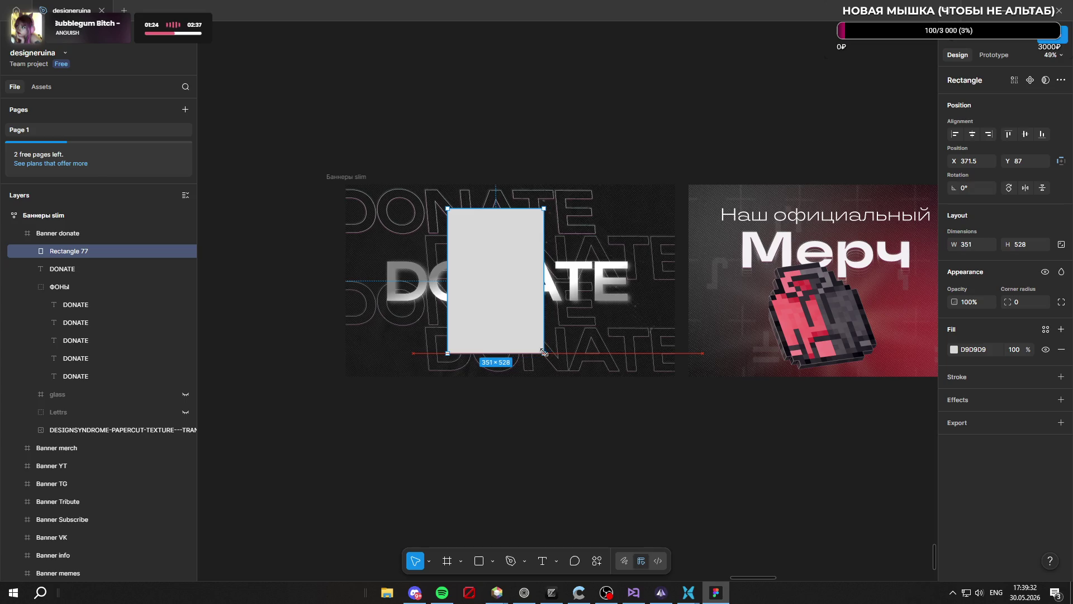
{"action": "left_click_drag", "start_coordinate": [491, 278], "coordinate": [502, 283]}
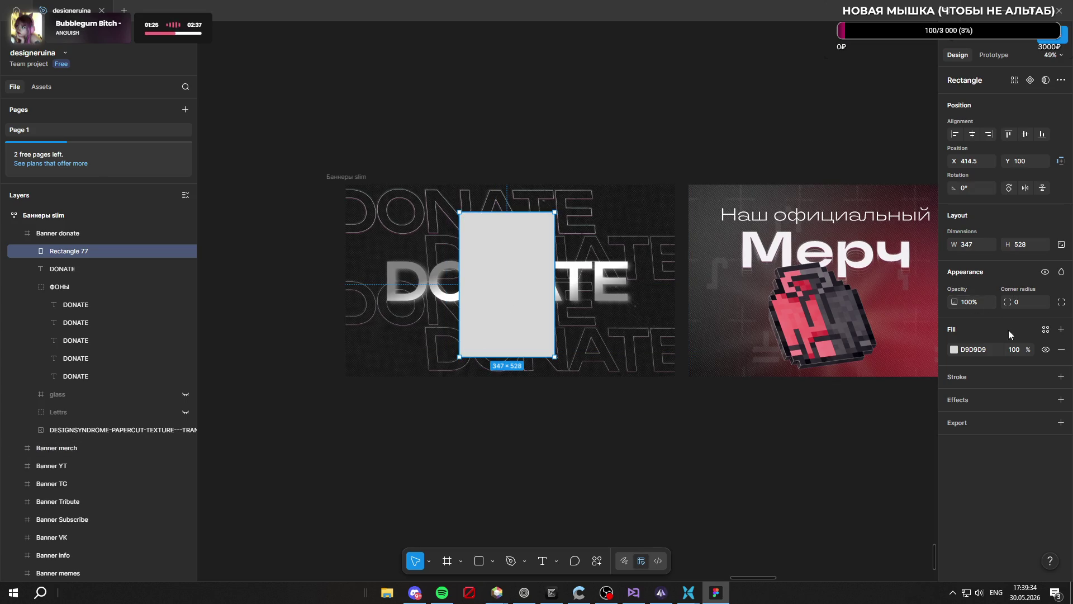
Give the rectangle a white FFFFFF fill at 16% opacity
{"action": "left_click", "coordinate": [954, 350]}
{"action": "left_click_drag", "start_coordinate": [928, 348], "coordinate": [786, 302]}
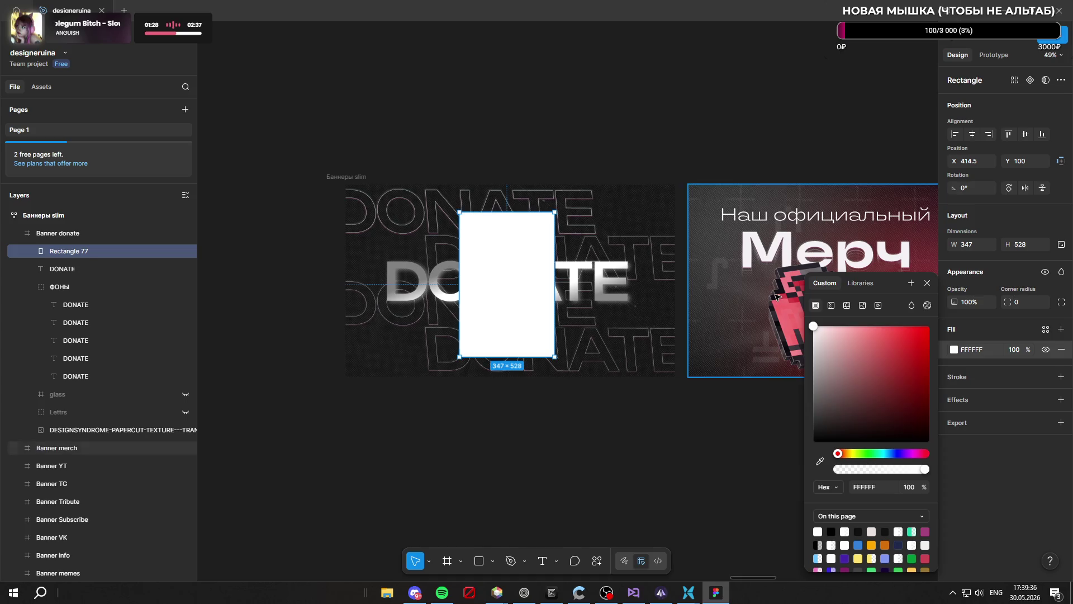
{"action": "mouse_move", "coordinate": [1013, 349]}
{"action": "left_mouse_down"}
{"action": "mouse_move", "coordinate": [905, 343]}
{"action": "mouse_move", "coordinate": [915, 343]}
{"action": "left_mouse_up"}
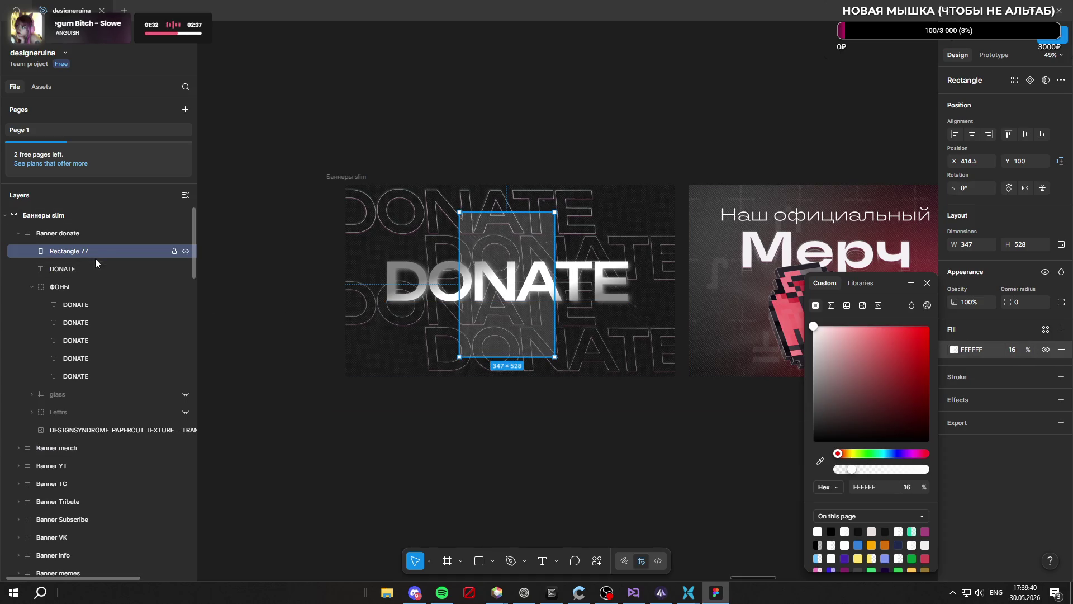